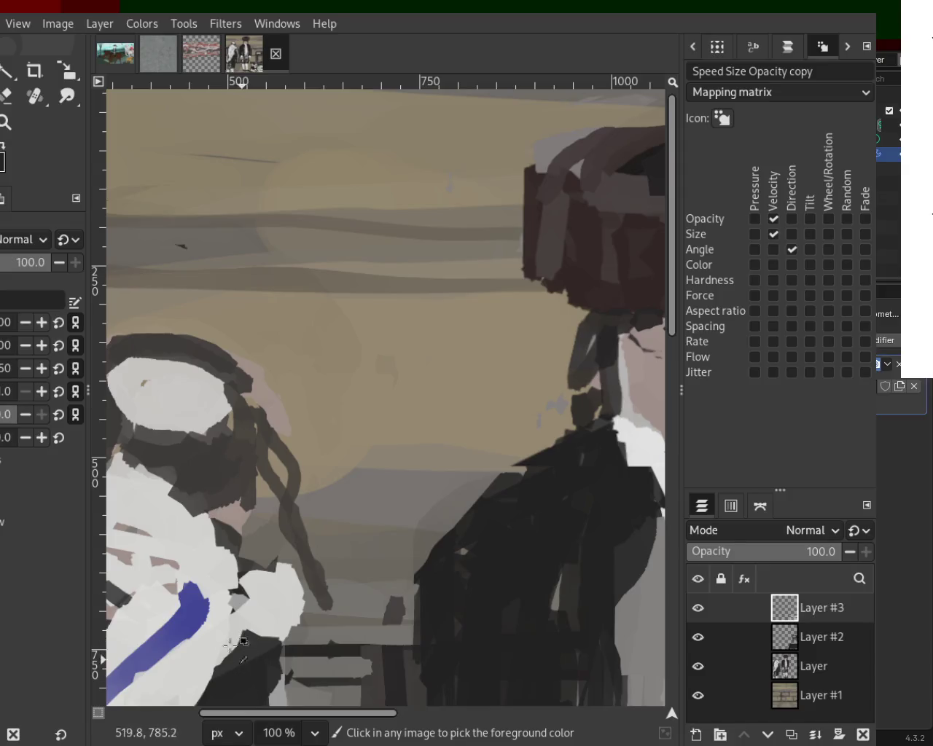
- Paint dark straight strokes across the left figure's head to block in a hat, viewed at 200%
{"action": "left_click", "coordinate": [171, 333], "text": "shift"}
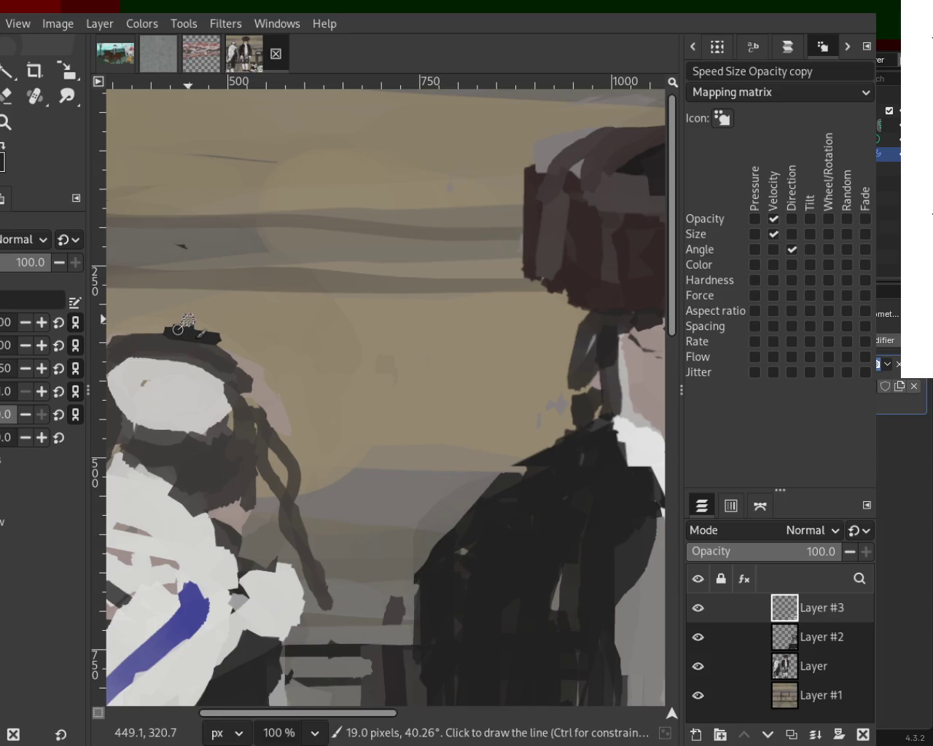
{"action": "left_click", "coordinate": [202, 324], "text": "shift"}
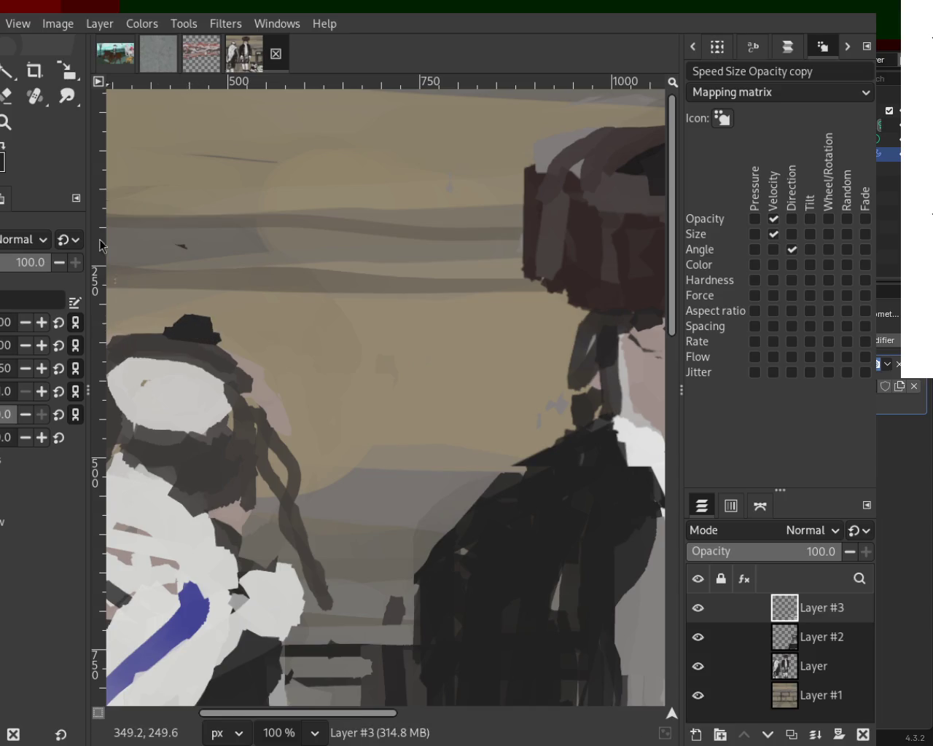
{"action": "key", "text": "z"}
{"action": "left_click", "coordinate": [334, 371], "text": "ctrl"}
{"action": "left_click", "coordinate": [333, 371], "text": "ctrl"}
{"action": "left_click", "coordinate": [335, 372], "text": "ctrl"}
{"action": "left_click", "coordinate": [335, 371], "text": "ctrl"}
{"action": "left_click", "coordinate": [337, 371]}
{"action": "left_click", "coordinate": [312, 357], "text": "ctrl"}
{"action": "left_click", "coordinate": [297, 348]}
{"action": "left_click", "coordinate": [272, 342], "text": "ctrl"}
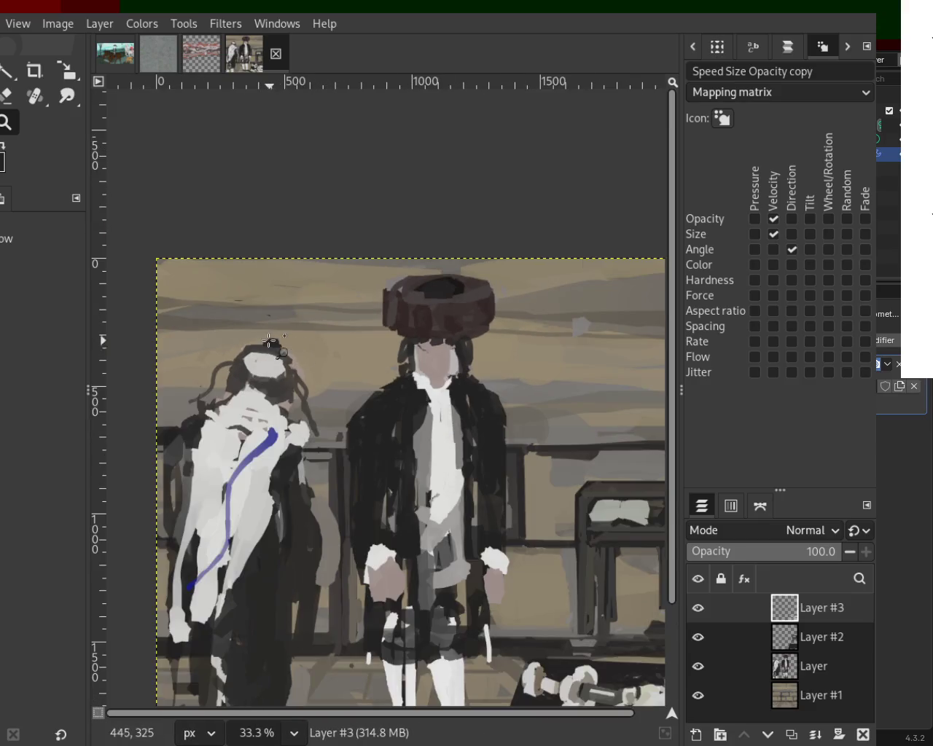
{"action": "key", "text": "1"}
{"action": "key", "text": "2"}
- Erase the hat's ragged edge and a stray spot above it, then repaint the brim dark brown
{"action": "left_click", "coordinate": [5, 96]}
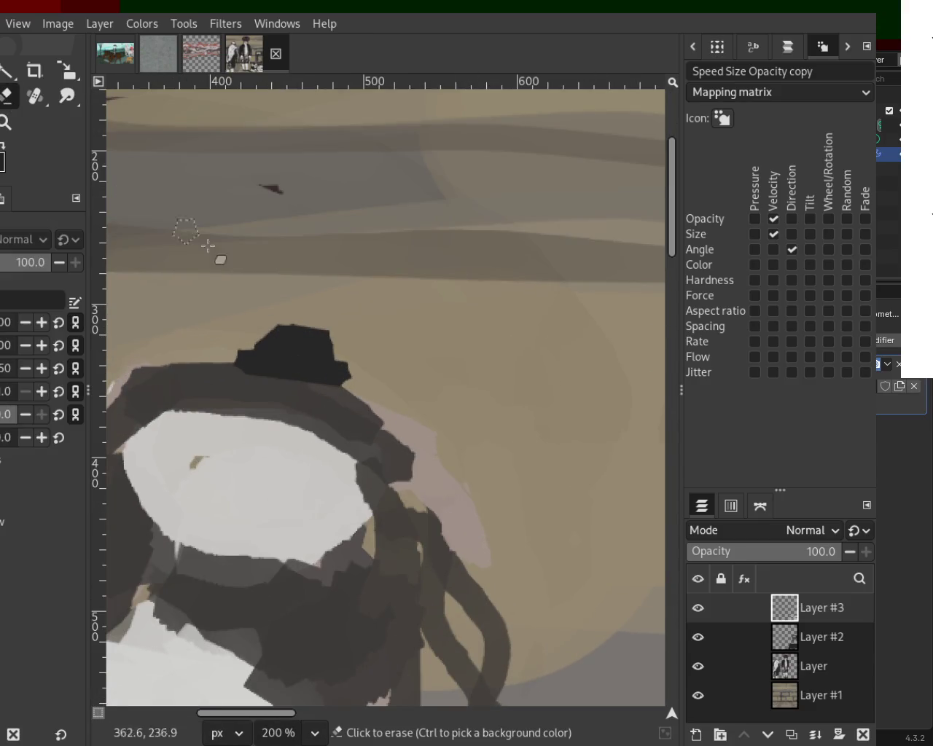
{"action": "left_click", "coordinate": [272, 302]}
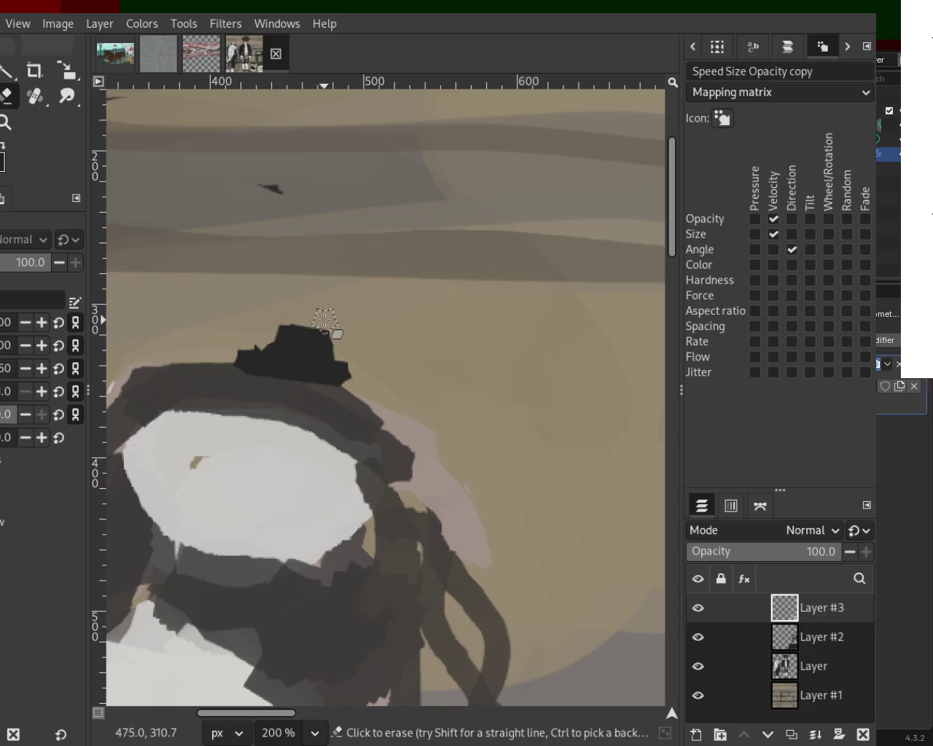
{"action": "left_click", "coordinate": [340, 353], "text": "shift"}
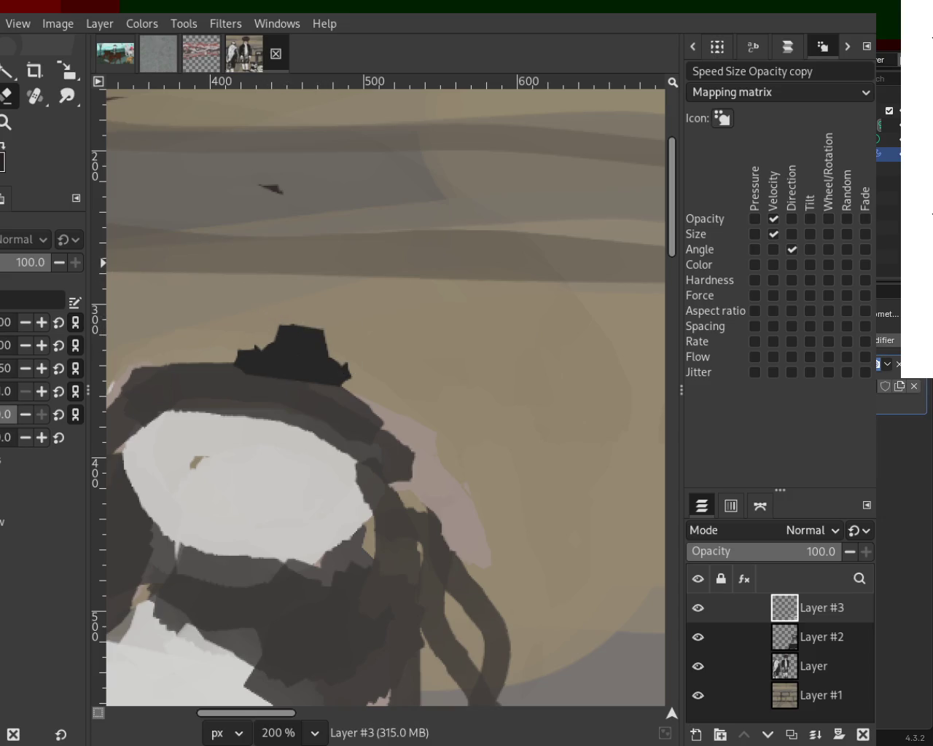
{"action": "key", "text": "p"}
{"action": "left_click", "coordinate": [251, 357]}
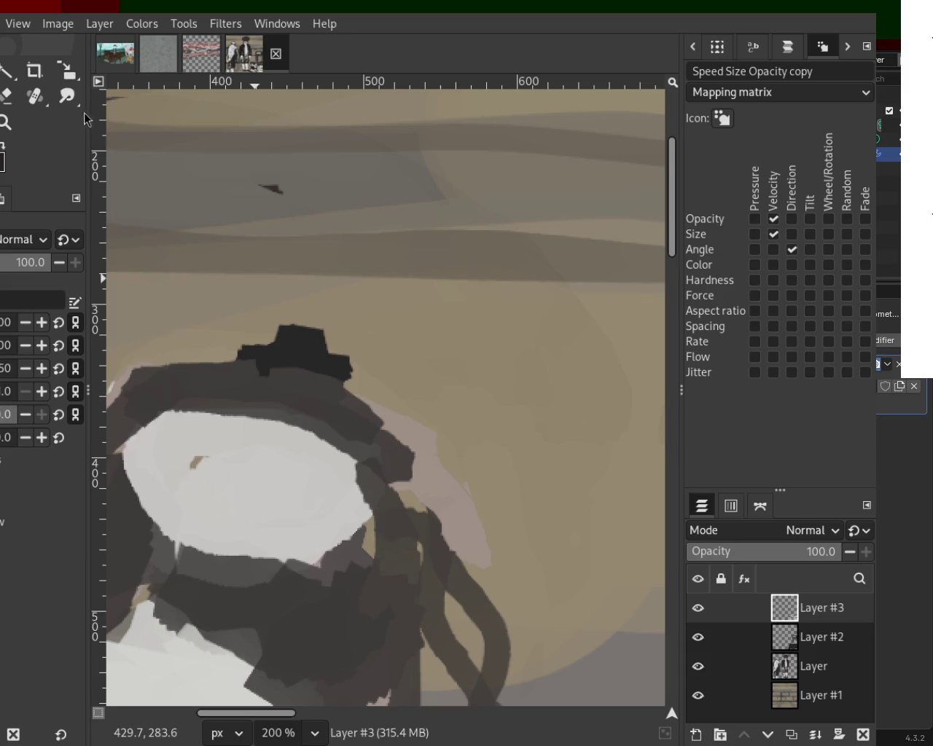
{"action": "left_click", "coordinate": [4, 124]}
{"action": "scroll", "coordinate": [417, 371], "scroll_direction": "down", "scroll_amount": 2, "text": "ctrl"}
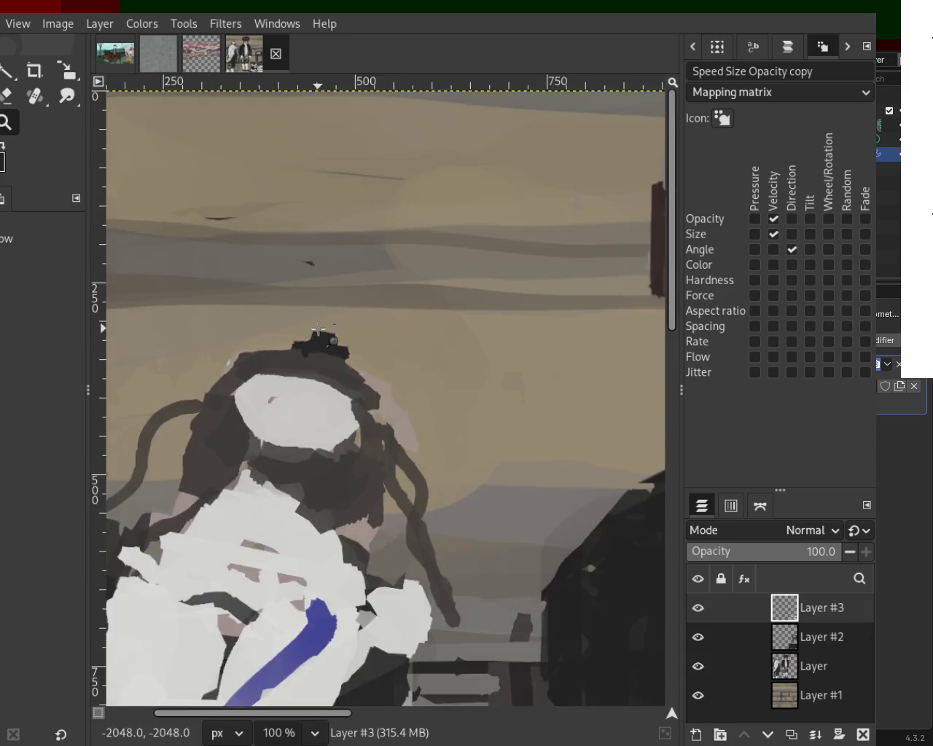
{"action": "scroll", "coordinate": [387, 343], "scroll_direction": "down", "scroll_amount": 3, "text": "ctrl"}
{"action": "scroll", "coordinate": [352, 315], "scroll_direction": "down", "scroll_amount": 1, "text": "ctrl"}
{"action": "scroll", "coordinate": [351, 315], "scroll_direction": "up", "scroll_amount": 1, "text": "ctrl"}
{"action": "scroll", "coordinate": [335, 321], "scroll_direction": "up", "scroll_amount": 2, "text": "ctrl"}
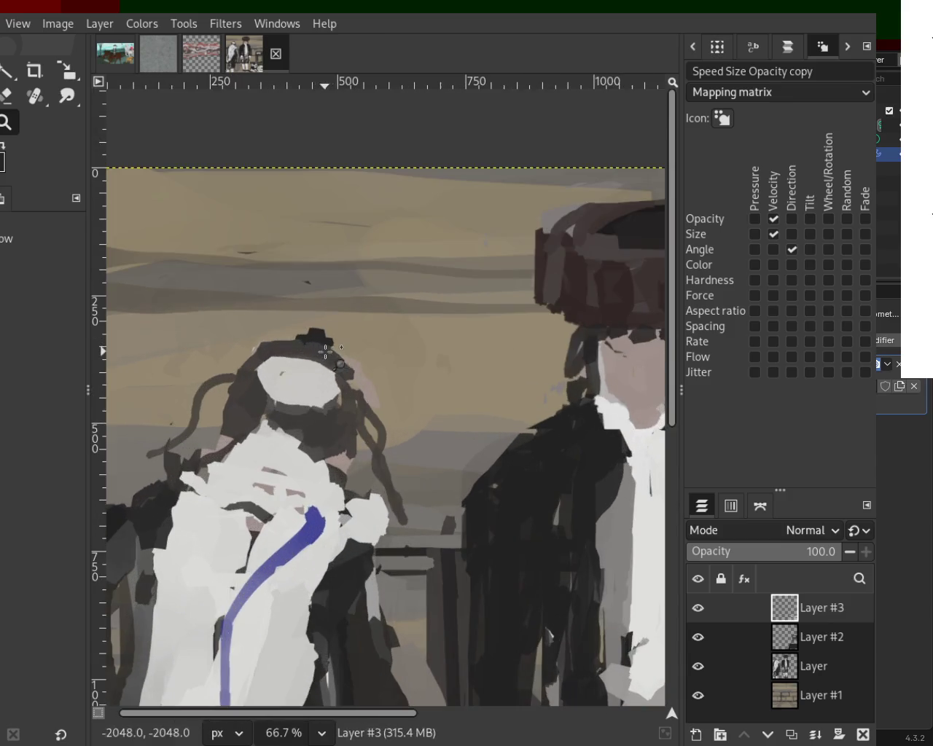
{"action": "scroll", "coordinate": [292, 328], "scroll_direction": "down", "scroll_amount": 1, "text": "ctrl"}
{"action": "scroll", "coordinate": [256, 339], "scroll_direction": "down", "scroll_amount": 3, "text": "ctrl"}
{"action": "scroll", "coordinate": [257, 340], "scroll_direction": "up", "scroll_amount": 1, "text": "ctrl"}
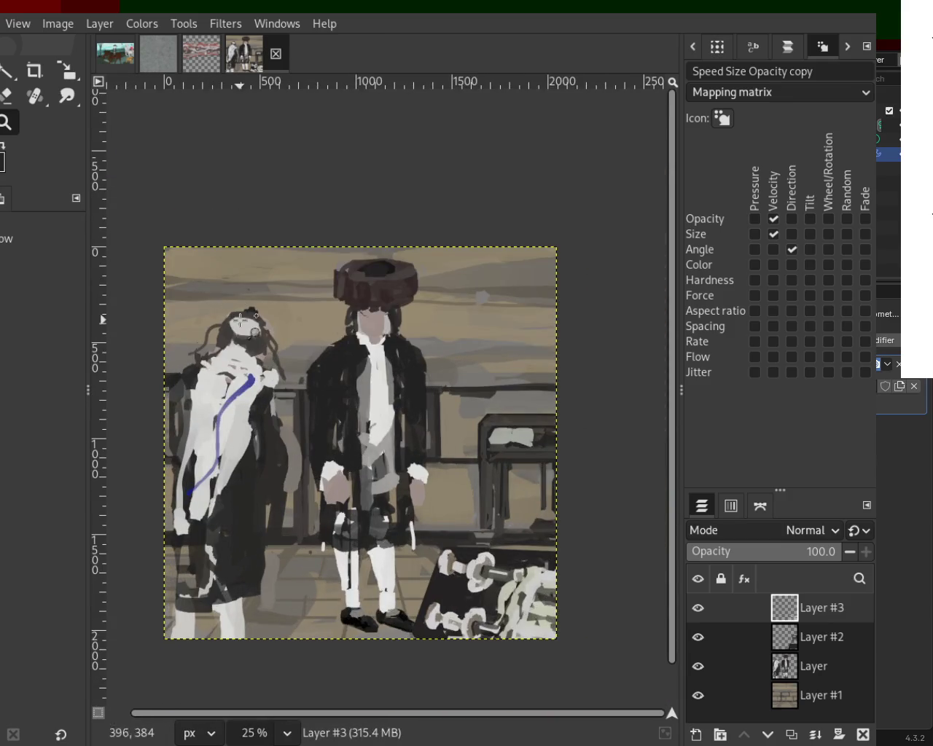
{"action": "scroll", "coordinate": [247, 320], "scroll_direction": "up", "scroll_amount": 2, "text": "ctrl"}
{"action": "scroll", "coordinate": [223, 299], "scroll_direction": "down", "scroll_amount": 1, "text": "ctrl"}
{"action": "scroll", "coordinate": [223, 299], "scroll_direction": "down", "scroll_amount": 1, "text": "ctrl"}
{"action": "scroll", "coordinate": [299, 339], "scroll_direction": "up", "scroll_amount": 1, "text": "ctrl"}
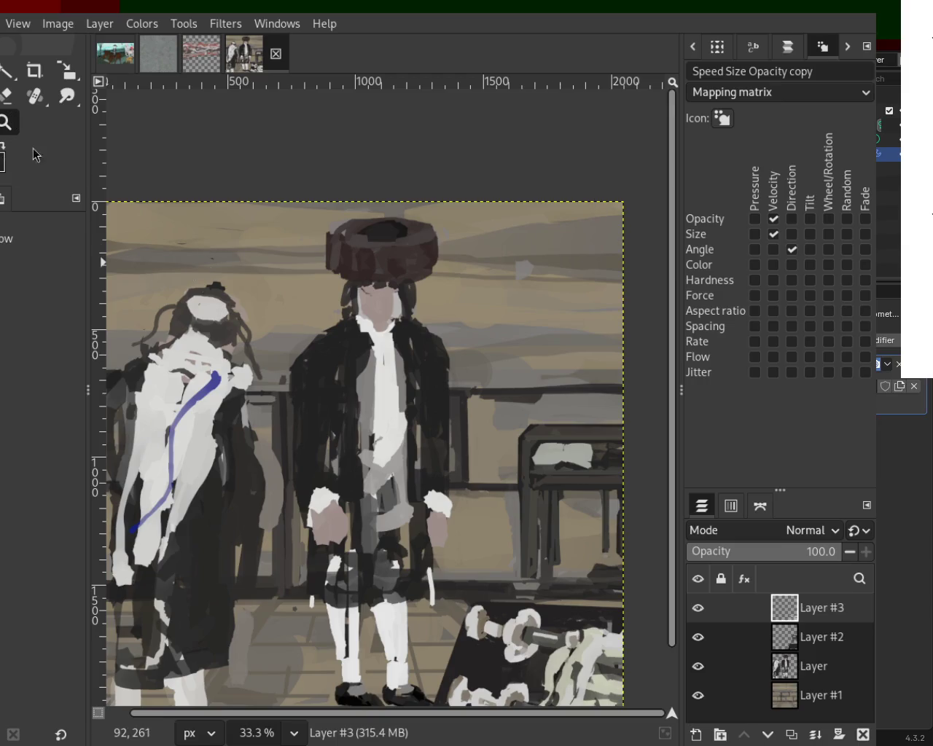
{"action": "scroll", "coordinate": [341, 351], "scroll_direction": "down", "scroll_amount": 1}
{"action": "scroll", "coordinate": [270, 321], "scroll_direction": "down", "scroll_amount": 1}
{"action": "scroll", "coordinate": [278, 302], "scroll_direction": "up", "scroll_amount": 1}
{"action": "scroll", "coordinate": [282, 306], "scroll_direction": "up", "scroll_amount": 2}
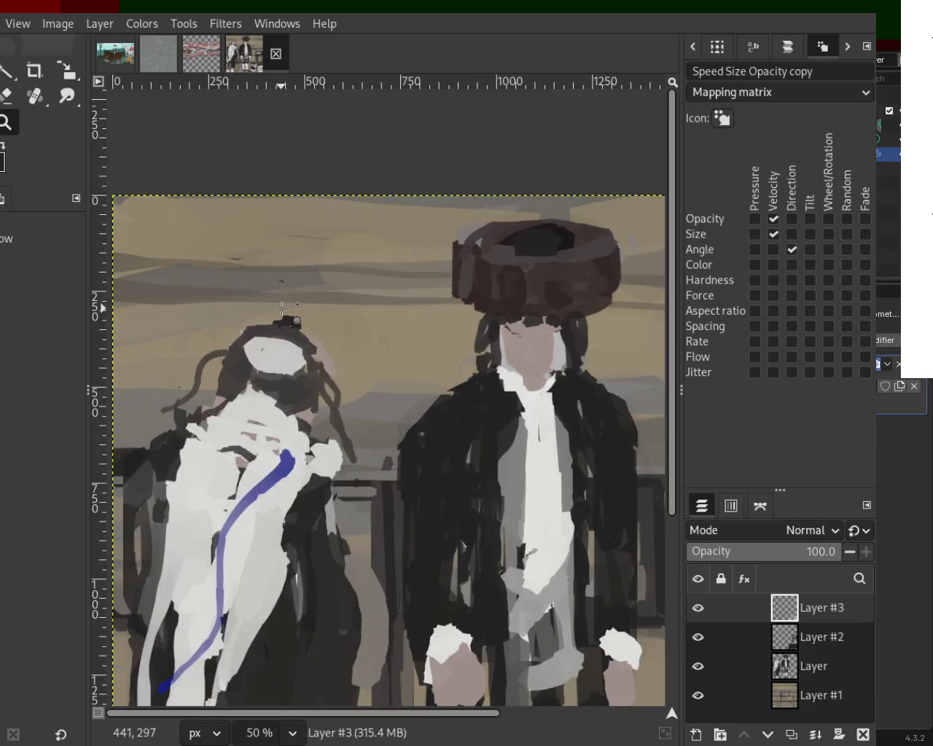
{"action": "scroll", "coordinate": [282, 306], "scroll_direction": "up", "scroll_amount": 4}
{"action": "key", "text": "p"}
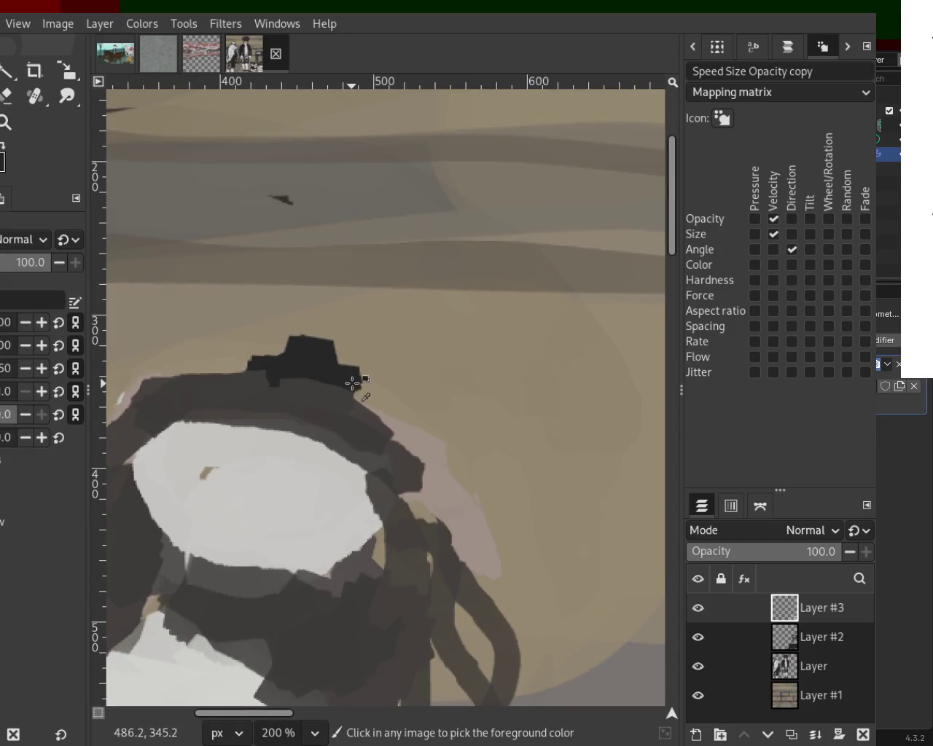
- Paint straight dark strokes along the hat's brim and fill in its crown
{"action": "left_click", "coordinate": [240, 361], "text": "shift"}
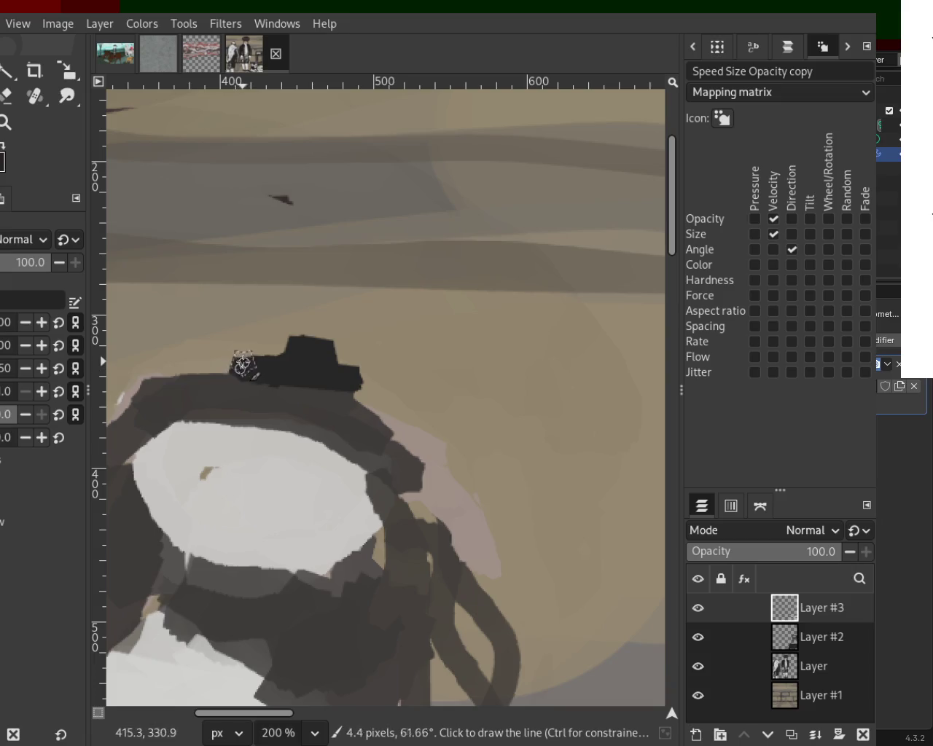
{"action": "left_click", "coordinate": [347, 373], "text": "shift"}
{"action": "left_click", "coordinate": [330, 373]}
{"action": "left_click", "coordinate": [335, 344], "text": "shift"}
{"action": "left_click", "coordinate": [269, 337], "text": "shift"}
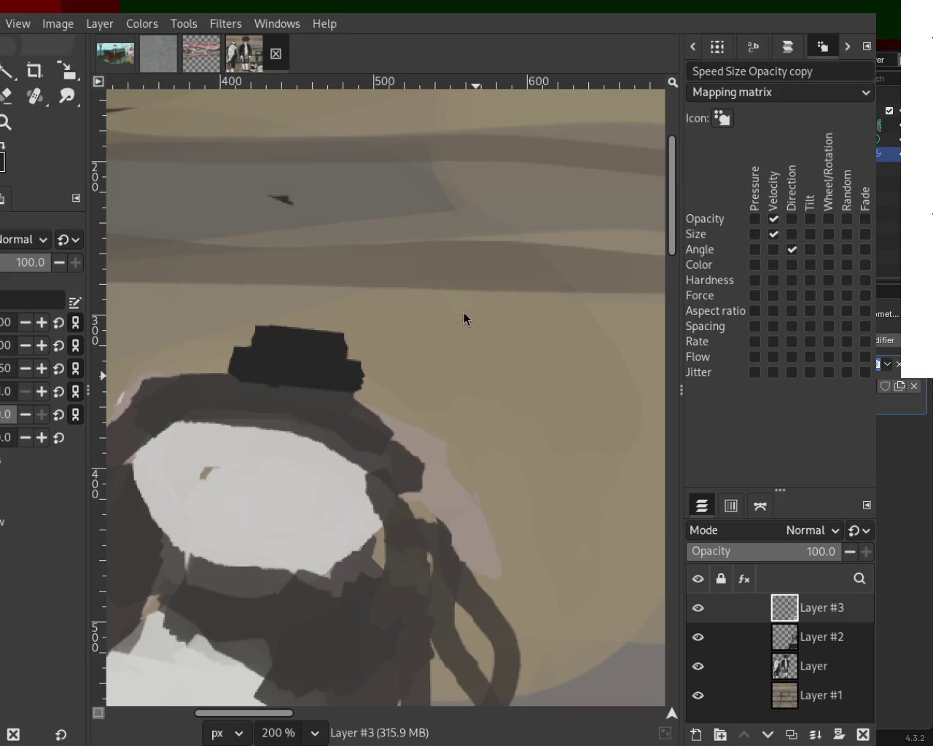
{"action": "left_click", "coordinate": [5, 135]}
{"action": "scroll", "coordinate": [277, 355], "scroll_direction": "down", "scroll_amount": 2}
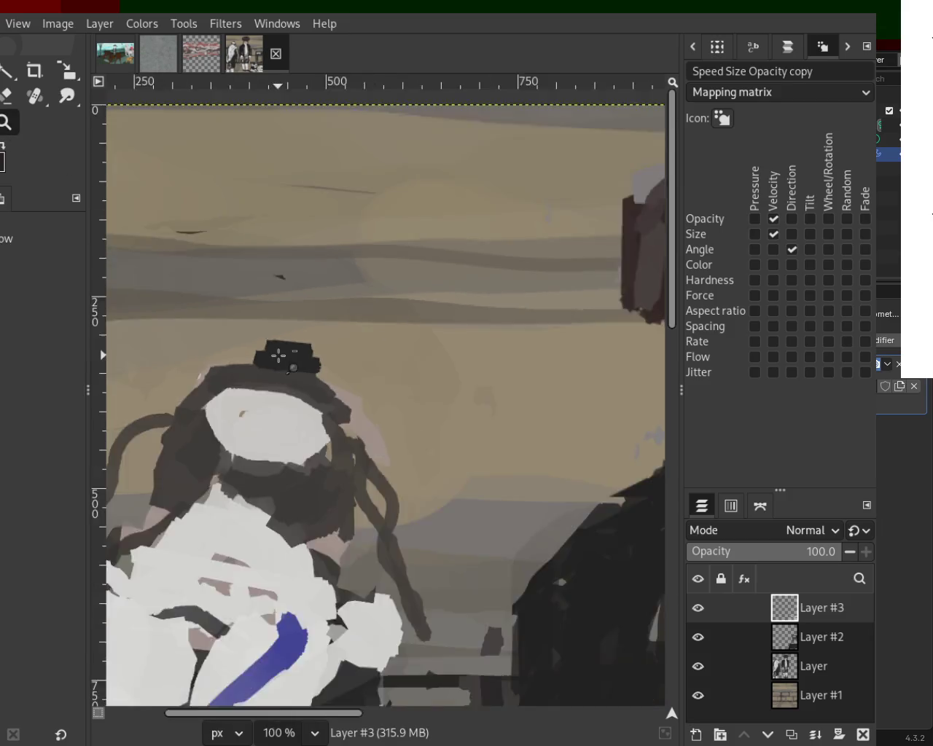
{"action": "scroll", "coordinate": [370, 454], "scroll_direction": "down", "scroll_amount": 3}
{"action": "scroll", "coordinate": [264, 358], "scroll_direction": "up", "scroll_amount": 1}
{"action": "scroll", "coordinate": [265, 358], "scroll_direction": "up", "scroll_amount": 2}
{"action": "scroll", "coordinate": [273, 332], "scroll_direction": "up", "scroll_amount": 2}
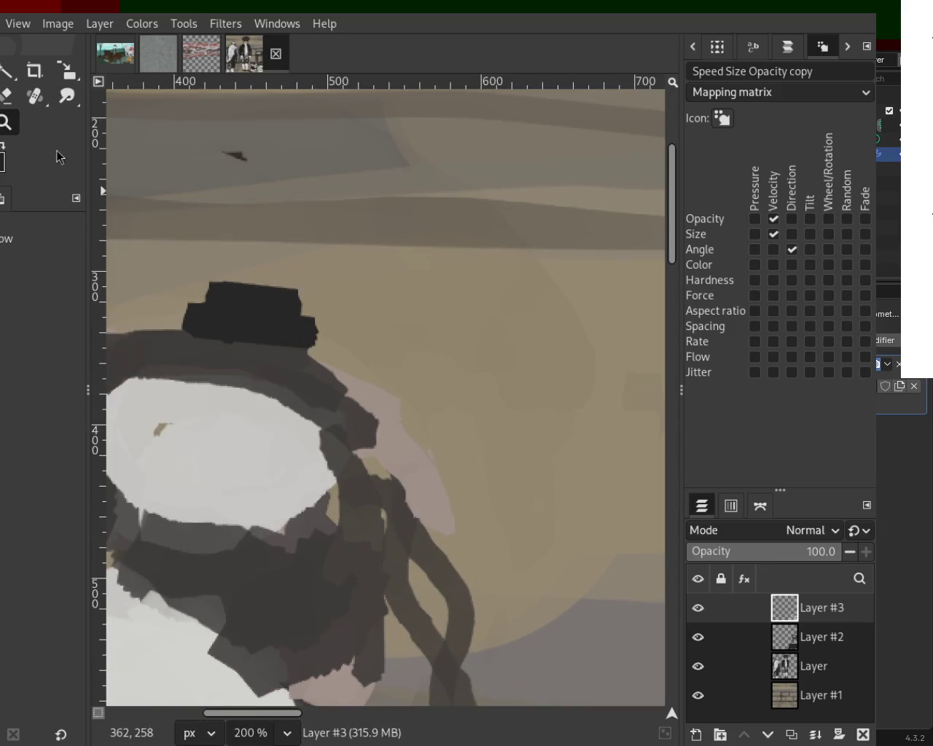
- Erase the hat's right side and top straight, then paint a dark brim line extending left
{"action": "key", "text": "shift+e"}
{"action": "left_click", "coordinate": [299, 324], "text": "shift"}
{"action": "left_click", "coordinate": [368, 336], "text": "shift"}
{"action": "left_click", "coordinate": [217, 242]}
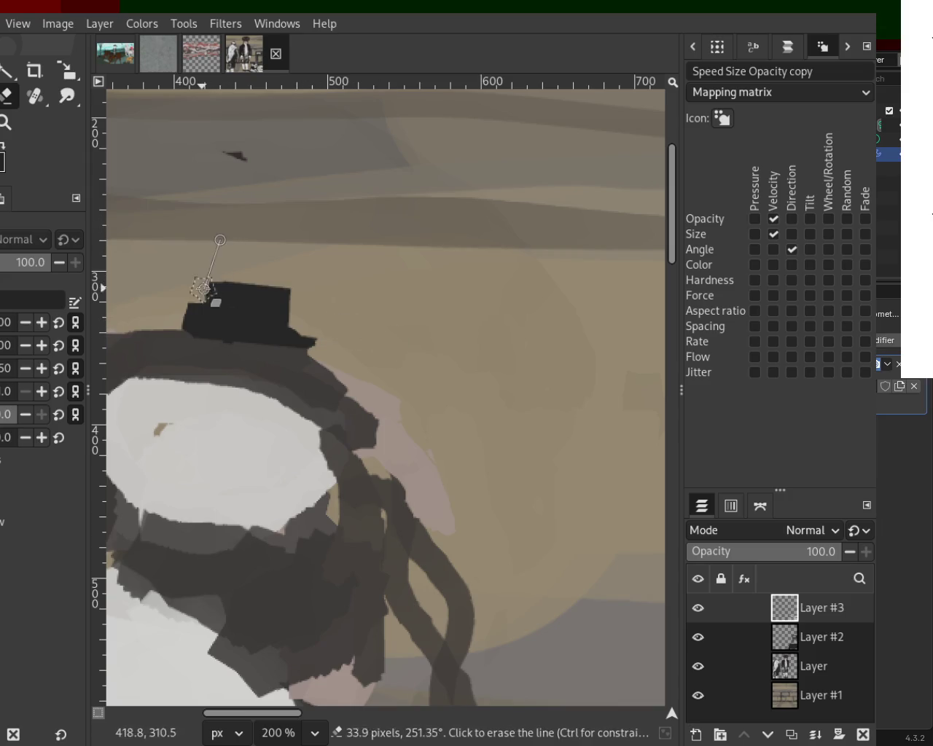
{"action": "left_click", "coordinate": [208, 234]}
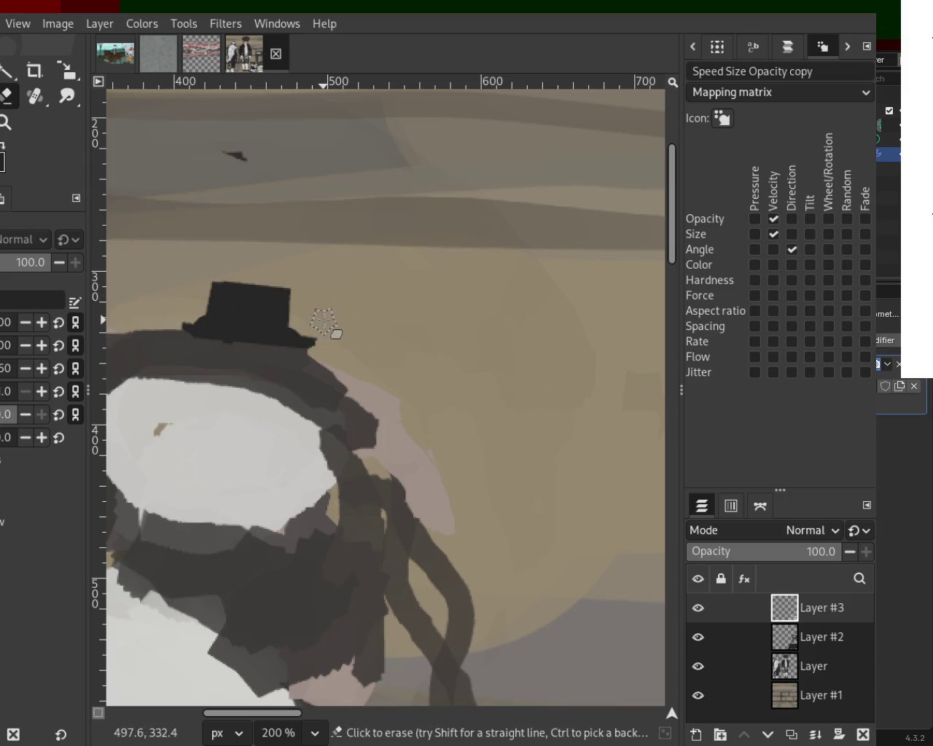
{"action": "left_click", "coordinate": [192, 328]}
{"action": "left_click", "coordinate": [303, 337], "text": "shift"}
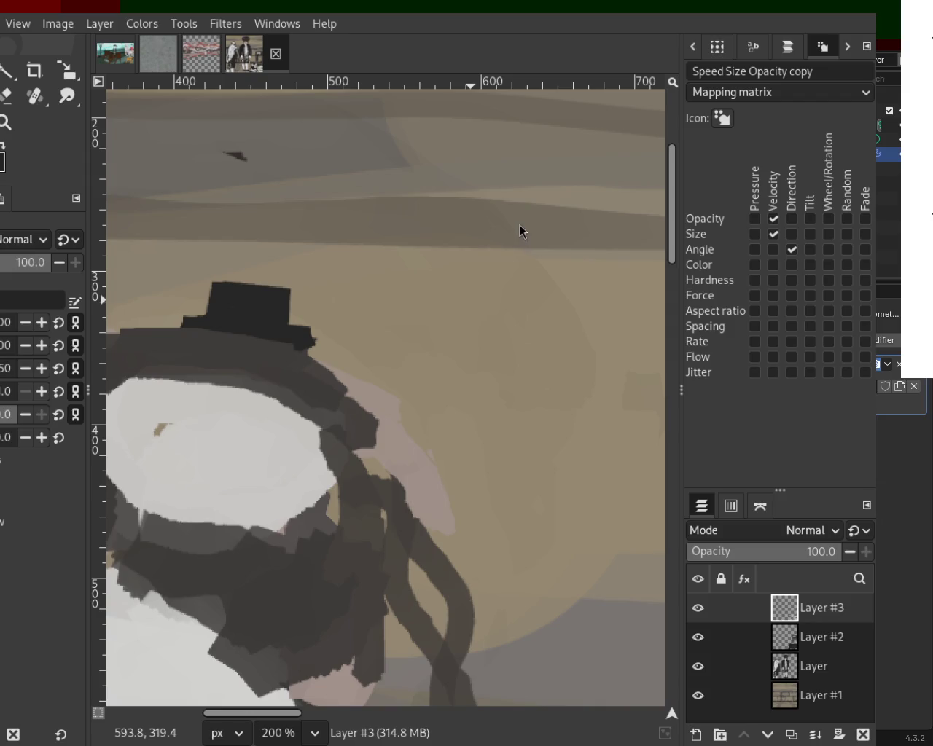
- Zoom out to check the whole painting and standing figure, then zoom to 150% on the dumbbell rack
{"action": "key", "text": "z"}
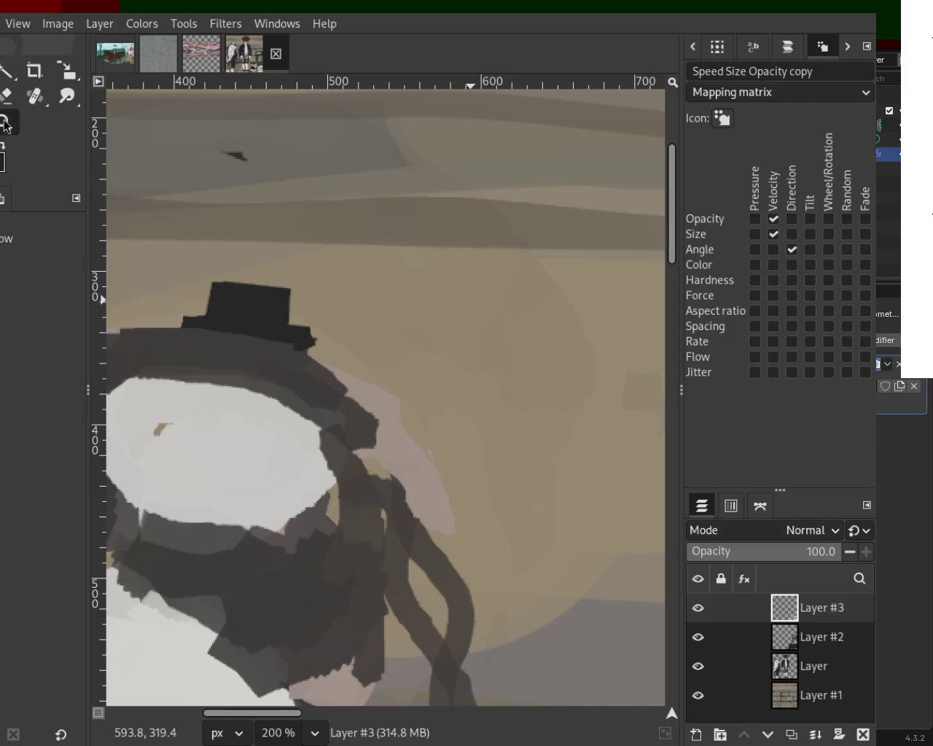
{"action": "scroll", "coordinate": [288, 327], "scroll_direction": "down", "scroll_amount": 1}
{"action": "scroll", "coordinate": [288, 326], "scroll_direction": "down", "scroll_amount": 4}
{"action": "scroll", "coordinate": [288, 327], "scroll_direction": "down", "scroll_amount": 1}
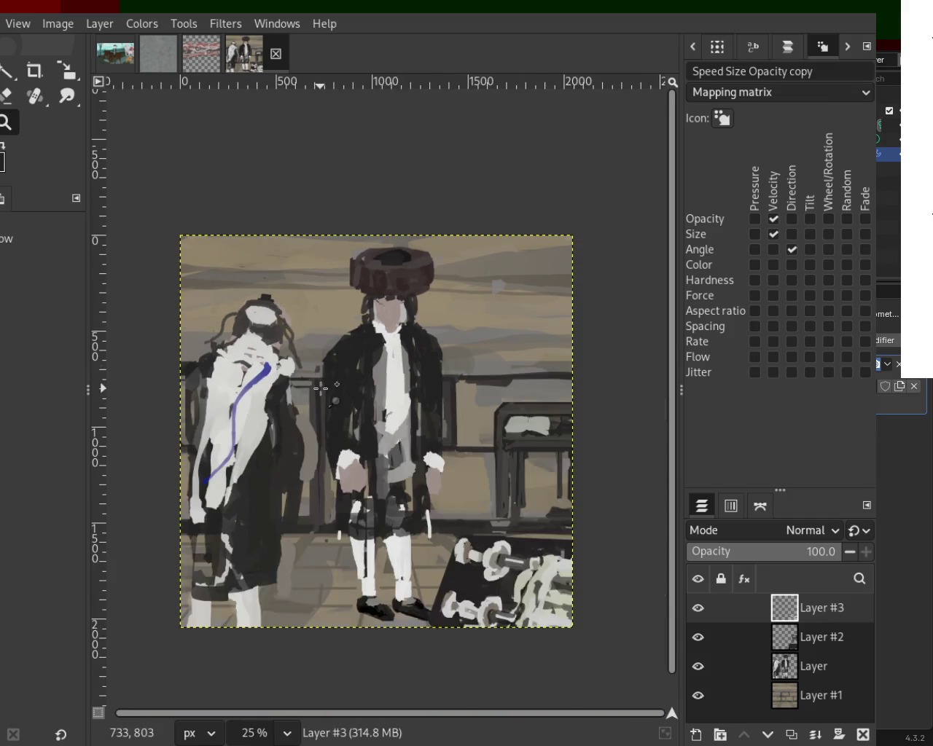
{"action": "scroll", "coordinate": [292, 336], "scroll_direction": "up", "scroll_amount": 1}
{"action": "scroll", "coordinate": [306, 364], "scroll_direction": "down", "scroll_amount": 1}
{"action": "scroll", "coordinate": [274, 358], "scroll_direction": "up", "scroll_amount": 2}
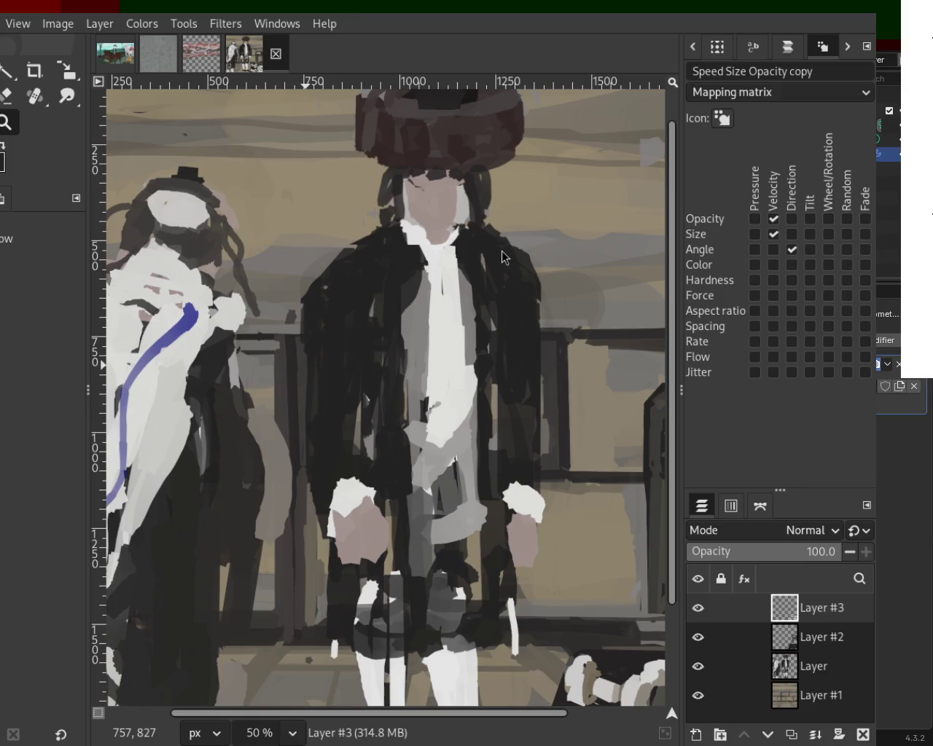
{"action": "scroll", "coordinate": [325, 292], "scroll_direction": "down", "scroll_amount": 1}
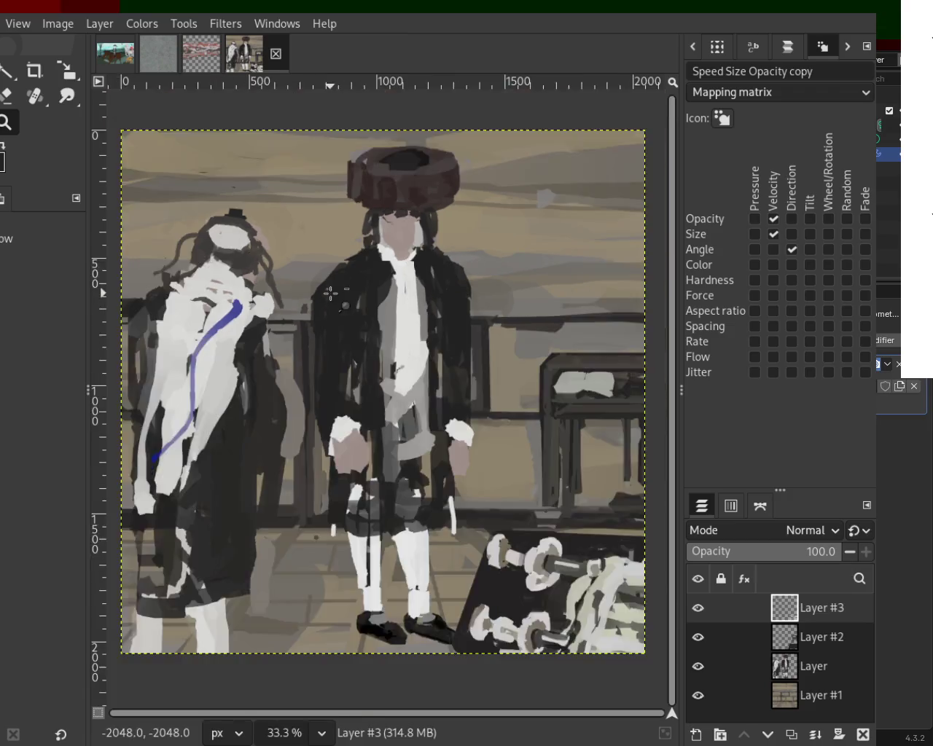
{"action": "scroll", "coordinate": [330, 294], "scroll_direction": "down", "scroll_amount": 2}
{"action": "scroll", "coordinate": [331, 294], "scroll_direction": "up", "scroll_amount": 1}
{"action": "scroll", "coordinate": [357, 218], "scroll_direction": "up", "scroll_amount": 3}
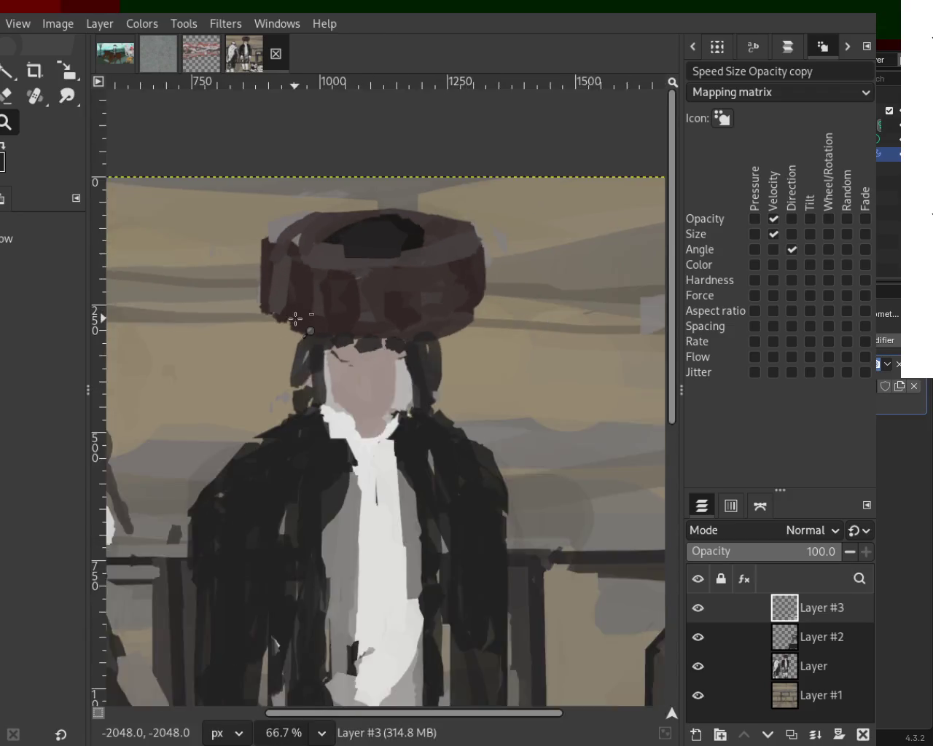
{"action": "scroll", "coordinate": [296, 318], "scroll_direction": "down", "scroll_amount": 3}
{"action": "scroll", "coordinate": [295, 317], "scroll_direction": "down", "scroll_amount": 1}
{"action": "scroll", "coordinate": [437, 428], "scroll_direction": "up", "scroll_amount": 3}
{"action": "scroll", "coordinate": [437, 429], "scroll_direction": "up", "scroll_amount": 1}
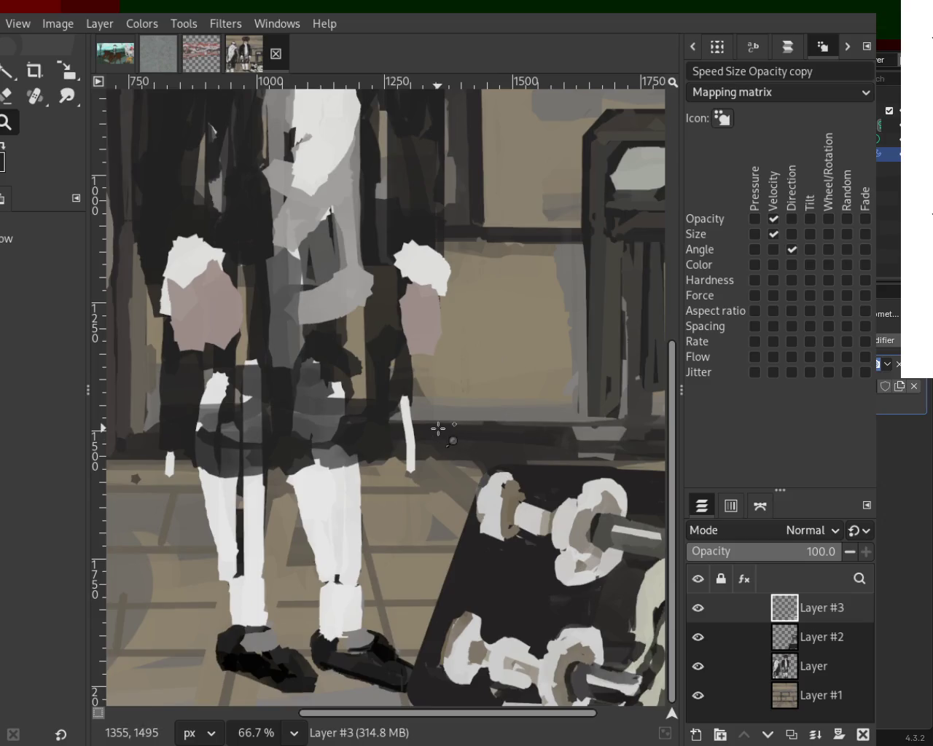
{"action": "scroll", "coordinate": [438, 429], "scroll_direction": "down", "scroll_amount": 2}
{"action": "scroll", "coordinate": [438, 429], "scroll_direction": "down", "scroll_amount": 2}
{"action": "scroll", "coordinate": [474, 412], "scroll_direction": "up", "scroll_amount": 2}
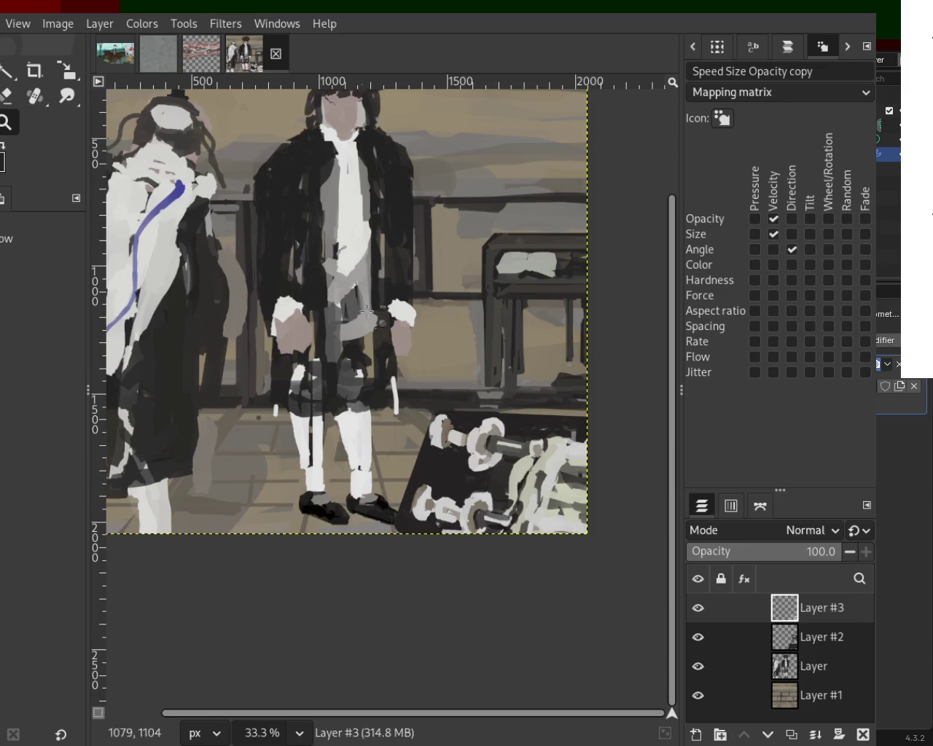
{"action": "scroll", "coordinate": [377, 320], "scroll_direction": "down", "scroll_amount": 2}
{"action": "scroll", "coordinate": [412, 364], "scroll_direction": "up", "scroll_amount": 1}
{"action": "scroll", "coordinate": [411, 365], "scroll_direction": "up", "scroll_amount": 2}
{"action": "scroll", "coordinate": [412, 364], "scroll_direction": "up", "scroll_amount": 2}
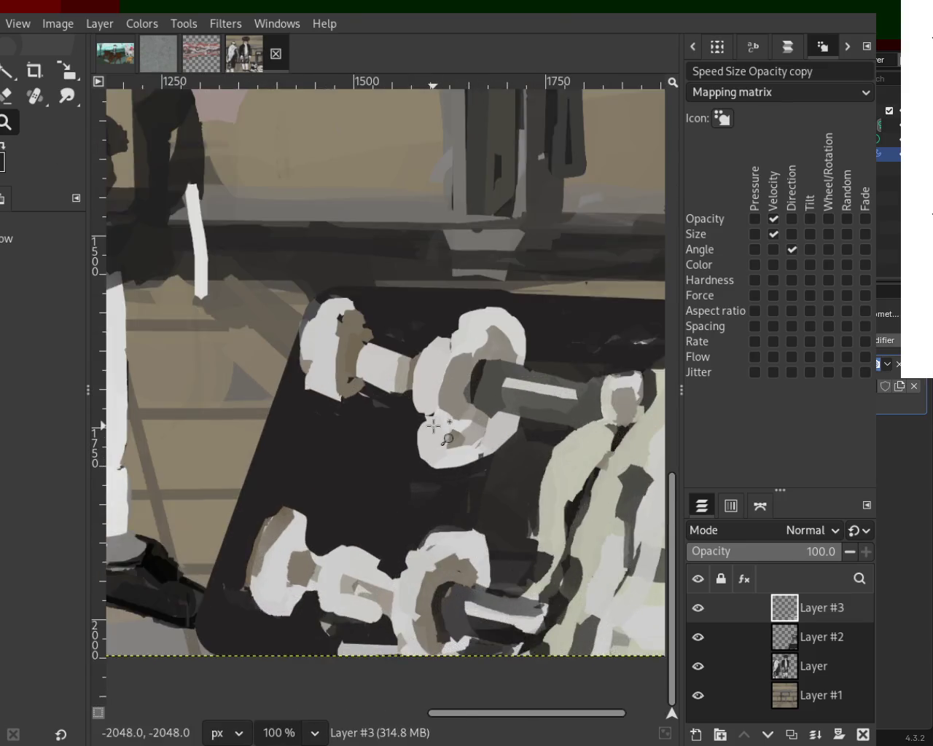
- Trim the lower white plate's left edge and repaint the upper dumbbell ring light grey
{"action": "scroll", "coordinate": [412, 364], "scroll_direction": "up", "scroll_amount": 1}
{"action": "left_click", "coordinate": [8, 97]}
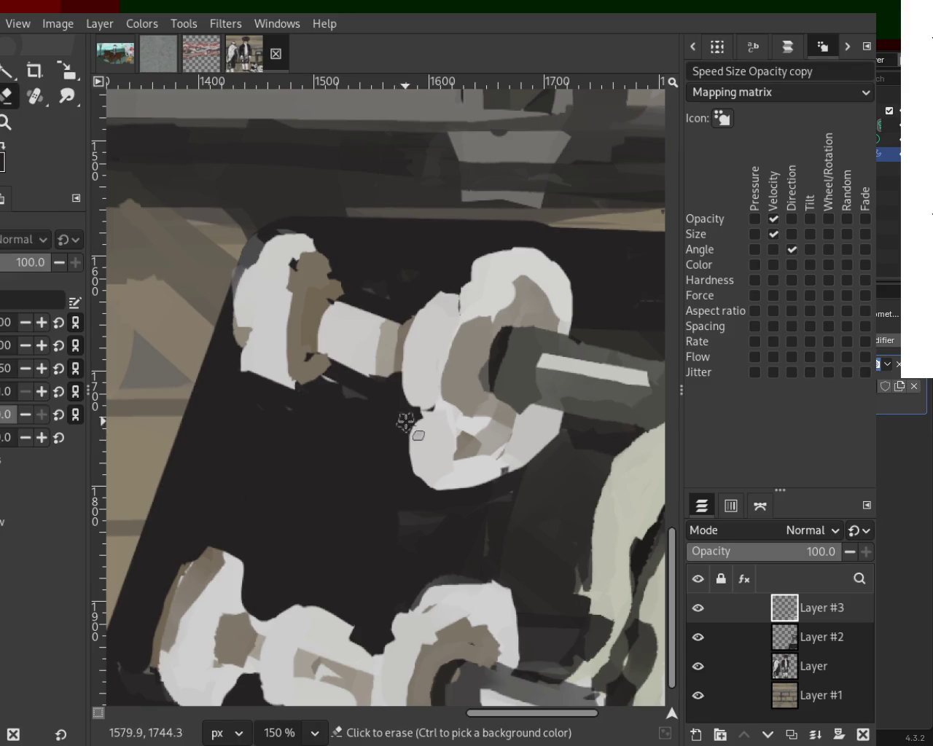
{"action": "left_click_drag", "start_coordinate": [410, 427], "coordinate": [395, 475]}
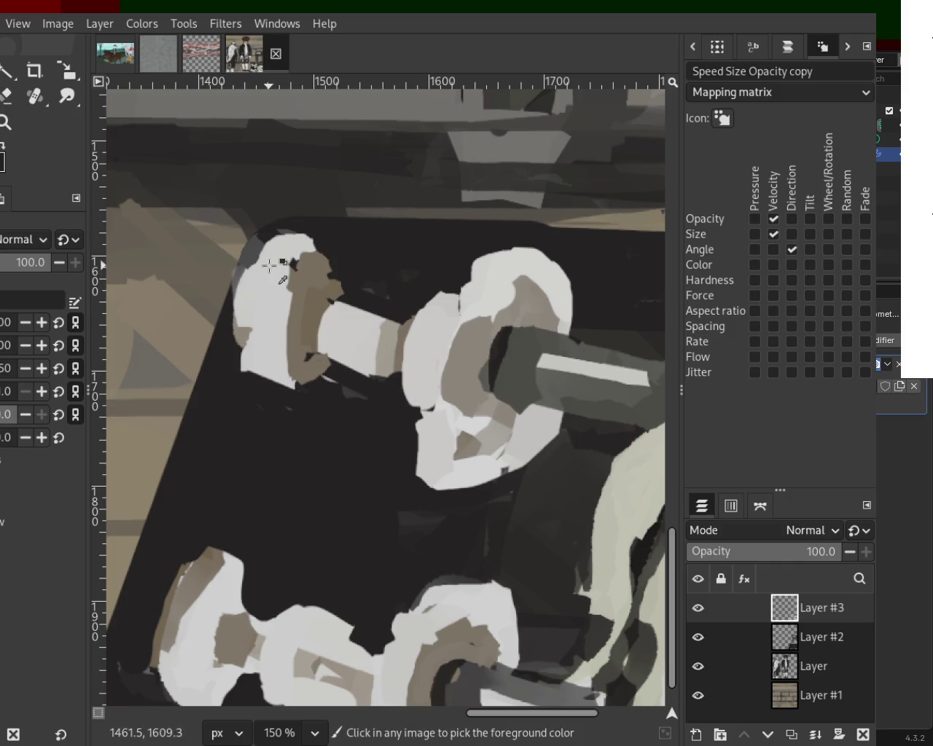
{"action": "left_click_drag", "start_coordinate": [297, 250], "coordinate": [257, 266]}
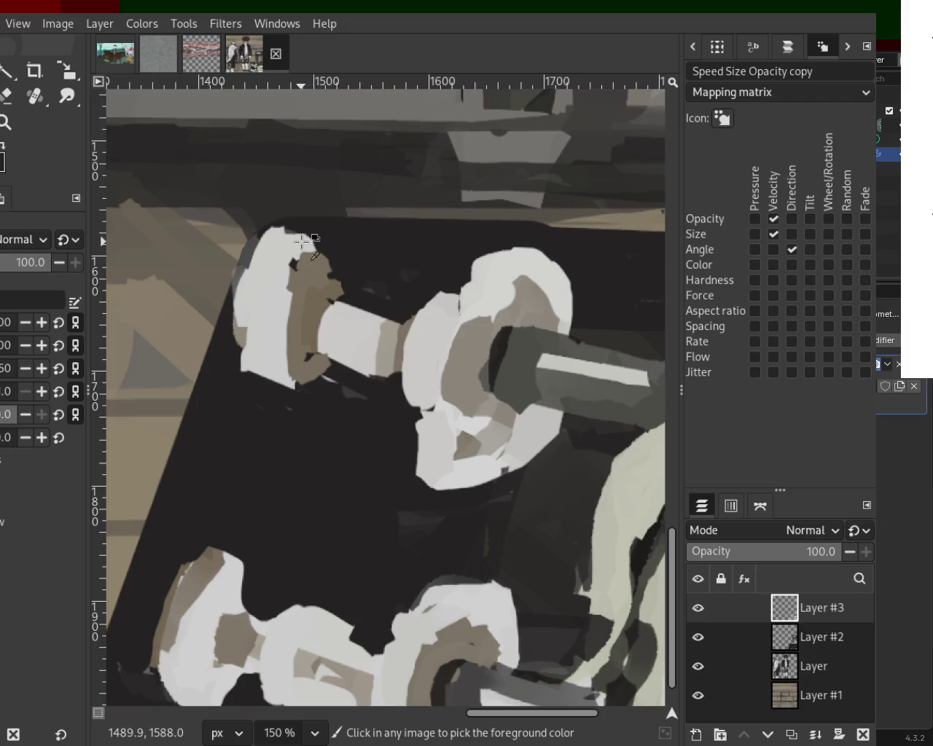
{"action": "left_click_drag", "start_coordinate": [320, 245], "coordinate": [303, 322]}
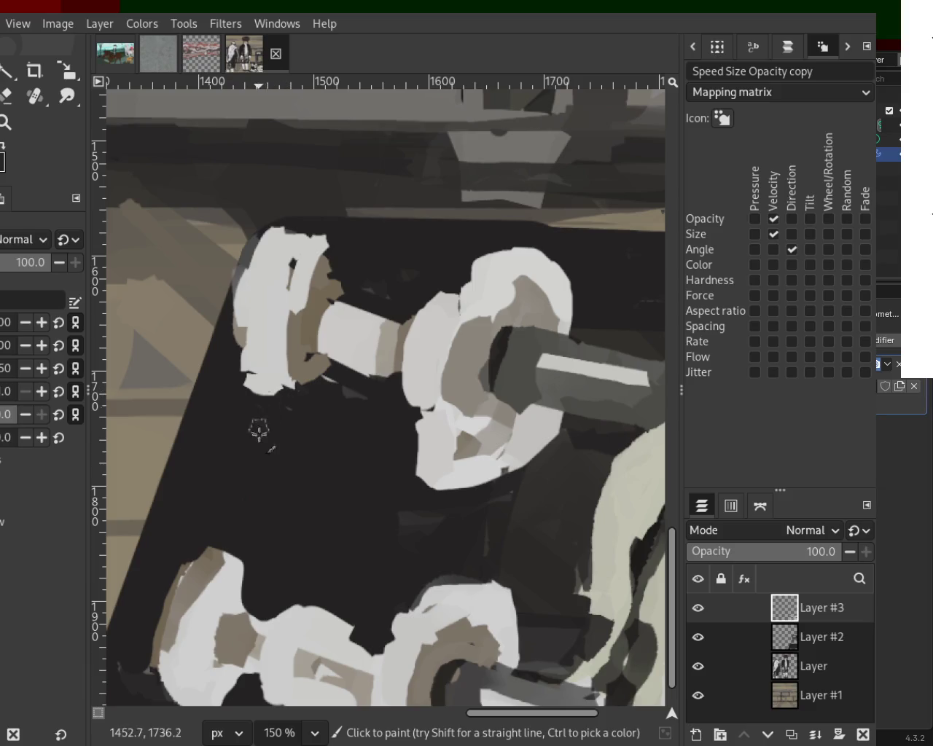
{"action": "key", "text": "z"}
{"action": "scroll", "coordinate": [351, 317], "scroll_direction": "down", "scroll_amount": 3}
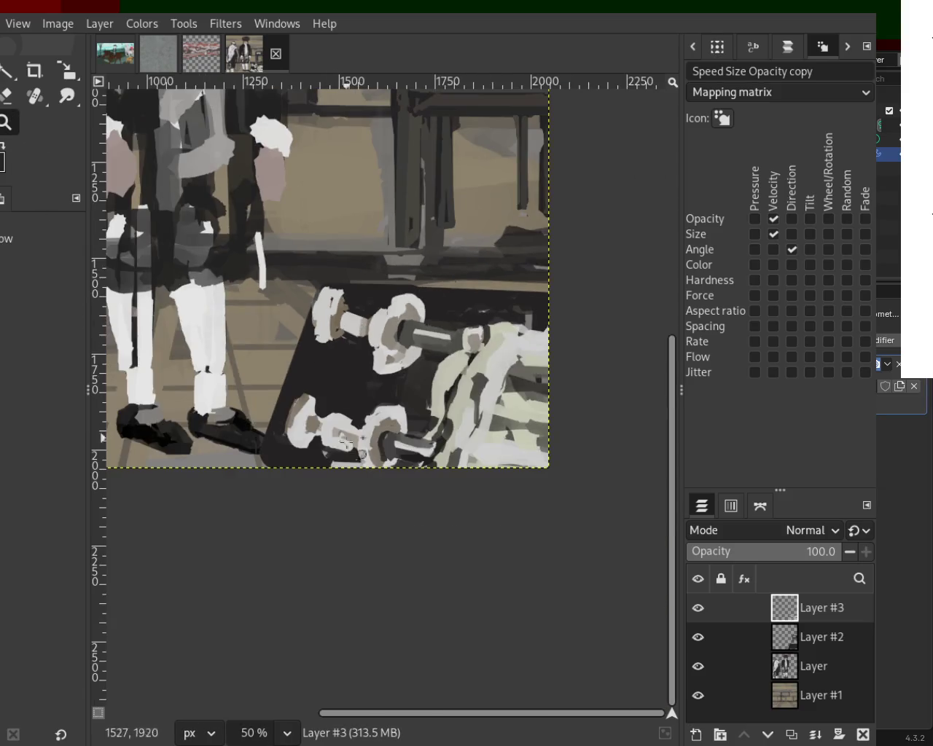
- Widen the dumbbell's white edge, painting it over the dark shadow
{"action": "scroll", "coordinate": [277, 475], "scroll_direction": "up", "scroll_amount": 1}
{"action": "scroll", "coordinate": [309, 428], "scroll_direction": "up", "scroll_amount": 1}
{"action": "scroll", "coordinate": [315, 363], "scroll_direction": "up", "scroll_amount": 3}
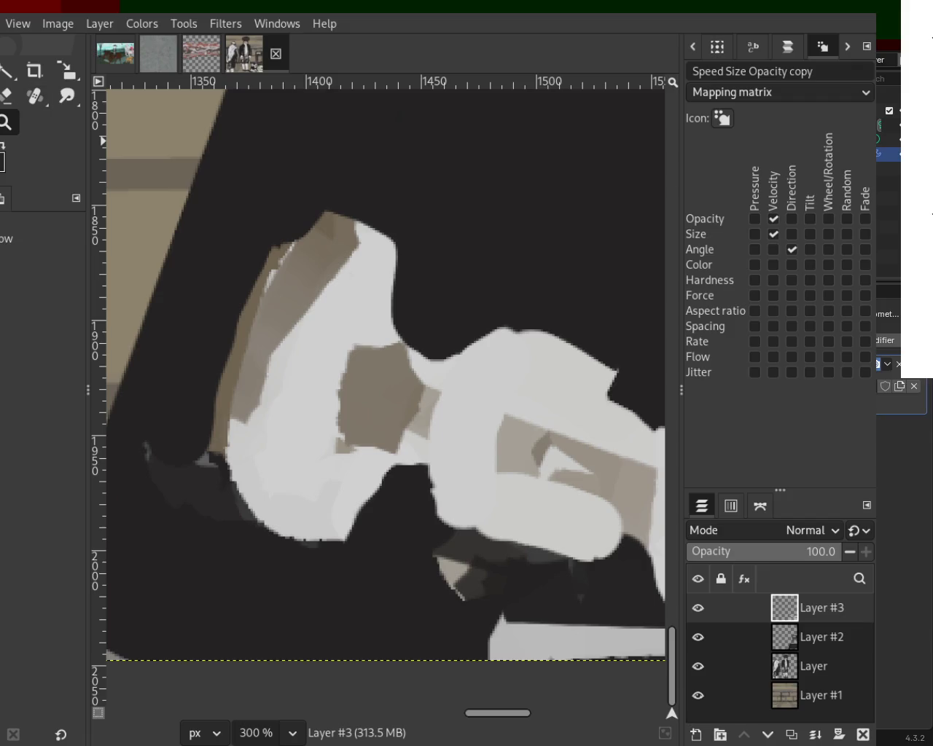
{"action": "key", "text": "o"}
{"action": "key", "text": "p"}
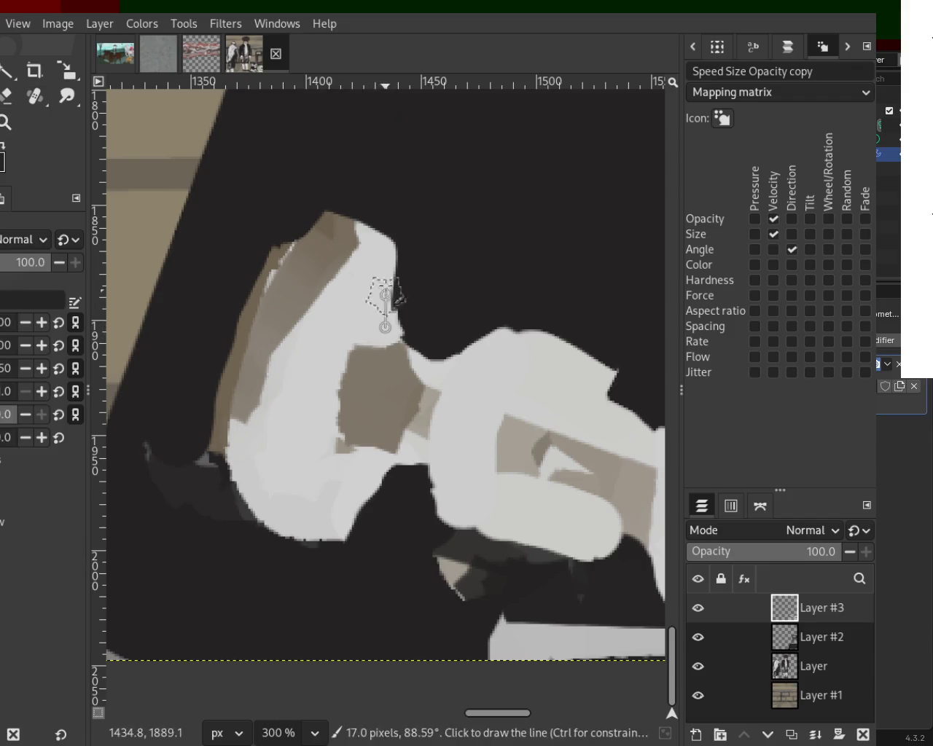
{"action": "left_click_drag", "start_coordinate": [392, 336], "coordinate": [392, 227]}
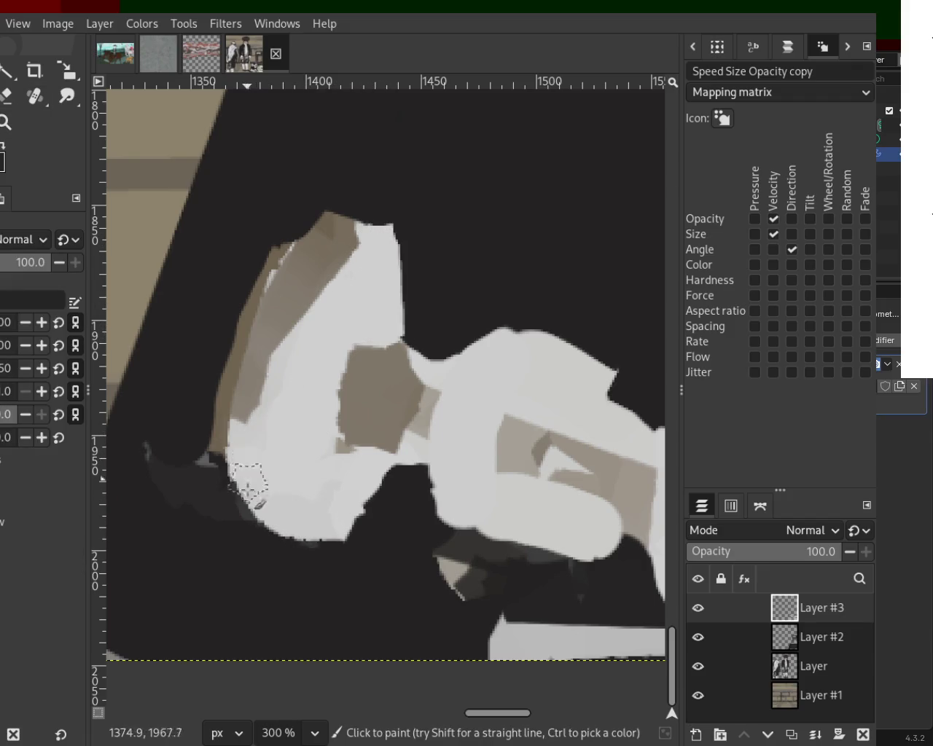
{"action": "left_click_drag", "start_coordinate": [250, 479], "coordinate": [261, 454]}
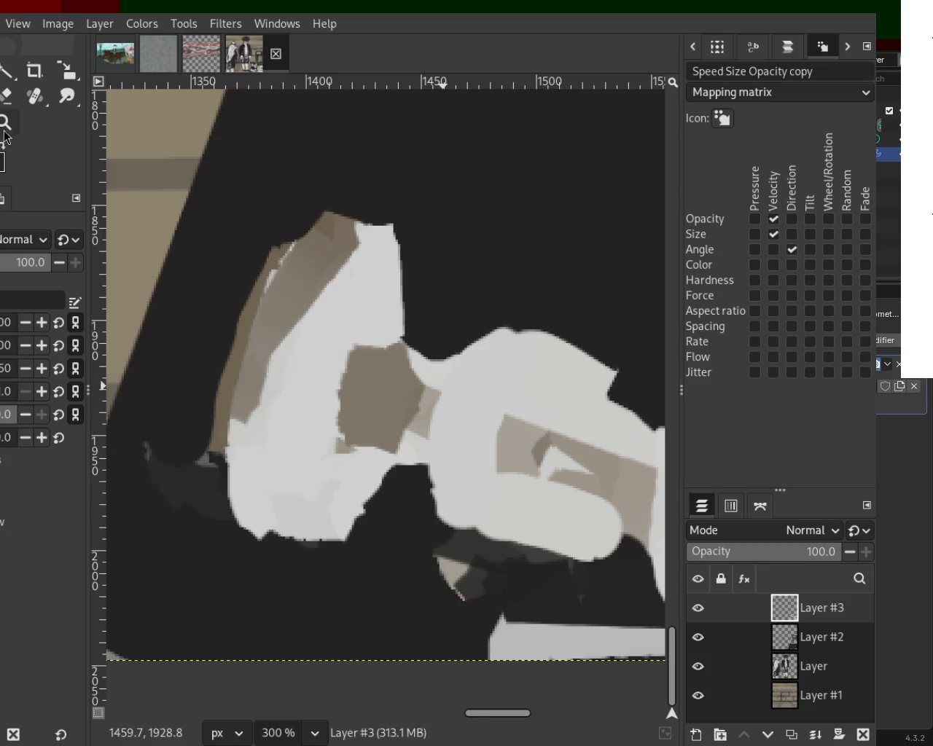
- Zoom in on the lower dumbbell and paint its left edge tan
{"action": "key", "text": "1"}
{"action": "scroll", "coordinate": [219, 261], "scroll_direction": "up", "scroll_amount": 2}
{"action": "key", "text": "2"}
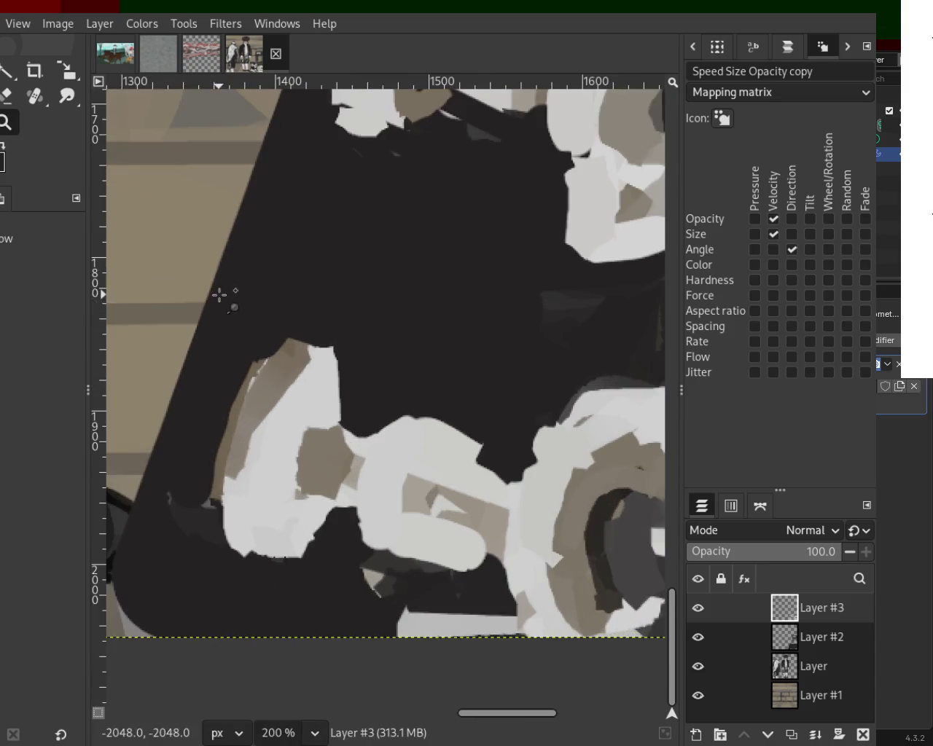
{"action": "key", "text": "p"}
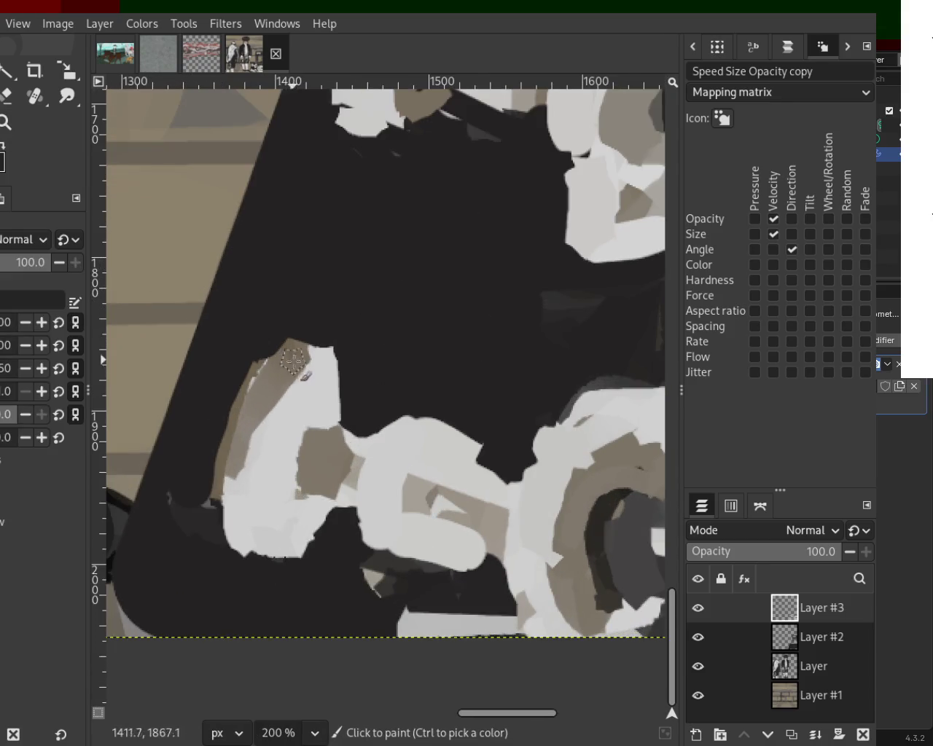
{"action": "left_click_drag", "start_coordinate": [292, 360], "coordinate": [241, 532]}
{"action": "key", "text": "ctrl+z"}
{"action": "left_click_drag", "start_coordinate": [243, 467], "coordinate": [248, 509]}
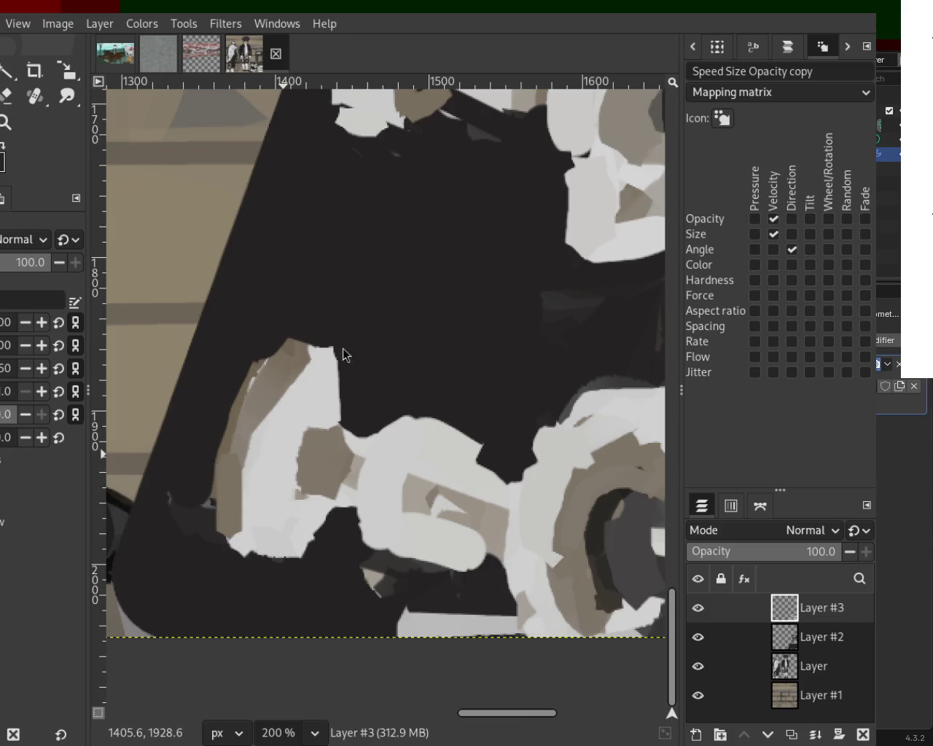
- Paint light grey over the tan left edge and extend the tan patch slightly leftward
{"action": "left_click", "coordinate": [317, 431], "text": "ctrl"}
{"action": "left_click_drag", "start_coordinate": [270, 448], "coordinate": [282, 530]}
{"action": "left_click", "coordinate": [316, 445], "text": "ctrl"}
{"action": "left_click_drag", "start_coordinate": [321, 495], "coordinate": [312, 424]}
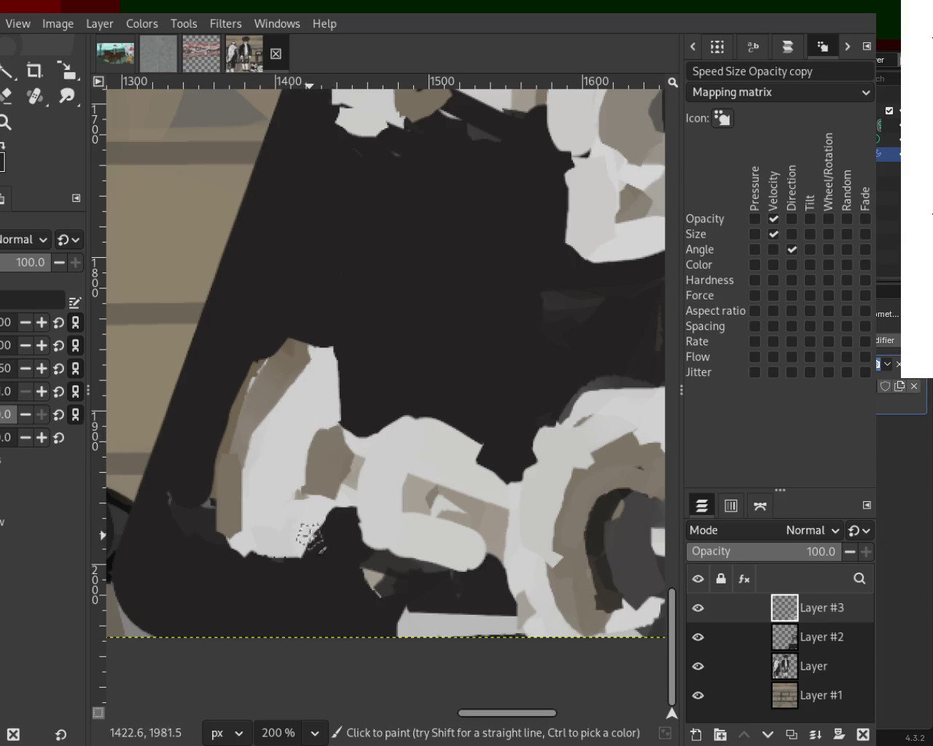
{"action": "left_click_drag", "start_coordinate": [302, 536], "coordinate": [230, 560]}
{"action": "key", "text": "ctrl+z"}
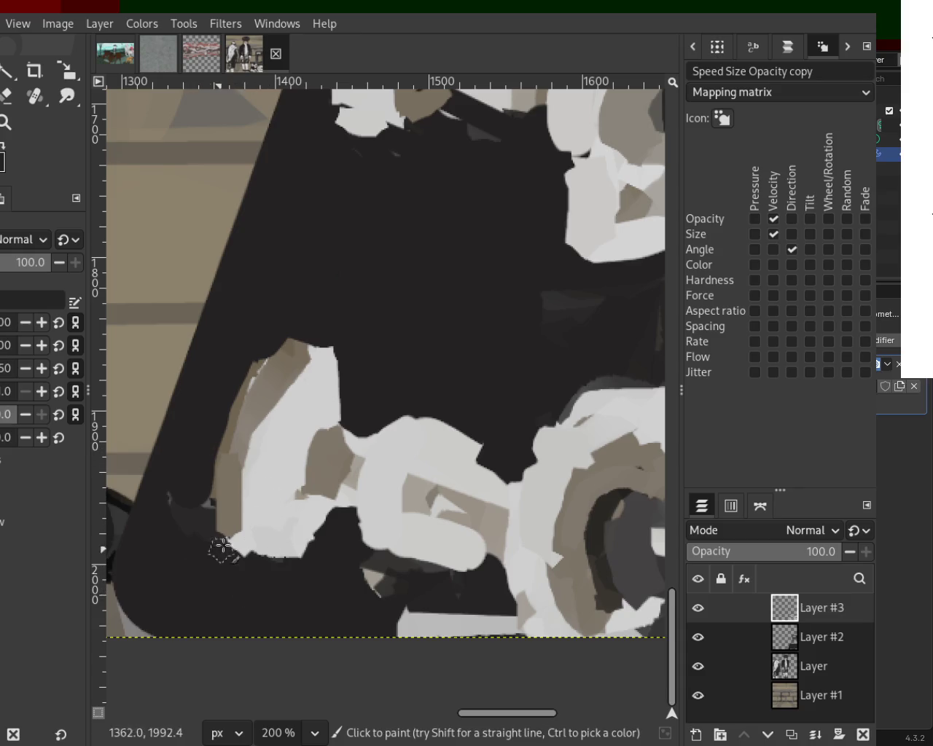
{"action": "left_click", "coordinate": [200, 475], "text": "ctrl"}
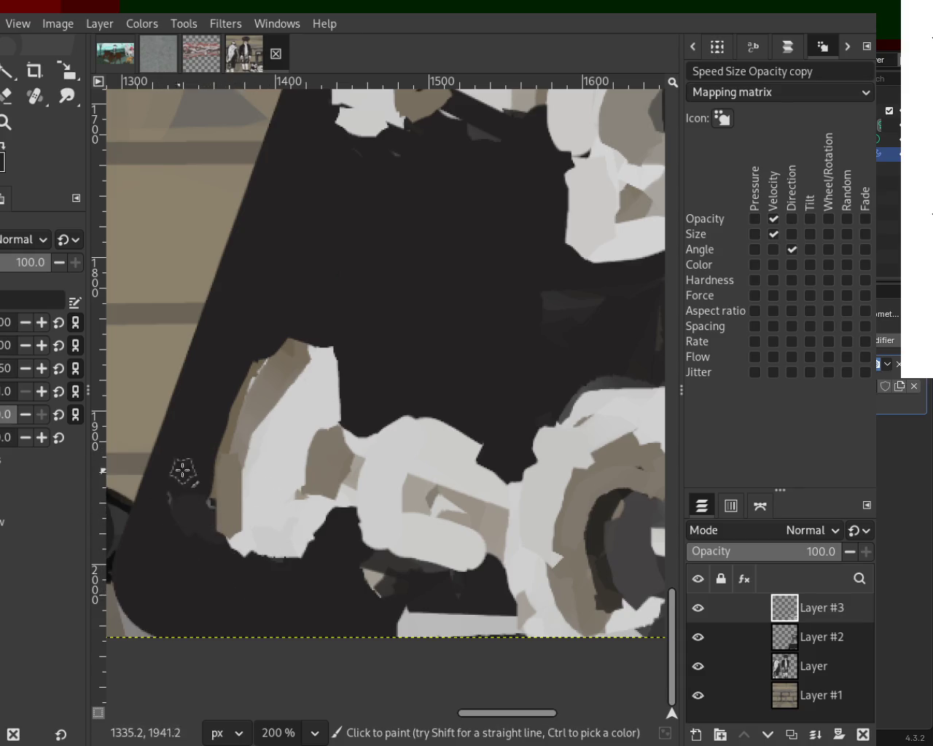
- Zoom out to view the whole image and add a small paint dab near the dumbbell
{"action": "left_click", "coordinate": [9, 130]}
{"action": "scroll", "coordinate": [266, 479], "scroll_direction": "down", "scroll_amount": 4}
{"action": "scroll", "coordinate": [292, 427], "scroll_direction": "up", "scroll_amount": 1}
{"action": "scroll", "coordinate": [328, 419], "scroll_direction": "down", "scroll_amount": 2}
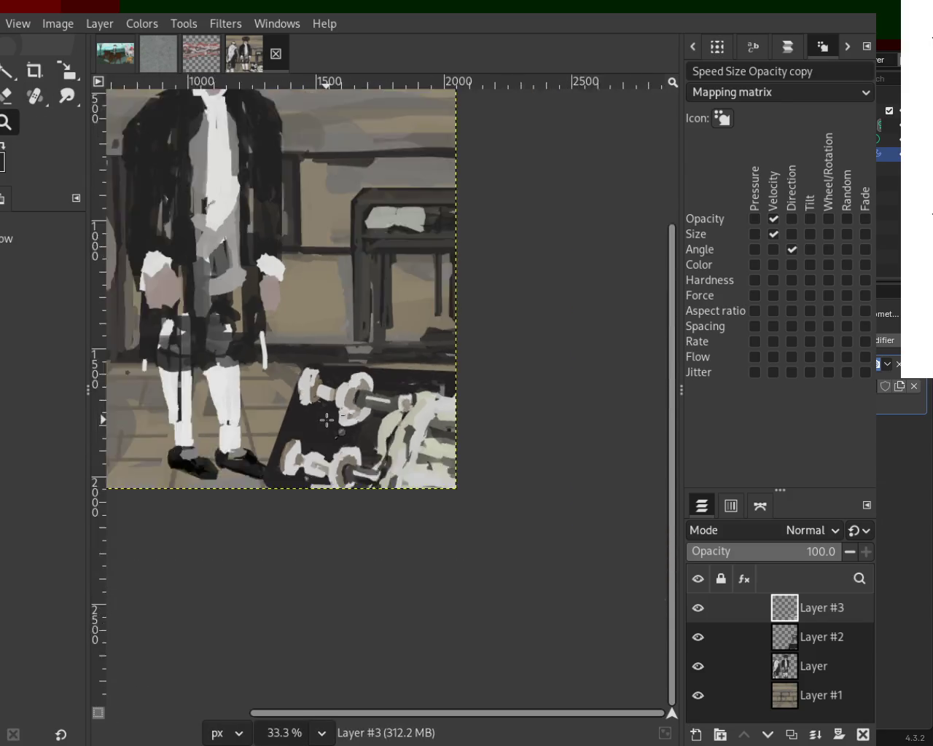
{"action": "scroll", "coordinate": [327, 419], "scroll_direction": "down", "scroll_amount": 3}
{"action": "scroll", "coordinate": [327, 419], "scroll_direction": "up", "scroll_amount": 1}
{"action": "scroll", "coordinate": [328, 419], "scroll_direction": "down", "scroll_amount": 1}
{"action": "scroll", "coordinate": [326, 414], "scroll_direction": "up", "scroll_amount": 3}
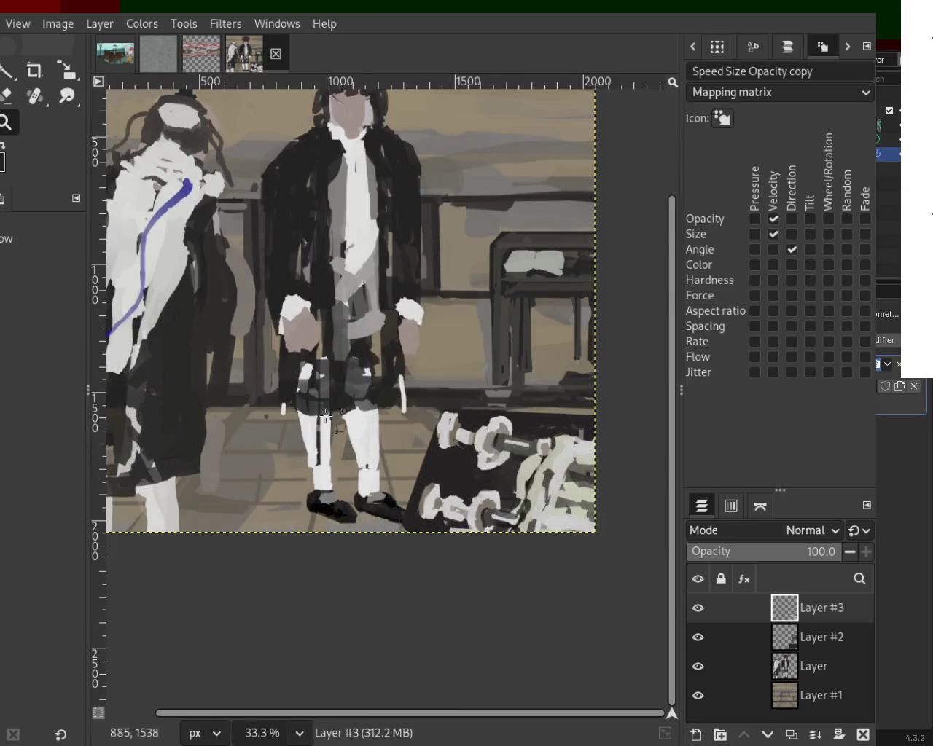
{"action": "scroll", "coordinate": [327, 415], "scroll_direction": "down", "scroll_amount": 1}
{"action": "scroll", "coordinate": [325, 412], "scroll_direction": "up", "scroll_amount": 1}
{"action": "scroll", "coordinate": [321, 406], "scroll_direction": "down", "scroll_amount": 1}
{"action": "scroll", "coordinate": [277, 397], "scroll_direction": "up", "scroll_amount": 1}
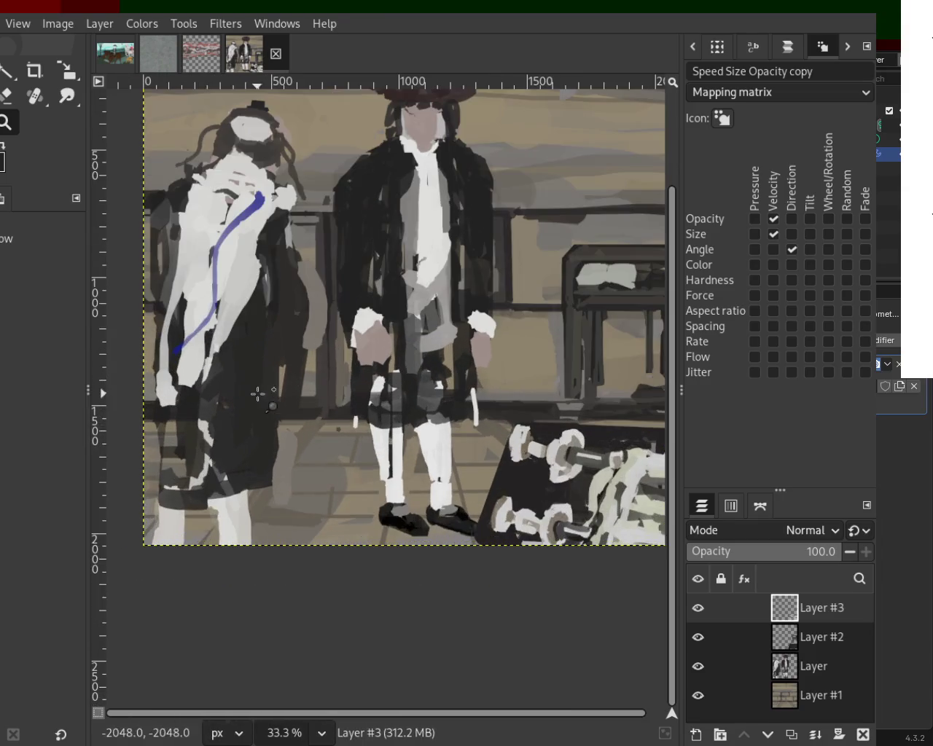
{"action": "key", "text": "p"}
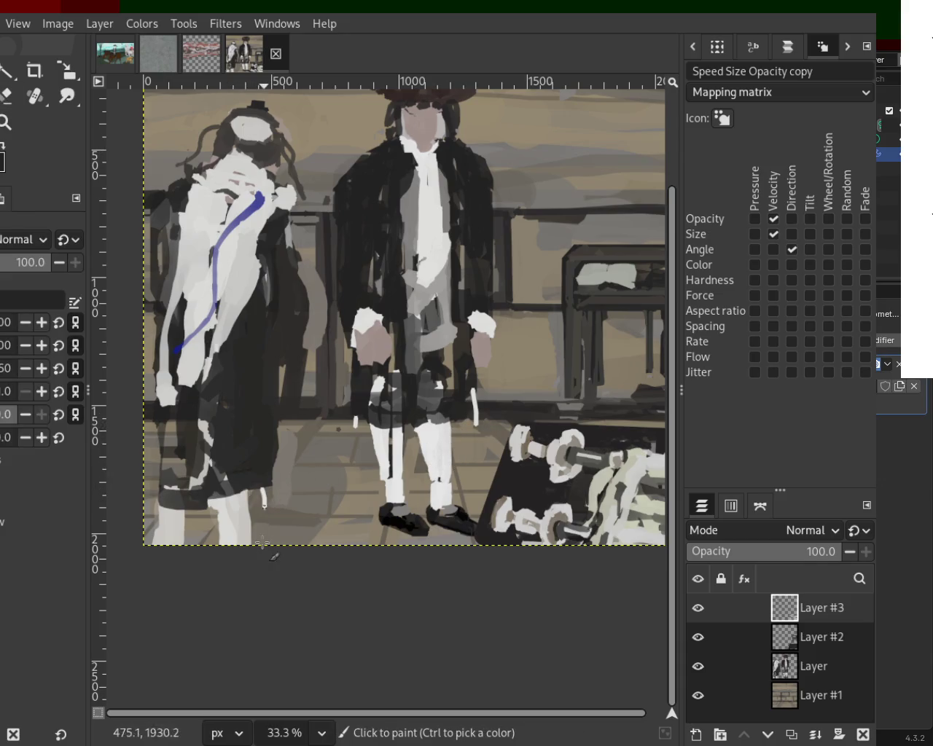
{"action": "left_click", "coordinate": [237, 496]}
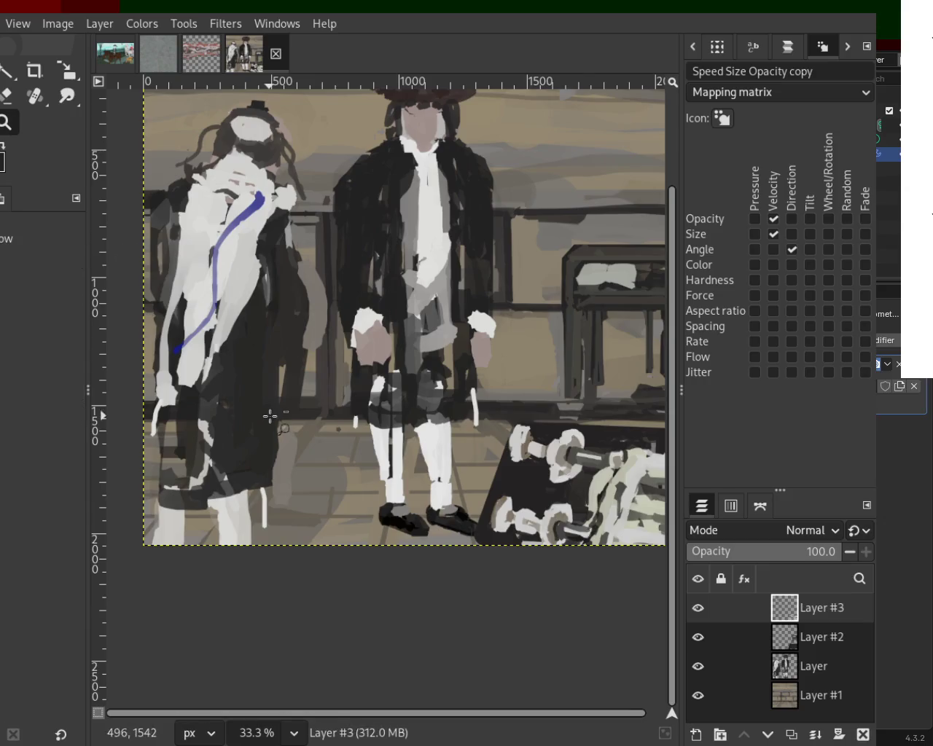
- Show Layer #3 again and review the full painting at 25% to compare
{"action": "scroll", "coordinate": [271, 416], "scroll_direction": "down", "scroll_amount": 3}
{"action": "scroll", "coordinate": [364, 492], "scroll_direction": "up", "scroll_amount": 2}
{"action": "scroll", "coordinate": [365, 492], "scroll_direction": "up", "scroll_amount": 1}
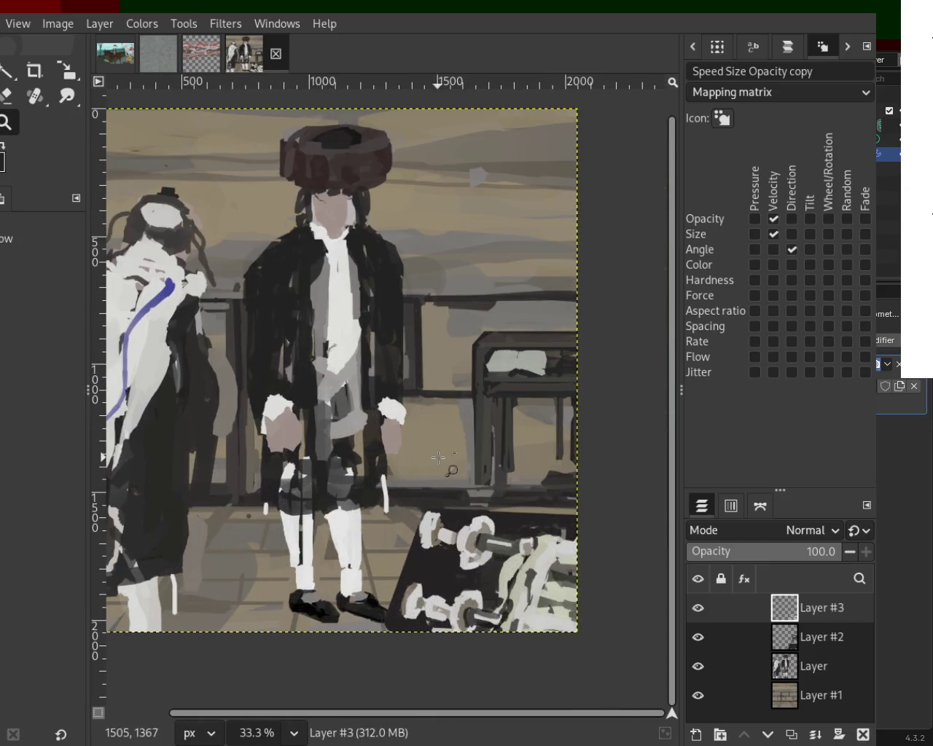
{"action": "scroll", "coordinate": [450, 470], "scroll_direction": "down", "scroll_amount": 1}
{"action": "scroll", "coordinate": [342, 473], "scroll_direction": "down", "scroll_amount": 1}
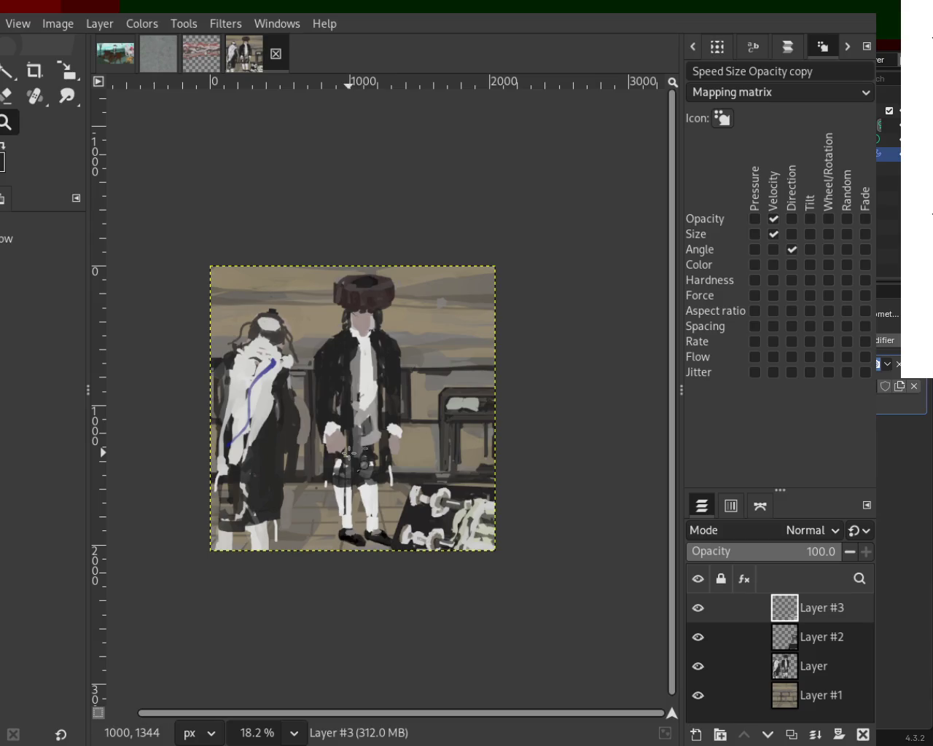
{"action": "scroll", "coordinate": [351, 453], "scroll_direction": "down", "scroll_amount": 1}
{"action": "scroll", "coordinate": [351, 454], "scroll_direction": "up", "scroll_amount": 2}
{"action": "scroll", "coordinate": [354, 451], "scroll_direction": "down", "scroll_amount": 1}
{"action": "scroll", "coordinate": [356, 446], "scroll_direction": "up", "scroll_amount": 2}
{"action": "scroll", "coordinate": [356, 446], "scroll_direction": "down", "scroll_amount": 1}
{"action": "scroll", "coordinate": [354, 443], "scroll_direction": "down", "scroll_amount": 1}
{"action": "scroll", "coordinate": [334, 421], "scroll_direction": "up", "scroll_amount": 1}
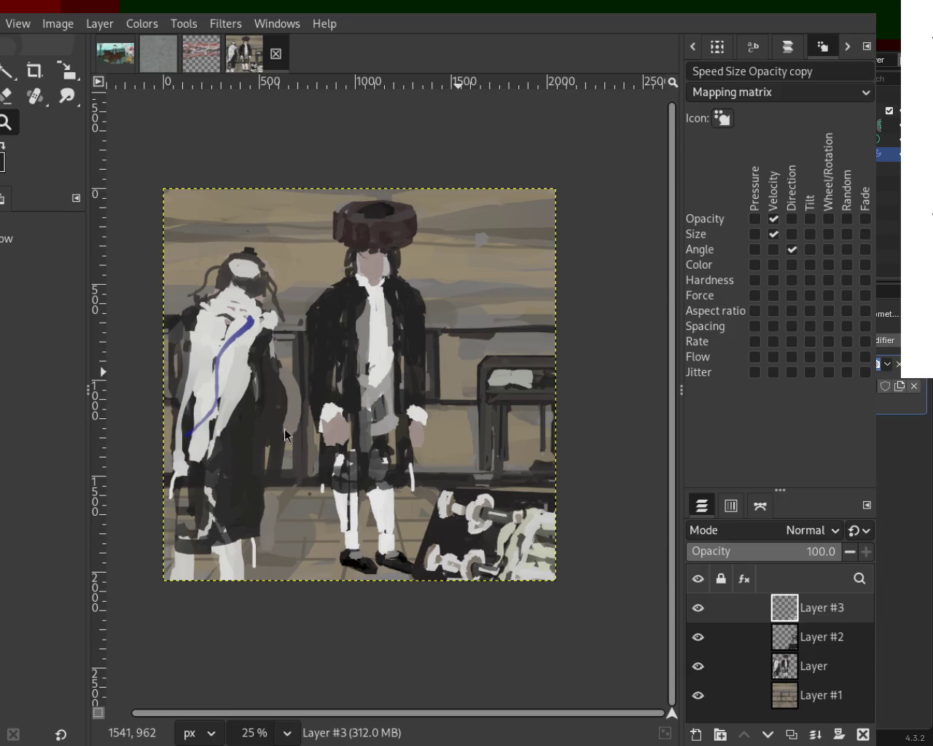
{"action": "scroll", "coordinate": [208, 237], "scroll_direction": "down", "scroll_amount": 1}
{"action": "scroll", "coordinate": [208, 237], "scroll_direction": "up", "scroll_amount": 1}
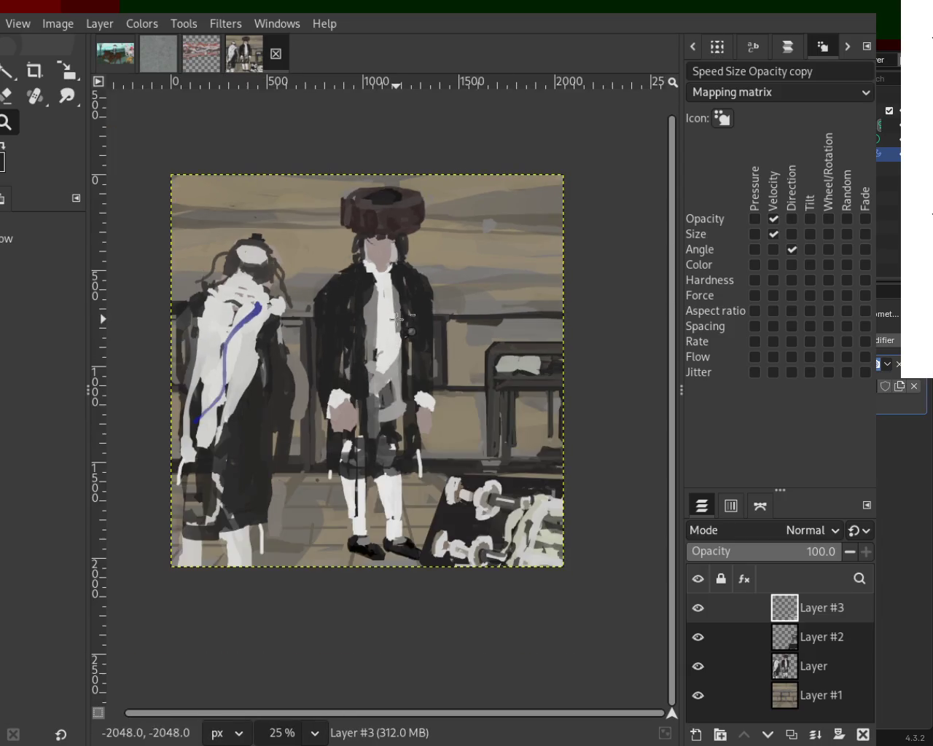
{"action": "left_click", "coordinate": [697, 608]}
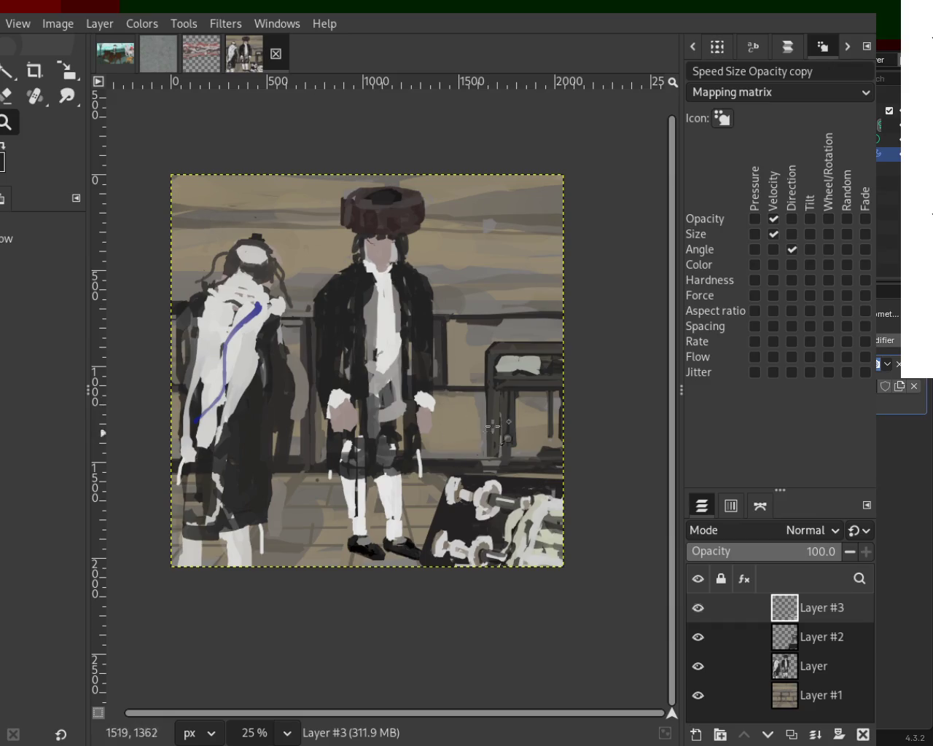
{"action": "scroll", "coordinate": [390, 415], "scroll_direction": "down", "scroll_amount": 1}
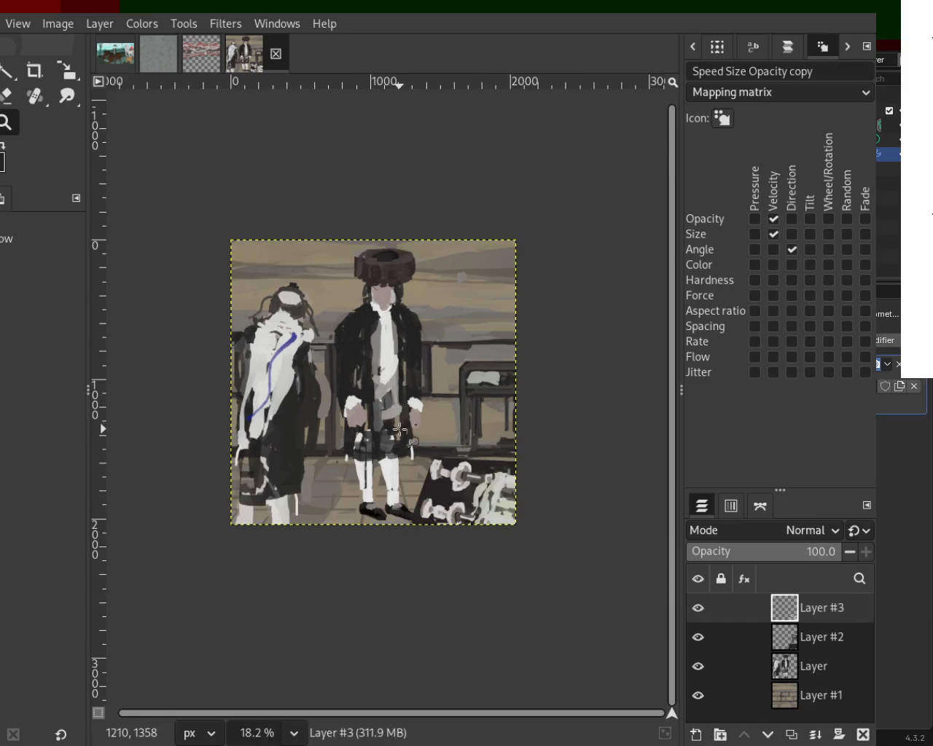
{"action": "scroll", "coordinate": [379, 414], "scroll_direction": "up", "scroll_amount": 2}
{"action": "scroll", "coordinate": [458, 280], "scroll_direction": "down", "scroll_amount": 1}
{"action": "scroll", "coordinate": [543, 339], "scroll_direction": "up", "scroll_amount": 1}
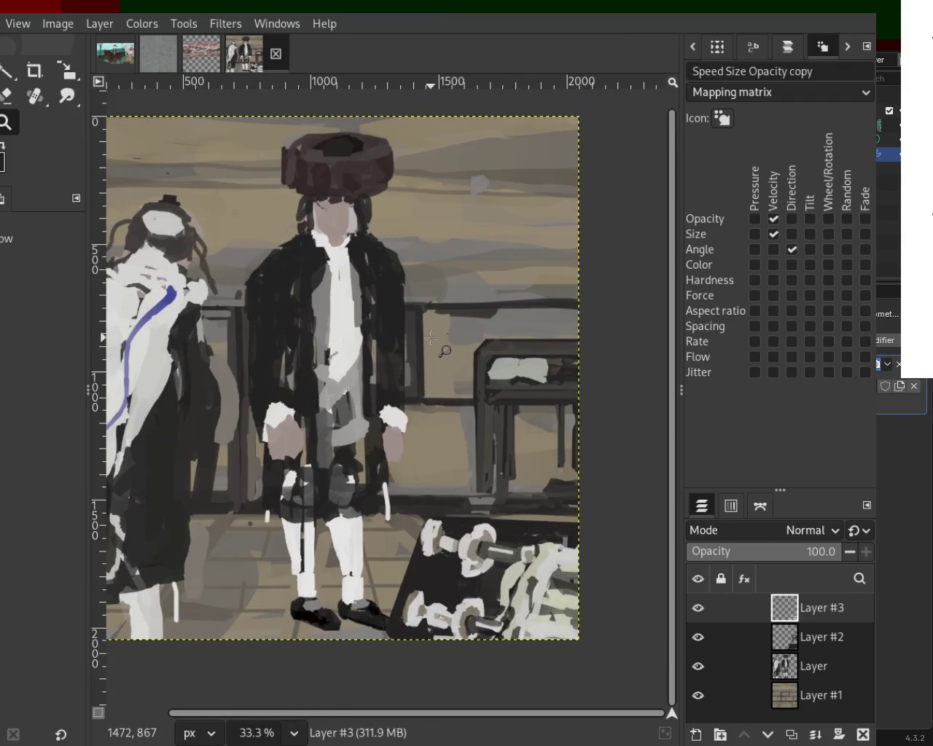
{"action": "scroll", "coordinate": [441, 343], "scroll_direction": "down", "scroll_amount": 1}
{"action": "scroll", "coordinate": [419, 387], "scroll_direction": "up", "scroll_amount": 1}
{"action": "scroll", "coordinate": [420, 386], "scroll_direction": "down", "scroll_amount": 1}
{"action": "scroll", "coordinate": [397, 435], "scroll_direction": "up", "scroll_amount": 1}
{"action": "scroll", "coordinate": [398, 436], "scroll_direction": "down", "scroll_amount": 1}
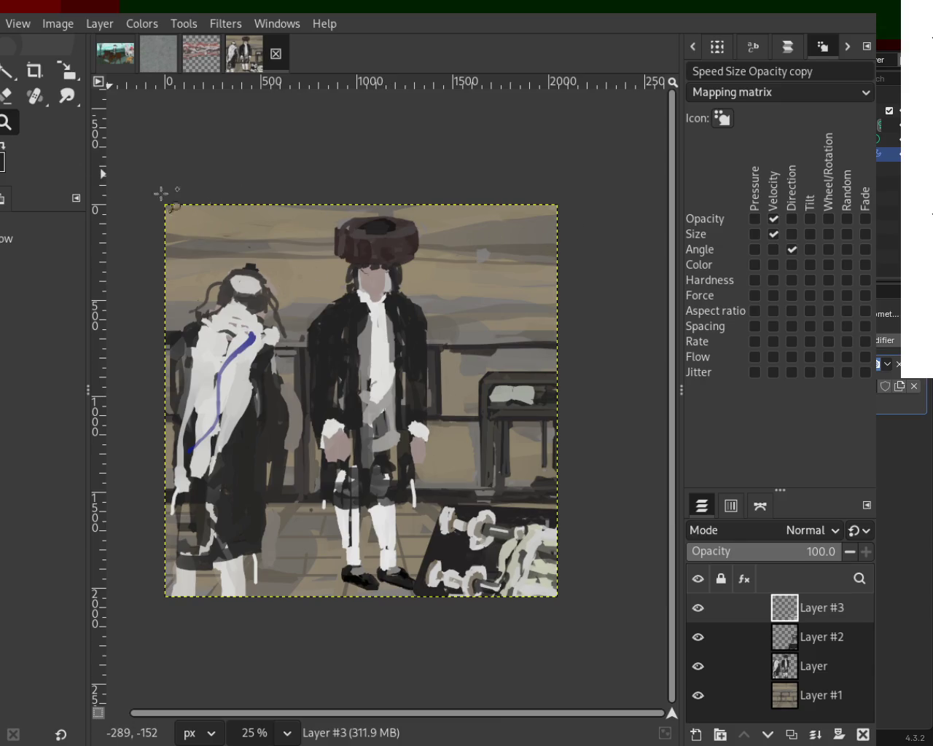
- Zoom in on the standing figure's torso and try grey and dark shirt strokes, undoing both
{"action": "left_click", "coordinate": [386, 309], "text": "ctrl"}
{"action": "left_click", "coordinate": [386, 312]}
{"action": "left_click", "coordinate": [386, 314], "text": "ctrl"}
{"action": "left_click", "coordinate": [386, 314]}
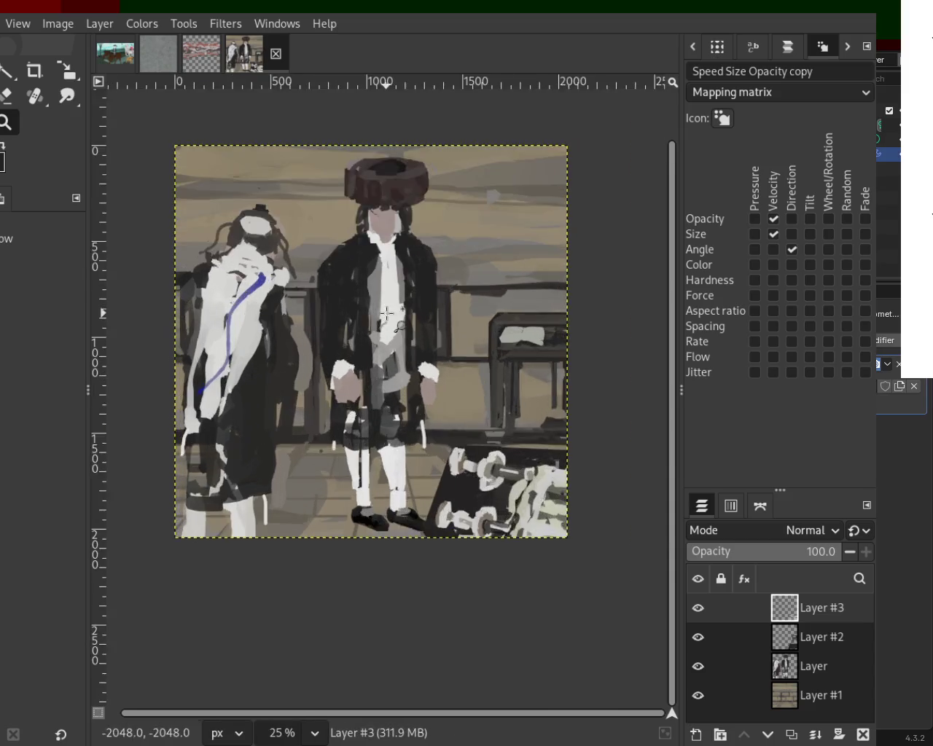
{"action": "left_click", "coordinate": [386, 314]}
{"action": "left_click", "coordinate": [387, 313]}
{"action": "left_click", "coordinate": [386, 313]}
{"action": "key", "text": "o"}
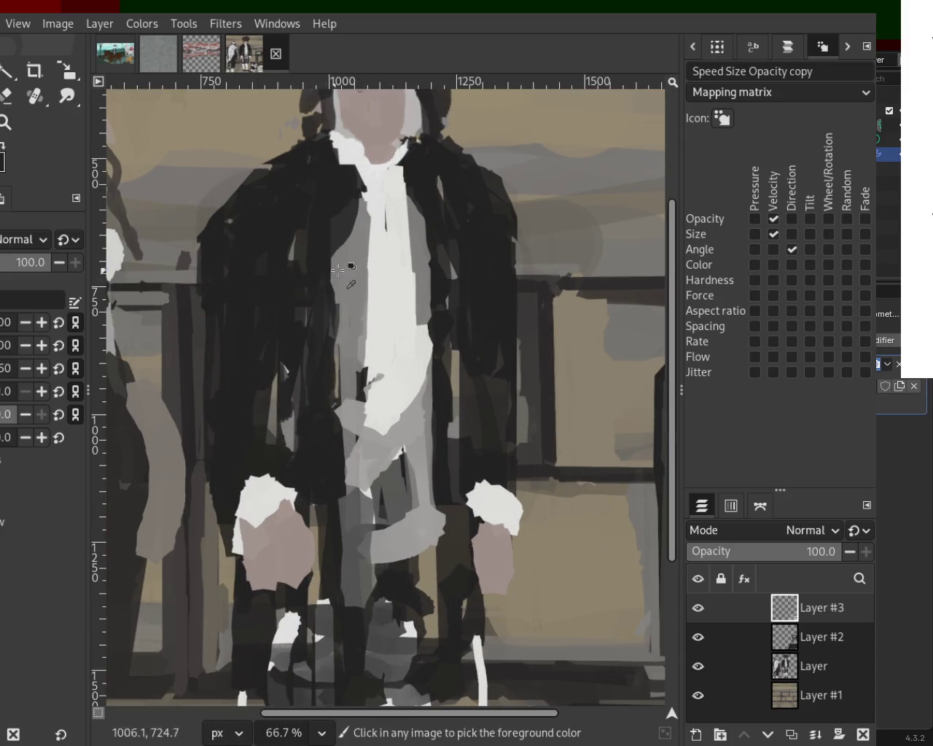
{"action": "left_click_drag", "start_coordinate": [415, 328], "coordinate": [415, 394]}
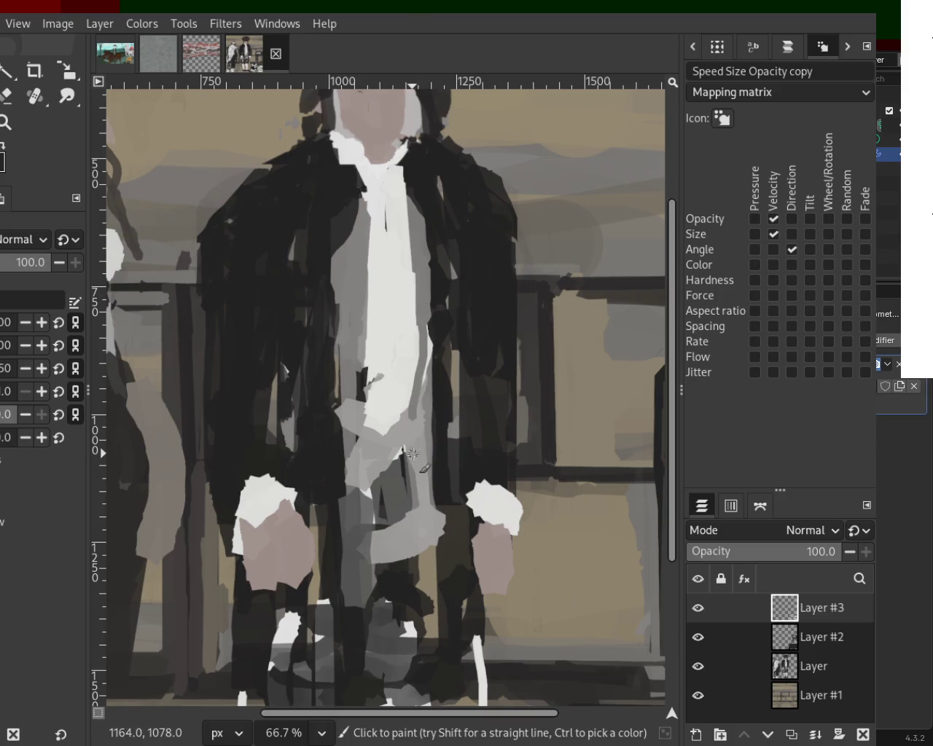
{"action": "key", "text": "ctrl+z"}
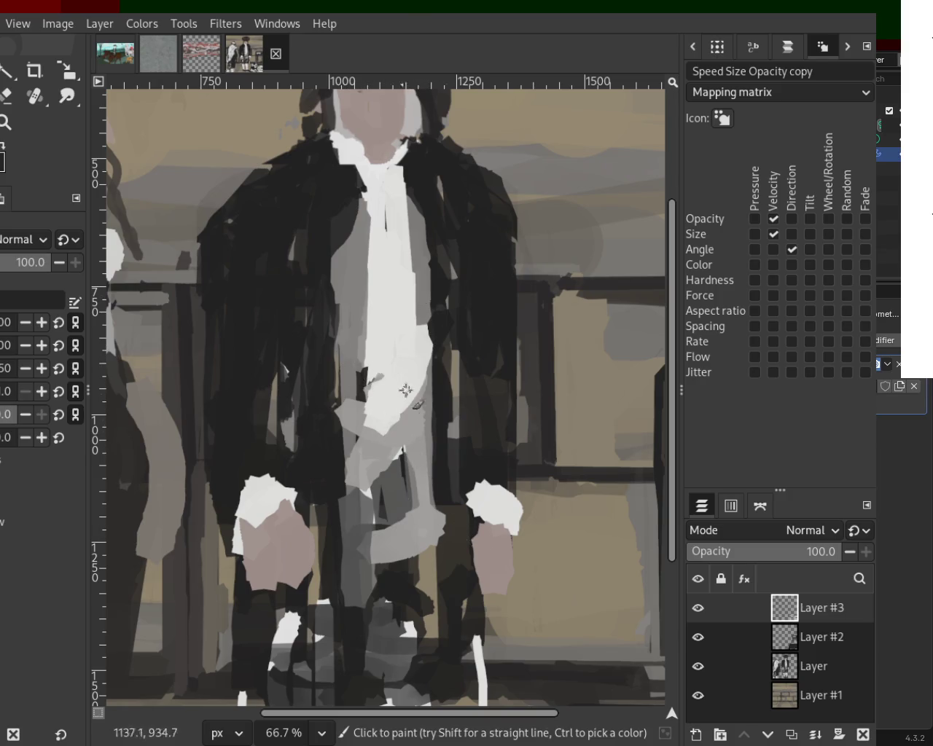
{"action": "left_click_drag", "start_coordinate": [405, 558], "coordinate": [401, 576]}
{"action": "key", "text": "ctrl+z"}
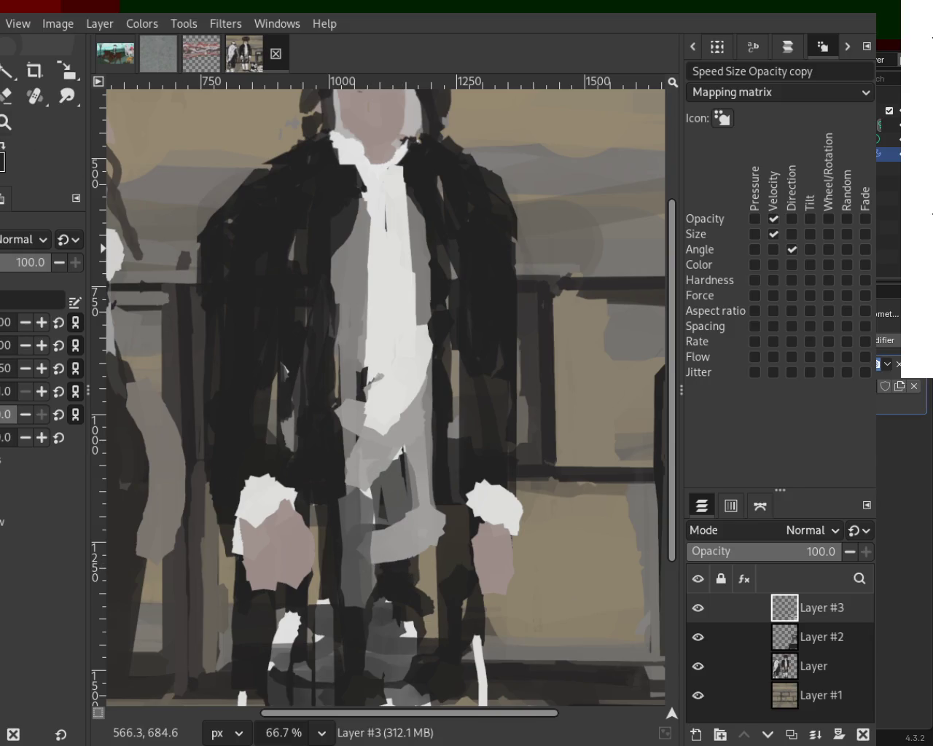
- With the Paintbrush, try dark hair strands left of the girl's head, undoing them
{"action": "scroll", "coordinate": [319, 348], "scroll_direction": "down", "scroll_amount": 4}
{"action": "scroll", "coordinate": [298, 388], "scroll_direction": "up", "scroll_amount": 1}
{"action": "scroll", "coordinate": [298, 388], "scroll_direction": "down", "scroll_amount": 1}
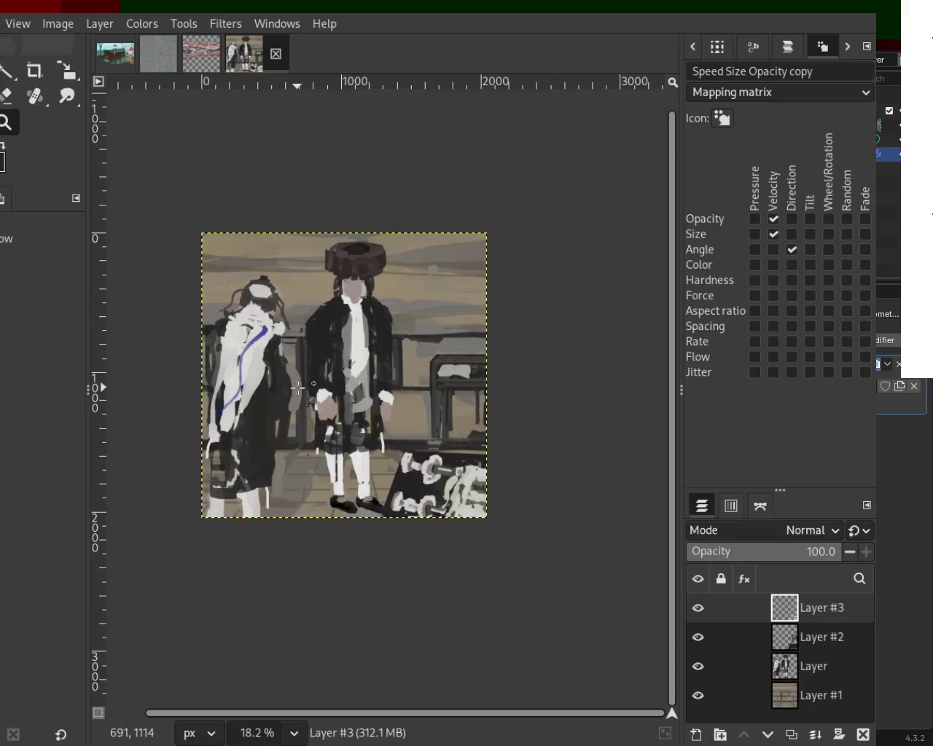
{"action": "scroll", "coordinate": [298, 387], "scroll_direction": "up", "scroll_amount": 1}
{"action": "scroll", "coordinate": [306, 398], "scroll_direction": "down", "scroll_amount": 1}
{"action": "scroll", "coordinate": [310, 401], "scroll_direction": "up", "scroll_amount": 1}
{"action": "scroll", "coordinate": [320, 412], "scroll_direction": "down", "scroll_amount": 1}
{"action": "scroll", "coordinate": [330, 416], "scroll_direction": "up", "scroll_amount": 1}
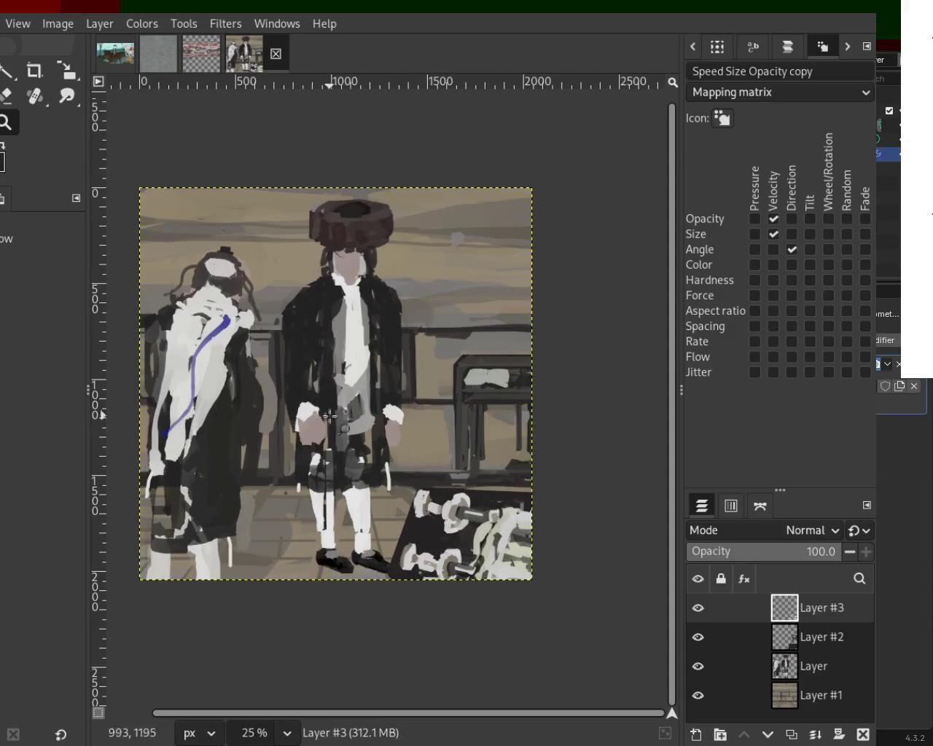
{"action": "scroll", "coordinate": [332, 414], "scroll_direction": "down", "scroll_amount": 1}
{"action": "scroll", "coordinate": [335, 401], "scroll_direction": "up", "scroll_amount": 1}
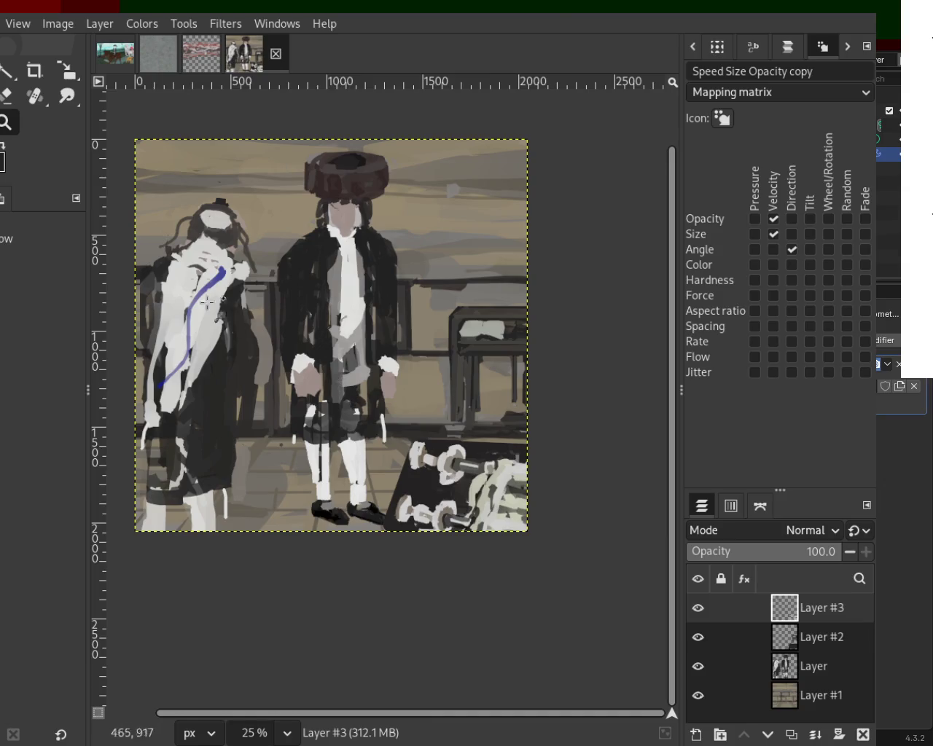
{"action": "scroll", "coordinate": [208, 300], "scroll_direction": "down", "scroll_amount": 1}
{"action": "scroll", "coordinate": [208, 300], "scroll_direction": "up", "scroll_amount": 2}
{"action": "scroll", "coordinate": [208, 300], "scroll_direction": "up", "scroll_amount": 2}
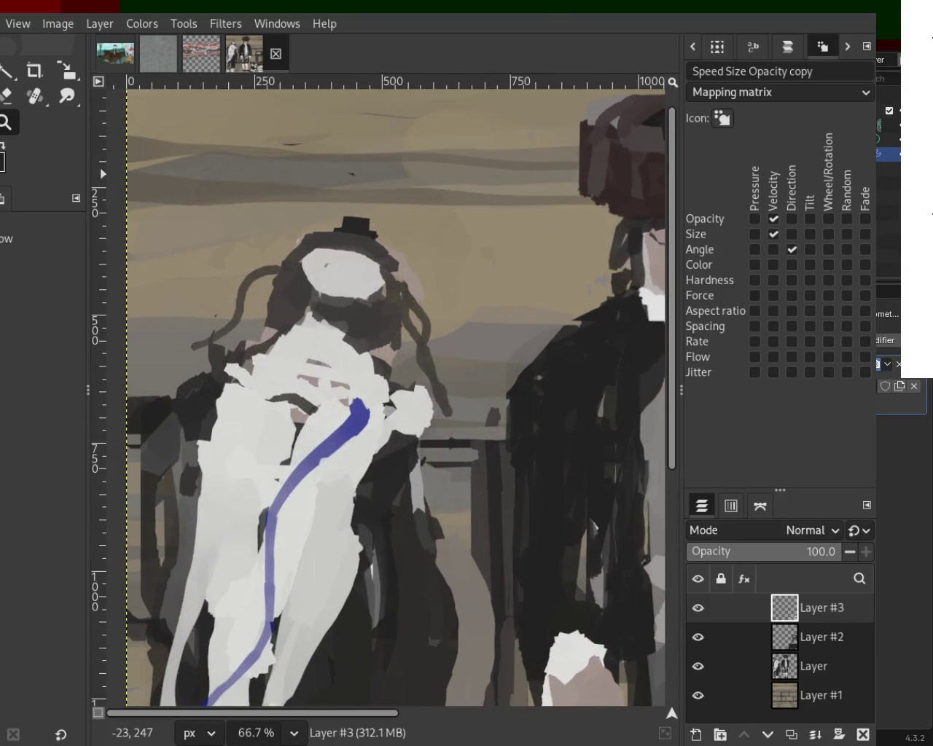
{"action": "key", "text": "p"}
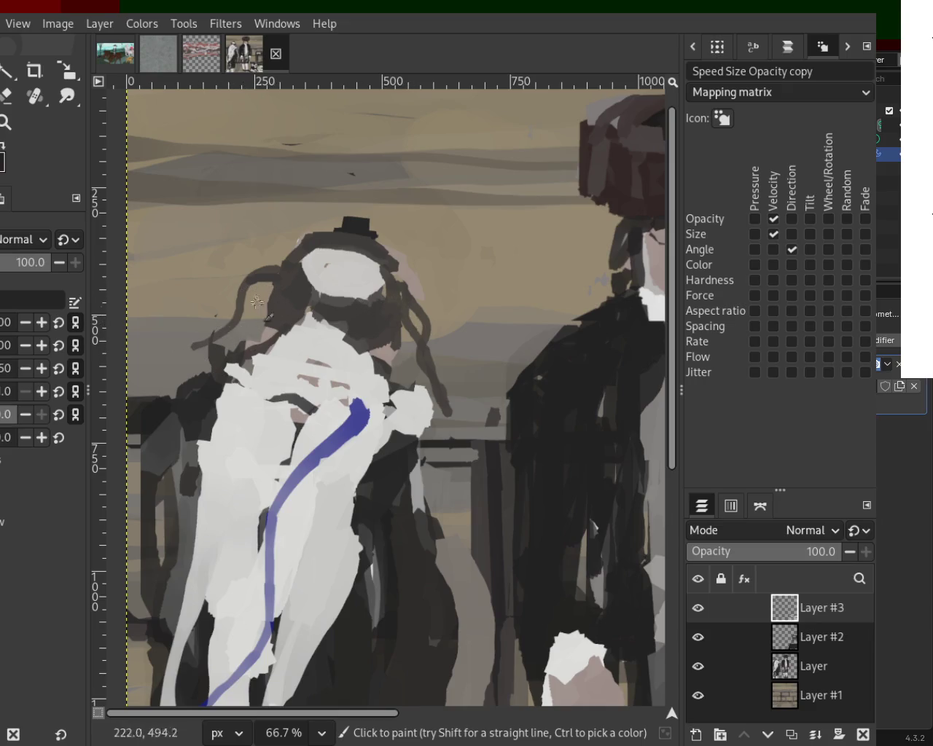
{"action": "left_click_drag", "start_coordinate": [246, 278], "coordinate": [210, 345]}
{"action": "key", "text": "ctrl+z"}
{"action": "left_click_drag", "start_coordinate": [238, 306], "coordinate": [191, 334]}
{"action": "key", "text": "ctrl+z"}
- Paint dark curling strands beside the head and one trailing down past the shoulder
{"action": "left_click_drag", "start_coordinate": [257, 275], "coordinate": [217, 327]}
{"action": "left_click_drag", "start_coordinate": [248, 283], "coordinate": [191, 347]}
{"action": "key", "text": "ctrl+z"}
{"action": "mouse_move", "coordinate": [253, 289]}
{"action": "left_mouse_down"}
{"action": "mouse_move", "coordinate": [212, 341]}
{"action": "mouse_move", "coordinate": [244, 293]}
{"action": "left_mouse_up"}
{"action": "key", "text": "ctrl+z"}
{"action": "left_click_drag", "start_coordinate": [216, 335], "coordinate": [242, 299]}
{"action": "key", "text": "ctrl+z"}
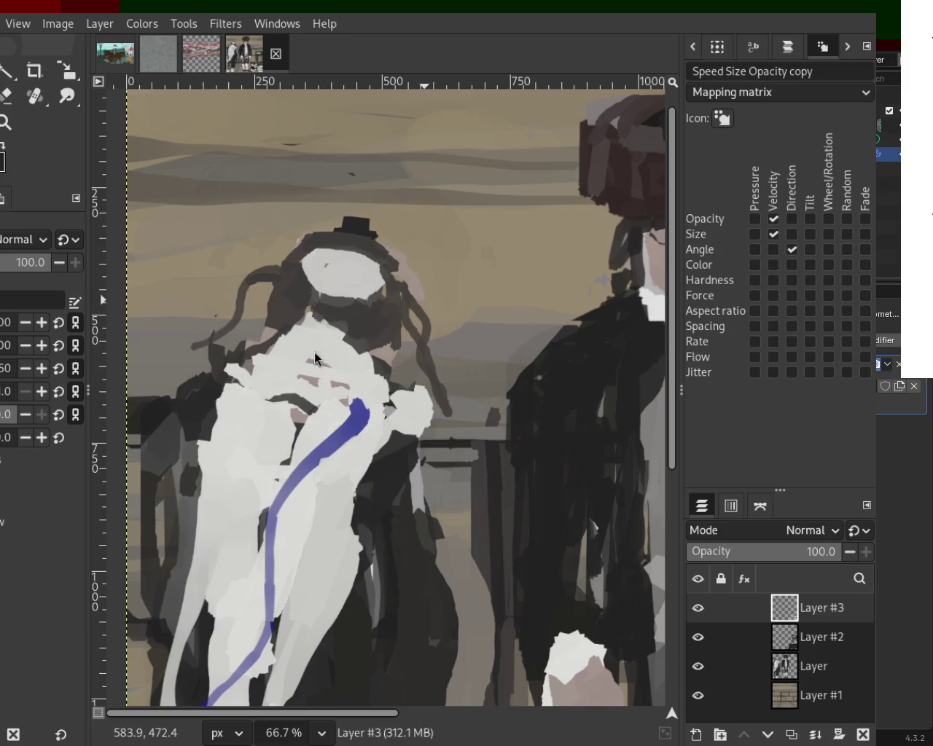
{"action": "left_click_drag", "start_coordinate": [249, 283], "coordinate": [221, 343]}
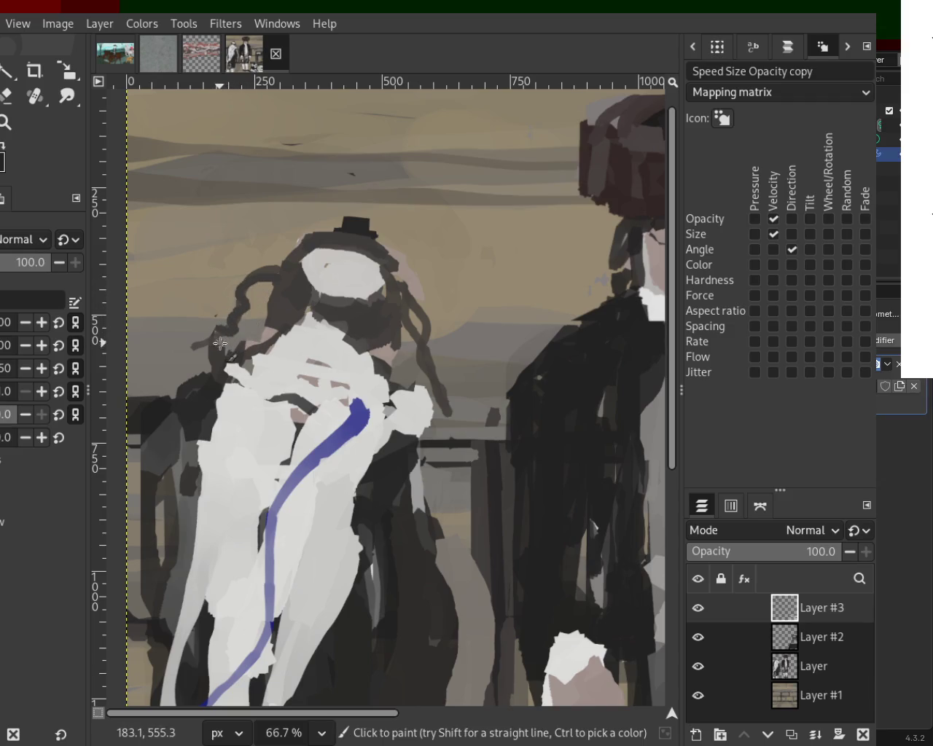
{"action": "mouse_move", "coordinate": [409, 323]}
{"action": "left_mouse_down"}
{"action": "mouse_move", "coordinate": [425, 326]}
{"action": "mouse_move", "coordinate": [443, 390]}
{"action": "left_mouse_up"}
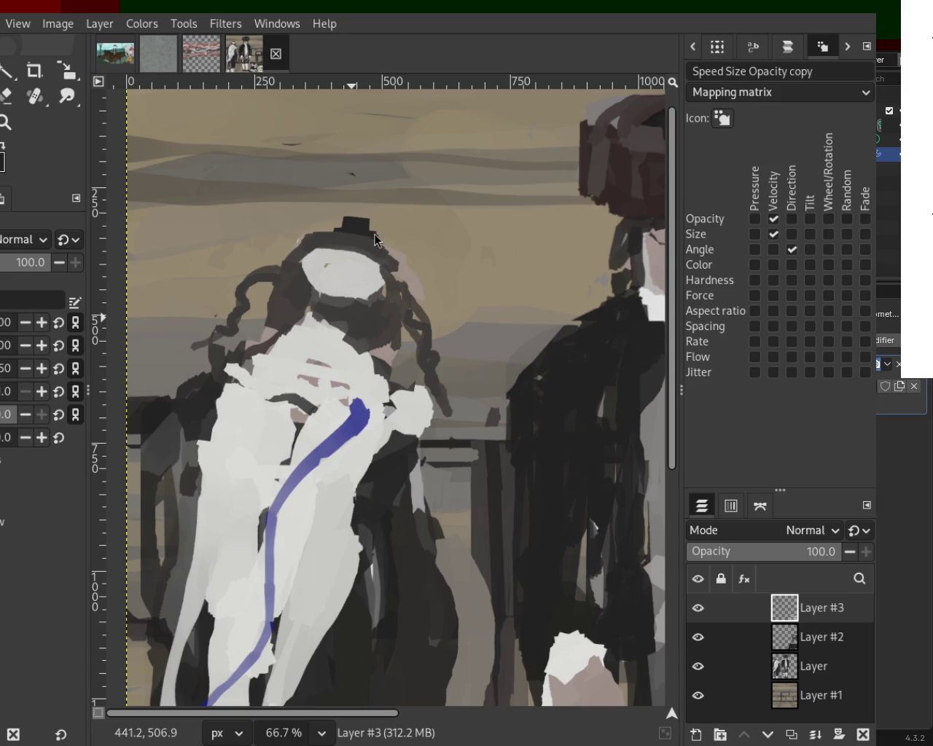
{"action": "key", "text": "minus"}
{"action": "key", "text": "minus"}
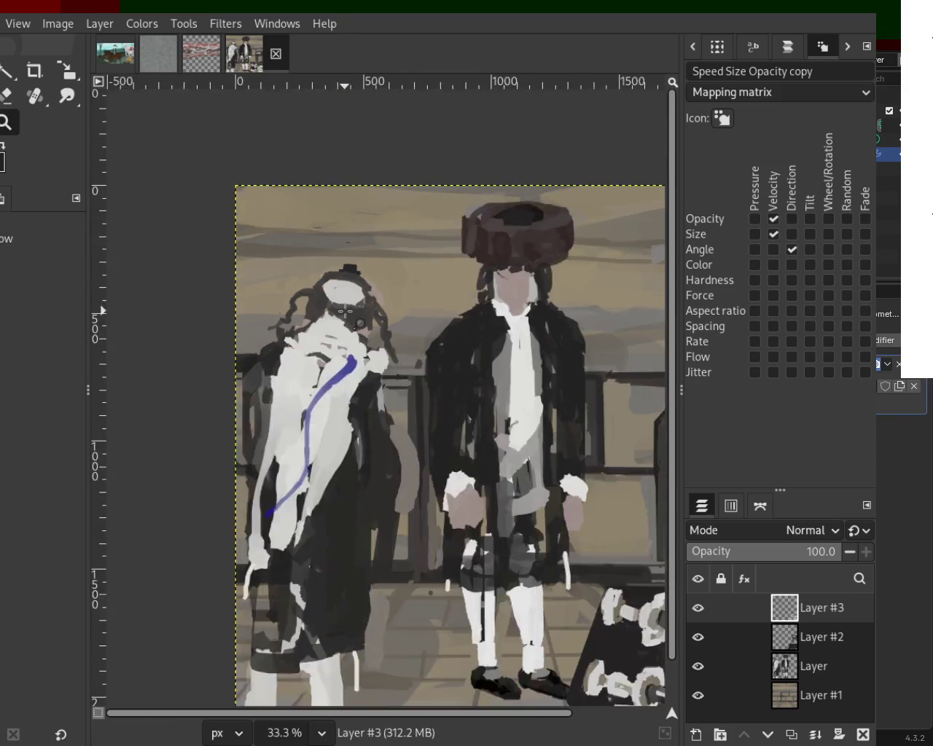
- Zoom to 100% on the left figure's head and isolate Layer #3 by hiding other layers
{"action": "key", "text": "minus"}
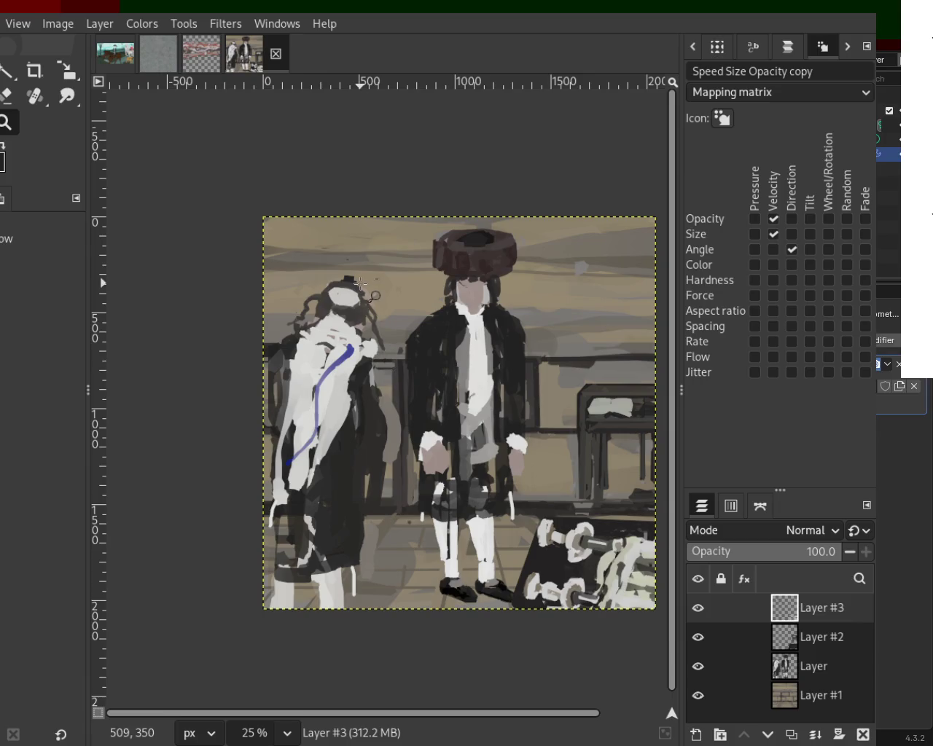
{"action": "key", "text": "plus"}
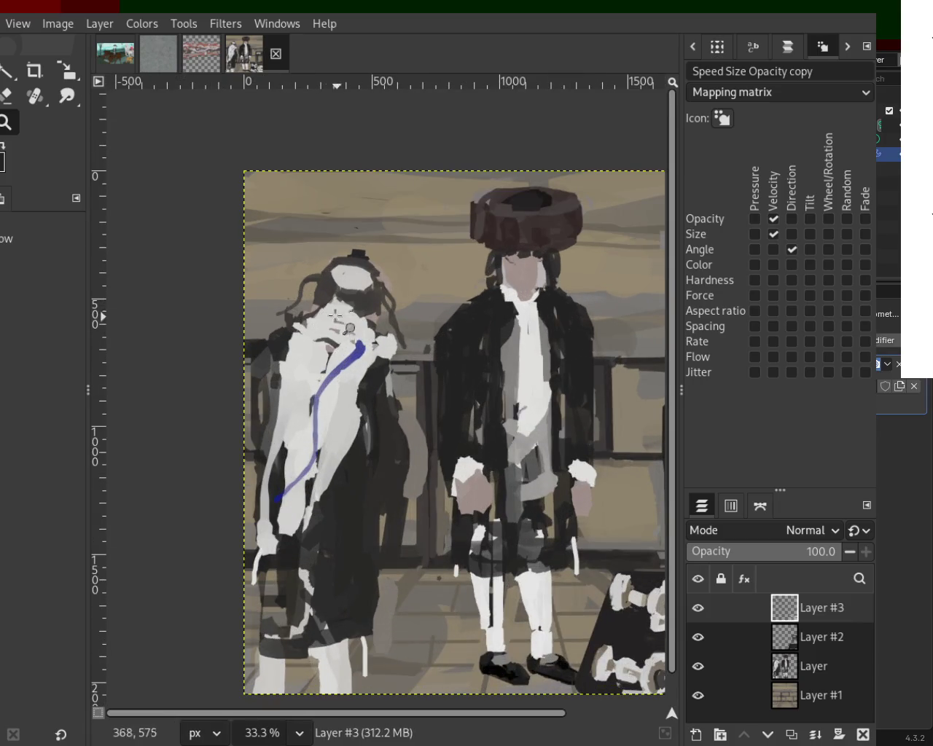
{"action": "key", "text": "minus"}
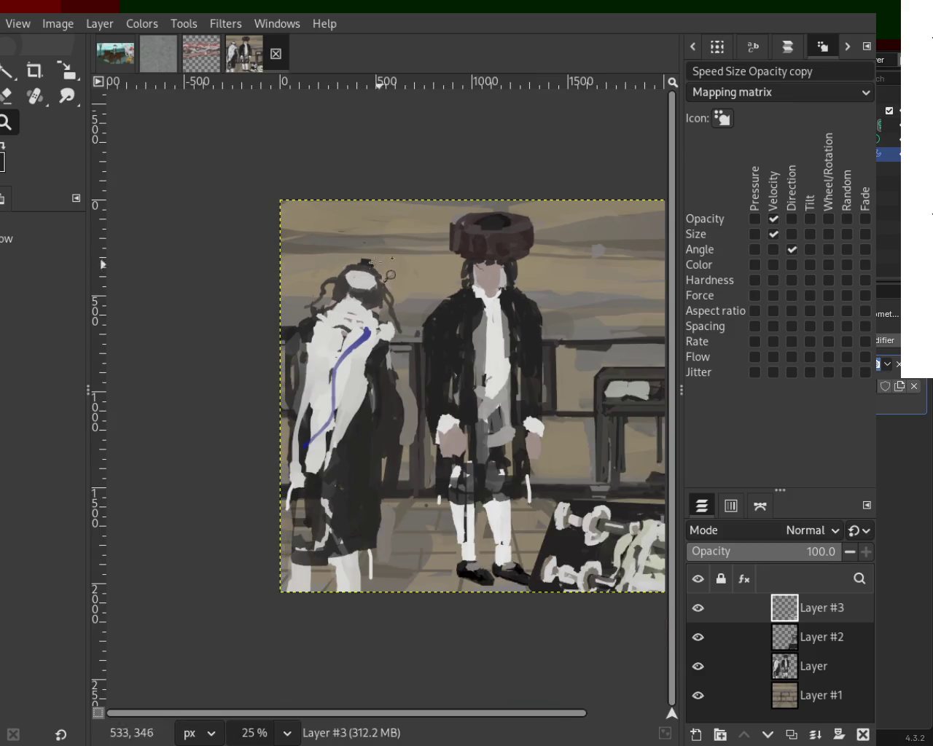
{"action": "key", "text": "plus"}
{"action": "key", "text": "1"}
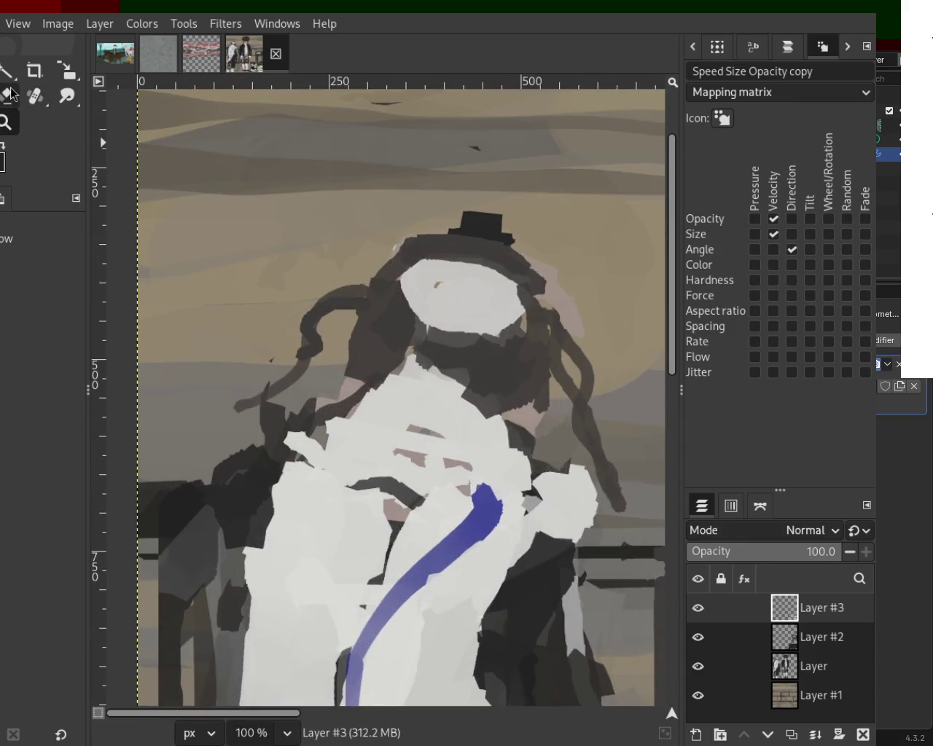
{"action": "key", "text": "shift+e"}
{"action": "left_click", "coordinate": [369, 291]}
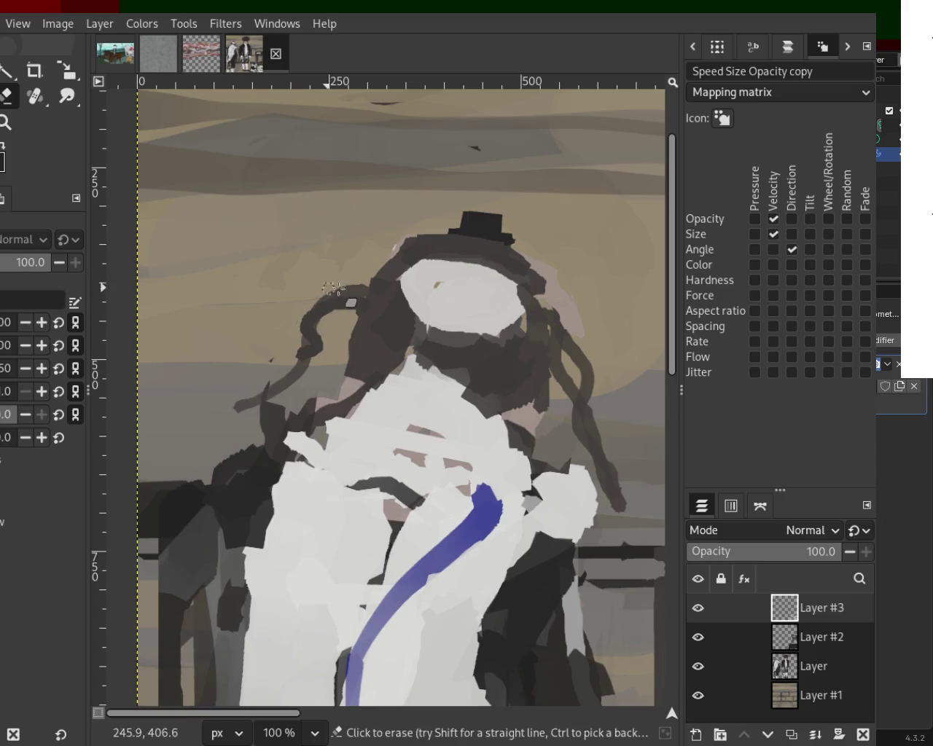
{"action": "mouse_move", "coordinate": [729, 608]}
{"action": "left_click", "coordinate": [700, 621]}
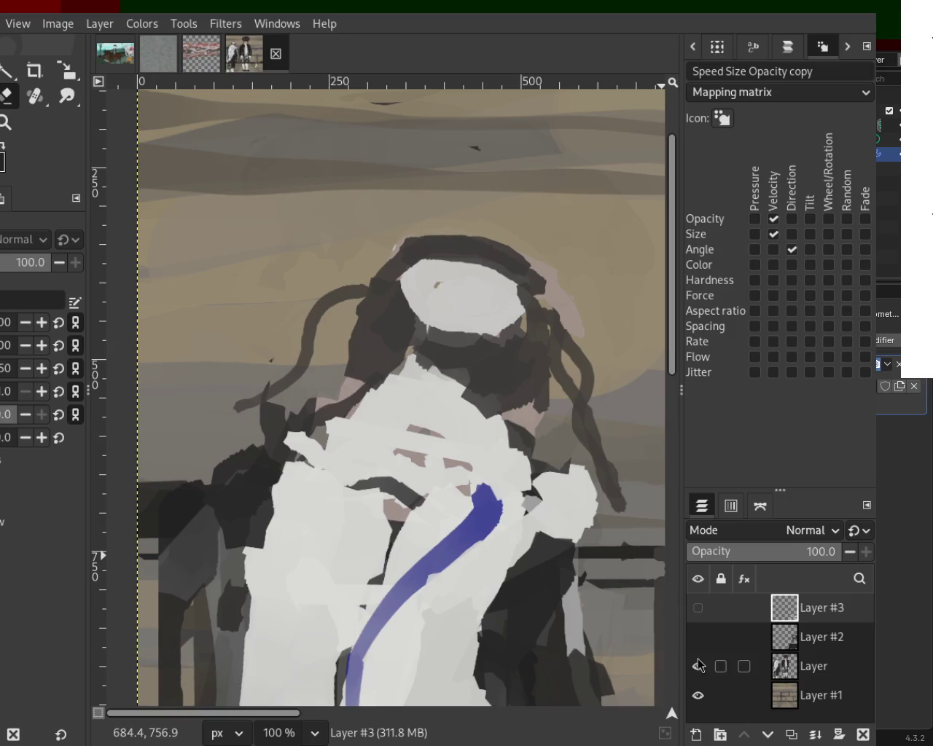
{"action": "left_click", "coordinate": [699, 667]}
{"action": "left_click", "coordinate": [698, 695]}
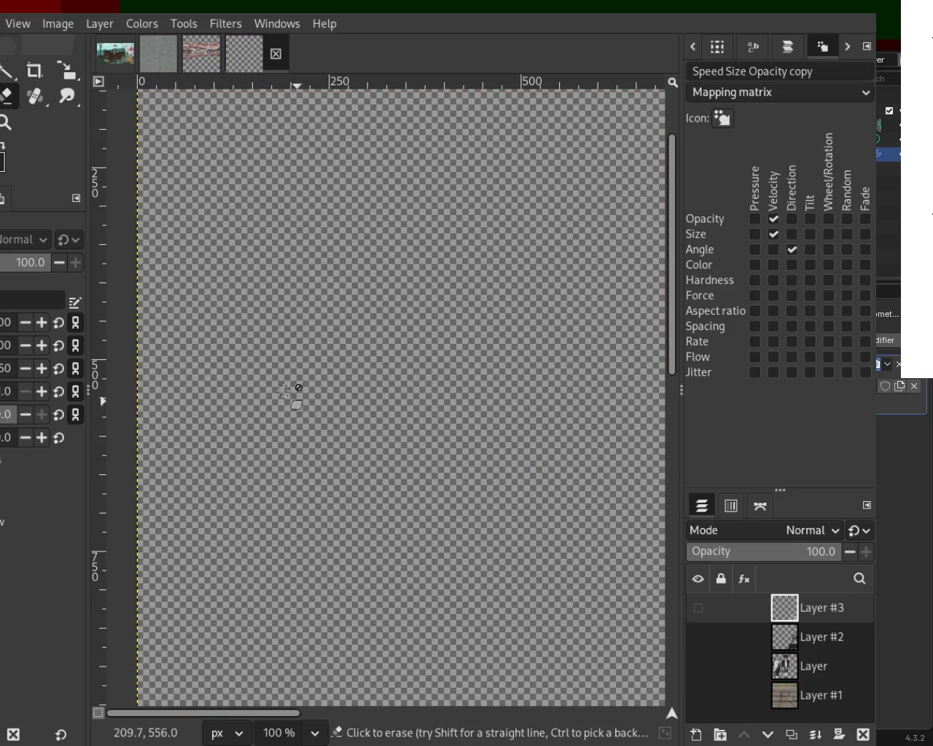
{"action": "left_click", "coordinate": [697, 608]}
- Cut the hat and curved stroke out of Layer #3, restore visibility, and paste them
{"action": "key", "text": "r"}
{"action": "left_click_drag", "start_coordinate": [525, 386], "coordinate": [284, 200]}
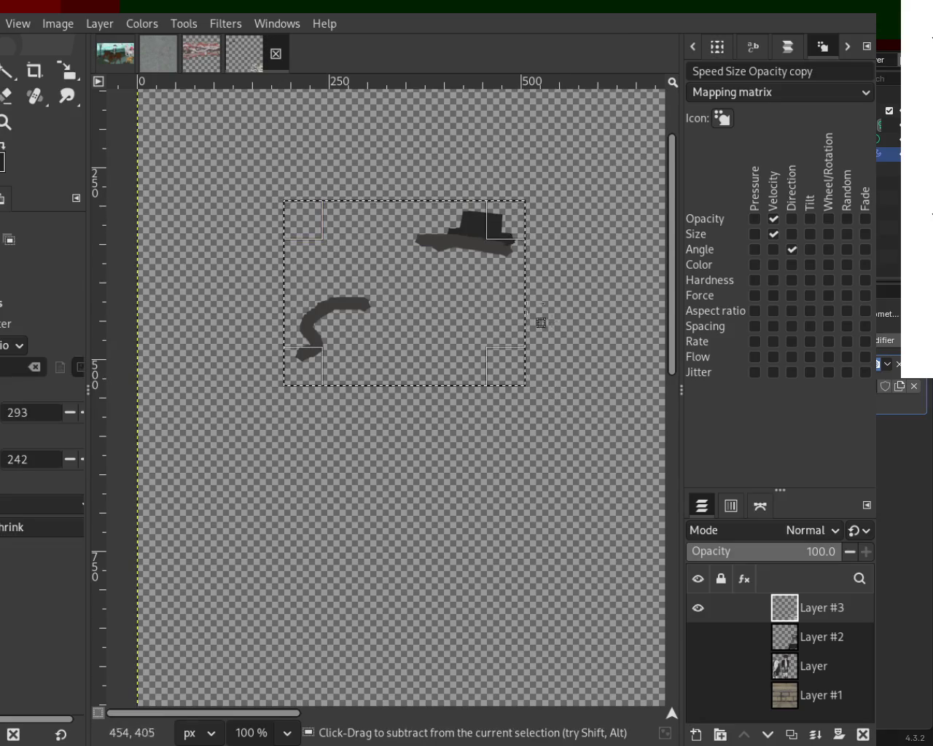
{"action": "key", "text": "ctrl+x"}
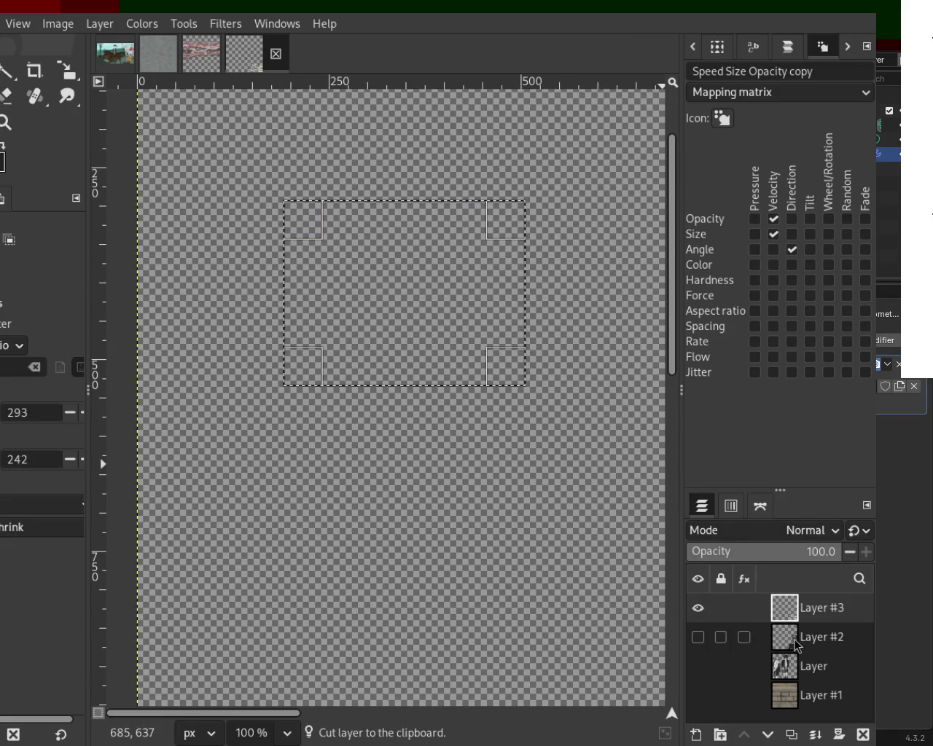
{"action": "left_click", "coordinate": [698, 610]}
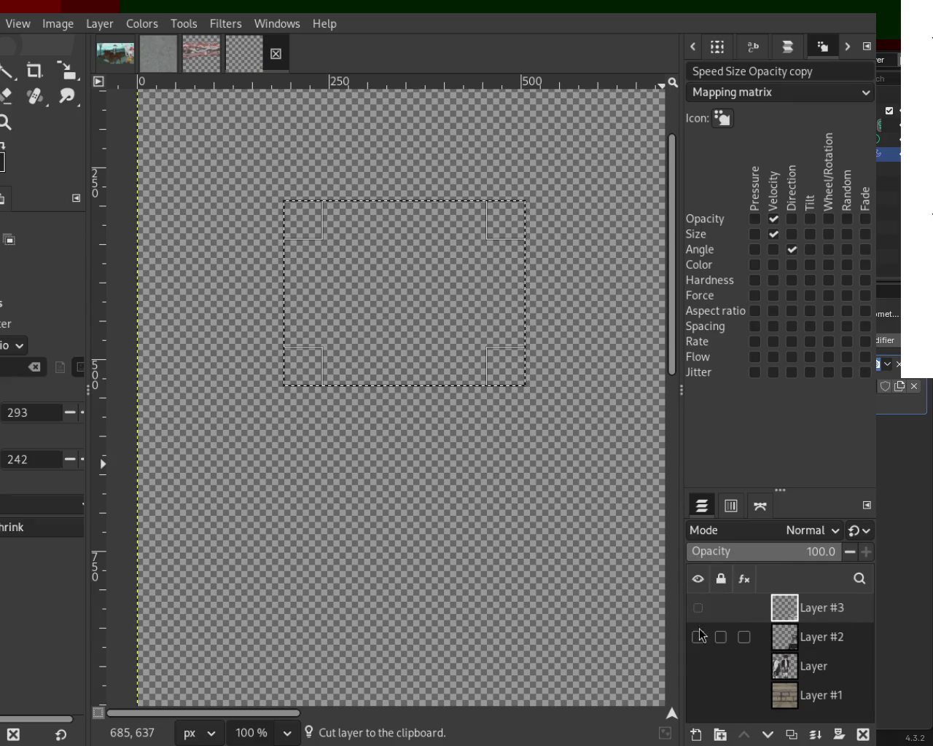
{"action": "left_click", "coordinate": [698, 637]}
{"action": "left_click", "coordinate": [699, 665]}
{"action": "key", "text": "ctrl+v"}
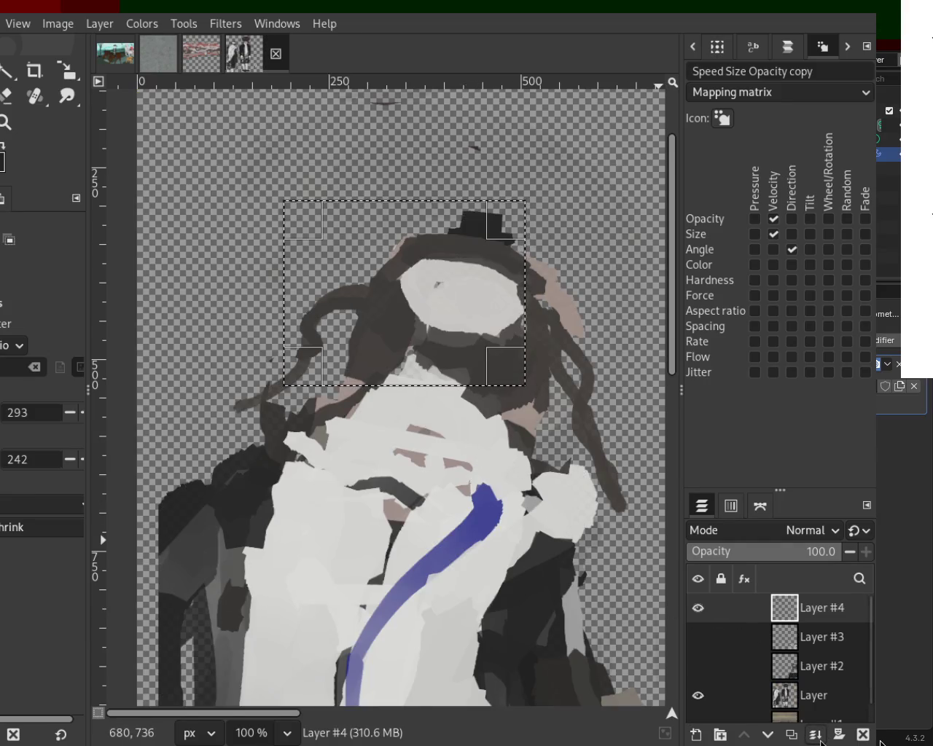
- Move Layer #4 just above Layer, merge it down, and zoom out on the canvas
{"action": "left_click_drag", "start_coordinate": [791, 612], "coordinate": [798, 684]}
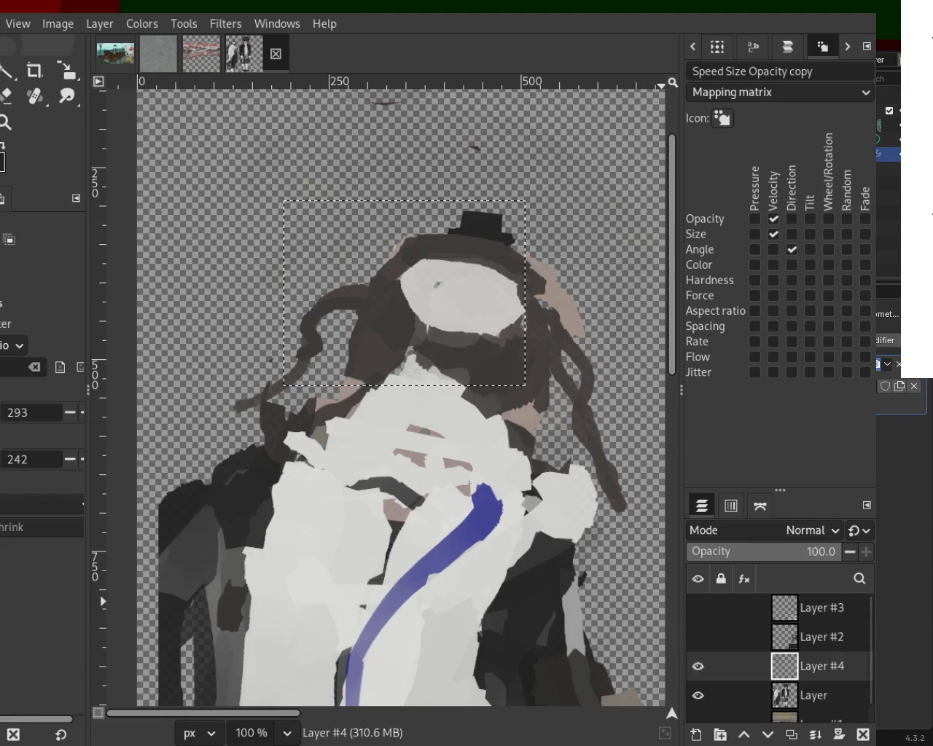
{"action": "left_click", "coordinate": [814, 735]}
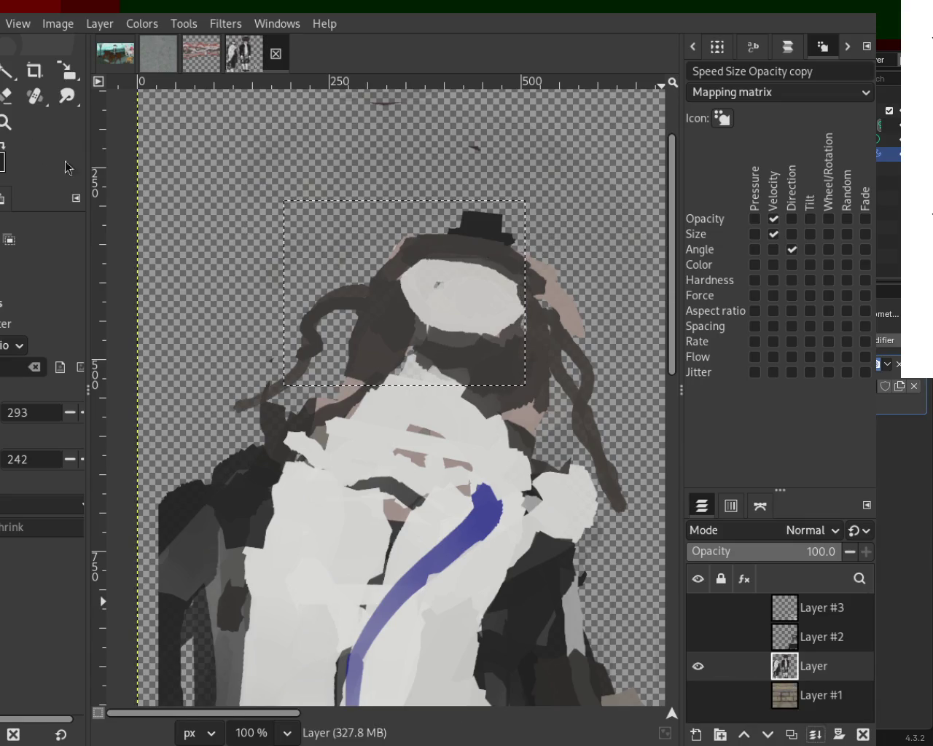
{"action": "left_click", "coordinate": [6, 122]}
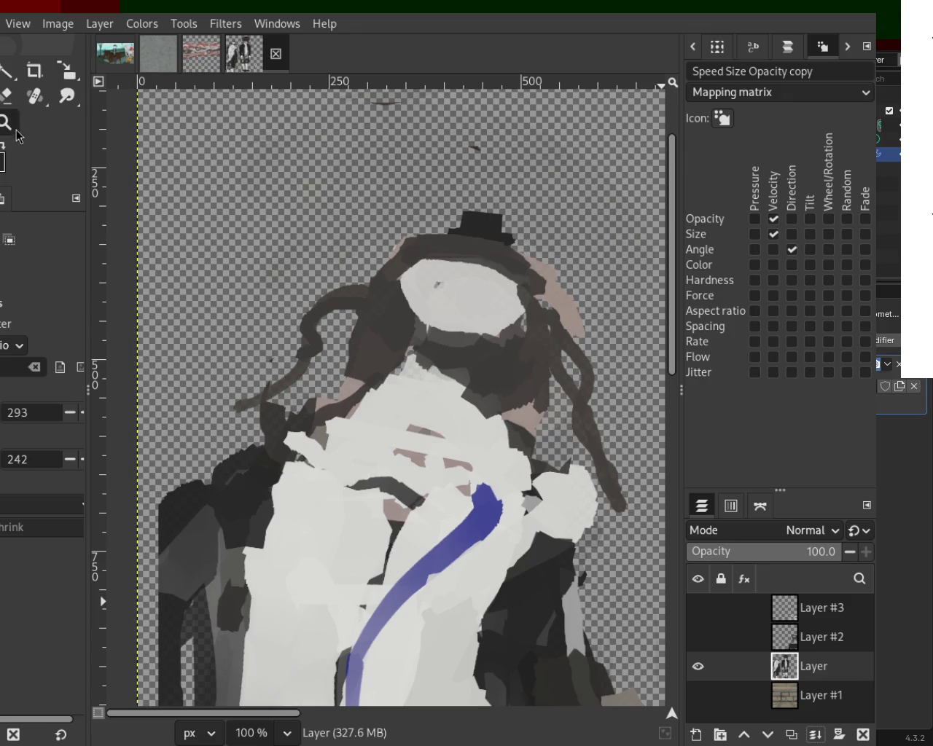
{"action": "left_click", "coordinate": [342, 332], "text": "ctrl"}
{"action": "scroll", "coordinate": [341, 331], "scroll_direction": "down", "scroll_amount": 4}
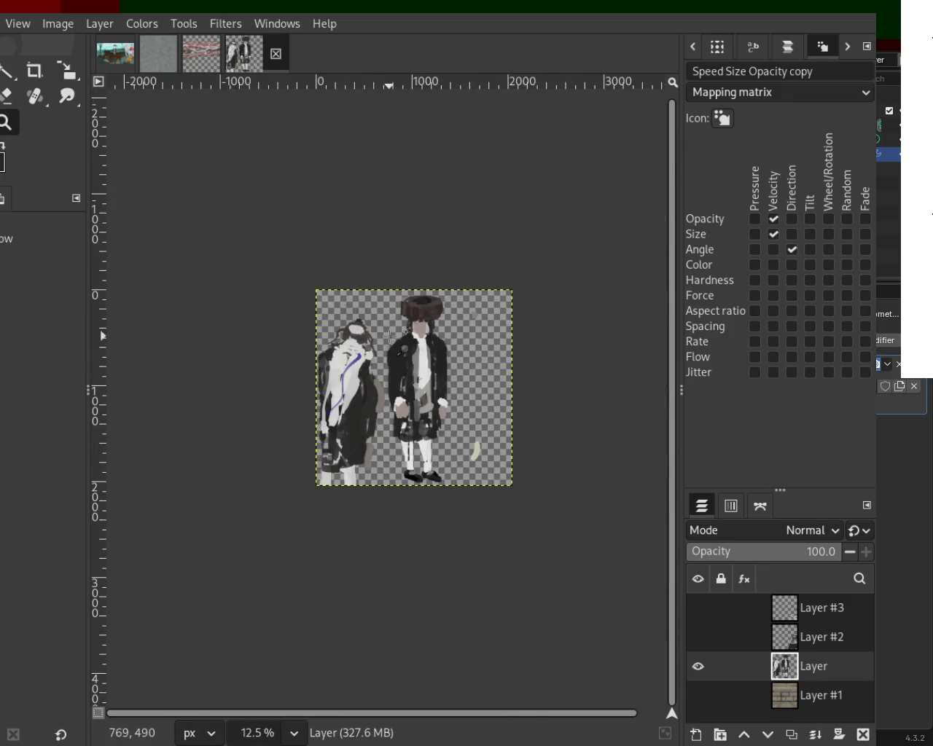
{"action": "scroll", "coordinate": [383, 330], "scroll_direction": "up", "scroll_amount": 2}
{"action": "scroll", "coordinate": [394, 299], "scroll_direction": "down", "scroll_amount": 1}
{"action": "scroll", "coordinate": [445, 405], "scroll_direction": "up", "scroll_amount": 2}
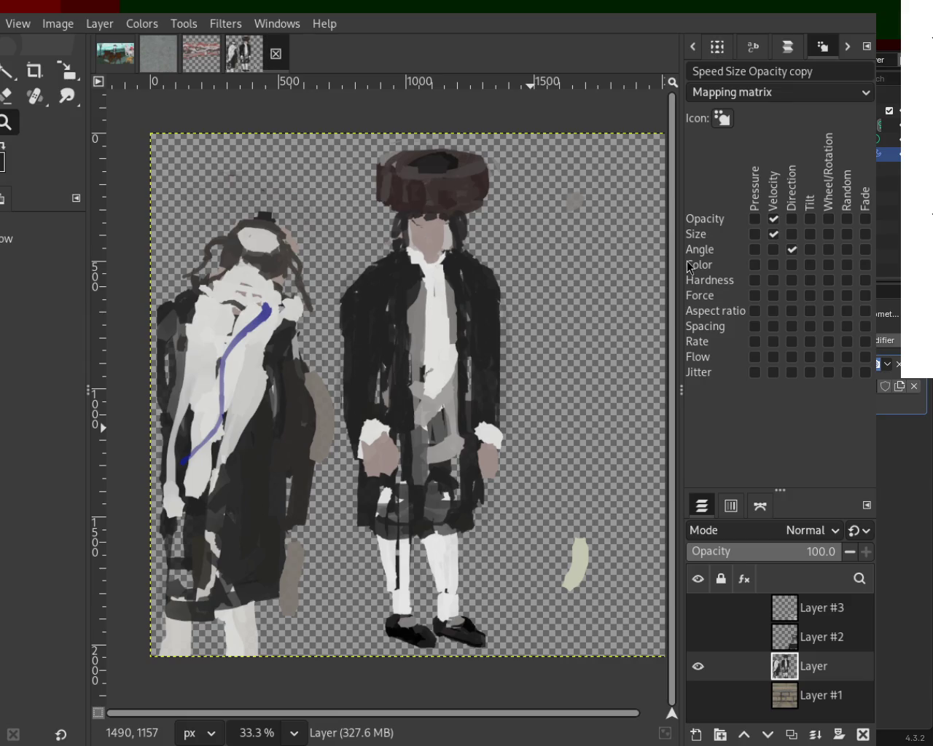
- Isolate Layer #3 and cut a rectangle of stray white strokes from its lower-left area
{"action": "left_click", "coordinate": [698, 667]}
{"action": "left_click", "coordinate": [699, 667]}
{"action": "left_click", "coordinate": [697, 667]}
{"action": "left_click", "coordinate": [698, 637]}
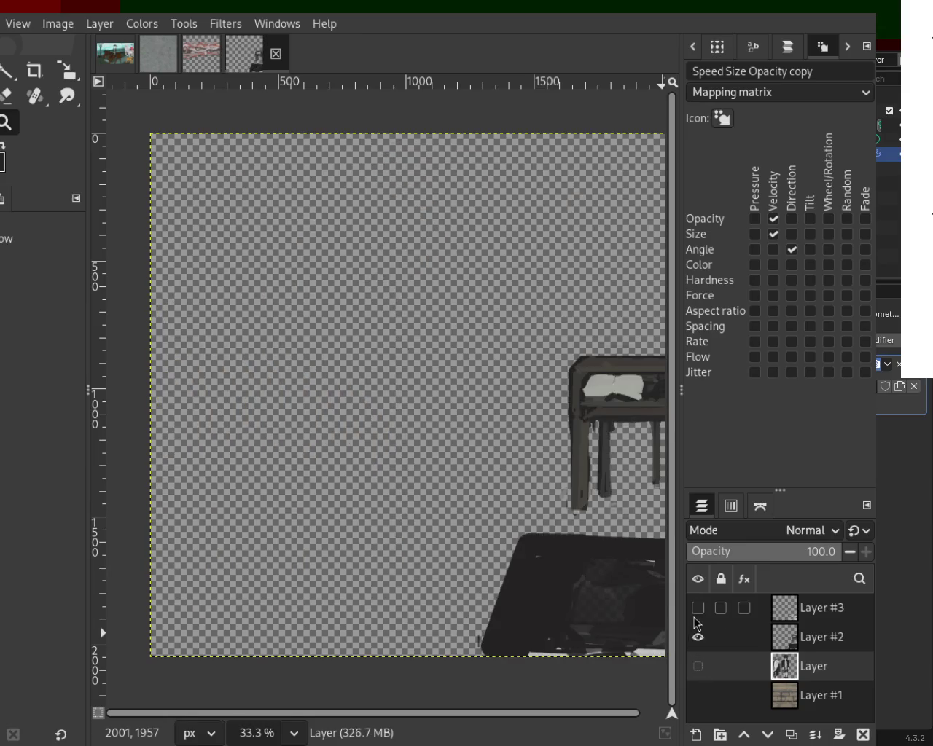
{"action": "left_click", "coordinate": [696, 619]}
{"action": "left_click", "coordinate": [698, 637]}
{"action": "left_click", "coordinate": [696, 618]}
{"action": "left_click", "coordinate": [697, 637]}
{"action": "left_click", "coordinate": [698, 638]}
{"action": "left_click", "coordinate": [698, 609]}
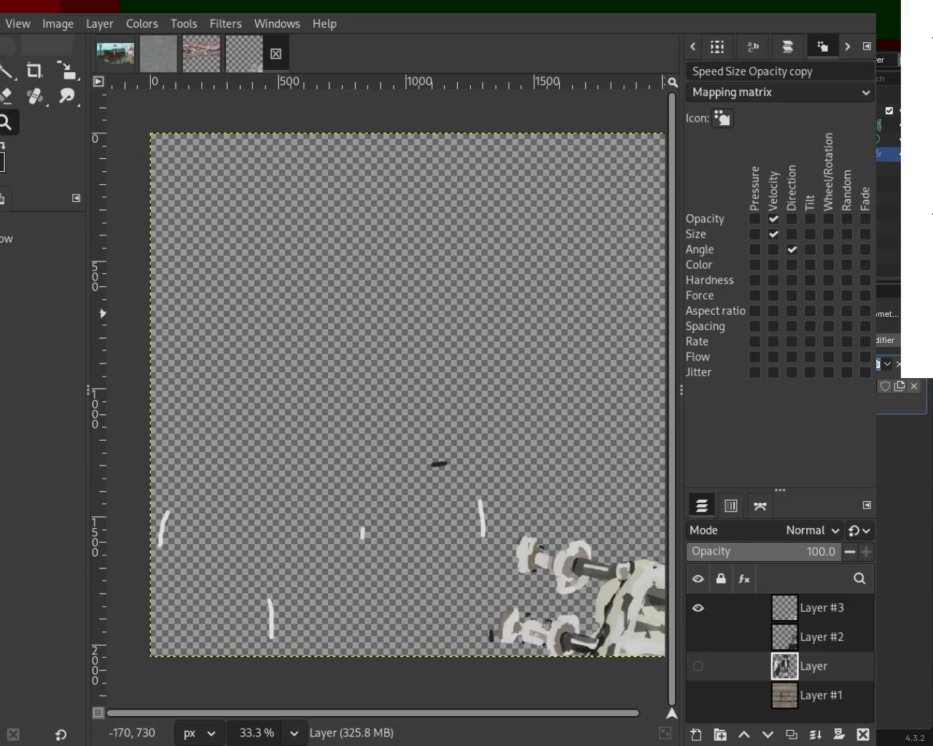
{"action": "key", "text": "r"}
{"action": "mouse_move", "coordinate": [146, 445]}
{"action": "left_mouse_down"}
{"action": "mouse_move", "coordinate": [475, 688]}
{"action": "mouse_move", "coordinate": [498, 691]}
{"action": "left_mouse_up"}
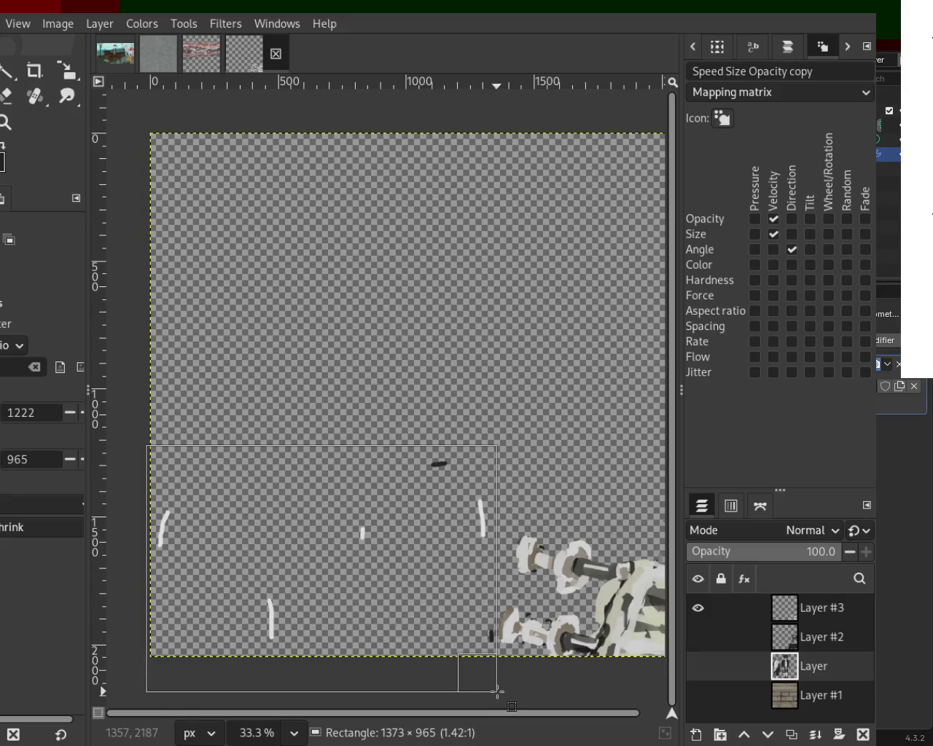
{"action": "key", "text": "ctrl+x"}
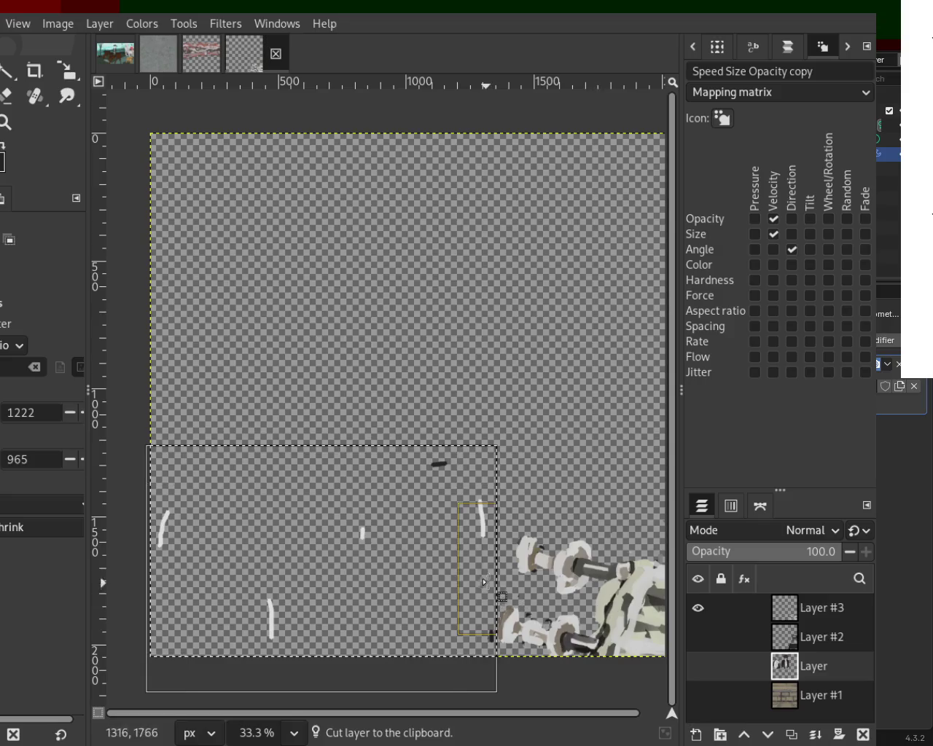
- Switch to the figures layer, then undo the first cut
{"action": "left_click", "coordinate": [729, 608]}
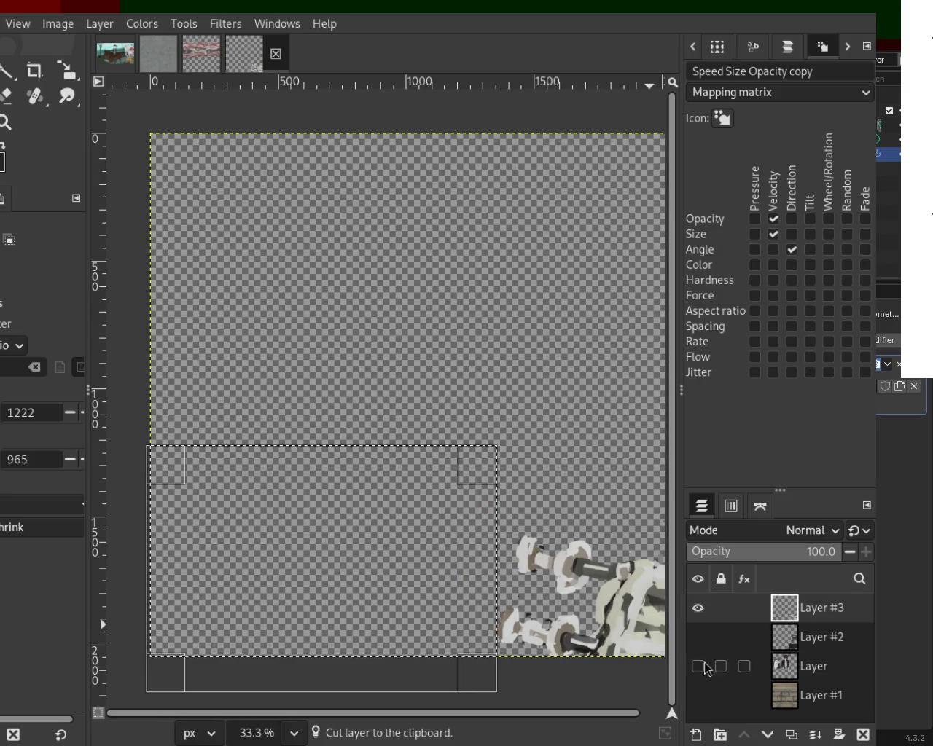
{"action": "left_click", "coordinate": [698, 608]}
{"action": "left_click", "coordinate": [731, 667]}
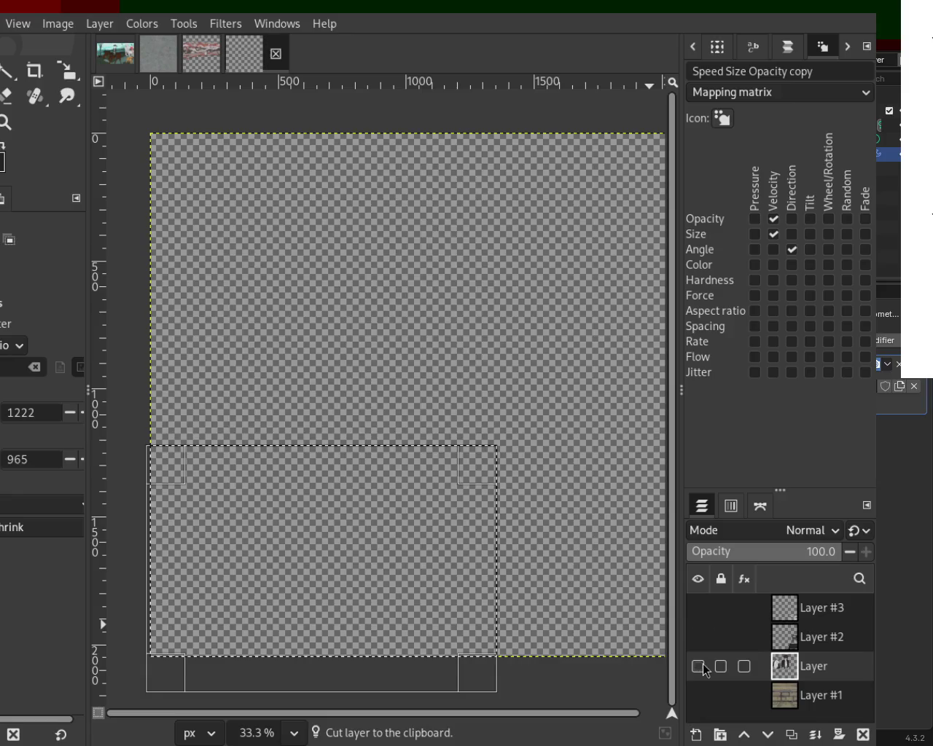
{"action": "left_click", "coordinate": [697, 666]}
{"action": "key", "text": "ctrl+z"}
{"action": "key", "text": "ctrl+z"}
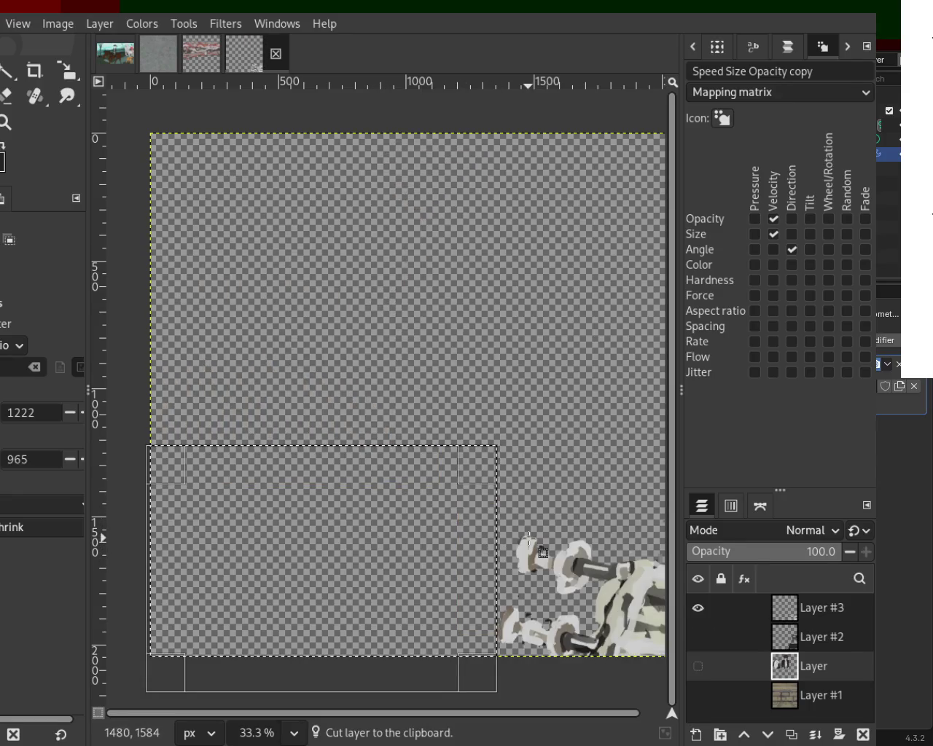
{"action": "key", "text": "ctrl+z"}
{"action": "key", "text": "ctrl+z"}
{"action": "key", "text": "ctrl+z"}
{"action": "key", "text": "ctrl+z"}
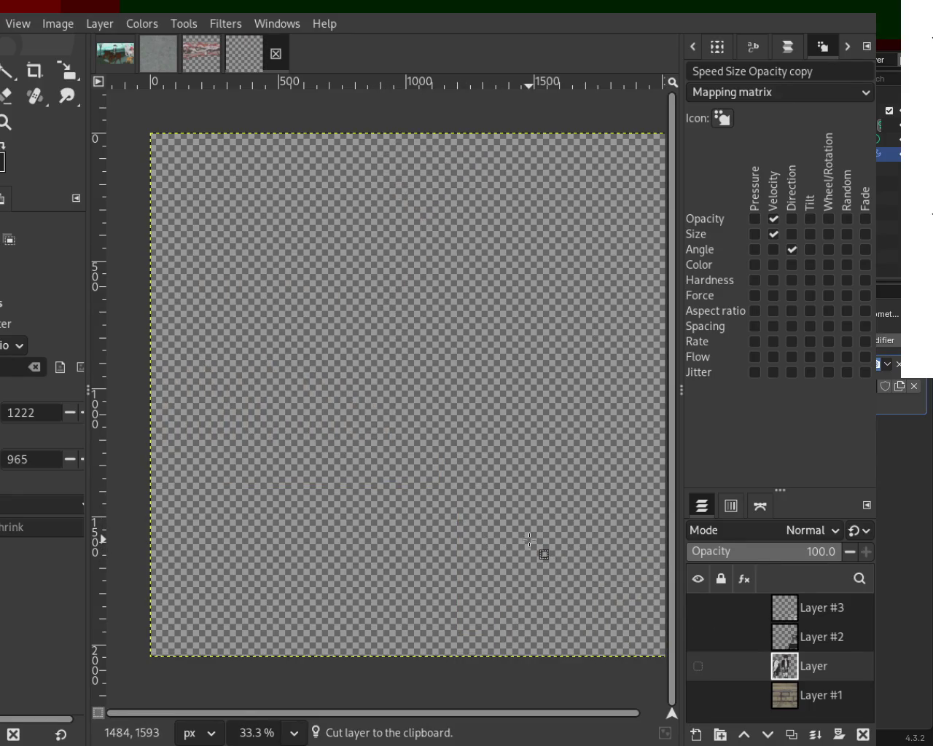
{"action": "key", "text": "ctrl+z"}
- Show only the dumbbell rack layer and make it the active layer
{"action": "left_click", "coordinate": [698, 666]}
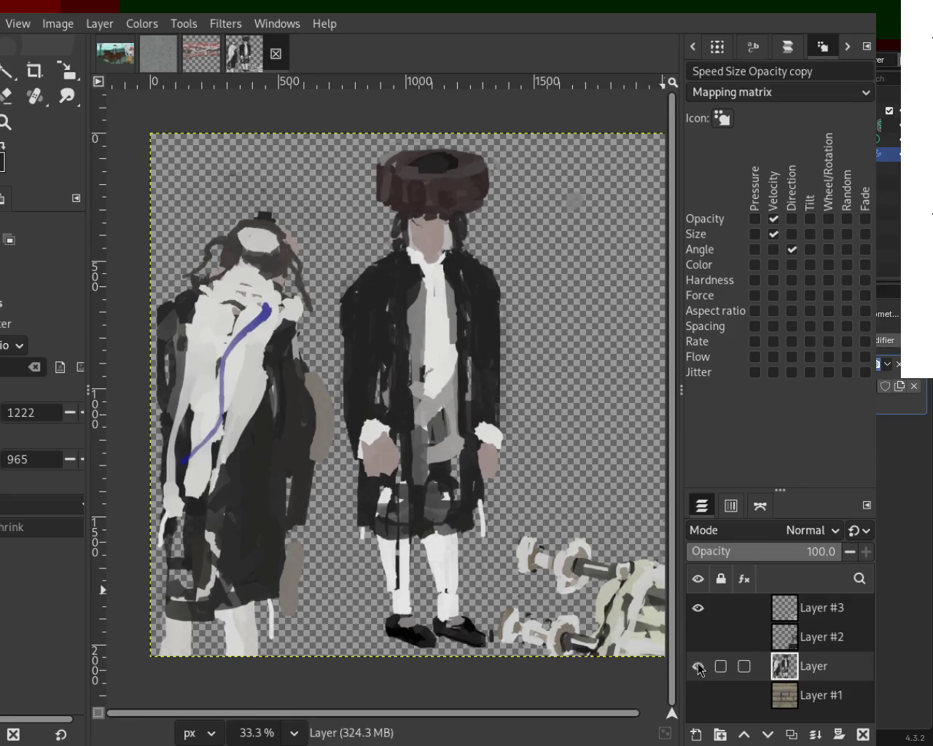
{"action": "left_click", "coordinate": [698, 608]}
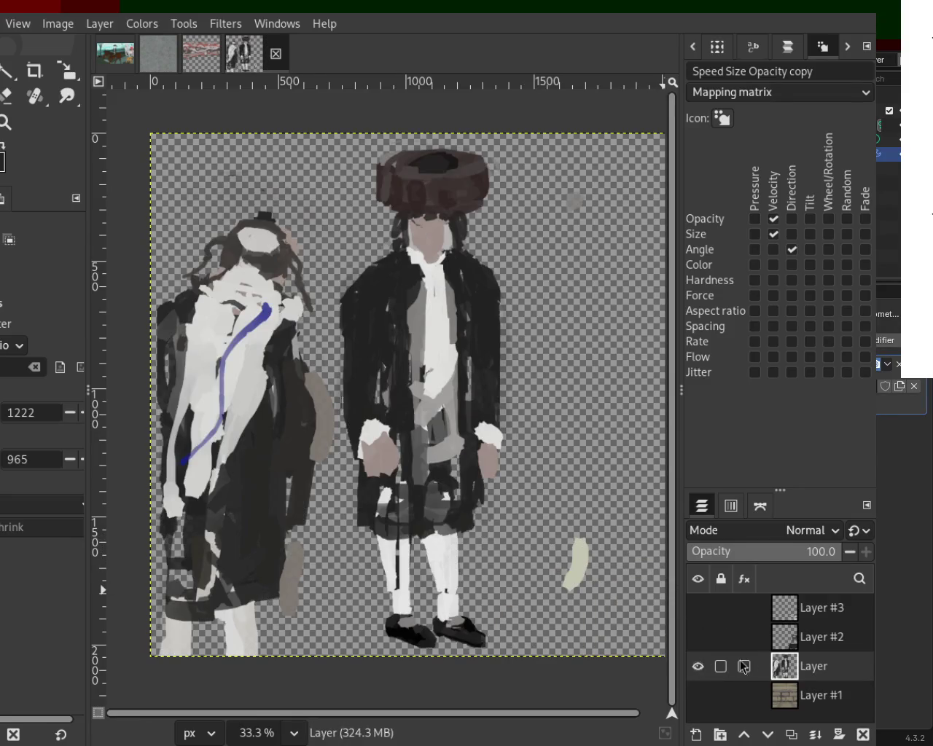
{"action": "left_click", "coordinate": [699, 668]}
{"action": "left_click", "coordinate": [700, 668]}
{"action": "left_click", "coordinate": [699, 668]}
{"action": "left_click", "coordinate": [699, 639]}
{"action": "left_click", "coordinate": [698, 639]}
{"action": "left_click", "coordinate": [698, 608]}
{"action": "left_click", "coordinate": [782, 617]}
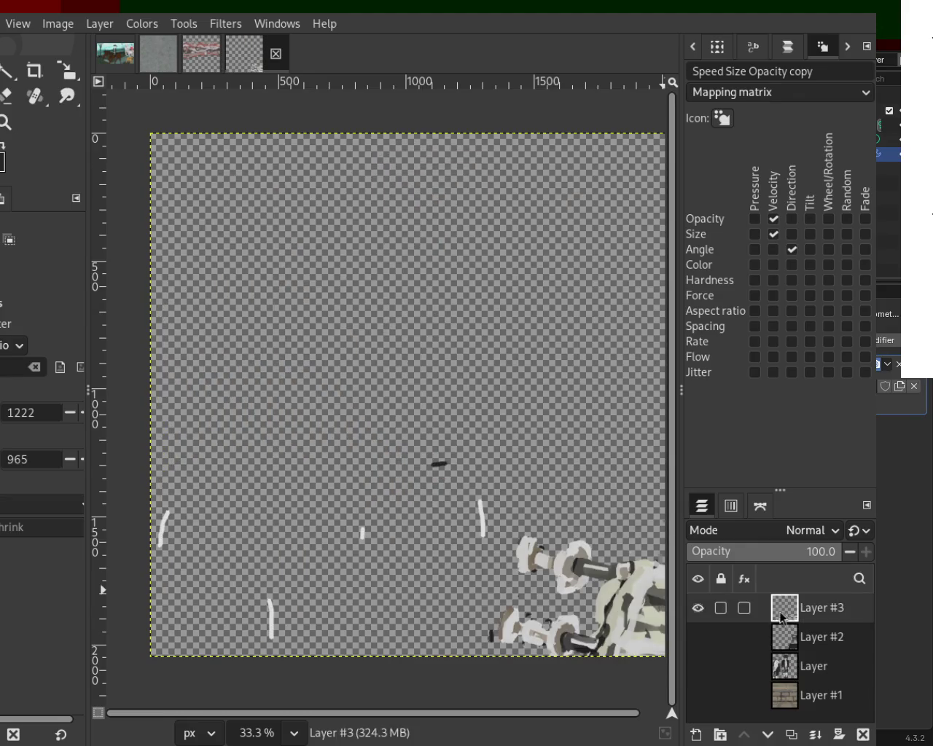
- Cut the stray strokes from the rack layer and paste them as a new layer above Layer
{"action": "left_click_drag", "start_coordinate": [133, 428], "coordinate": [496, 689]}
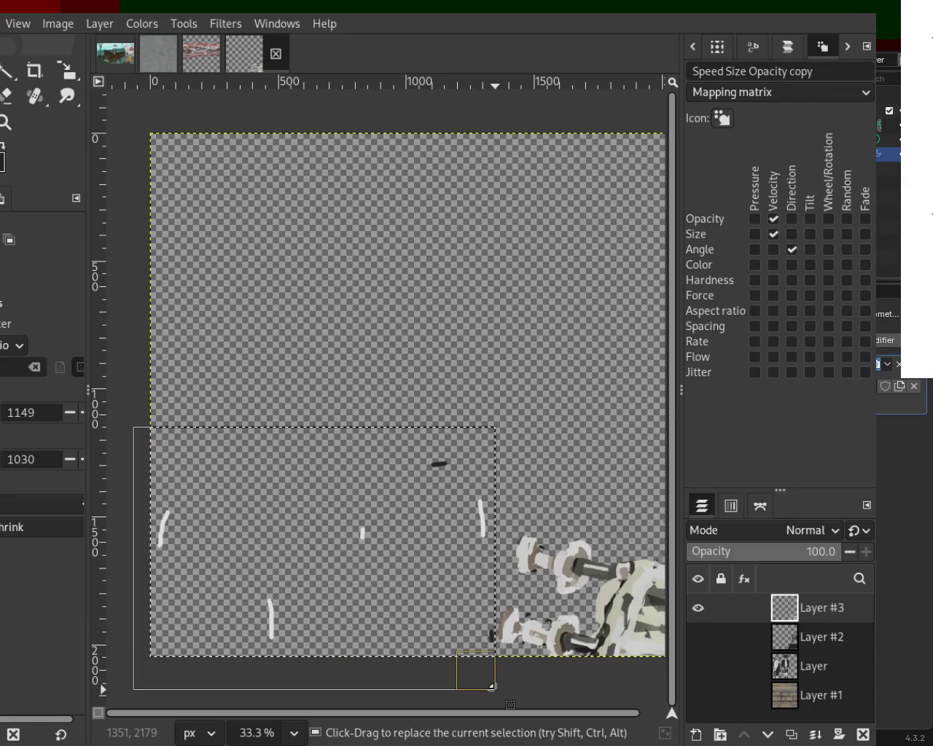
{"action": "key", "text": "ctrl+x"}
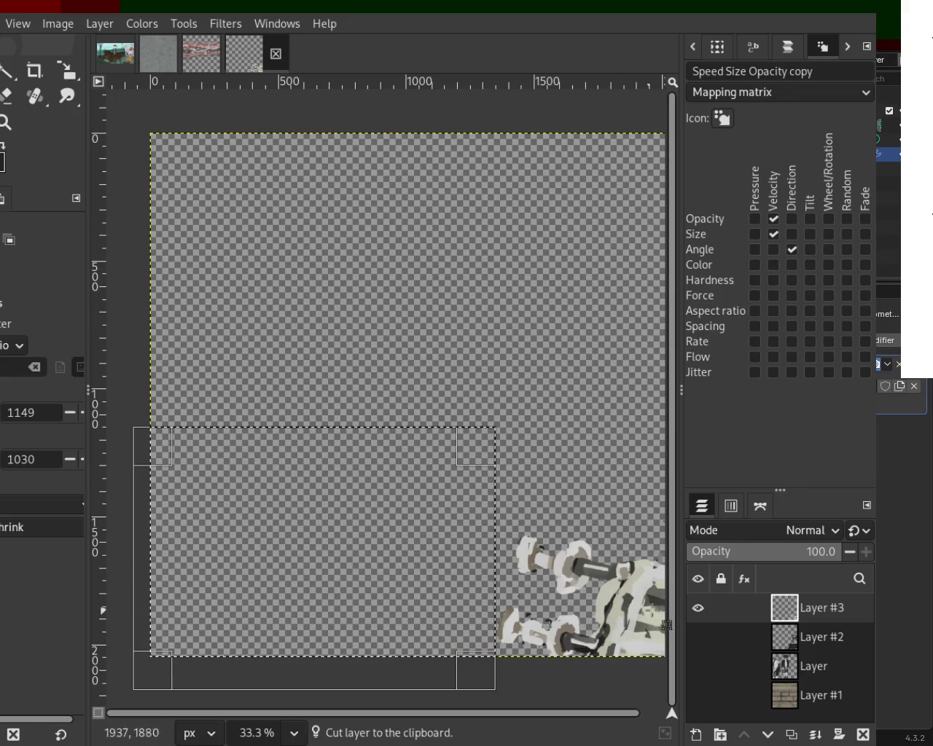
{"action": "left_click", "coordinate": [698, 608]}
{"action": "left_click", "coordinate": [794, 666]}
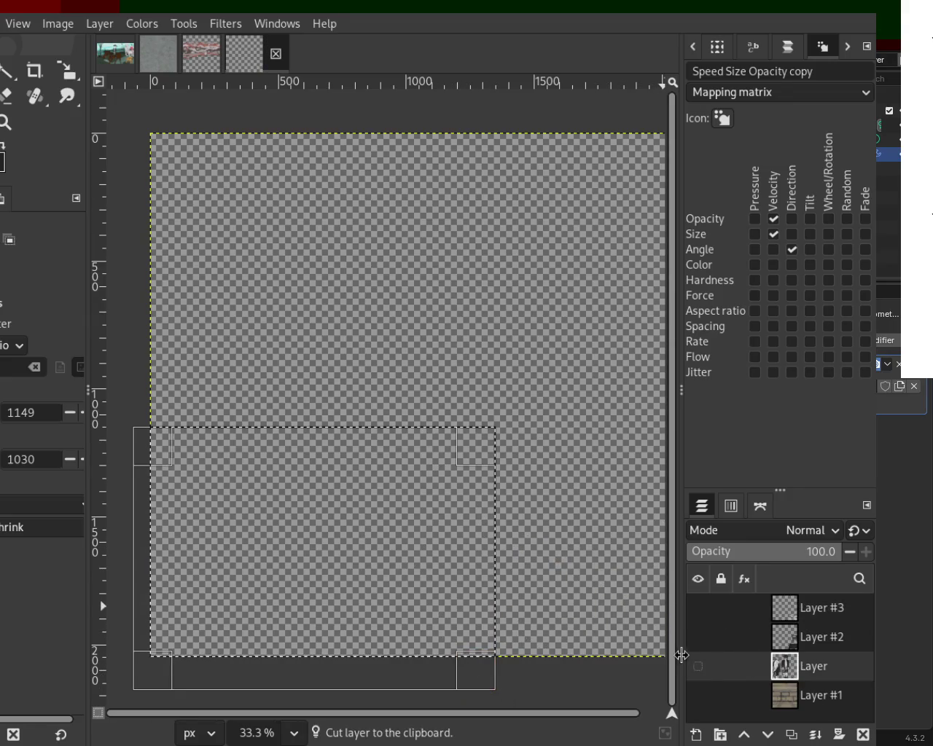
{"action": "left_click", "coordinate": [698, 666]}
{"action": "key", "text": "ctrl+shift+n"}
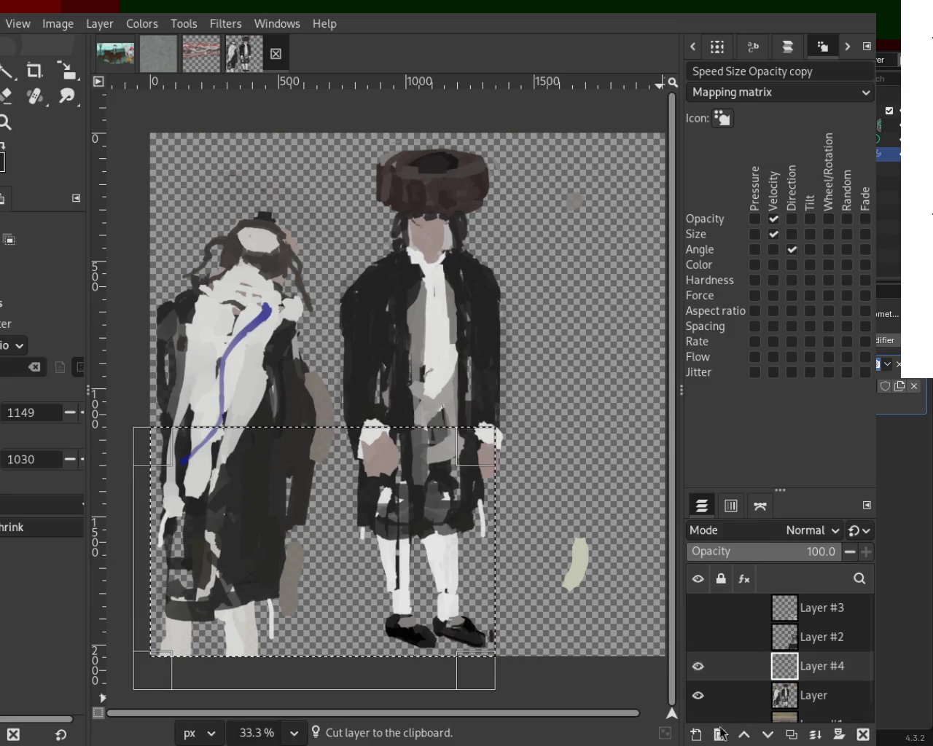
- Merge the pasted strokes into the figures layer, clear the selection, and compare with the rack layer
{"action": "left_click", "coordinate": [815, 736]}
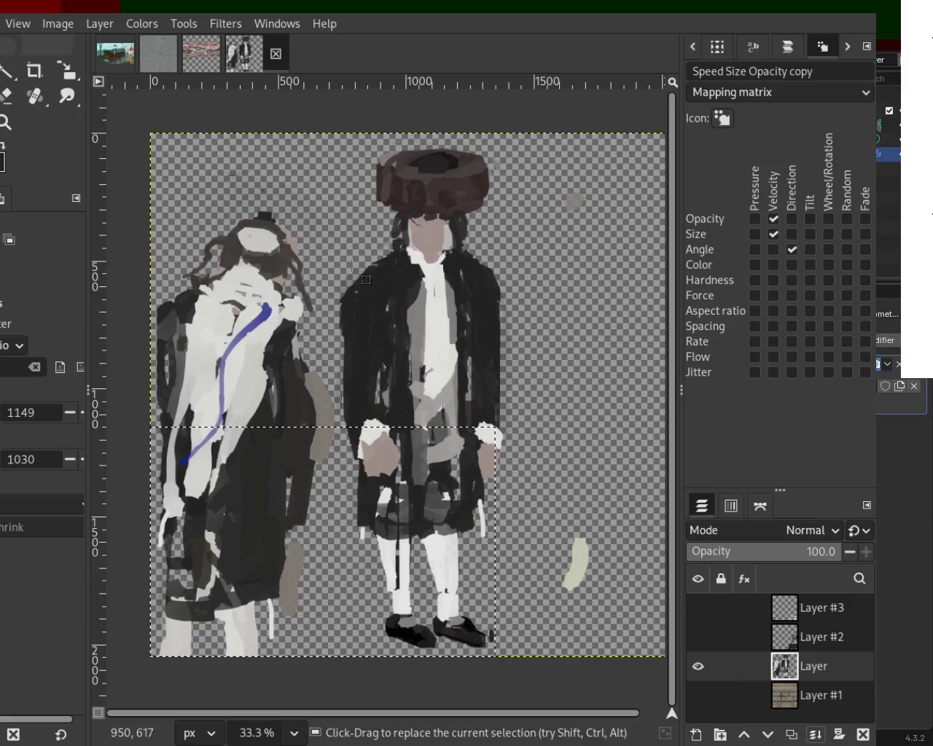
{"action": "left_click", "coordinate": [652, 580]}
{"action": "left_click", "coordinate": [698, 608]}
{"action": "left_click", "coordinate": [698, 608]}
{"action": "left_click", "coordinate": [699, 608]}
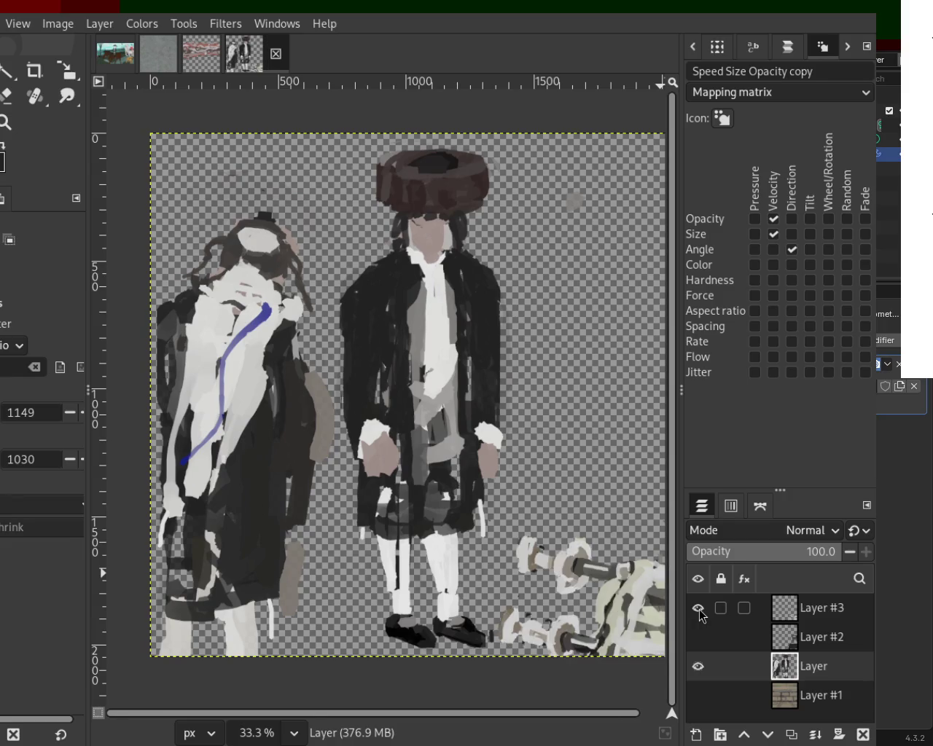
{"action": "left_click", "coordinate": [699, 608]}
{"action": "left_click", "coordinate": [699, 608]}
{"action": "left_click", "coordinate": [699, 608]}
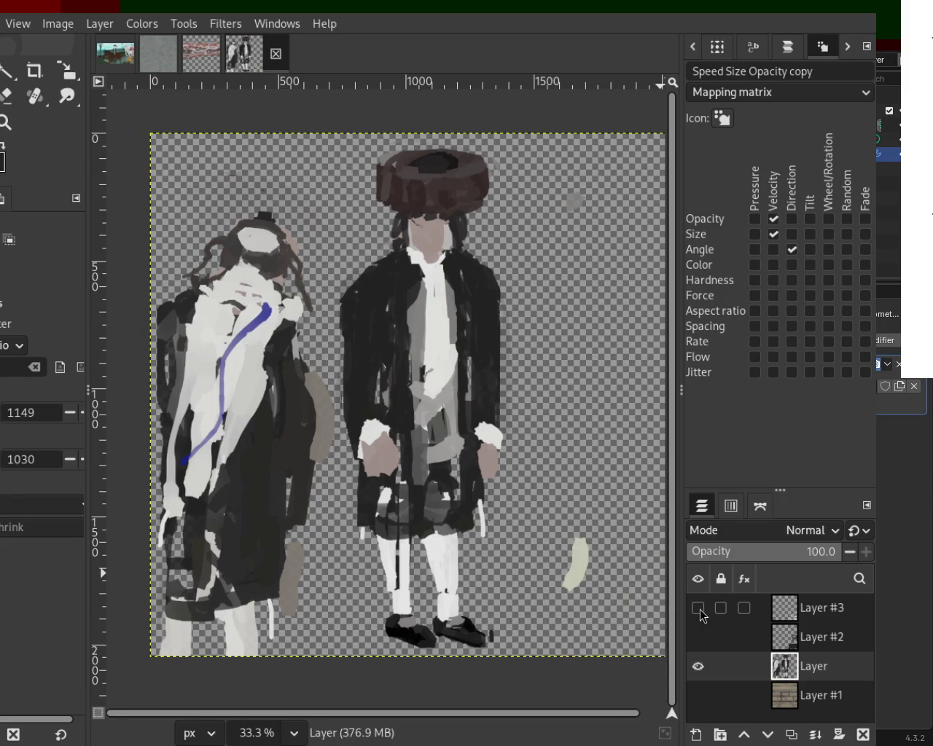
{"action": "left_click", "coordinate": [698, 608]}
{"action": "left_click", "coordinate": [699, 608]}
- Erase the pale stroke right of the standing figure, then show the rack, table and background layers
{"action": "left_click", "coordinate": [698, 666]}
{"action": "left_click", "coordinate": [699, 612]}
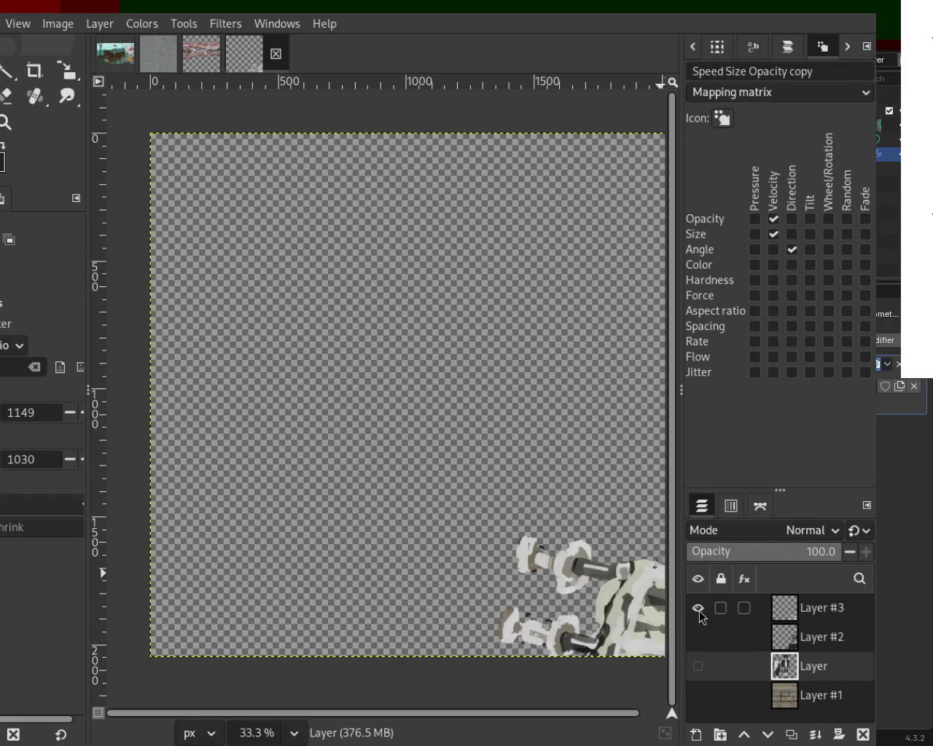
{"action": "left_click", "coordinate": [699, 612]}
{"action": "left_click", "coordinate": [699, 612]}
{"action": "left_click", "coordinate": [700, 612]}
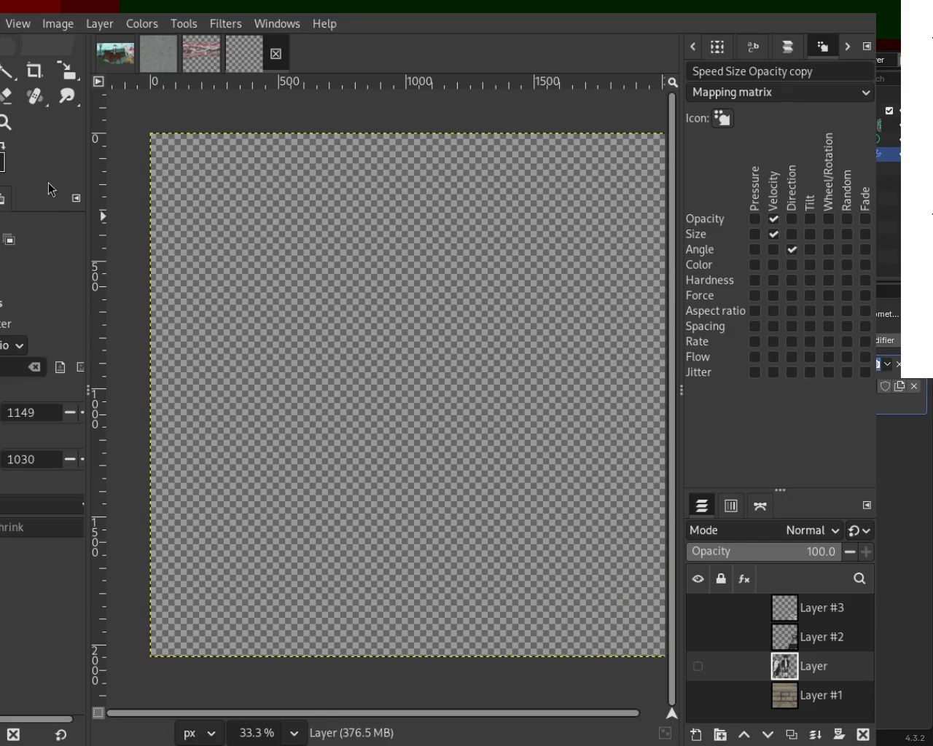
{"action": "left_click", "coordinate": [697, 665]}
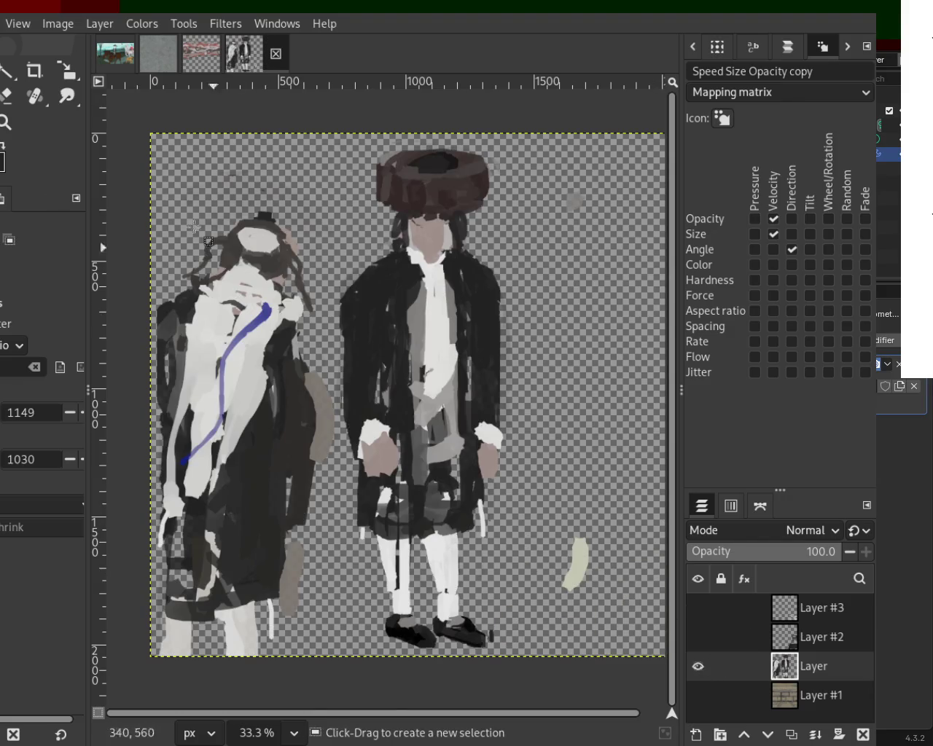
{"action": "left_click", "coordinate": [6, 95]}
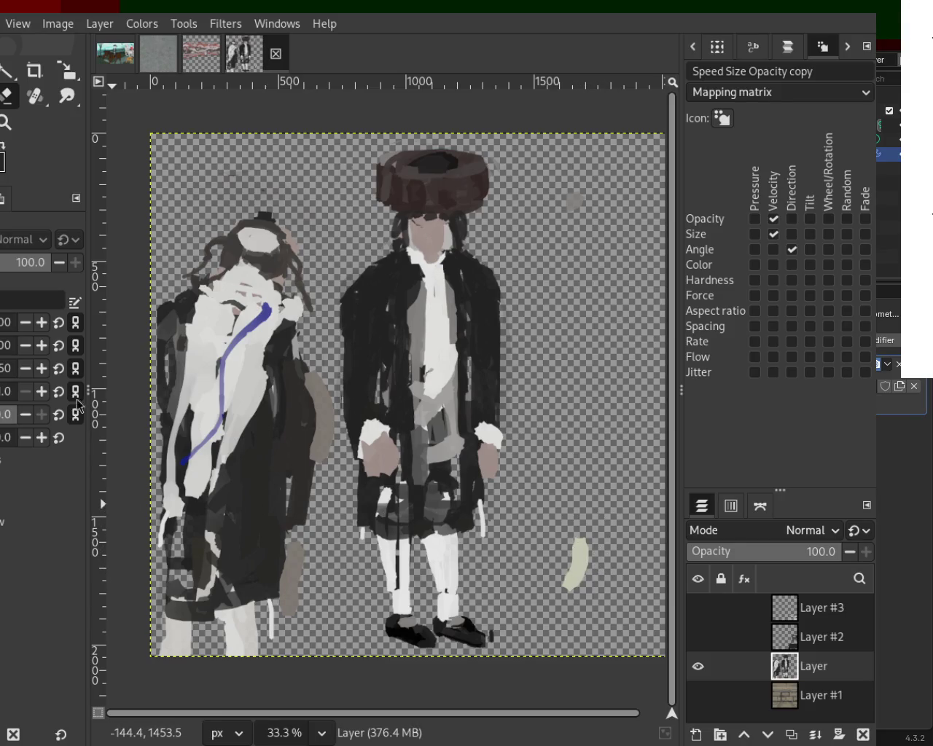
{"action": "mouse_move", "coordinate": [590, 579]}
{"action": "left_mouse_down"}
{"action": "mouse_move", "coordinate": [583, 547]}
{"action": "mouse_move", "coordinate": [572, 586]}
{"action": "left_mouse_up"}
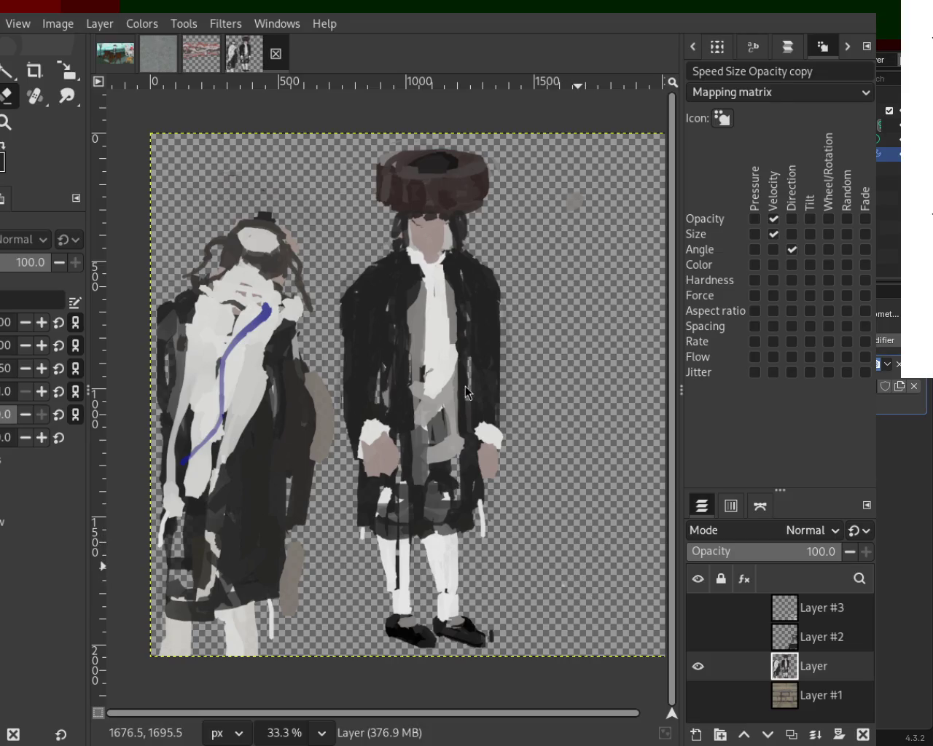
{"action": "left_click", "coordinate": [699, 608]}
{"action": "left_click", "coordinate": [698, 629]}
{"action": "left_click", "coordinate": [698, 696]}
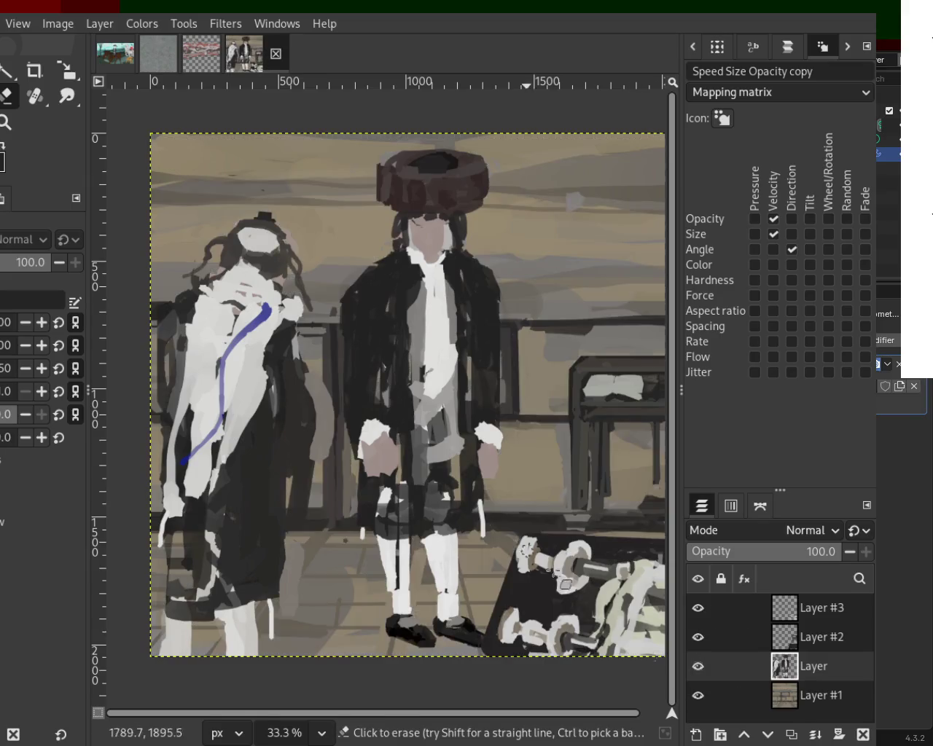
{"action": "scroll", "coordinate": [205, 264], "scroll_direction": "down", "scroll_amount": 3}
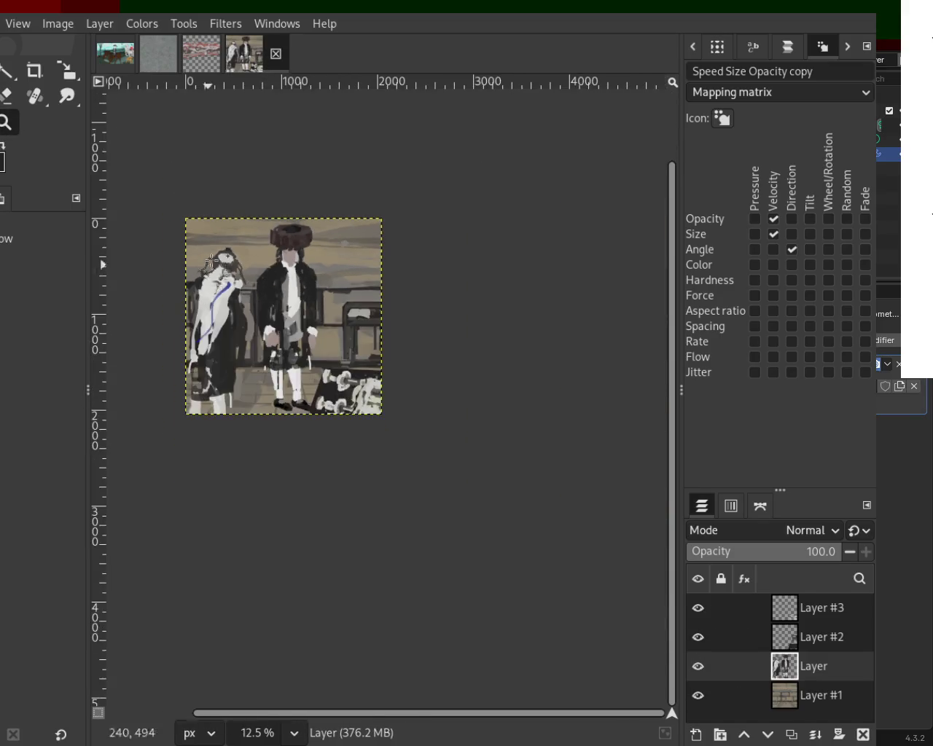
{"action": "scroll", "coordinate": [207, 255], "scroll_direction": "up", "scroll_amount": 2}
{"action": "scroll", "coordinate": [330, 299], "scroll_direction": "up", "scroll_amount": 1}
{"action": "scroll", "coordinate": [330, 295], "scroll_direction": "down", "scroll_amount": 1}
{"action": "scroll", "coordinate": [332, 480], "scroll_direction": "up", "scroll_amount": 1}
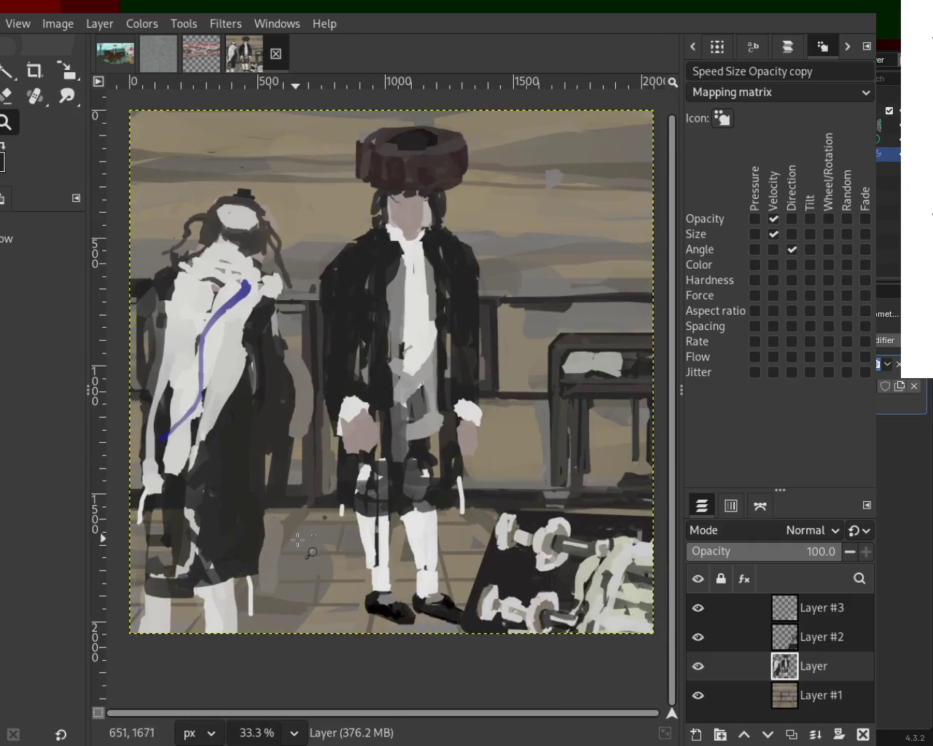
{"action": "scroll", "coordinate": [293, 536], "scroll_direction": "down", "scroll_amount": 1}
{"action": "scroll", "coordinate": [361, 483], "scroll_direction": "up", "scroll_amount": 1}
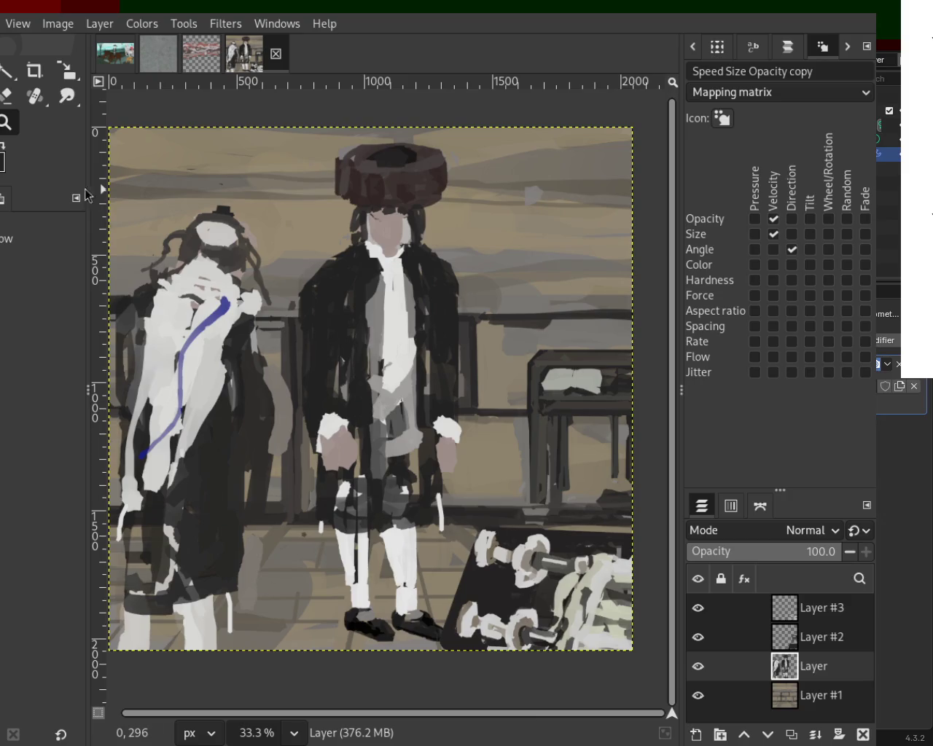
{"action": "scroll", "coordinate": [313, 390], "scroll_direction": "down", "scroll_amount": 2}
{"action": "scroll", "coordinate": [508, 559], "scroll_direction": "up", "scroll_amount": 1}
{"action": "scroll", "coordinate": [400, 471], "scroll_direction": "up", "scroll_amount": 2}
{"action": "scroll", "coordinate": [432, 503], "scroll_direction": "up", "scroll_amount": 1}
{"action": "scroll", "coordinate": [432, 503], "scroll_direction": "down", "scroll_amount": 1}
{"action": "scroll", "coordinate": [431, 503], "scroll_direction": "up", "scroll_amount": 1}
{"action": "scroll", "coordinate": [426, 437], "scroll_direction": "down", "scroll_amount": 3}
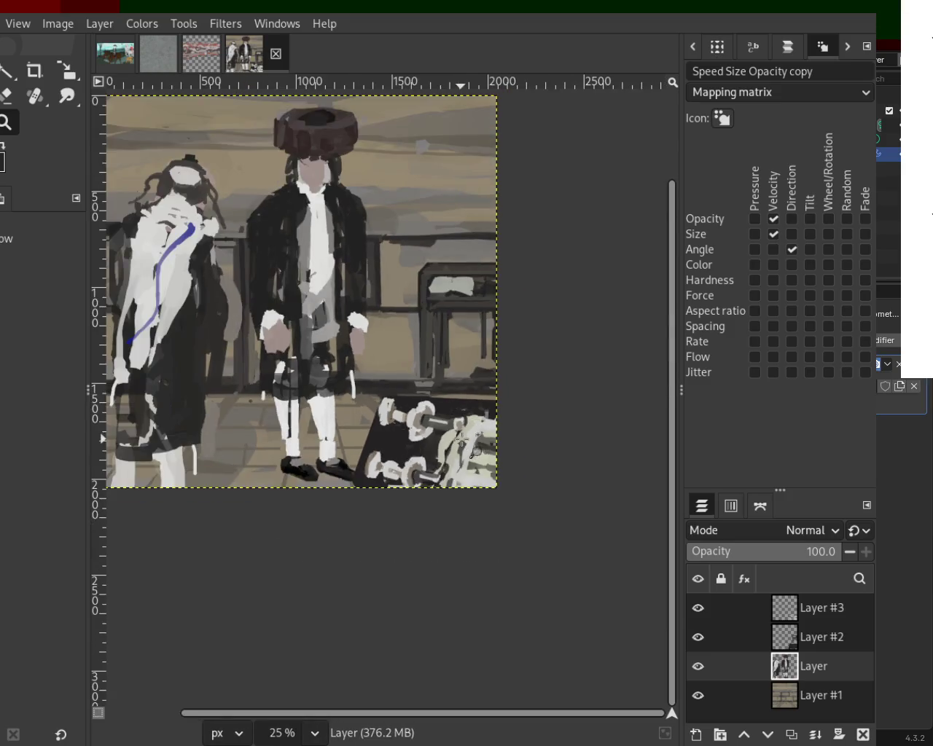
{"action": "scroll", "coordinate": [423, 371], "scroll_direction": "up", "scroll_amount": 1}
{"action": "scroll", "coordinate": [423, 370], "scroll_direction": "down", "scroll_amount": 1}
{"action": "scroll", "coordinate": [520, 444], "scroll_direction": "up", "scroll_amount": 2}
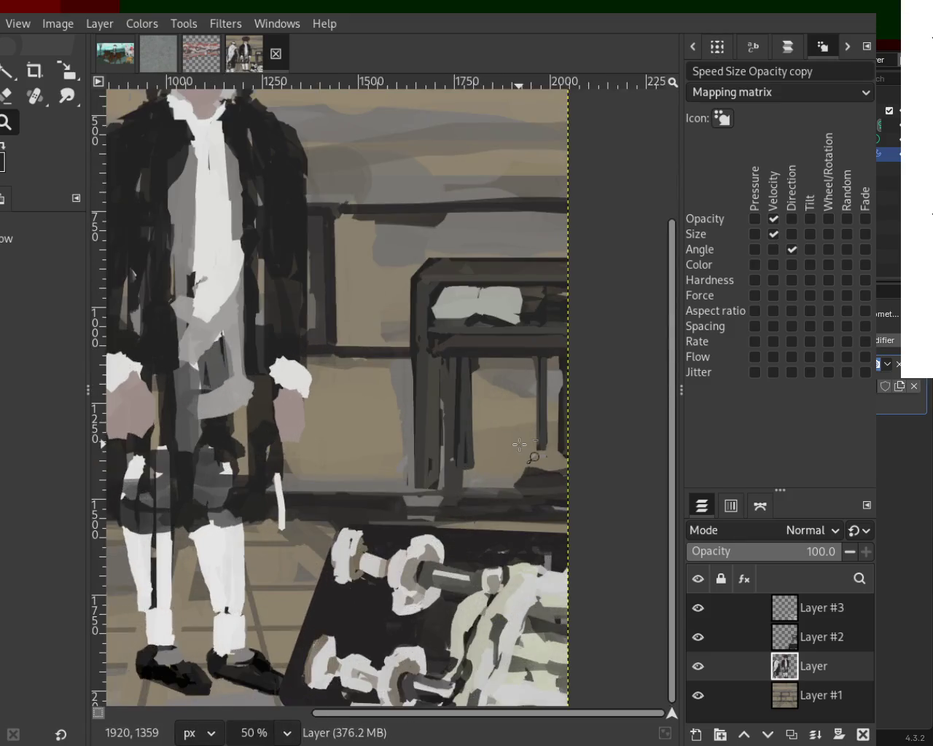
{"action": "scroll", "coordinate": [519, 445], "scroll_direction": "down", "scroll_amount": 3}
{"action": "scroll", "coordinate": [519, 445], "scroll_direction": "up", "scroll_amount": 1}
{"action": "scroll", "coordinate": [519, 444], "scroll_direction": "down", "scroll_amount": 1}
{"action": "scroll", "coordinate": [524, 350], "scroll_direction": "up", "scroll_amount": 1}
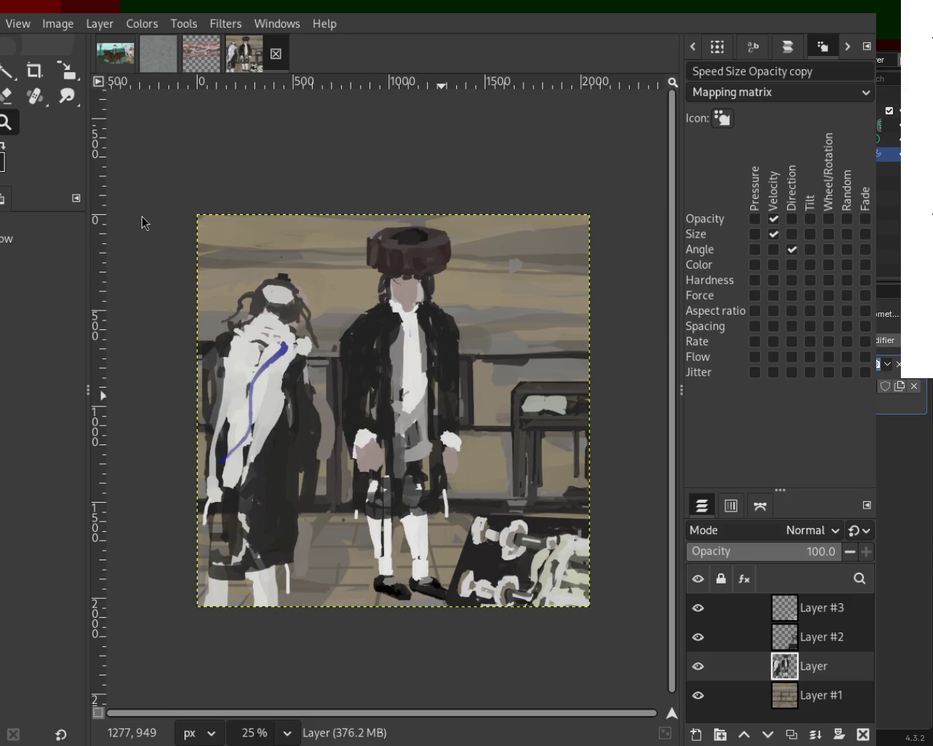
- Save the painting as 54.xcf and toggle each layer on and off to check it
{"action": "key", "text": "ctrl+s"}
{"action": "left_click", "coordinate": [698, 608]}
{"action": "left_click", "coordinate": [698, 608]}
{"action": "left_click", "coordinate": [698, 638]}
{"action": "left_click", "coordinate": [697, 637]}
{"action": "left_click", "coordinate": [698, 666]}
{"action": "left_click", "coordinate": [698, 667]}
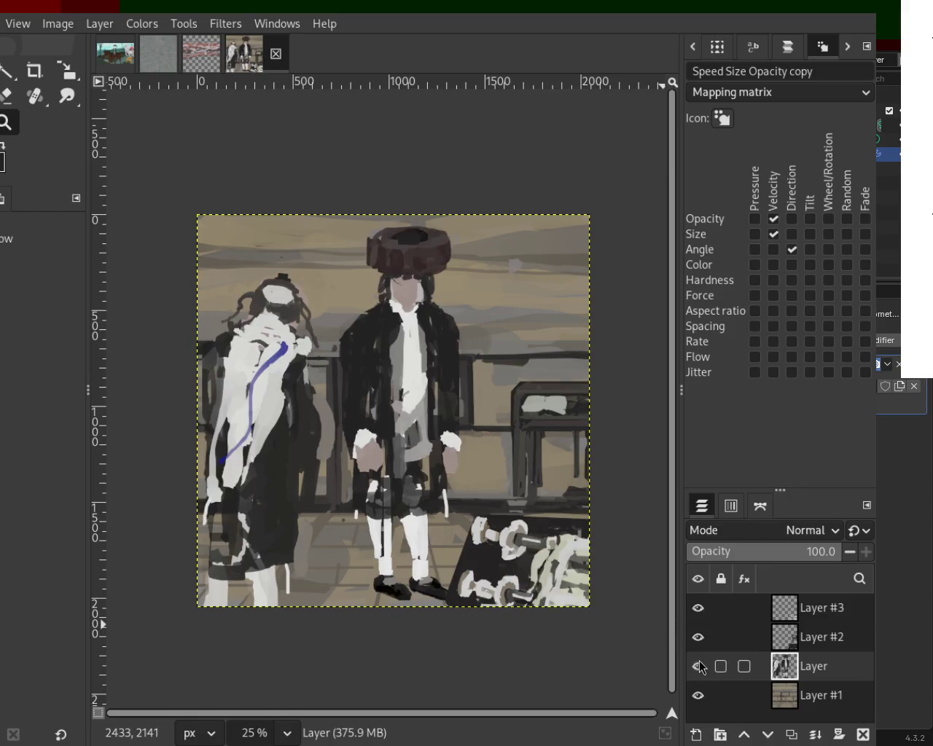
- View the figures layer alone by hiding the rack, table and background layers
{"action": "left_click", "coordinate": [697, 608]}
{"action": "left_click", "coordinate": [697, 637]}
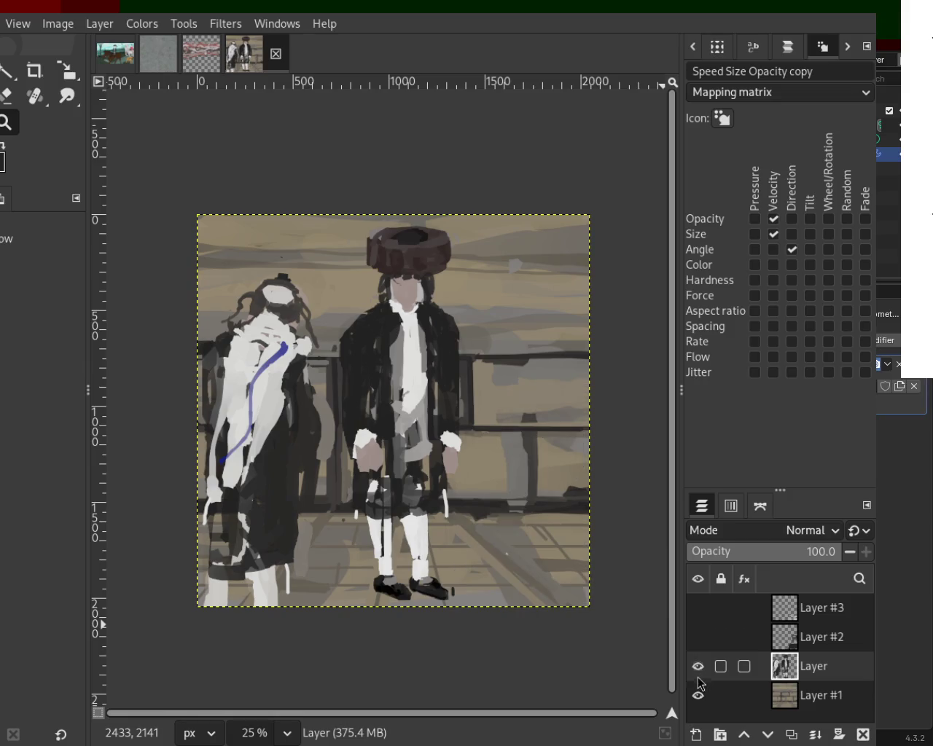
{"action": "left_click", "coordinate": [698, 695]}
{"action": "left_click", "coordinate": [698, 671]}
{"action": "left_click", "coordinate": [697, 671]}
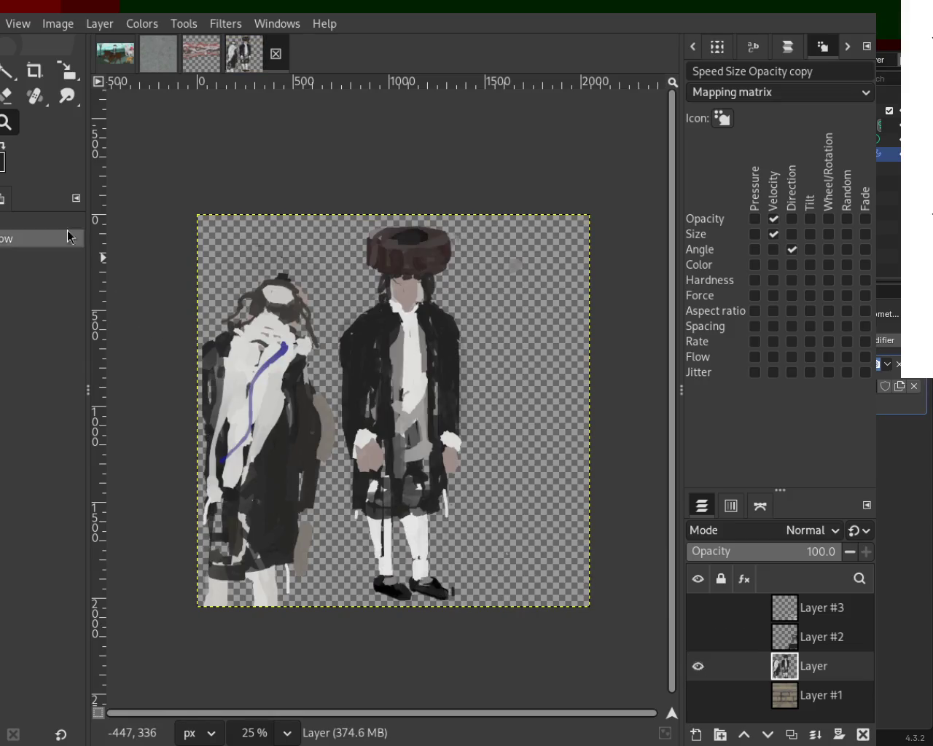
{"action": "key", "text": "shift+e"}
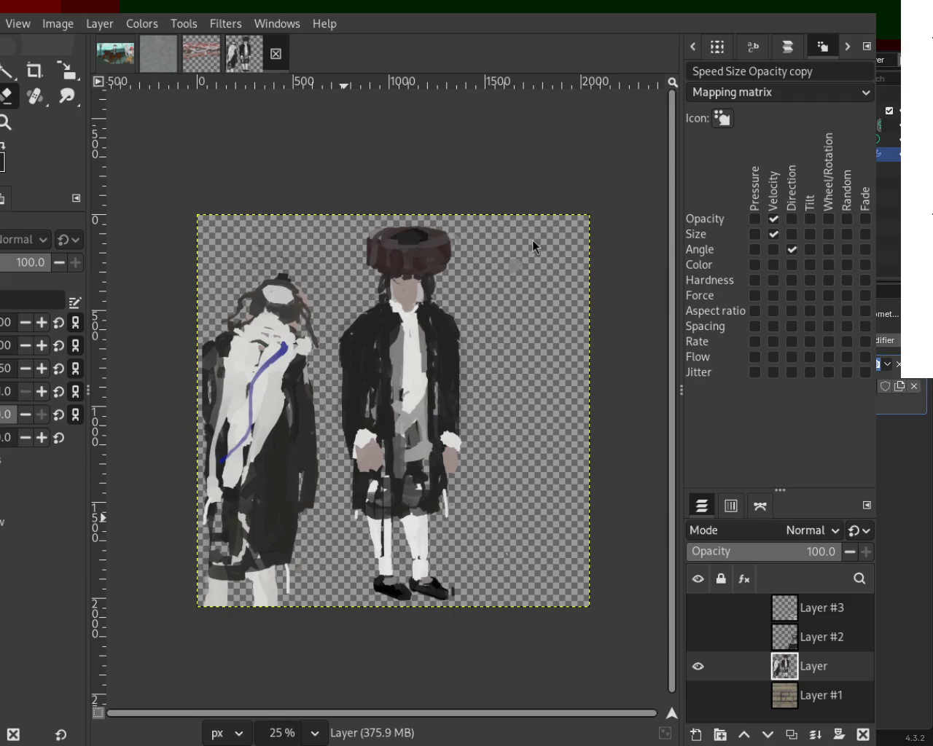
- Show the dumbbell rack, table and background layers again
{"action": "left_click", "coordinate": [697, 608]}
{"action": "left_click", "coordinate": [698, 637]}
{"action": "left_click", "coordinate": [699, 695]}
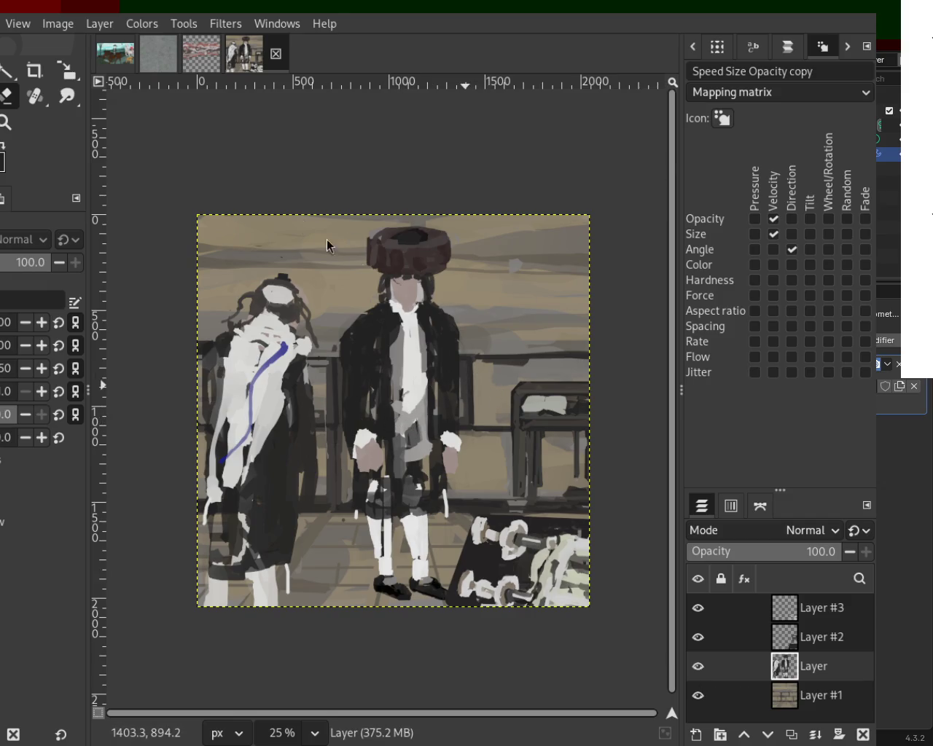
{"action": "key", "text": "z"}
{"action": "scroll", "coordinate": [384, 376], "scroll_direction": "down", "scroll_amount": 2, "text": "ctrl"}
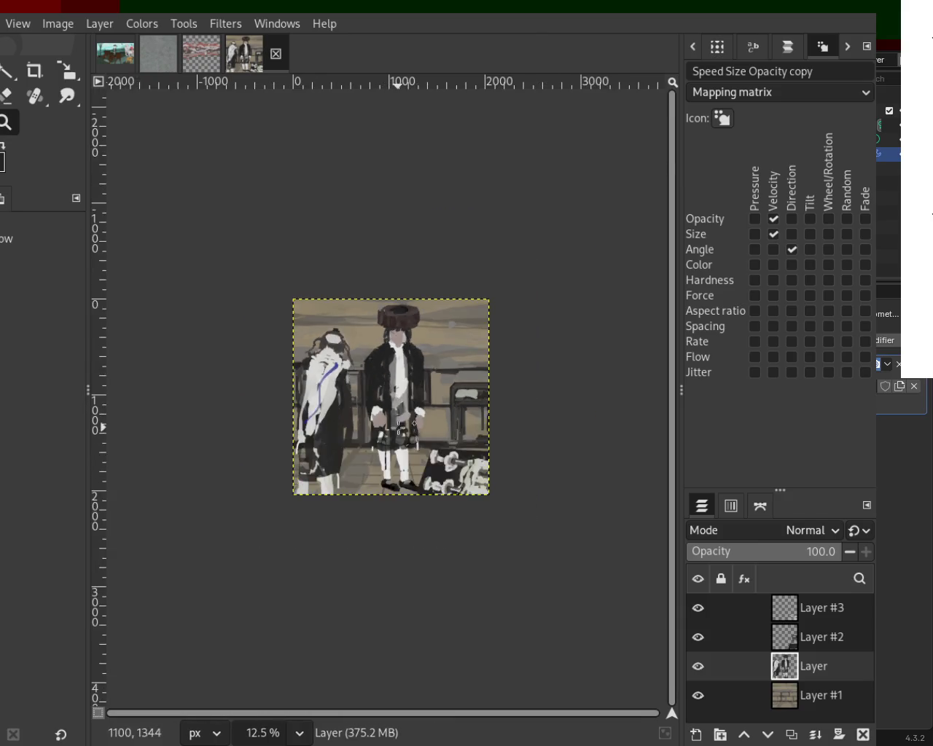
{"action": "scroll", "coordinate": [394, 423], "scroll_direction": "up", "scroll_amount": 3, "text": "ctrl"}
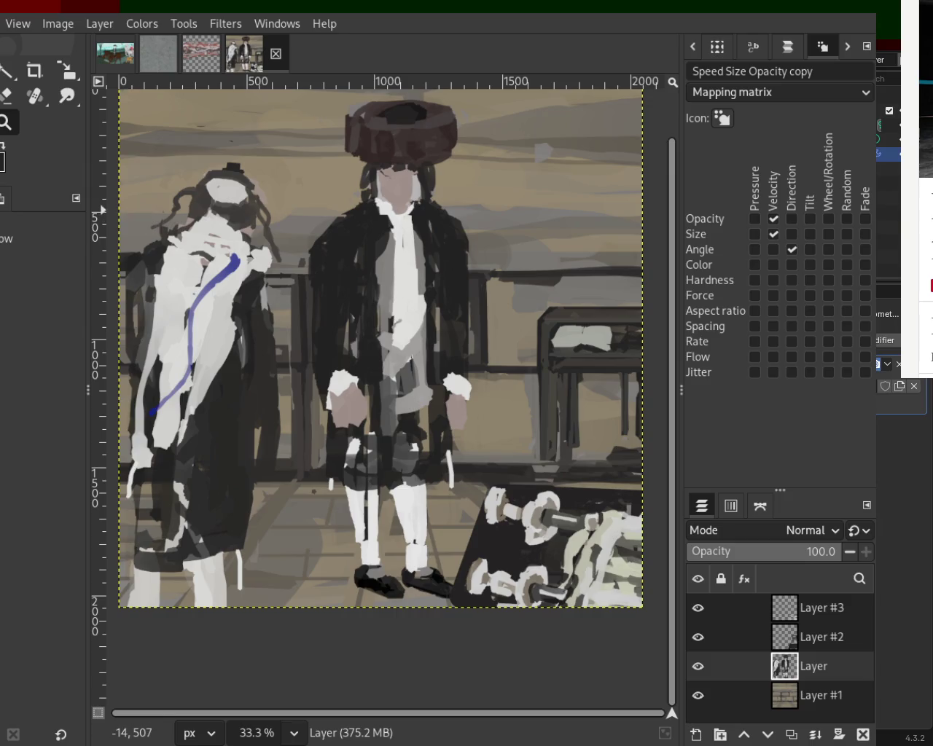
- Return to the Paintbrush and save the four-layer painting to 54.xcf
{"action": "key", "text": "p"}
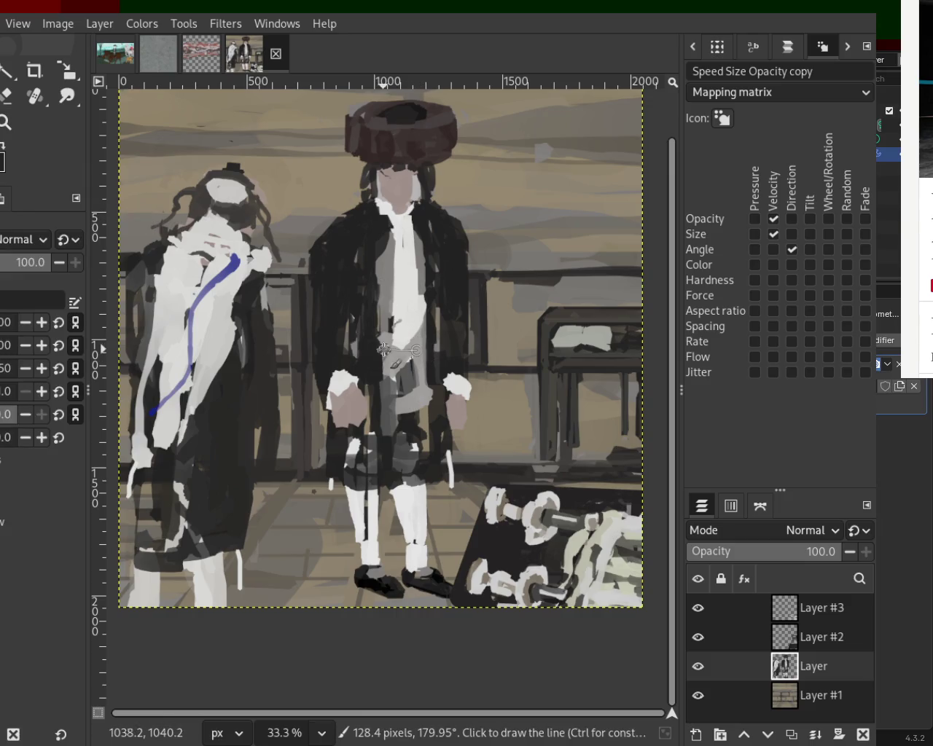
{"action": "key", "text": "ctrl+s"}
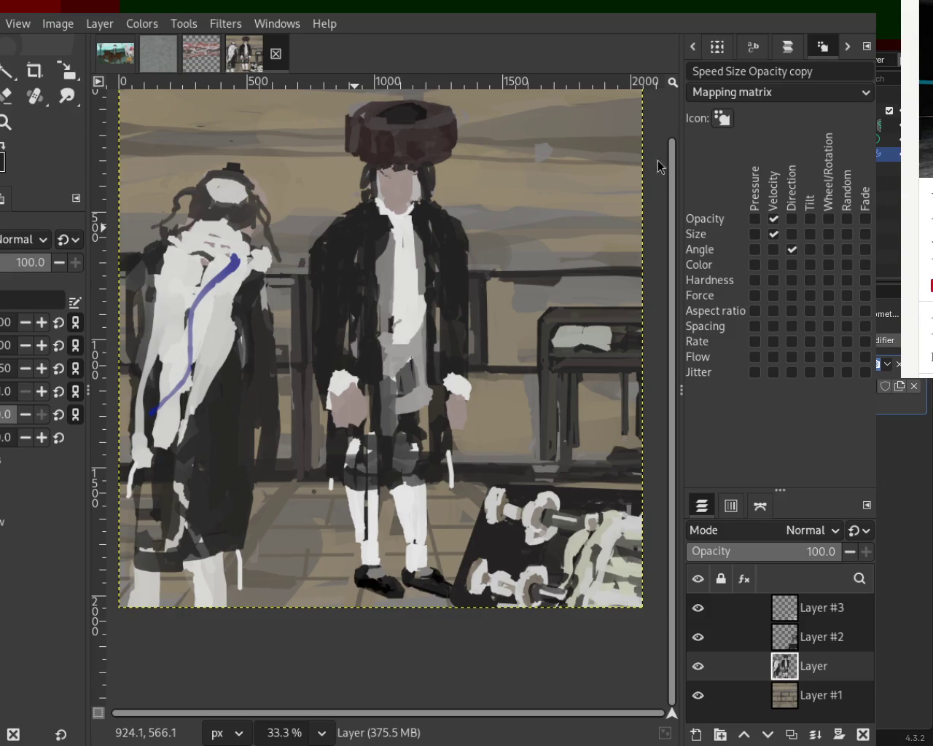
{"action": "left_click", "coordinate": [6, 122]}
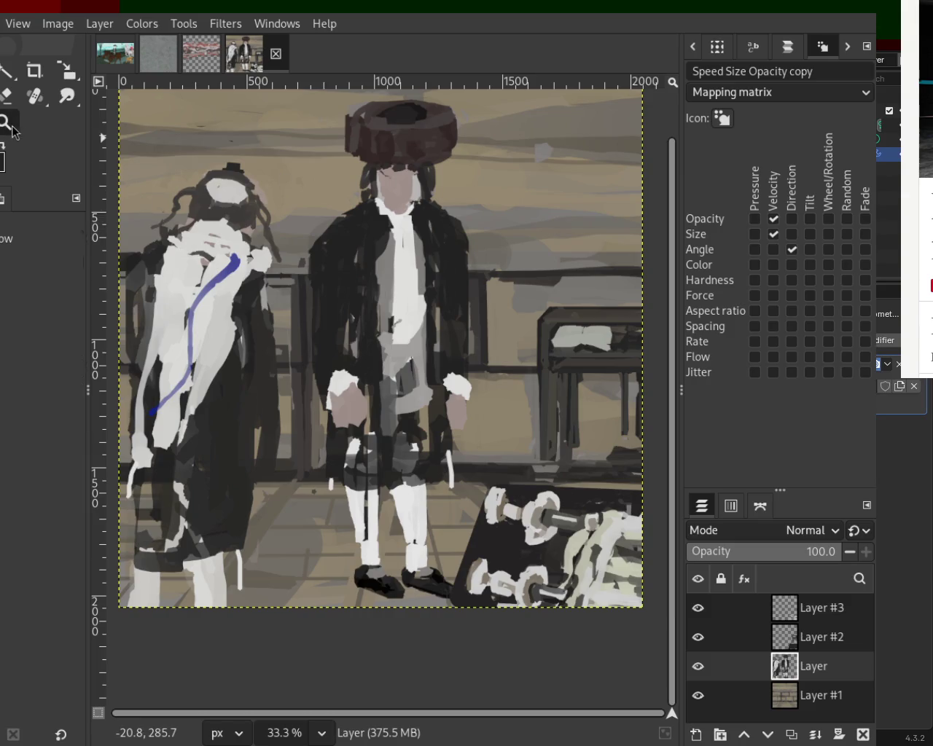
- Zoom the view to 100% on the standing figure's left-side hand
{"action": "key", "text": "minus"}
{"action": "key", "text": "minus"}
{"action": "key", "text": "plus"}
{"action": "key", "text": "plus"}
{"action": "key", "text": "plus"}
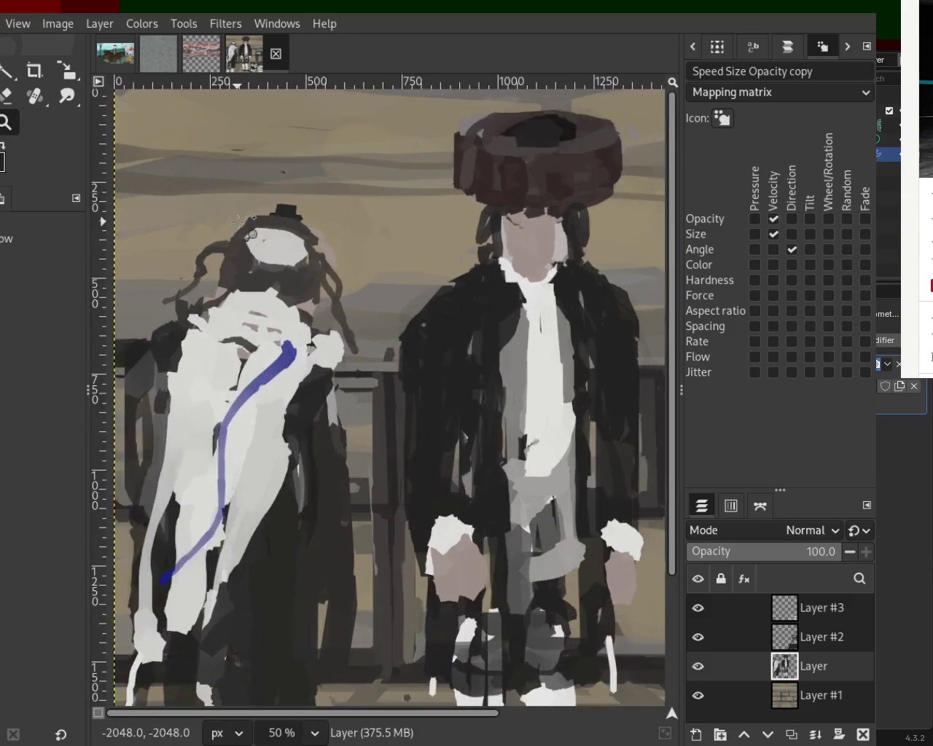
{"action": "key", "text": "plus"}
{"action": "key", "text": "plus"}
{"action": "key", "text": "plus"}
{"action": "key", "text": "p"}
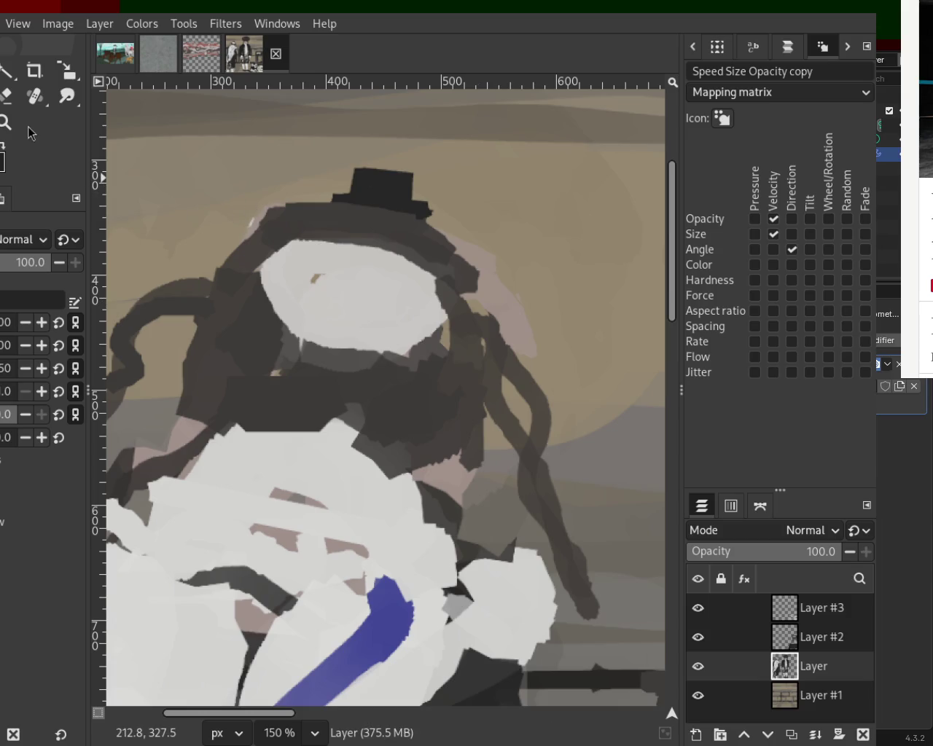
{"action": "key", "text": "z"}
{"action": "left_click", "coordinate": [346, 285], "text": "ctrl"}
{"action": "left_click", "coordinate": [343, 286], "text": "ctrl"}
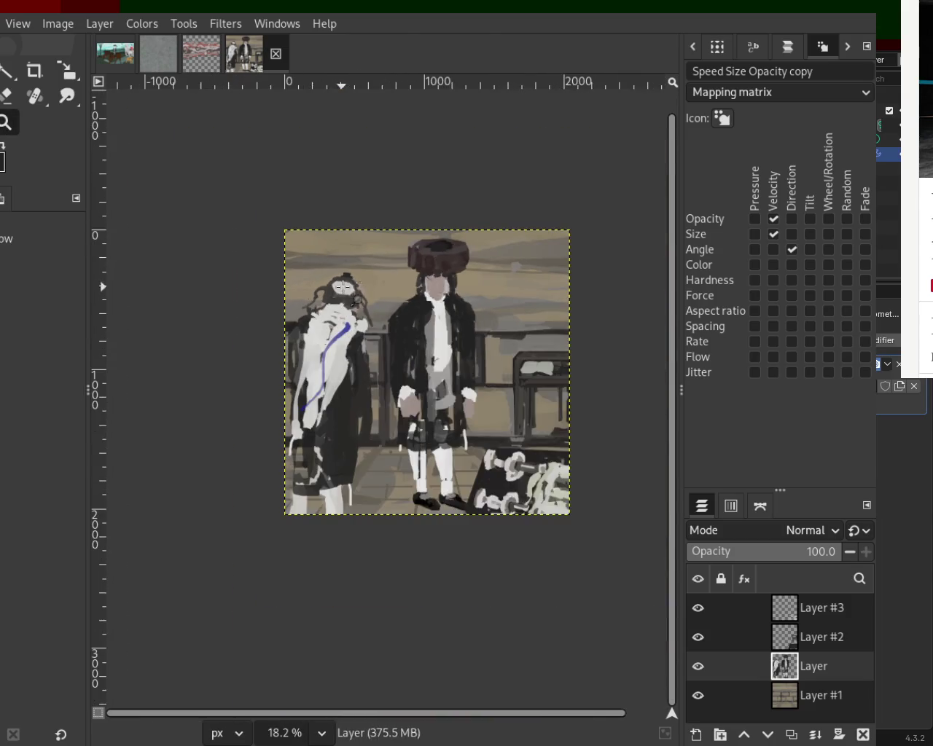
{"action": "left_click", "coordinate": [407, 344]}
{"action": "left_click", "coordinate": [270, 360]}
{"action": "left_click", "coordinate": [270, 360], "text": "ctrl"}
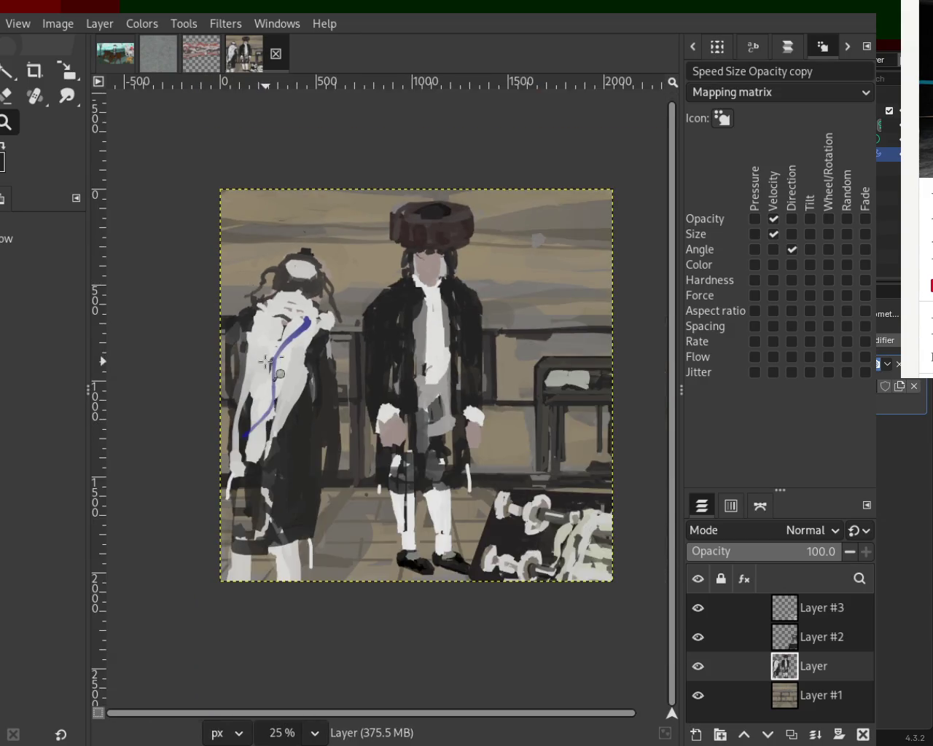
{"action": "left_click", "coordinate": [424, 424]}
{"action": "left_click", "coordinate": [386, 441]}
{"action": "left_click", "coordinate": [401, 454], "text": "ctrl"}
{"action": "key", "text": "1"}
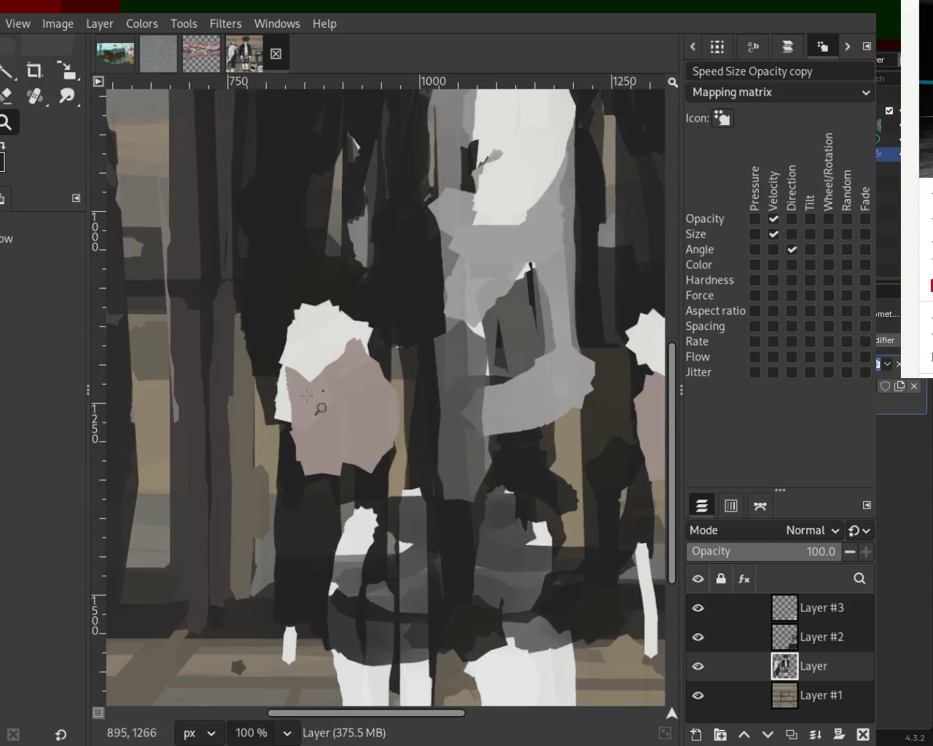
{"action": "key", "text": "p"}
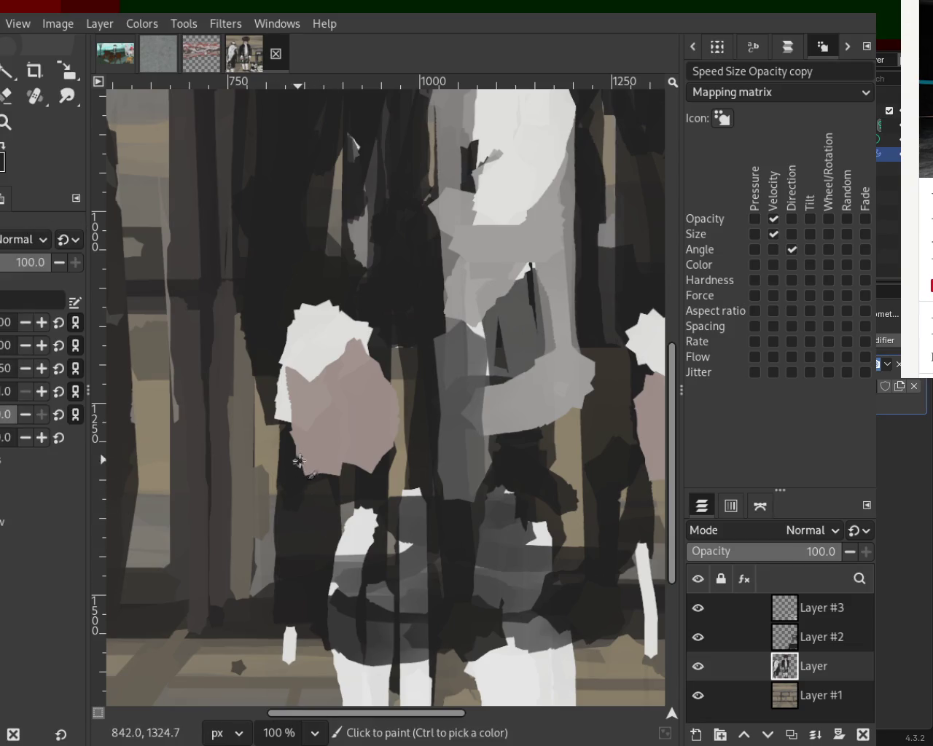
- Try dark strokes along the hand's bottom edge, then undo them
{"action": "left_click_drag", "start_coordinate": [312, 473], "coordinate": [406, 453]}
{"action": "key", "text": "ctrl+z"}
{"action": "mouse_move", "coordinate": [296, 459]}
{"action": "left_mouse_down"}
{"action": "mouse_move", "coordinate": [355, 453]}
{"action": "mouse_move", "coordinate": [322, 457]}
{"action": "mouse_move", "coordinate": [373, 463]}
{"action": "left_mouse_up"}
{"action": "key", "text": "ctrl+z"}
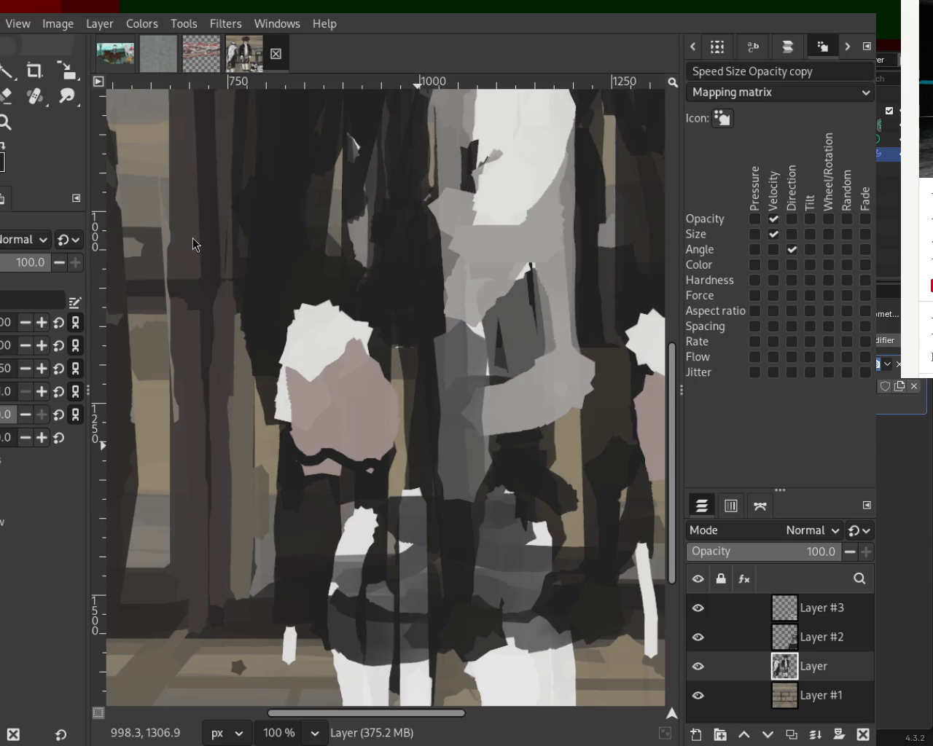
{"action": "key", "text": "ctrl+z"}
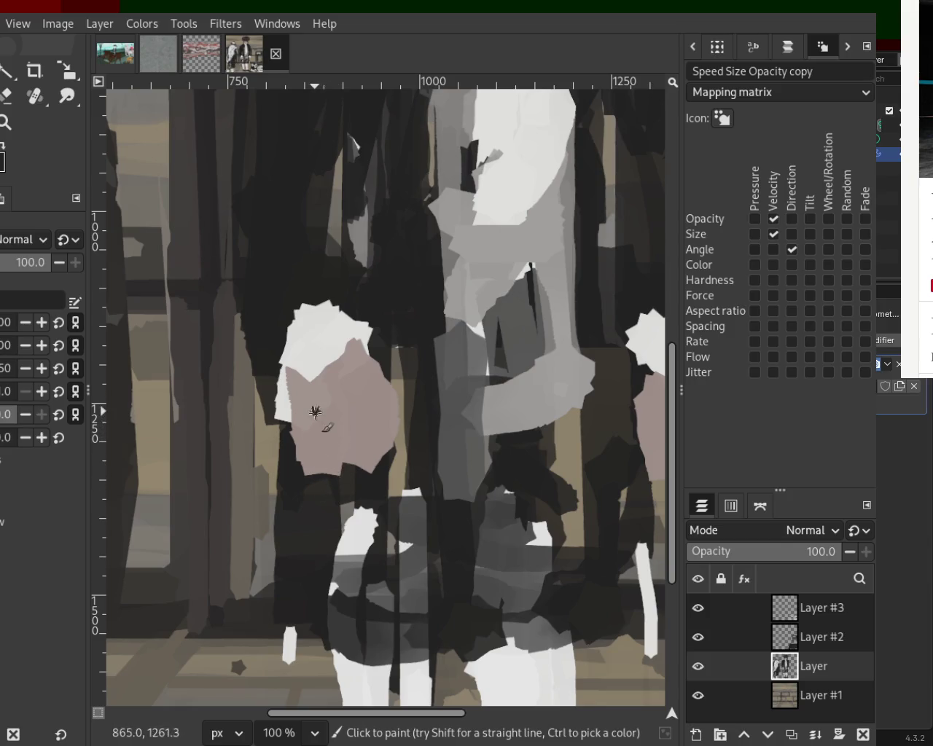
- Paint dark vertical finger lines down the hand and along its right side
{"action": "left_click_drag", "start_coordinate": [315, 413], "coordinate": [326, 493]}
{"action": "left_click_drag", "start_coordinate": [338, 420], "coordinate": [366, 474]}
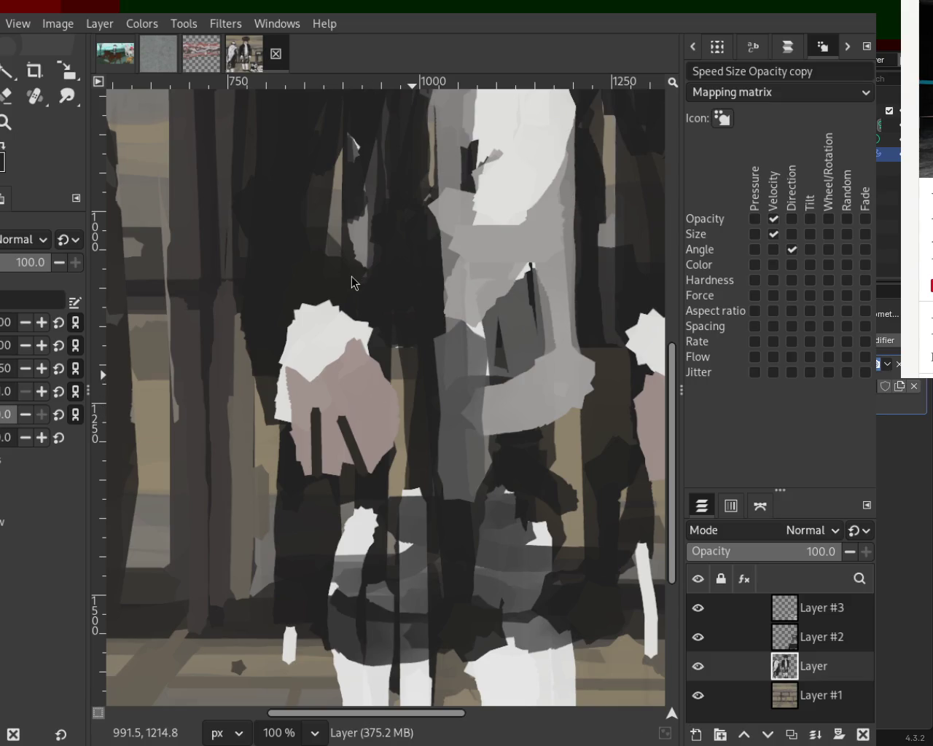
{"action": "key", "text": "ctrl+z"}
{"action": "left_click", "coordinate": [349, 475]}
{"action": "left_click", "coordinate": [341, 416], "text": "shift"}
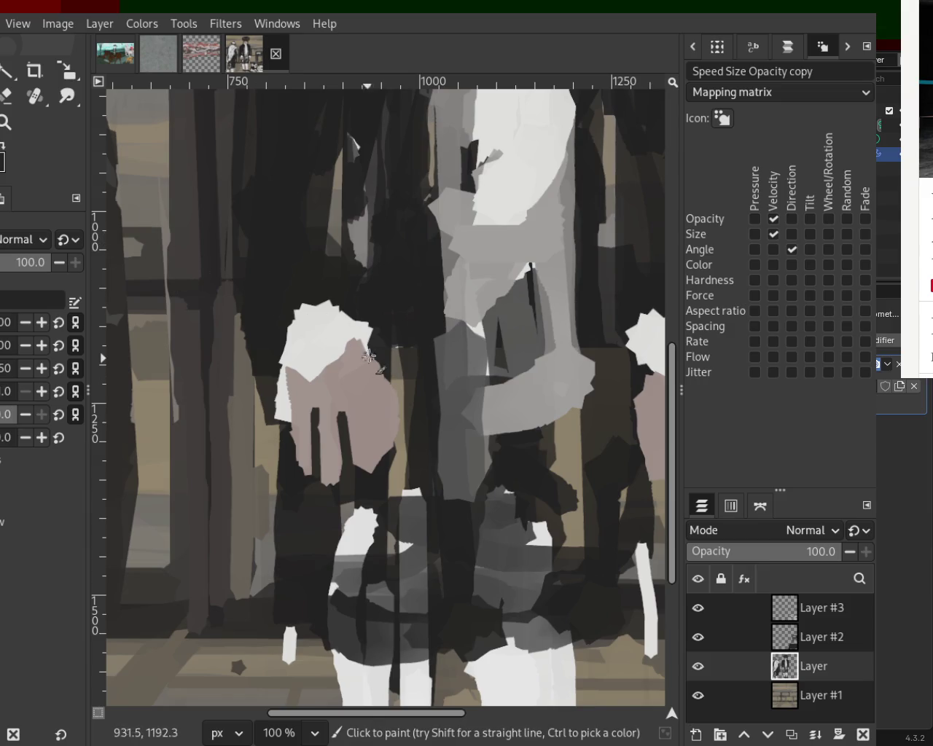
{"action": "left_click_drag", "start_coordinate": [383, 355], "coordinate": [378, 459]}
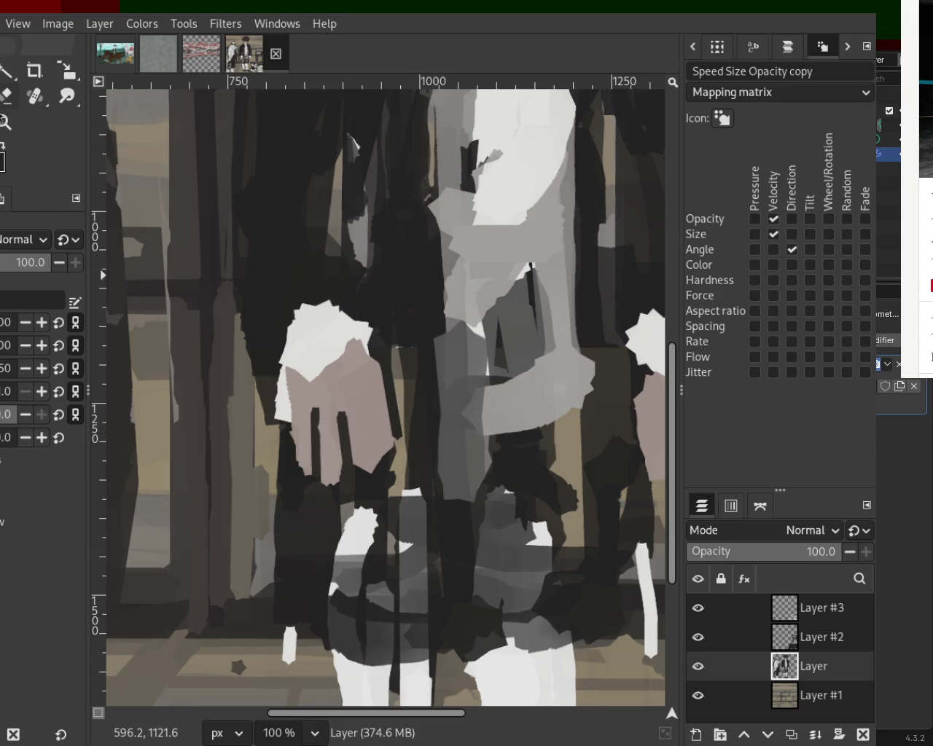
{"action": "key", "text": "z"}
{"action": "scroll", "coordinate": [191, 312], "scroll_direction": "down", "scroll_amount": 2}
{"action": "scroll", "coordinate": [191, 312], "scroll_direction": "down", "scroll_amount": 2}
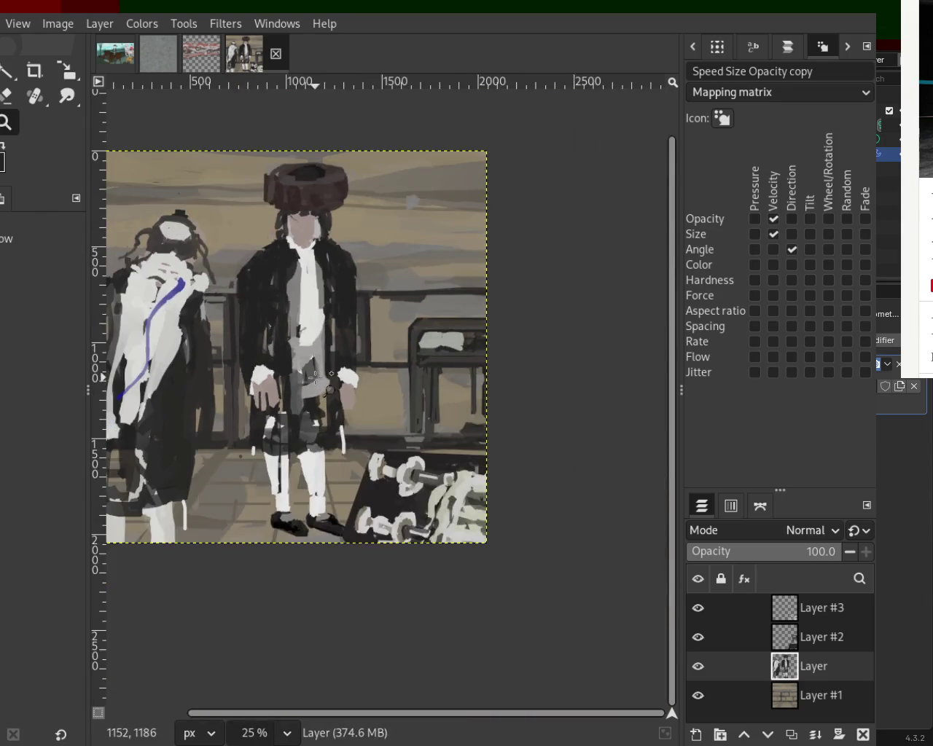
- Paint a sampled dark finger stroke into the right-side hand, redoing undone attempts
{"action": "scroll", "coordinate": [355, 392], "scroll_direction": "up", "scroll_amount": 2}
{"action": "scroll", "coordinate": [367, 407], "scroll_direction": "down", "scroll_amount": 1}
{"action": "scroll", "coordinate": [379, 419], "scroll_direction": "up", "scroll_amount": 1}
{"action": "scroll", "coordinate": [379, 419], "scroll_direction": "up", "scroll_amount": 3}
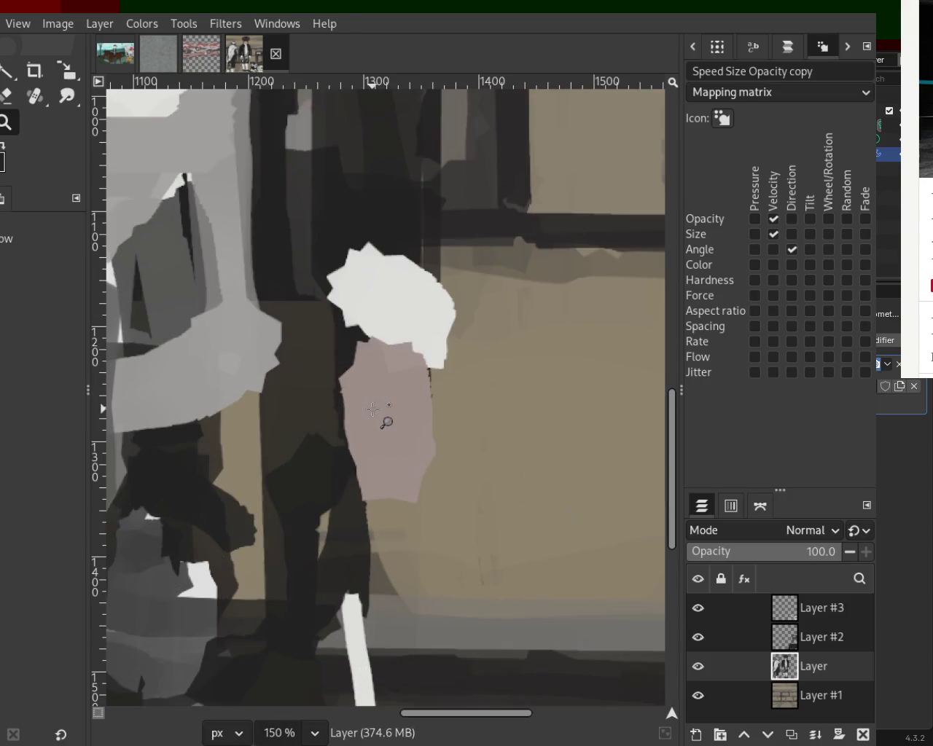
{"action": "key", "text": "p"}
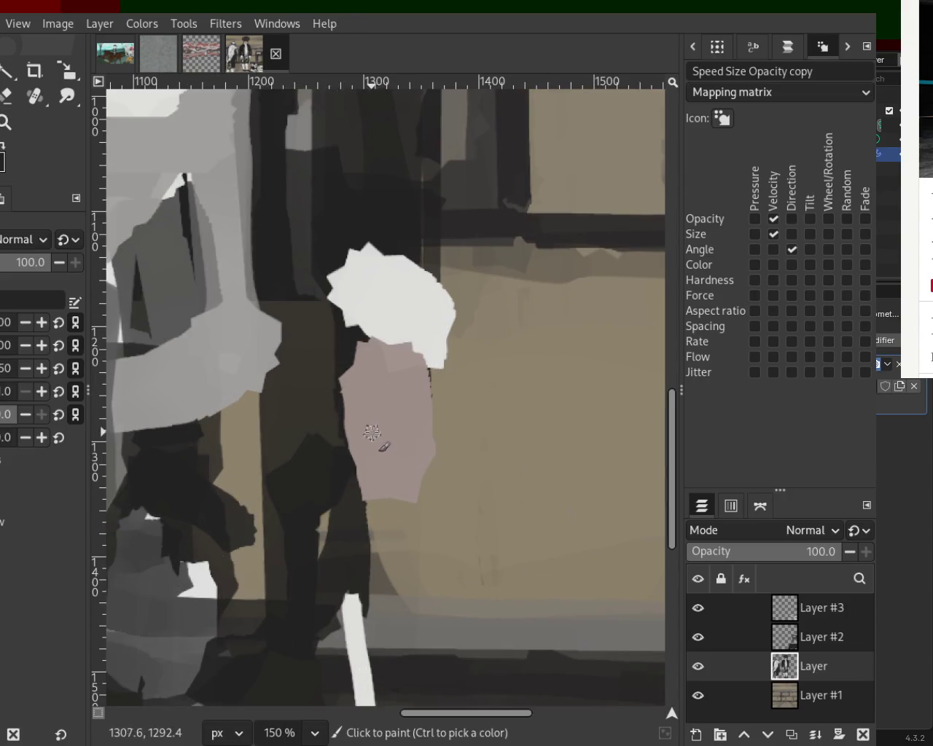
{"action": "key", "text": "ctrl"}
{"action": "left_click", "coordinate": [179, 481], "text": "ctrl"}
{"action": "mouse_move", "coordinate": [379, 419]}
{"action": "left_mouse_down"}
{"action": "mouse_move", "coordinate": [397, 492]}
{"action": "mouse_move", "coordinate": [376, 448]}
{"action": "mouse_move", "coordinate": [375, 489]}
{"action": "left_mouse_up"}
{"action": "key", "text": "ctrl+z"}
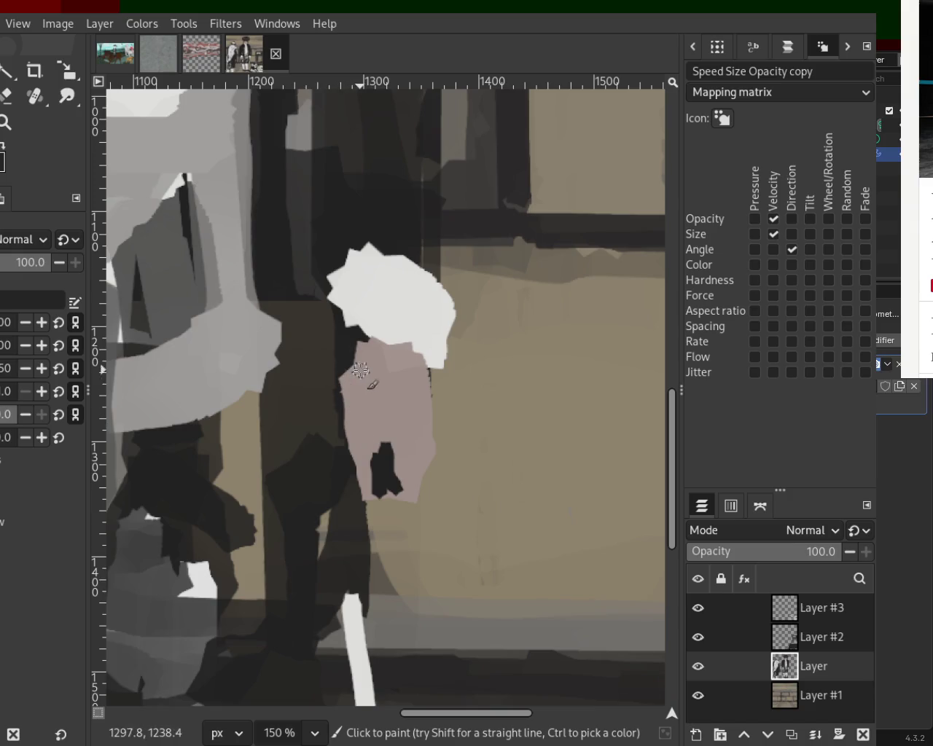
{"action": "left_click_drag", "start_coordinate": [366, 392], "coordinate": [354, 454]}
{"action": "key", "text": "ctrl+z"}
{"action": "left_click_drag", "start_coordinate": [379, 401], "coordinate": [361, 515]}
- Trim the dark finger shape's edges with sampled pink, dark and brownish paint
{"action": "left_click", "coordinate": [396, 431], "text": "ctrl"}
{"action": "left_click_drag", "start_coordinate": [395, 437], "coordinate": [400, 518]}
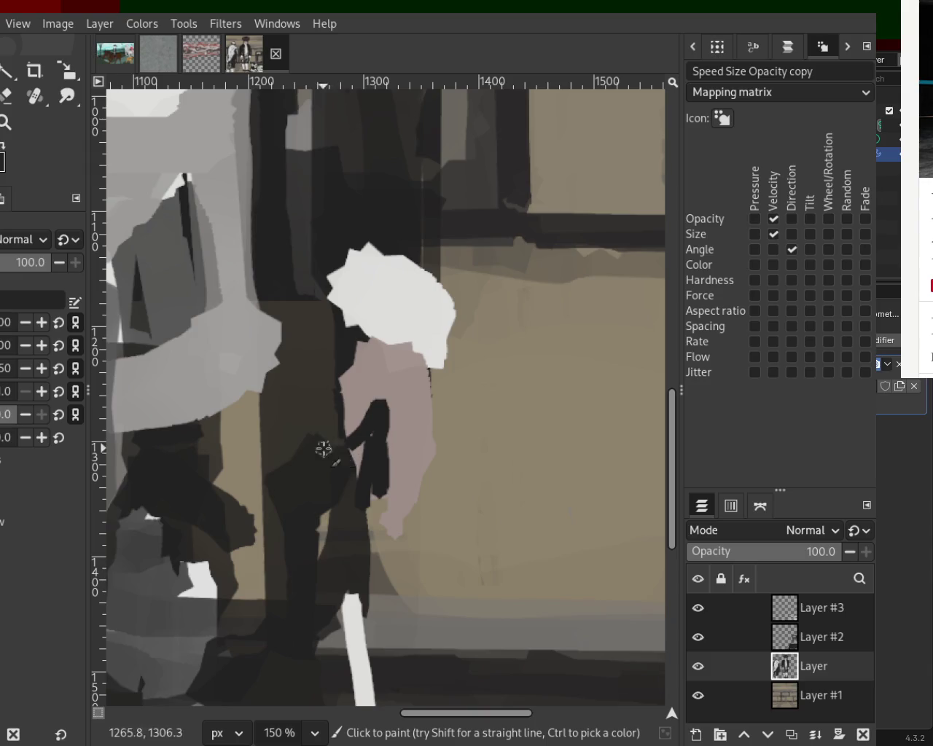
{"action": "left_click", "coordinate": [377, 437], "text": "ctrl"}
{"action": "left_click_drag", "start_coordinate": [367, 436], "coordinate": [361, 485]}
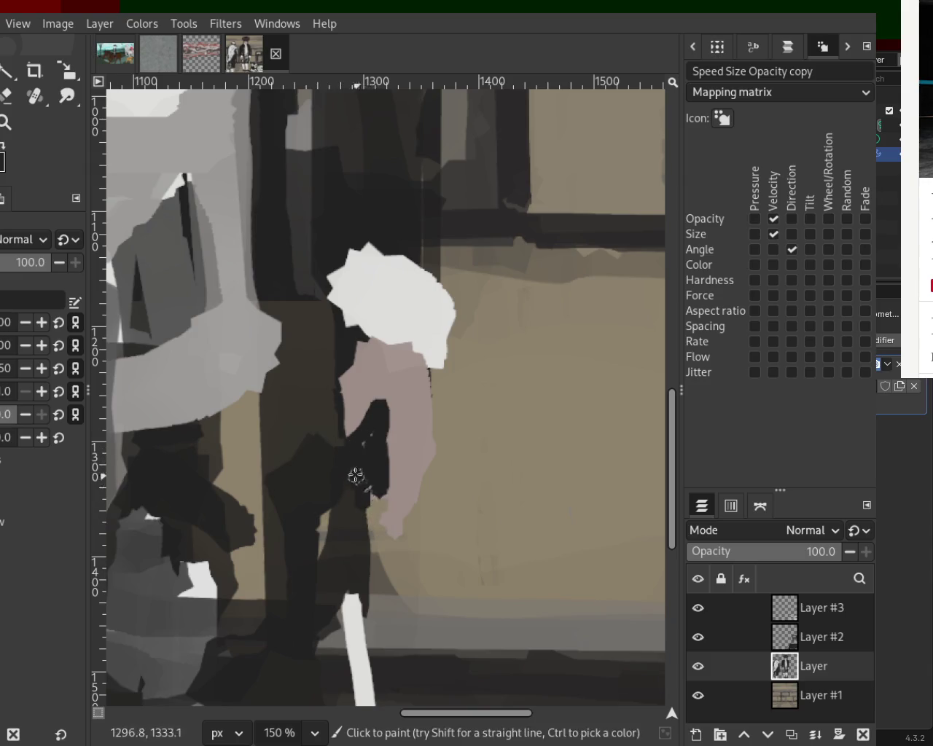
{"action": "left_click", "coordinate": [329, 435], "text": "ctrl"}
{"action": "left_click_drag", "start_coordinate": [329, 435], "coordinate": [344, 486]}
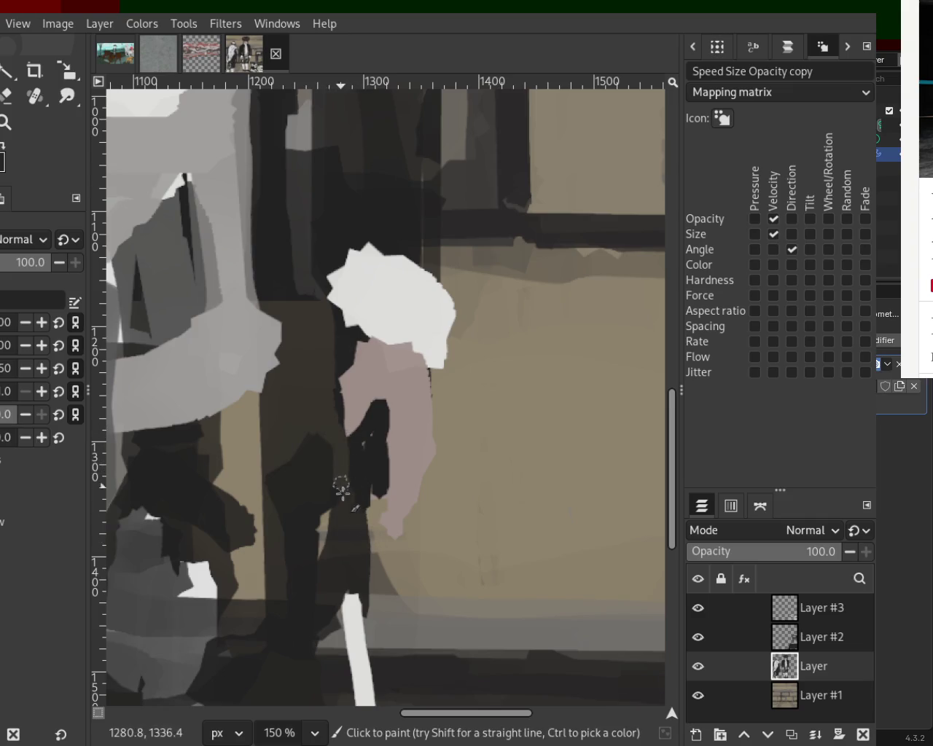
{"action": "left_click", "coordinate": [349, 416], "text": "ctrl"}
{"action": "left_click_drag", "start_coordinate": [348, 379], "coordinate": [346, 430]}
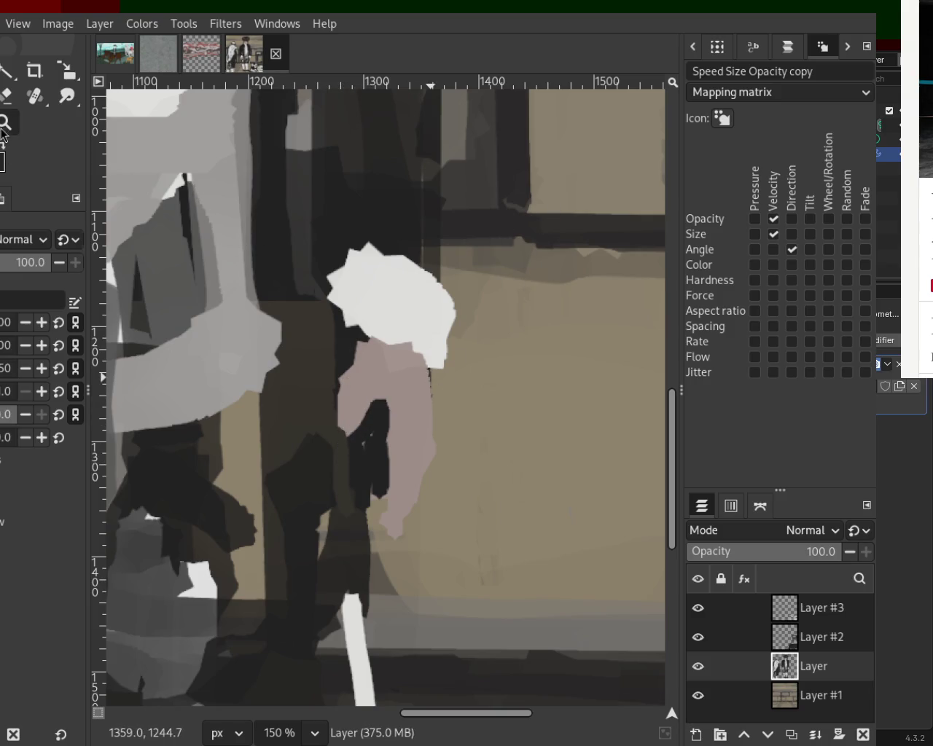
{"action": "key", "text": "minus"}
{"action": "key", "text": "minus"}
{"action": "key", "text": "minus"}
{"action": "key", "text": "minus"}
{"action": "scroll", "coordinate": [252, 299], "scroll_direction": "up", "scroll_amount": 1}
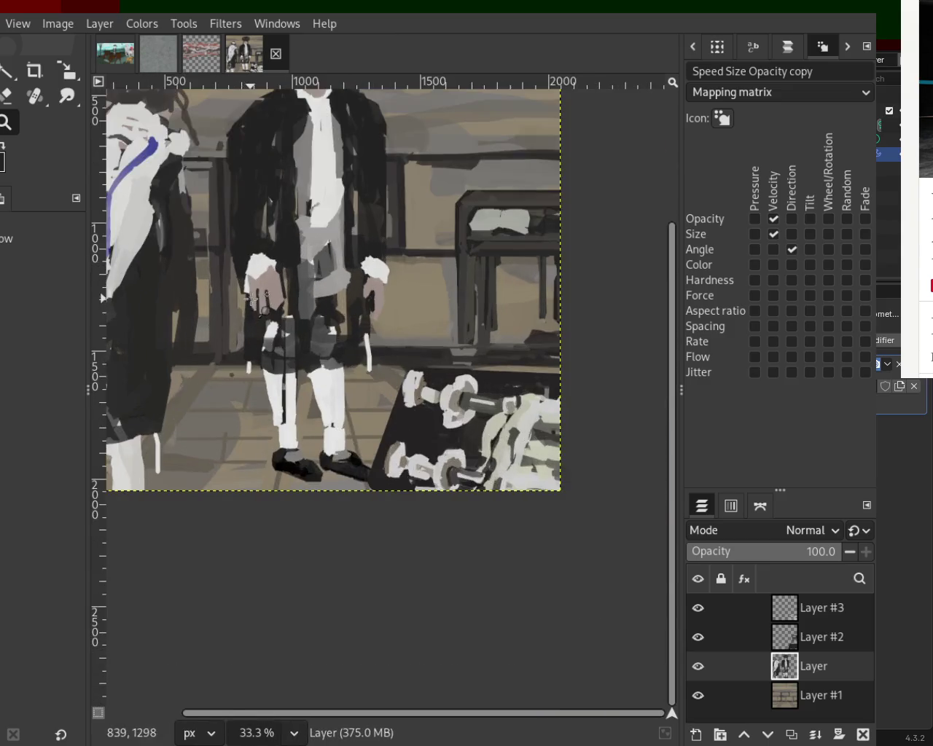
- Darken the pink hand's right edge with a straight dark line
{"action": "scroll", "coordinate": [251, 299], "scroll_direction": "up", "scroll_amount": 1}
{"action": "scroll", "coordinate": [252, 299], "scroll_direction": "down", "scroll_amount": 3}
{"action": "scroll", "coordinate": [254, 299], "scroll_direction": "up", "scroll_amount": 2}
{"action": "scroll", "coordinate": [256, 301], "scroll_direction": "down", "scroll_amount": 1}
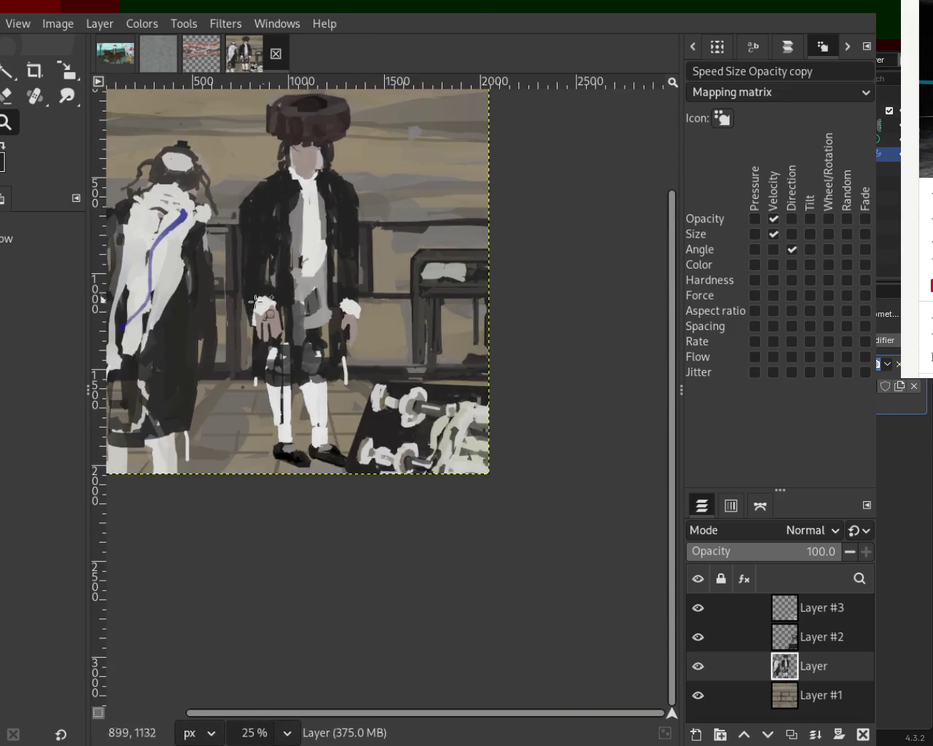
{"action": "scroll", "coordinate": [257, 301], "scroll_direction": "up", "scroll_amount": 1}
{"action": "scroll", "coordinate": [256, 300], "scroll_direction": "up", "scroll_amount": 3}
{"action": "scroll", "coordinate": [257, 300], "scroll_direction": "up", "scroll_amount": 1}
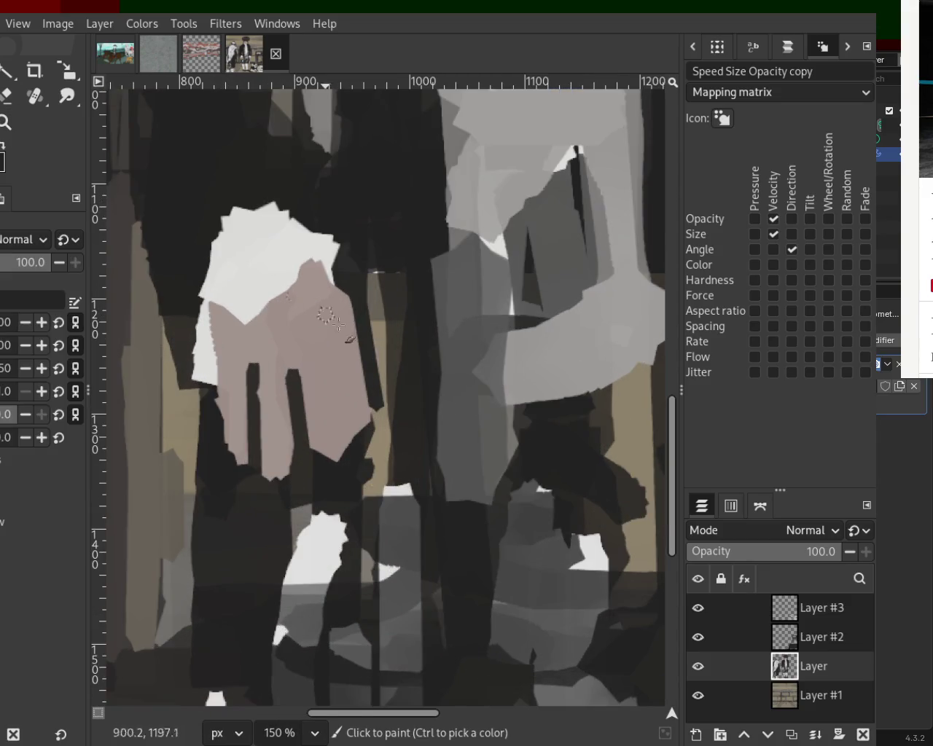
{"action": "left_click_drag", "start_coordinate": [358, 306], "coordinate": [358, 358]}
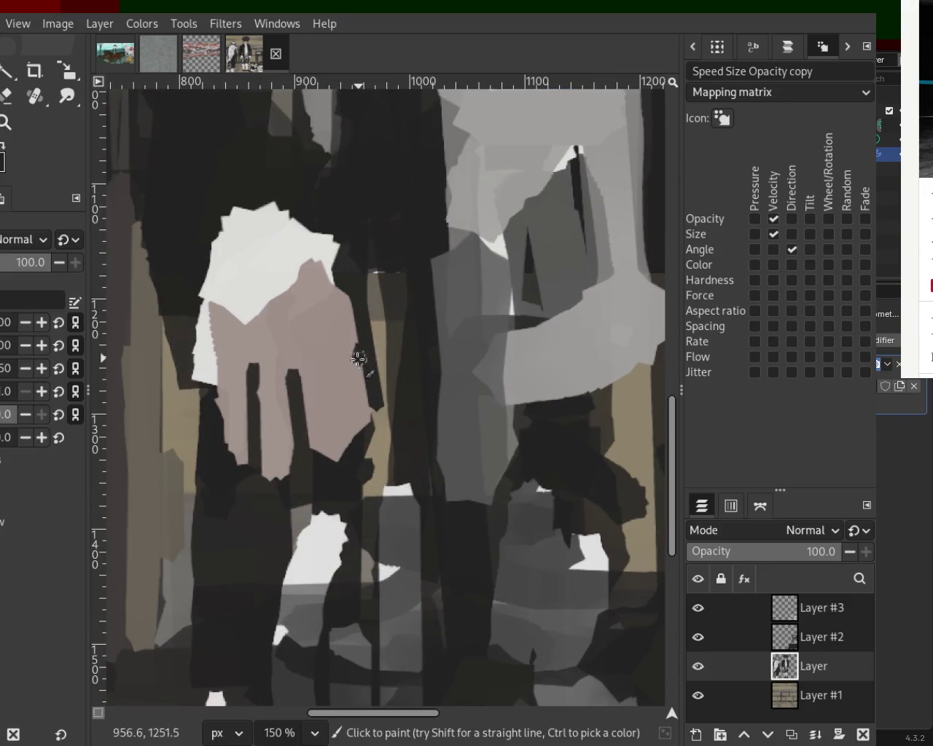
{"action": "left_click", "coordinate": [351, 434], "text": "shift"}
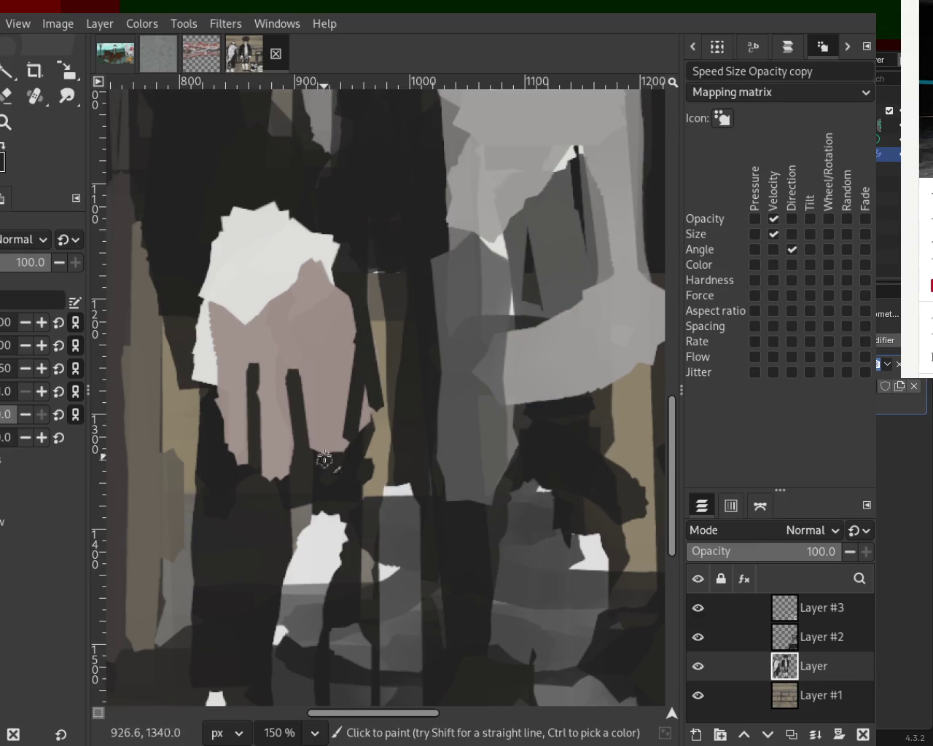
- Paint sampled light pink down the hand's left edge and over its dark lower areas
{"action": "key", "text": "ctrl"}
{"action": "left_click", "coordinate": [208, 370], "text": "ctrl"}
{"action": "left_click_drag", "start_coordinate": [208, 308], "coordinate": [212, 449]}
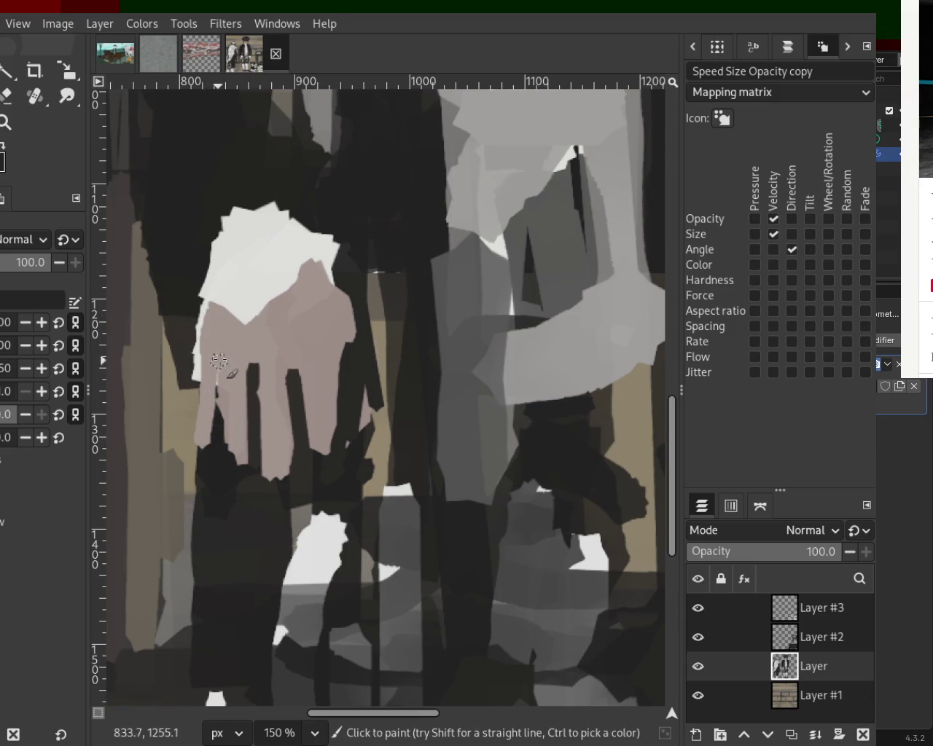
{"action": "left_click_drag", "start_coordinate": [219, 362], "coordinate": [241, 470]}
{"action": "left_click_drag", "start_coordinate": [256, 376], "coordinate": [266, 473]}
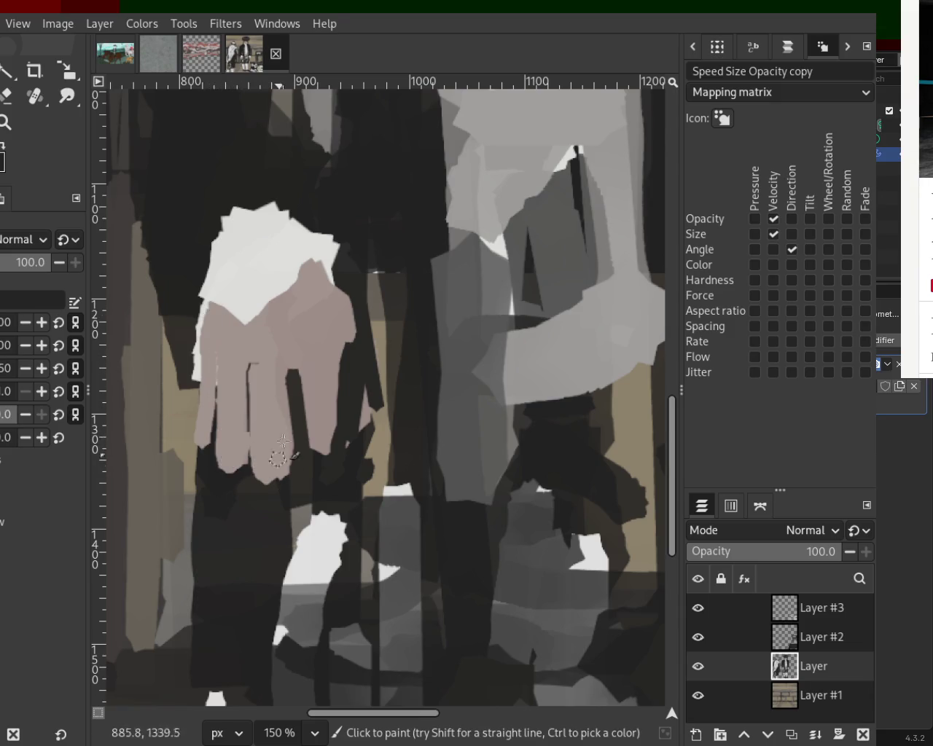
{"action": "key", "text": "ctrl+z"}
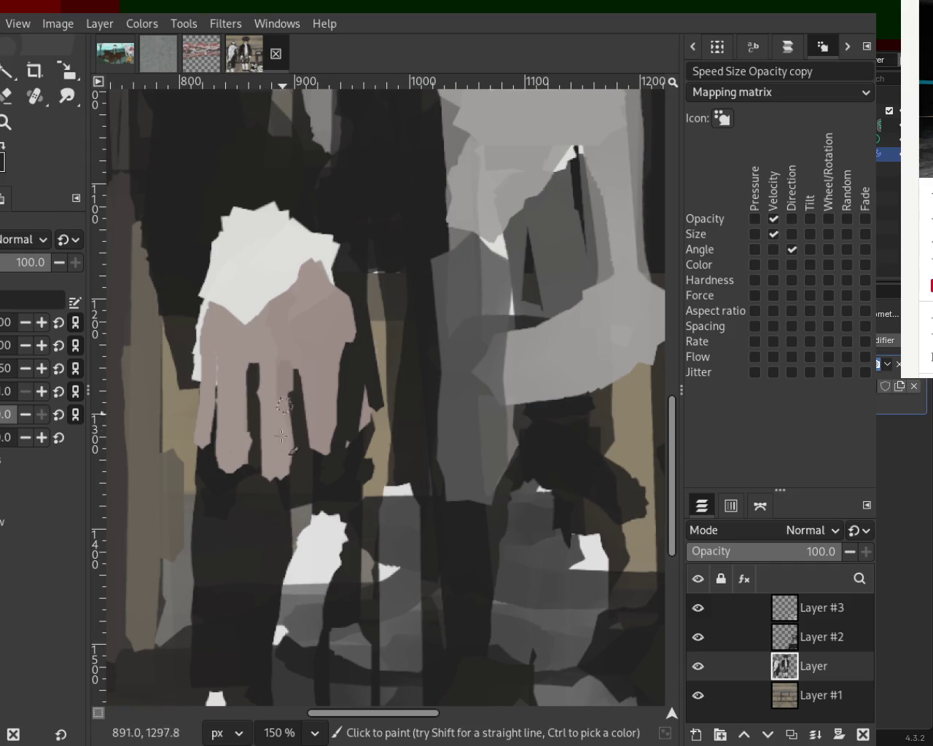
{"action": "left_click_drag", "start_coordinate": [283, 365], "coordinate": [281, 458]}
{"action": "mouse_move", "coordinate": [253, 368]}
{"action": "left_mouse_down"}
{"action": "mouse_move", "coordinate": [244, 462]}
{"action": "mouse_move", "coordinate": [233, 376]}
{"action": "left_mouse_up"}
{"action": "key", "text": "ctrl+z"}
{"action": "key", "text": "ctrl+z"}
- Paint a straight pink band across the hand's top after undoing edge attempts
{"action": "left_click_drag", "start_coordinate": [340, 345], "coordinate": [341, 444]}
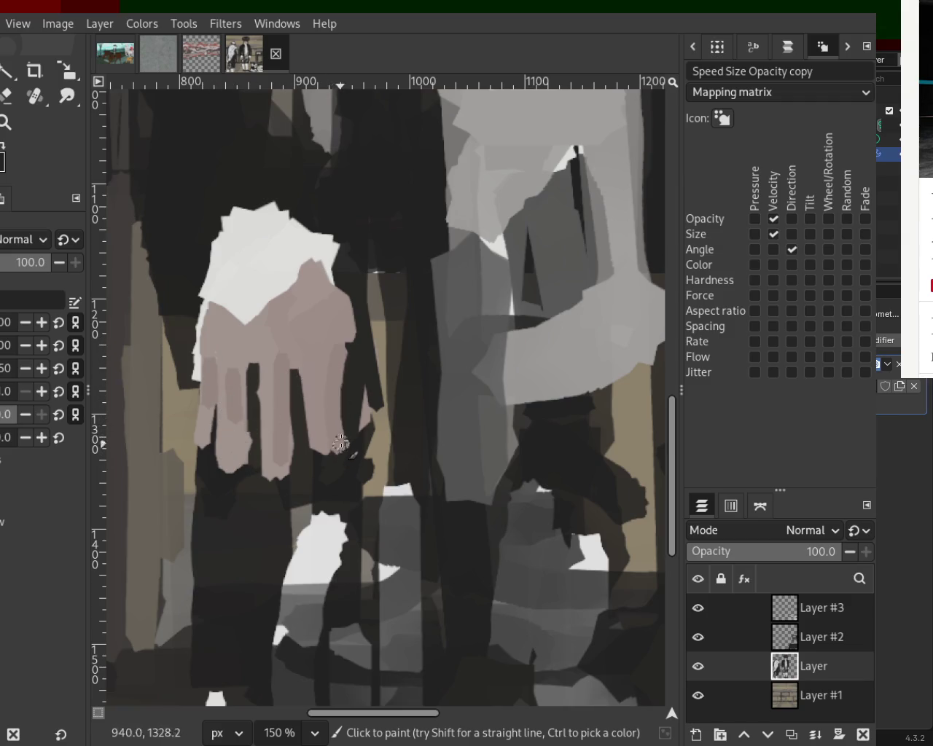
{"action": "left_click_drag", "start_coordinate": [340, 333], "coordinate": [367, 414]}
{"action": "key", "text": "ctrl+z"}
{"action": "left_click_drag", "start_coordinate": [346, 314], "coordinate": [351, 305]}
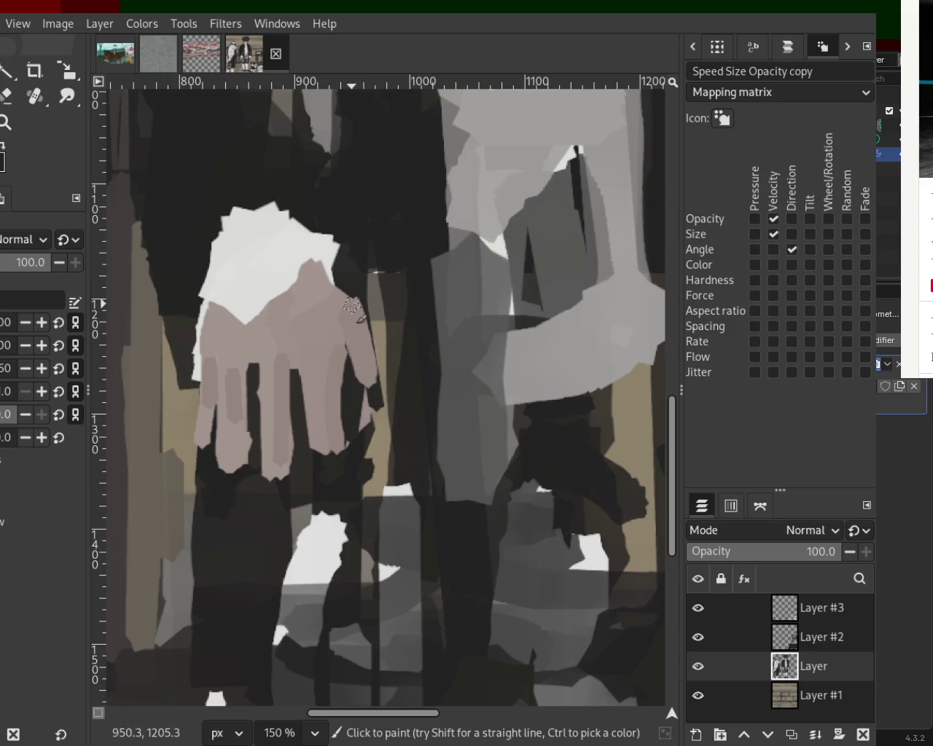
{"action": "key", "text": "ctrl+z"}
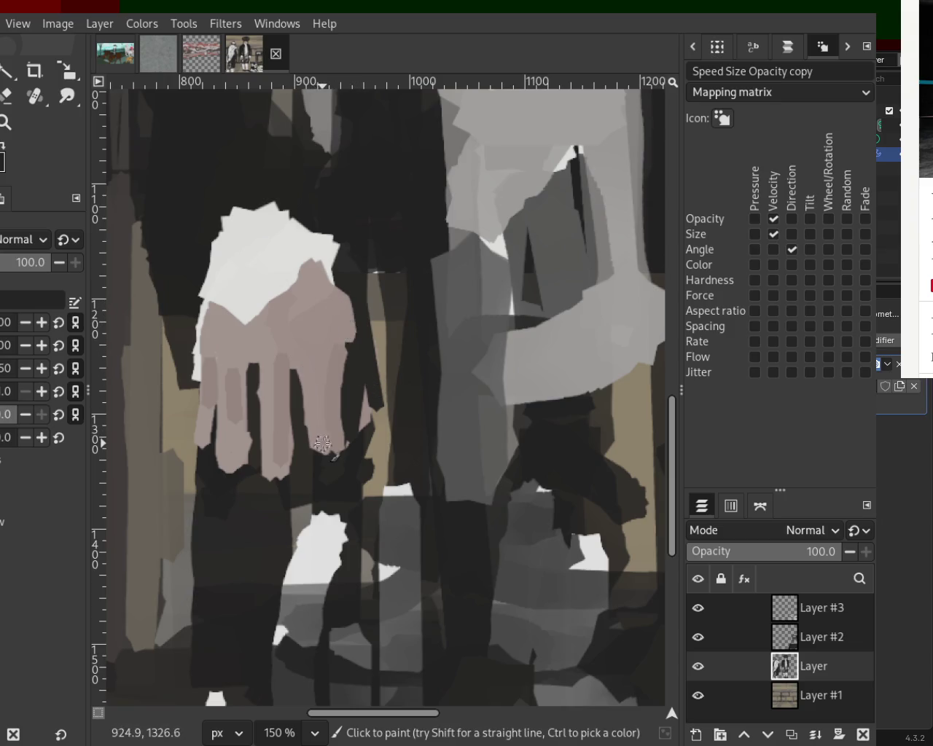
{"action": "left_click", "coordinate": [312, 273]}
{"action": "left_click", "coordinate": [227, 286], "text": "shift"}
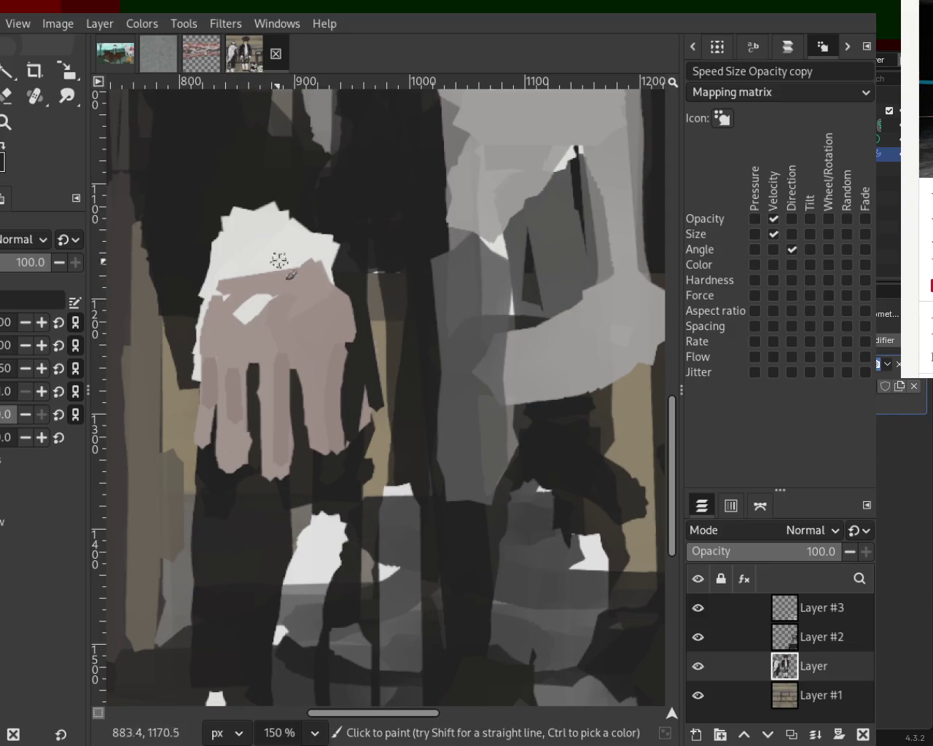
- Add a white stroke down the hand's left edge and dark strokes down its right side
{"action": "left_click", "coordinate": [283, 253], "text": "ctrl"}
{"action": "left_click_drag", "start_coordinate": [232, 274], "coordinate": [204, 379]}
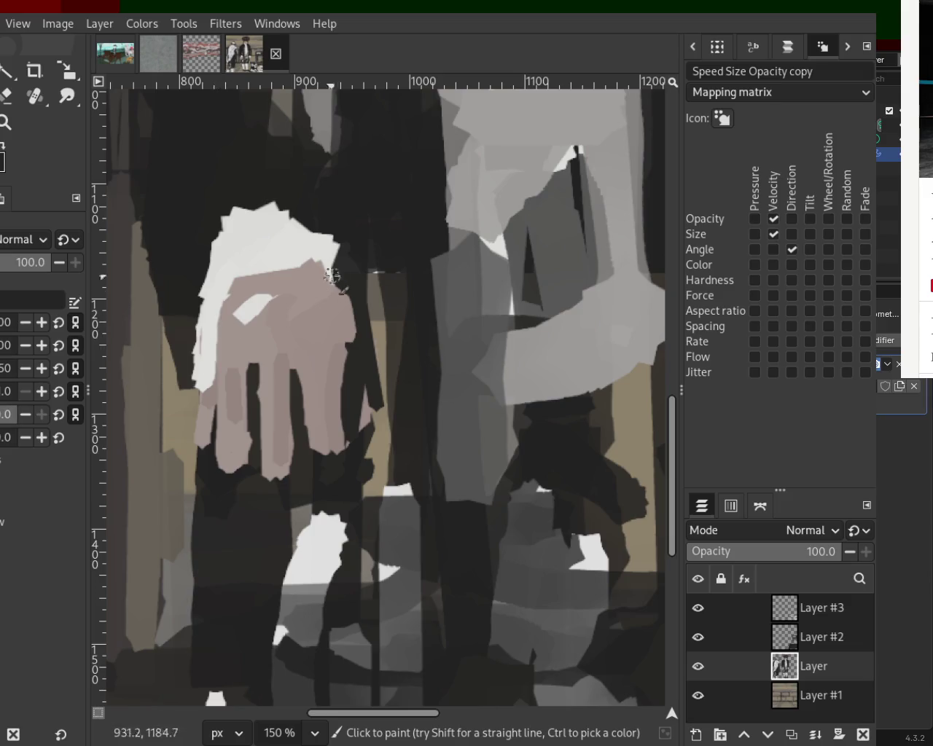
{"action": "left_click_drag", "start_coordinate": [334, 316], "coordinate": [336, 414]}
{"action": "key", "text": "ctrl+z"}
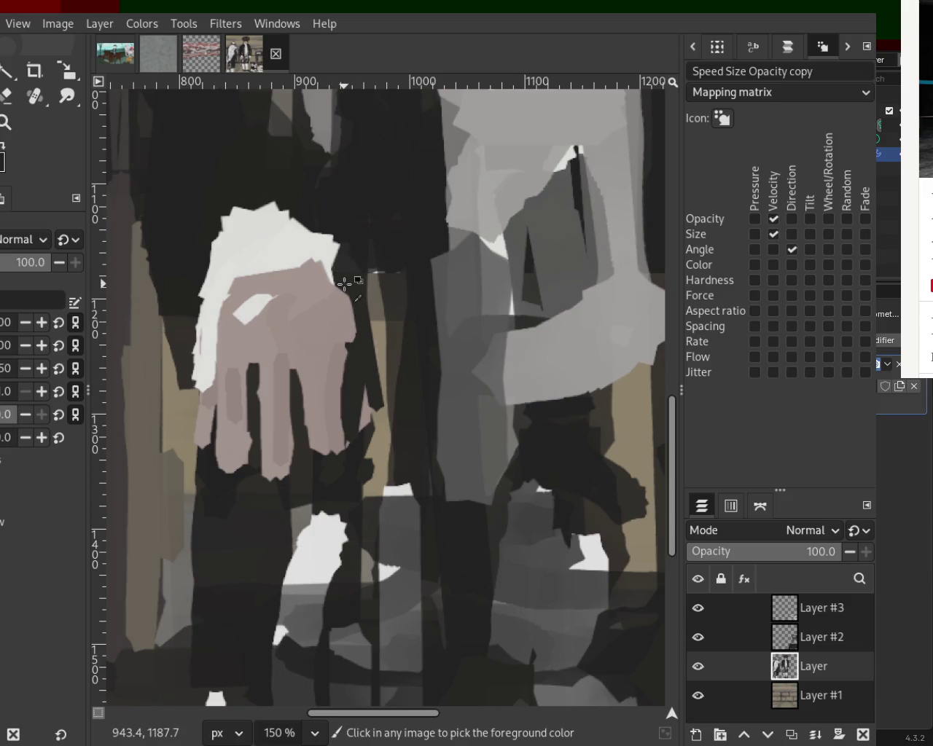
{"action": "left_click_drag", "start_coordinate": [348, 281], "coordinate": [346, 379]}
{"action": "mouse_move", "coordinate": [327, 264]}
{"action": "left_mouse_down"}
{"action": "mouse_move", "coordinate": [333, 404]}
{"action": "mouse_move", "coordinate": [346, 331]}
{"action": "mouse_move", "coordinate": [340, 445]}
{"action": "left_mouse_up"}
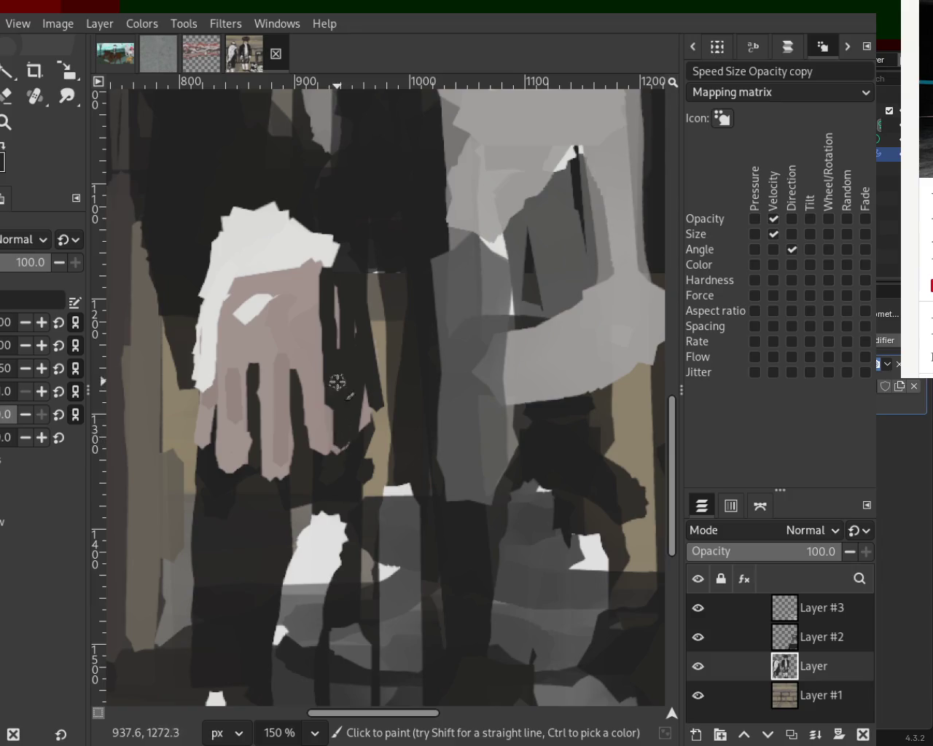
{"action": "left_click_drag", "start_coordinate": [318, 356], "coordinate": [340, 430]}
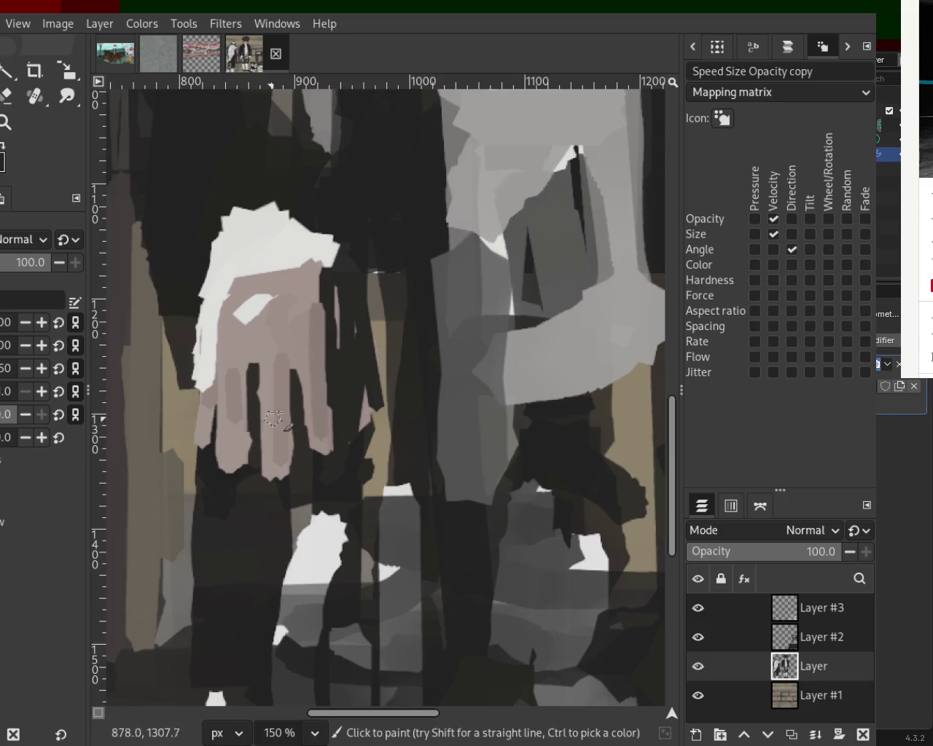
- Paint light pink over the finger gaps and straight dark finger lines across the hand
{"action": "left_click_drag", "start_coordinate": [291, 356], "coordinate": [299, 441]}
{"action": "left_click_drag", "start_coordinate": [253, 364], "coordinate": [250, 446]}
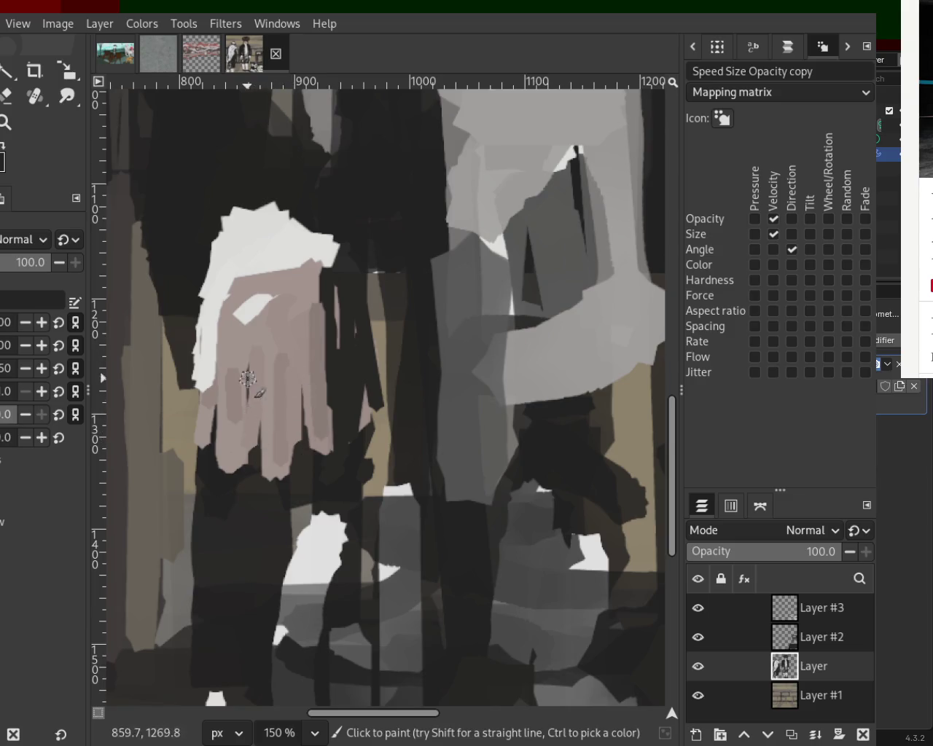
{"action": "left_click", "coordinate": [272, 487]}
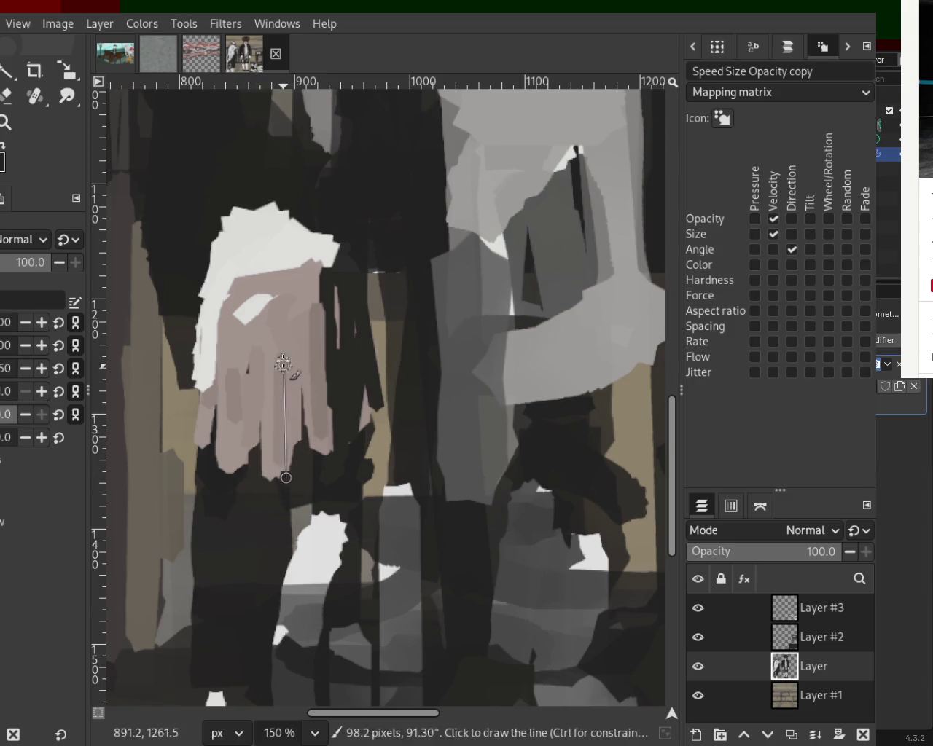
{"action": "left_click", "coordinate": [285, 353], "text": "shift"}
{"action": "left_click", "coordinate": [300, 392], "text": "shift"}
{"action": "left_click_drag", "start_coordinate": [301, 452], "coordinate": [284, 408]}
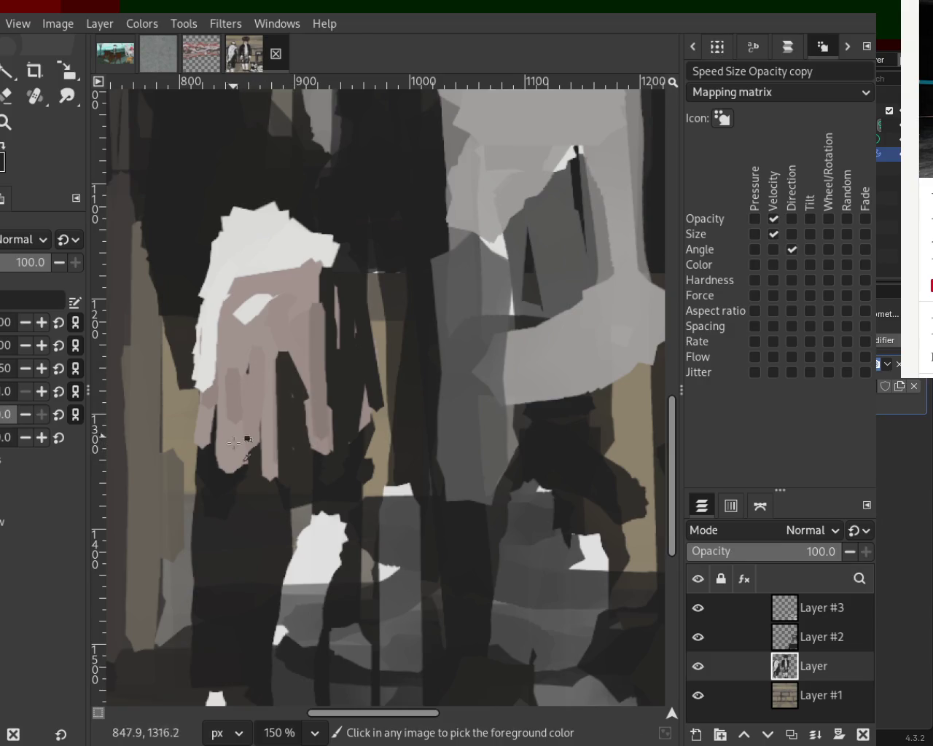
{"action": "mouse_move", "coordinate": [242, 475]}
{"action": "left_mouse_down"}
{"action": "mouse_move", "coordinate": [245, 381]}
{"action": "mouse_move", "coordinate": [229, 458]}
{"action": "left_mouse_up"}
- Cover parts of the dark strips with lighter pink and repaint the hand's left edge
{"action": "left_click", "coordinate": [236, 363], "text": "ctrl"}
{"action": "left_click_drag", "start_coordinate": [267, 353], "coordinate": [258, 455]}
{"action": "left_click_drag", "start_coordinate": [272, 373], "coordinate": [269, 438]}
{"action": "left_click_drag", "start_coordinate": [291, 357], "coordinate": [309, 449]}
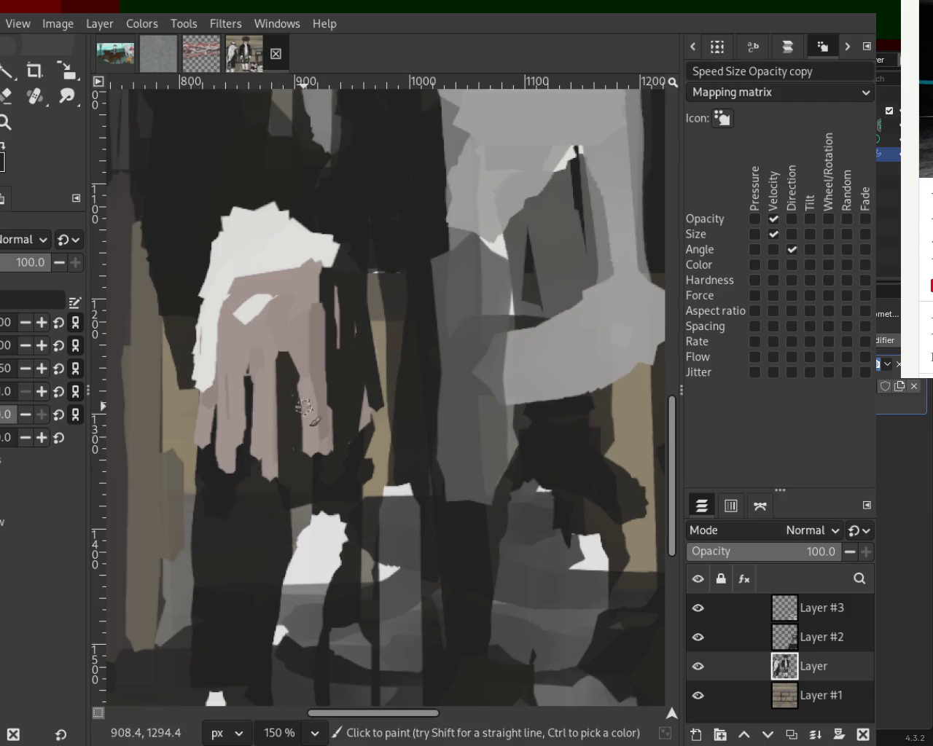
{"action": "key", "text": "ctrl+z"}
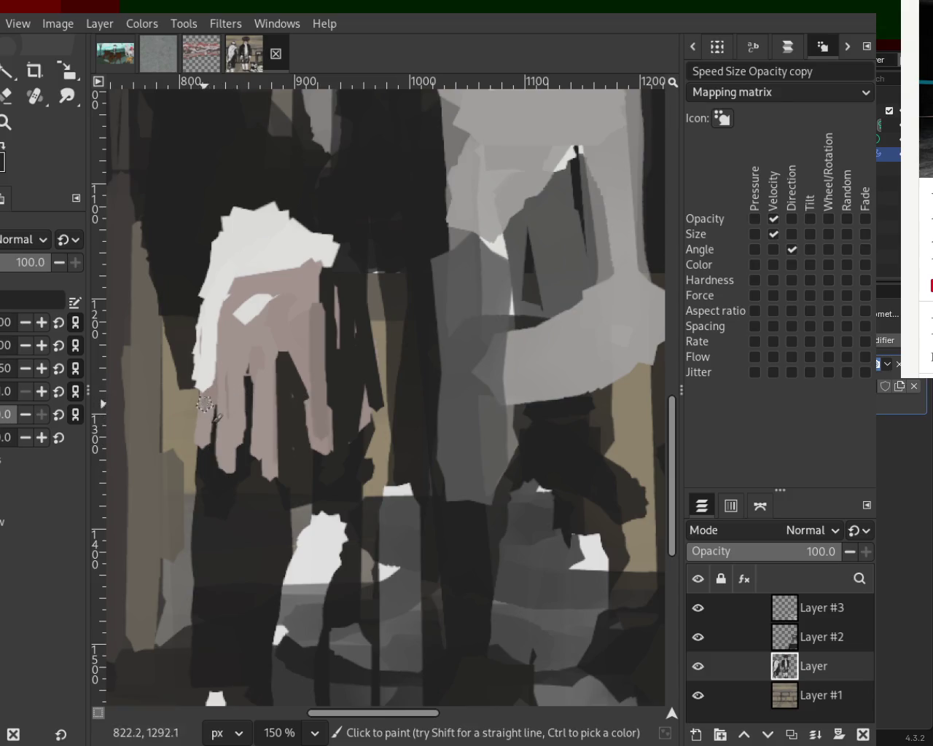
{"action": "left_click_drag", "start_coordinate": [241, 286], "coordinate": [209, 361]}
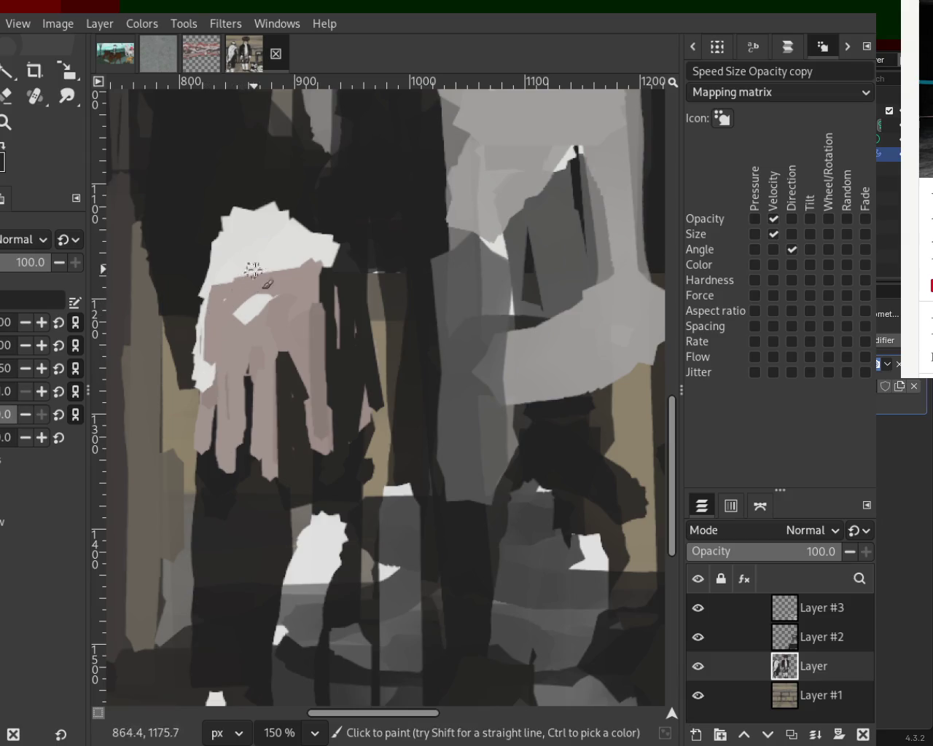
{"action": "left_click", "coordinate": [6, 122]}
{"action": "left_click", "coordinate": [208, 369], "text": "ctrl"}
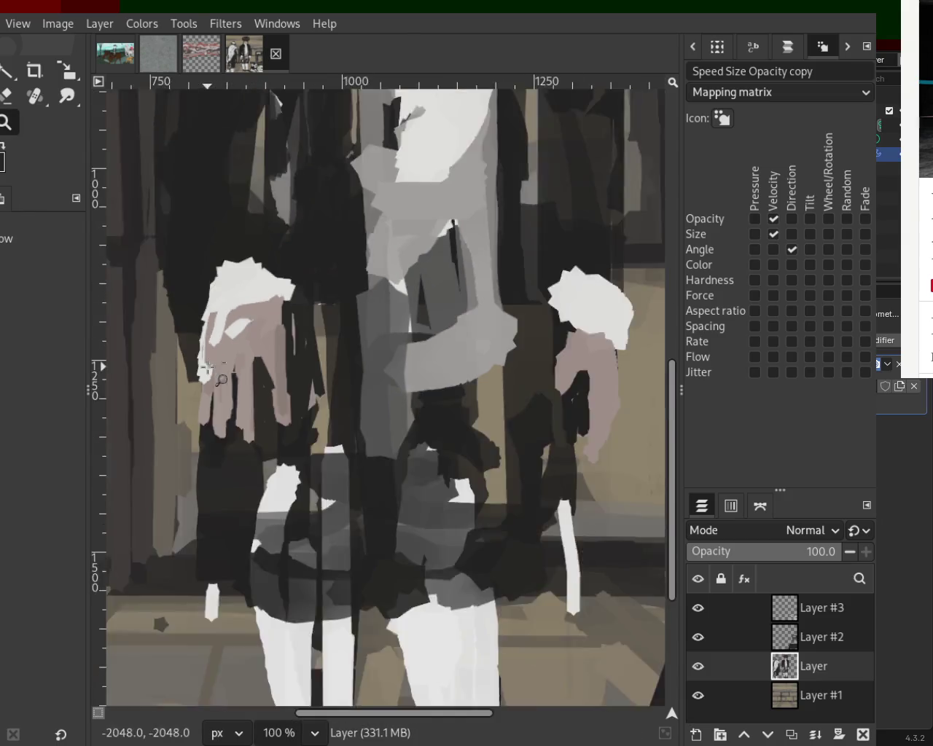
{"action": "left_click", "coordinate": [208, 370], "text": "ctrl"}
{"action": "left_click", "coordinate": [209, 307]}
{"action": "left_click", "coordinate": [208, 284], "text": "ctrl"}
{"action": "left_click", "coordinate": [210, 262]}
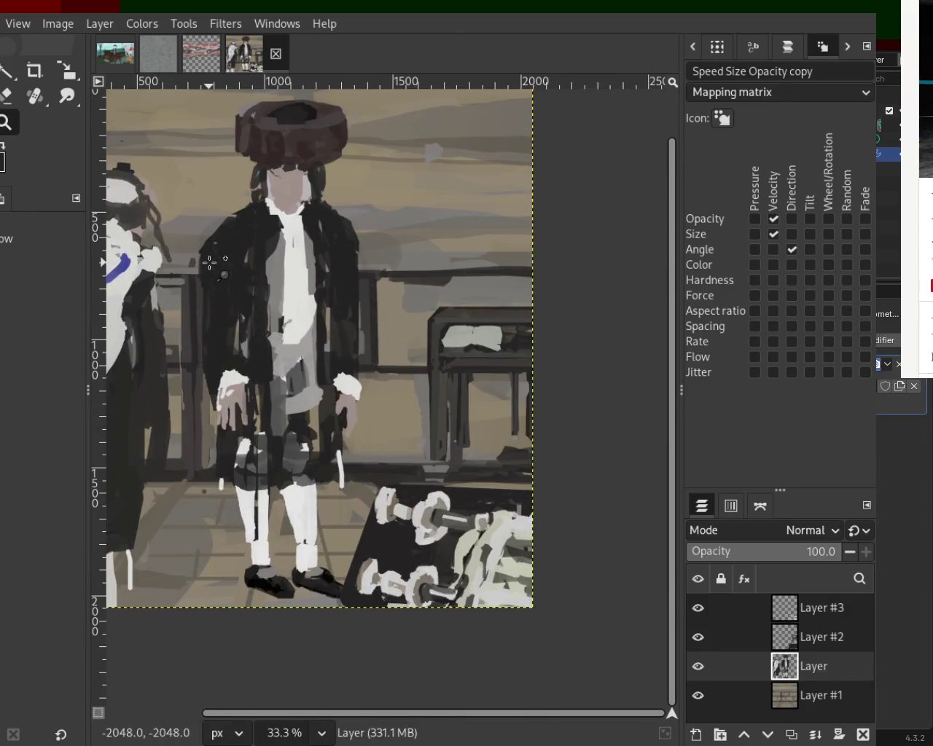
{"action": "left_click", "coordinate": [321, 322], "text": "ctrl"}
{"action": "left_click", "coordinate": [181, 313], "text": "ctrl"}
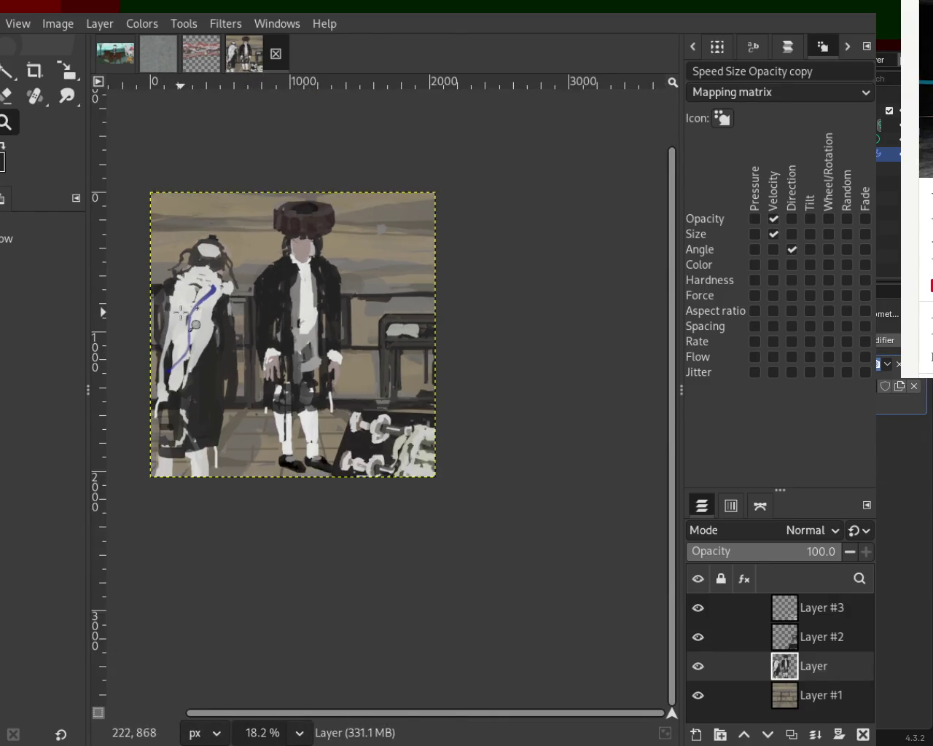
{"action": "left_click", "coordinate": [201, 326]}
{"action": "left_click", "coordinate": [200, 326]}
{"action": "left_click", "coordinate": [250, 450], "text": "ctrl"}
{"action": "left_click", "coordinate": [250, 450]}
{"action": "left_click", "coordinate": [251, 450]}
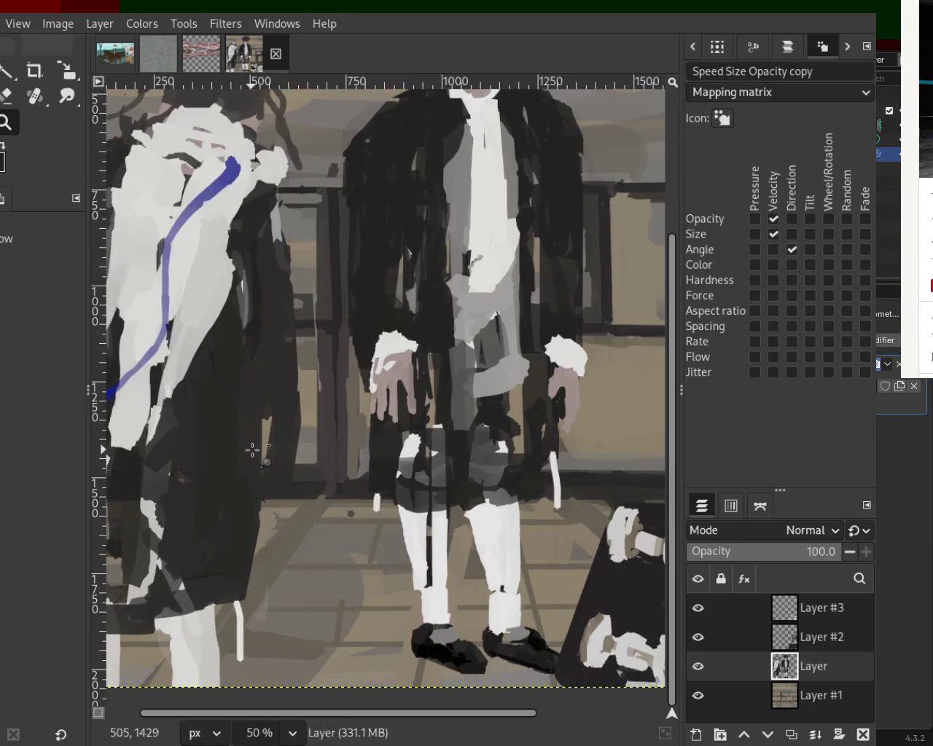
{"action": "left_click", "coordinate": [254, 449], "text": "ctrl"}
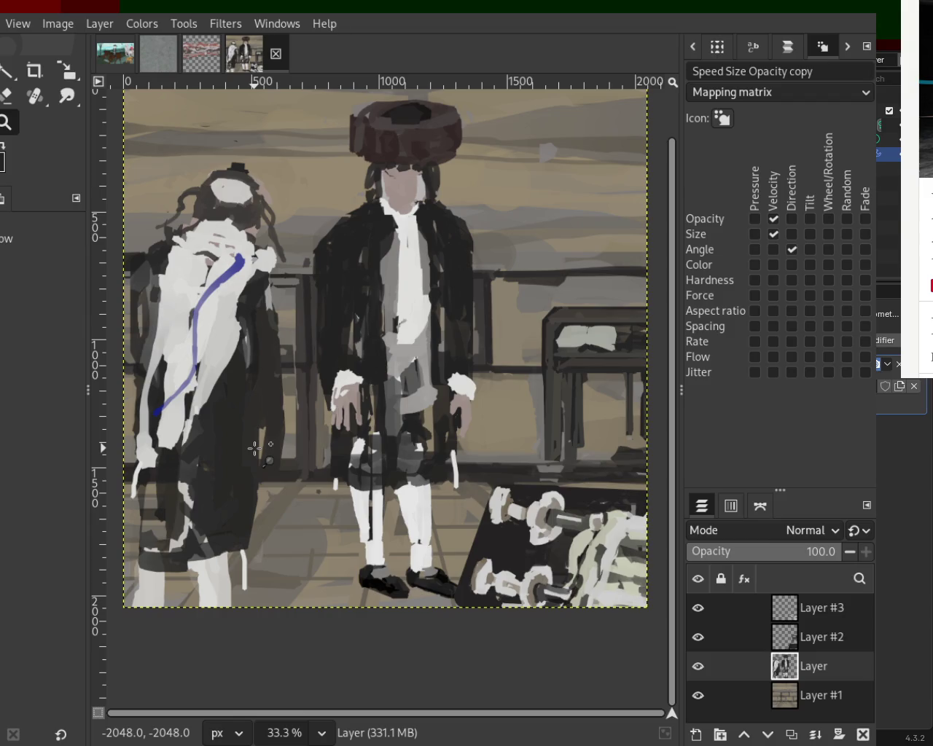
{"action": "left_click_drag", "start_coordinate": [275, 280], "coordinate": [277, 266]}
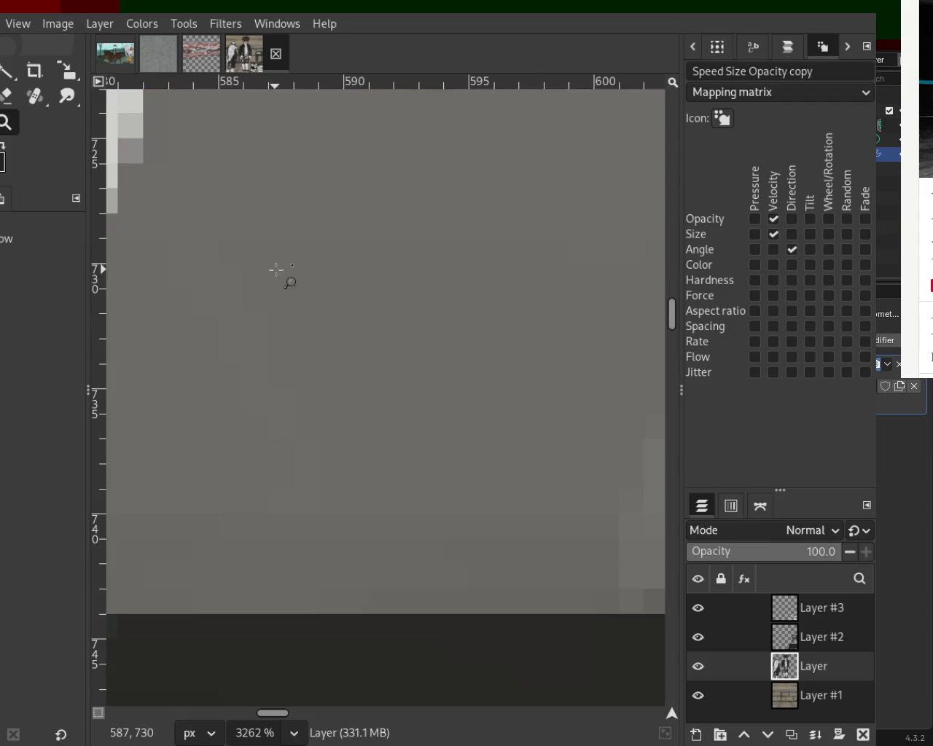
{"action": "scroll", "coordinate": [333, 333], "scroll_direction": "down", "scroll_amount": 1}
{"action": "scroll", "coordinate": [333, 334], "scroll_direction": "down", "scroll_amount": 4}
{"action": "scroll", "coordinate": [332, 333], "scroll_direction": "down", "scroll_amount": 4}
{"action": "scroll", "coordinate": [329, 332], "scroll_direction": "down", "scroll_amount": 4}
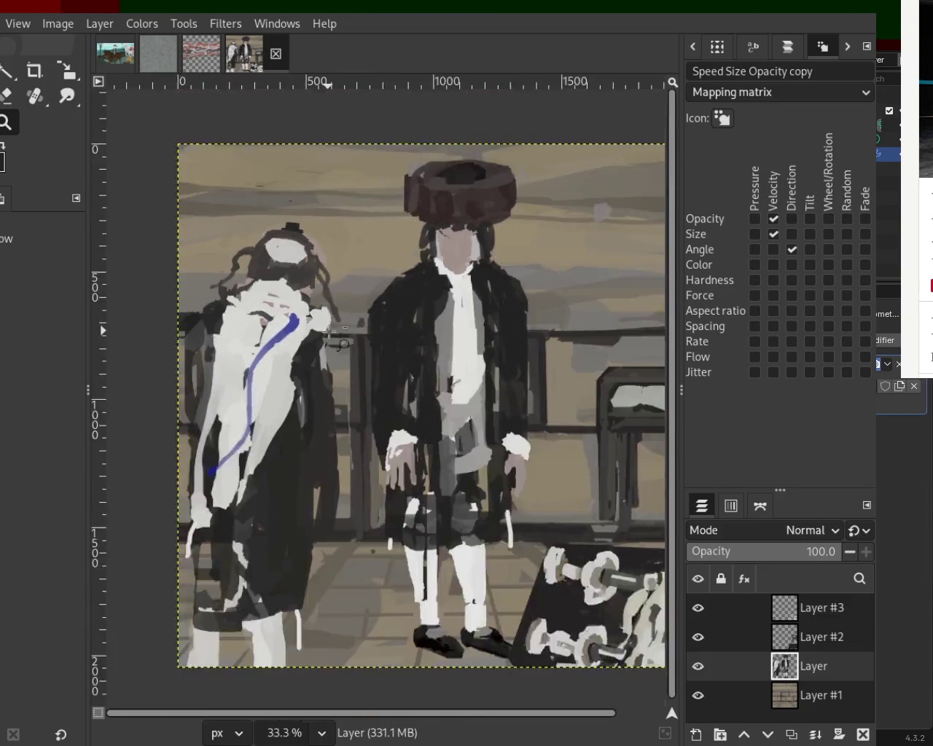
{"action": "scroll", "coordinate": [353, 359], "scroll_direction": "down", "scroll_amount": 1}
{"action": "scroll", "coordinate": [379, 437], "scroll_direction": "up", "scroll_amount": 2}
{"action": "scroll", "coordinate": [377, 475], "scroll_direction": "down", "scroll_amount": 1}
{"action": "scroll", "coordinate": [377, 475], "scroll_direction": "up", "scroll_amount": 3}
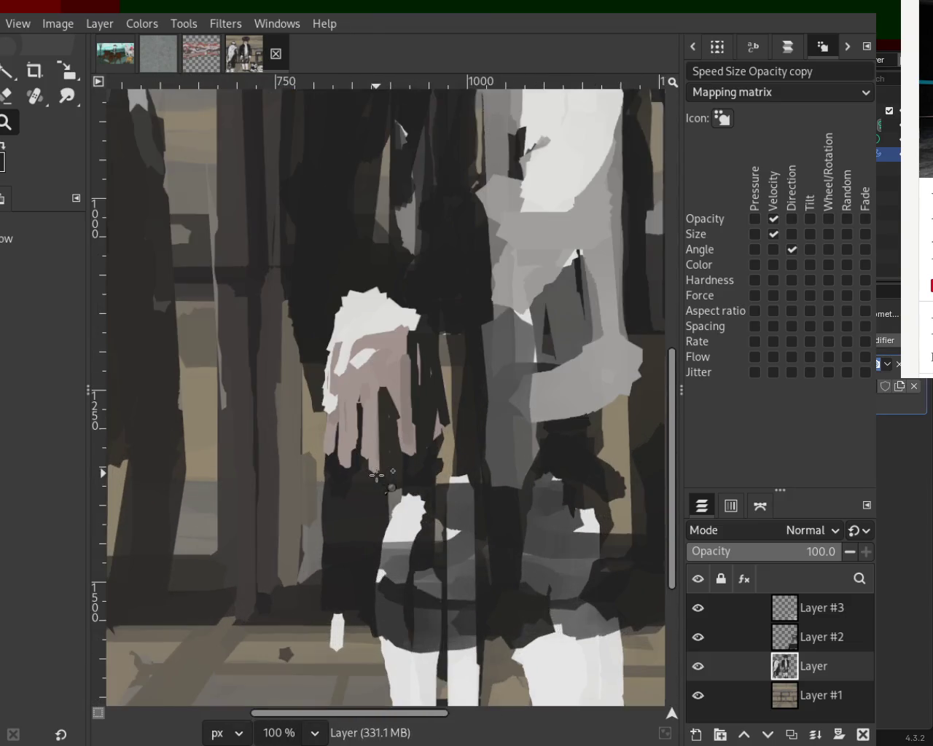
- Erase and rework the pinkish patch beside the hand with new strokes
{"action": "left_click", "coordinate": [6, 95]}
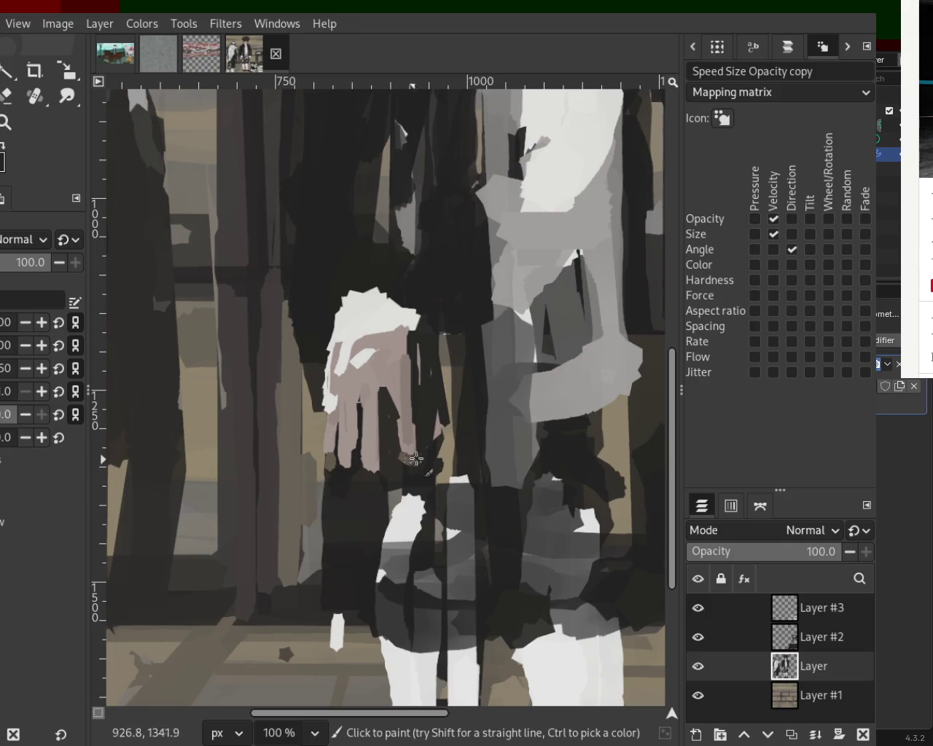
{"action": "mouse_move", "coordinate": [417, 336]}
{"action": "left_mouse_down"}
{"action": "mouse_move", "coordinate": [439, 363]}
{"action": "mouse_move", "coordinate": [419, 349]}
{"action": "mouse_move", "coordinate": [414, 357]}
{"action": "mouse_move", "coordinate": [415, 347]}
{"action": "mouse_move", "coordinate": [426, 337]}
{"action": "mouse_move", "coordinate": [421, 400]}
{"action": "left_mouse_up"}
{"action": "left_click", "coordinate": [417, 356], "text": "ctrl"}
{"action": "left_click", "coordinate": [440, 437], "text": "ctrl"}
{"action": "left_click", "coordinate": [437, 376], "text": "ctrl"}
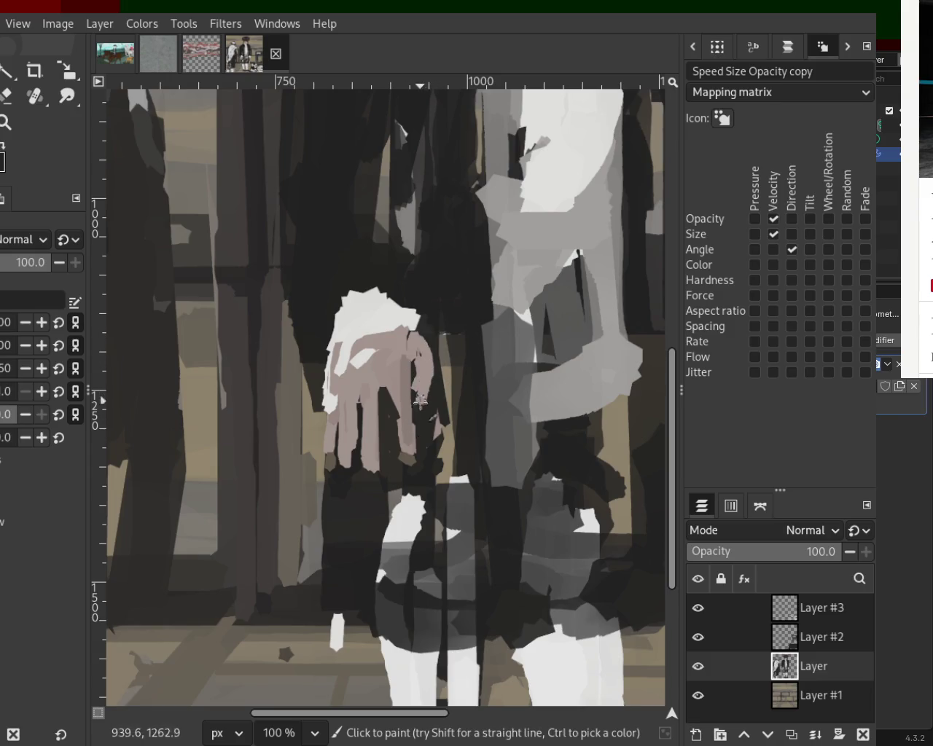
{"action": "key", "text": "ctrl+z"}
{"action": "key", "text": "ctrl+z"}
{"action": "mouse_move", "coordinate": [399, 353]}
{"action": "left_mouse_down"}
{"action": "mouse_move", "coordinate": [419, 373]}
{"action": "mouse_move", "coordinate": [408, 349]}
{"action": "mouse_move", "coordinate": [430, 413]}
{"action": "left_mouse_up"}
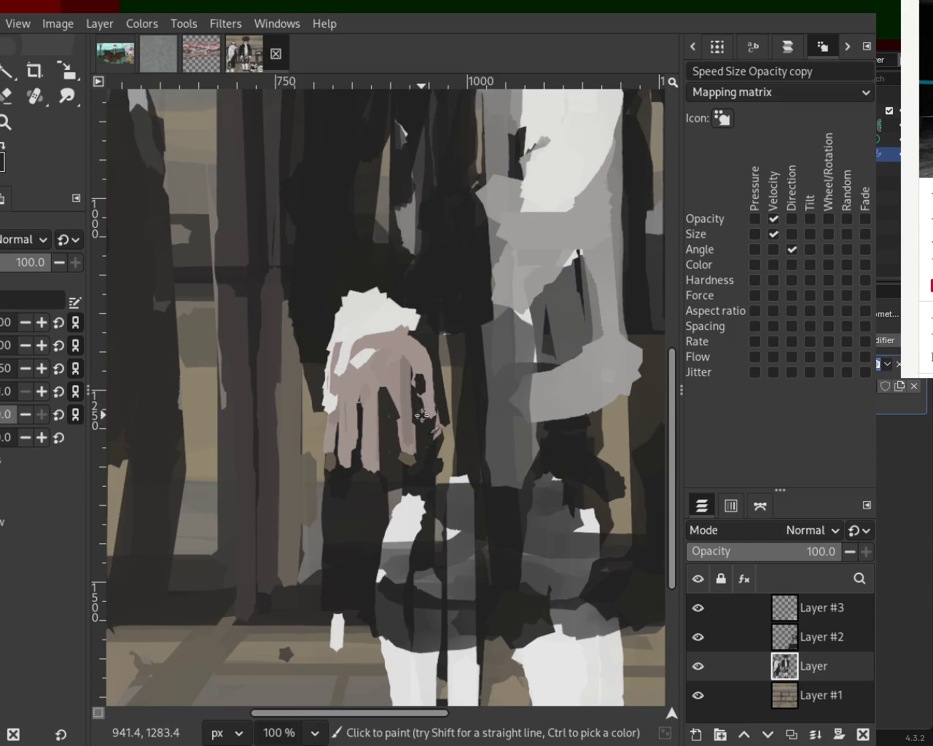
- Paint sampled dark and pinkish-grey strokes over the hand's top and left edge
{"action": "key", "text": "ctrl"}
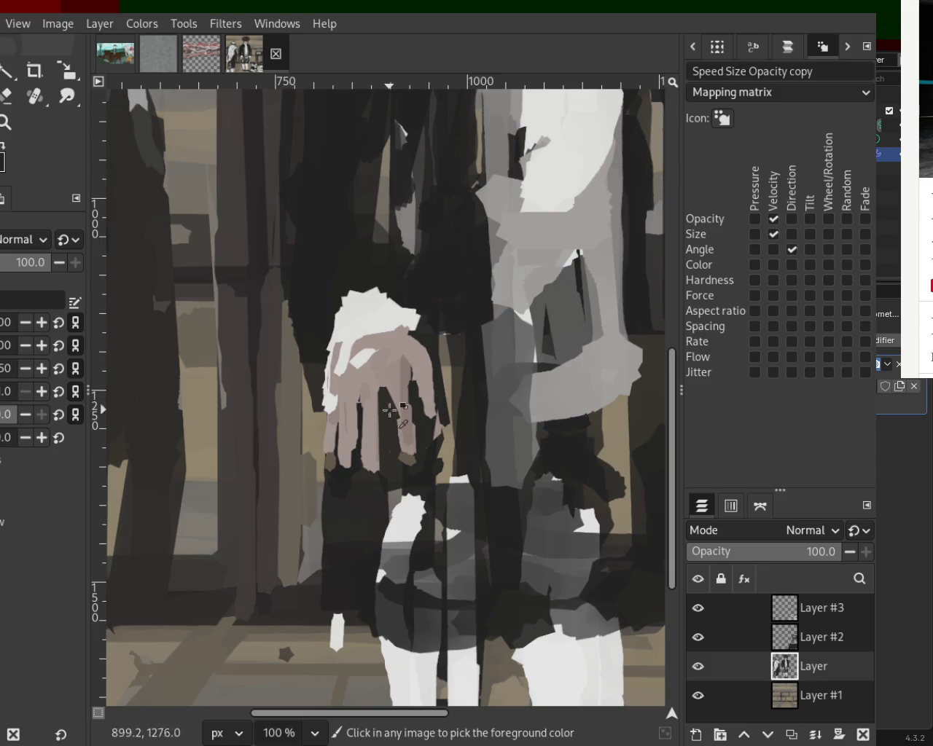
{"action": "left_click", "coordinate": [371, 396], "text": "ctrl"}
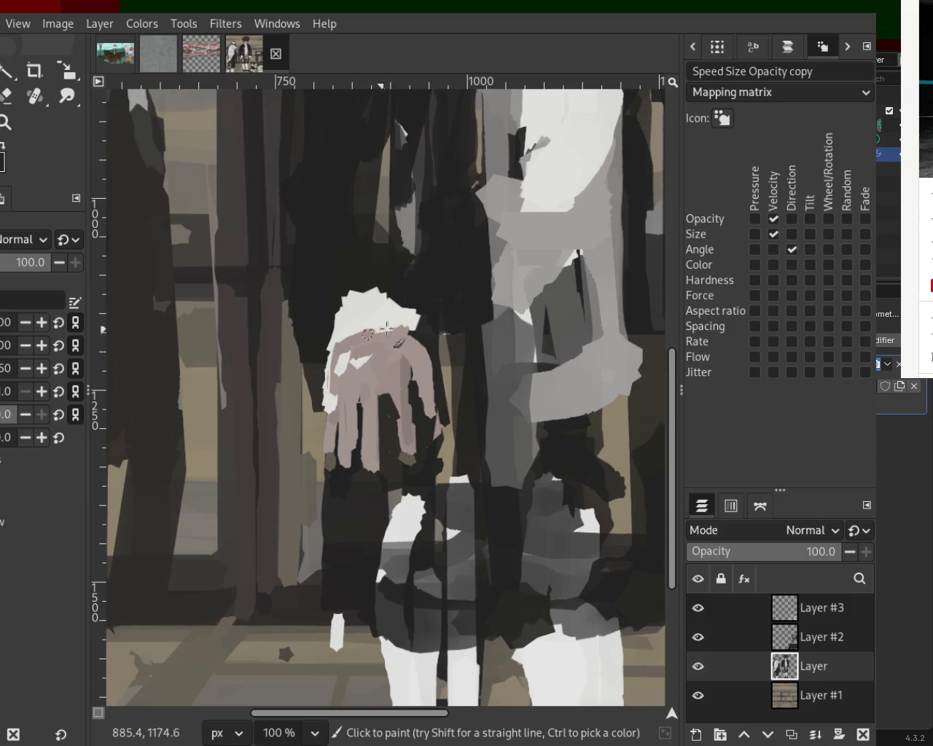
{"action": "left_click", "coordinate": [368, 335], "text": "ctrl"}
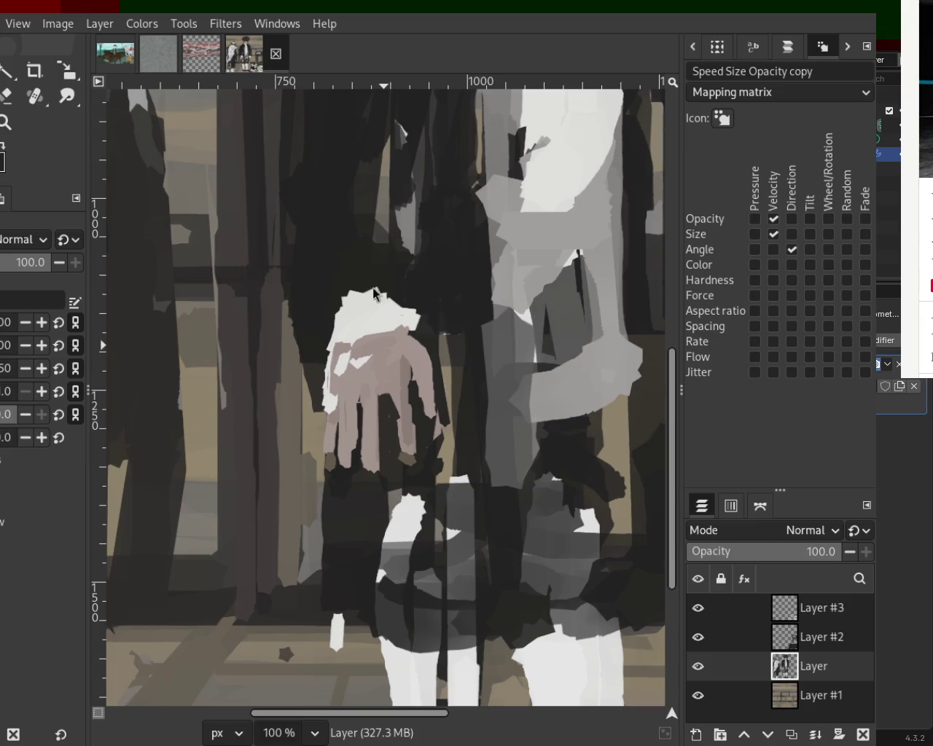
{"action": "mouse_move", "coordinate": [405, 292]}
{"action": "left_mouse_down"}
{"action": "mouse_move", "coordinate": [371, 312]}
{"action": "mouse_move", "coordinate": [371, 304]}
{"action": "left_mouse_up"}
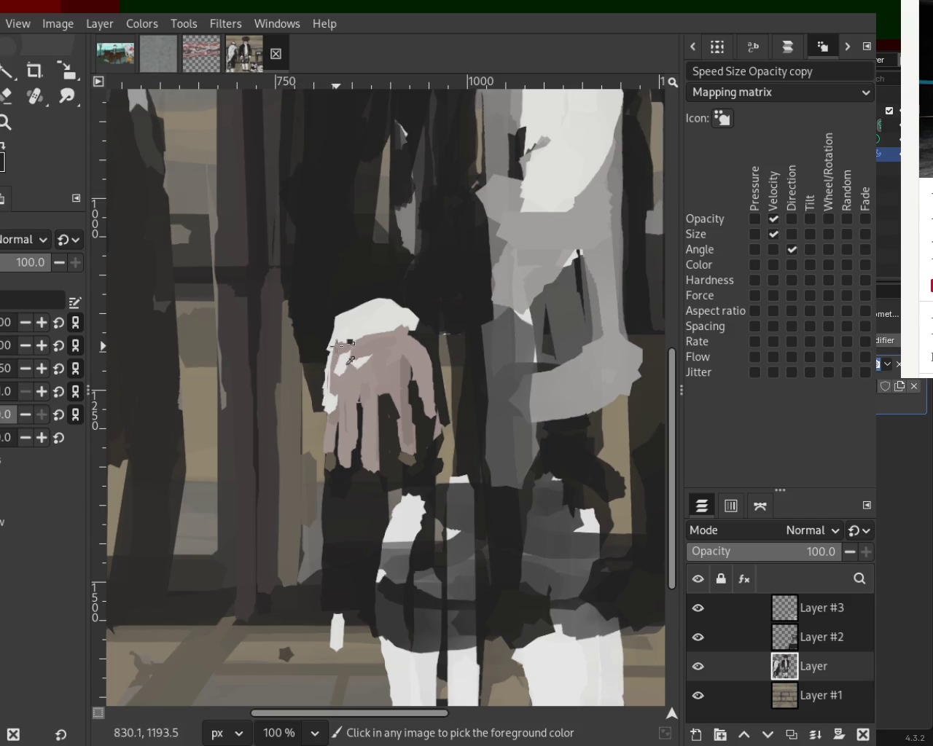
{"action": "mouse_move", "coordinate": [328, 401]}
{"action": "left_mouse_down"}
{"action": "mouse_move", "coordinate": [334, 349]}
{"action": "mouse_move", "coordinate": [329, 424]}
{"action": "mouse_move", "coordinate": [351, 350]}
{"action": "left_mouse_up"}
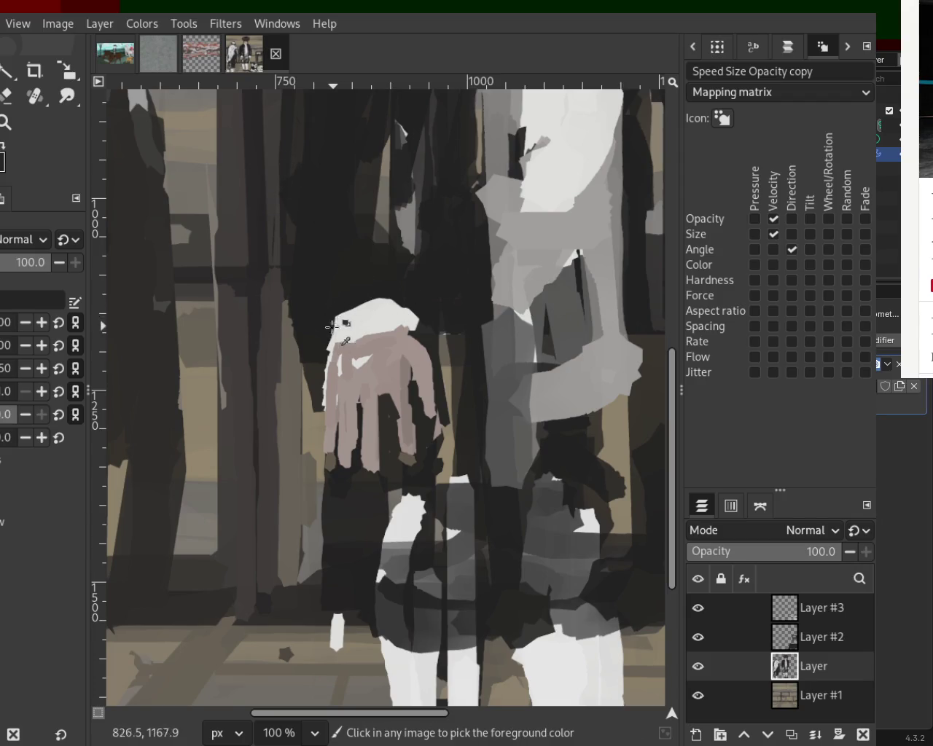
{"action": "left_click", "coordinate": [322, 403], "text": "shift"}
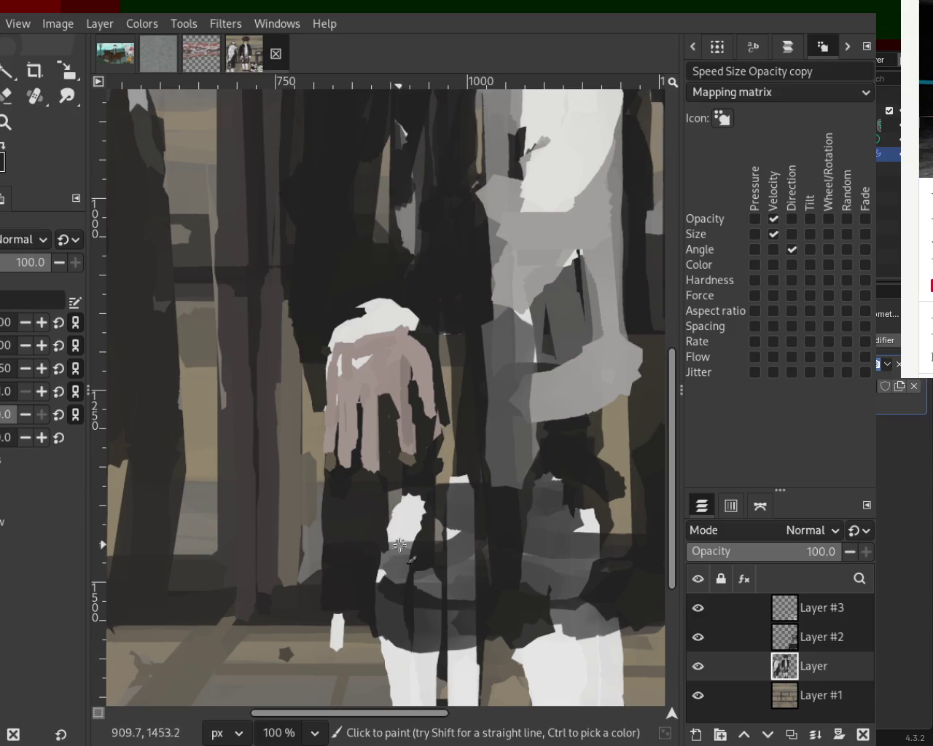
{"action": "key", "text": "ctrl"}
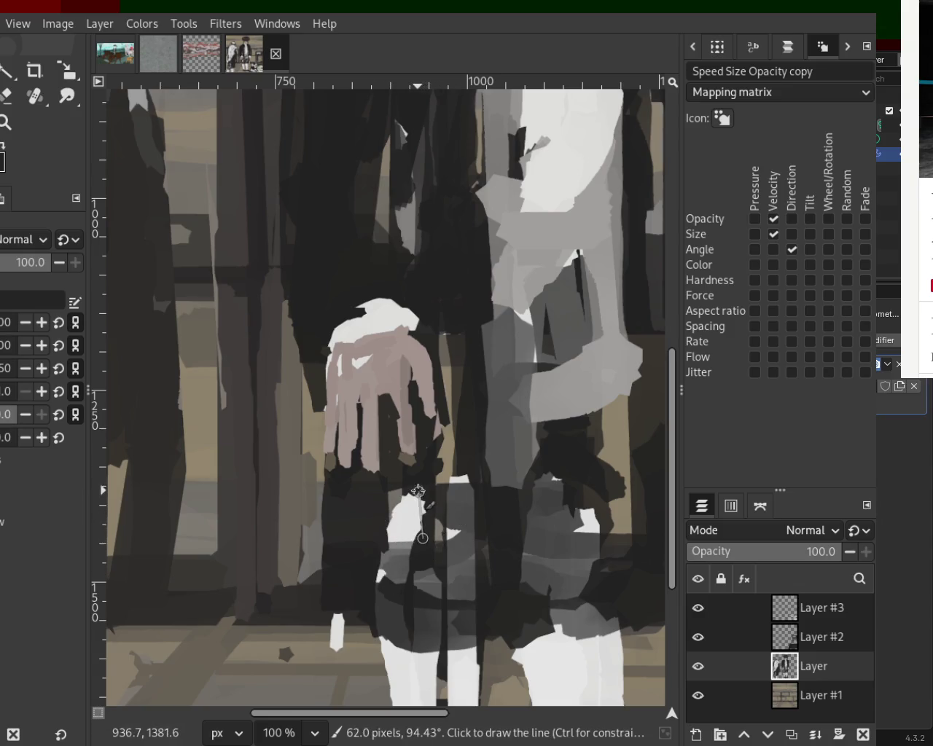
{"action": "key", "text": "ctrl"}
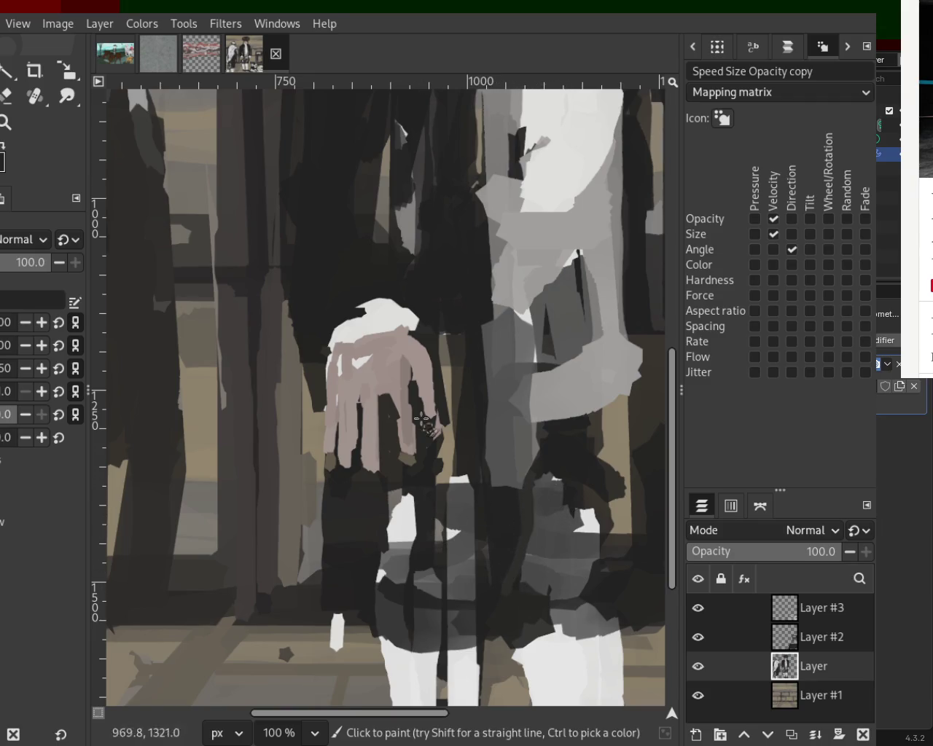
{"action": "left_click", "coordinate": [6, 120]}
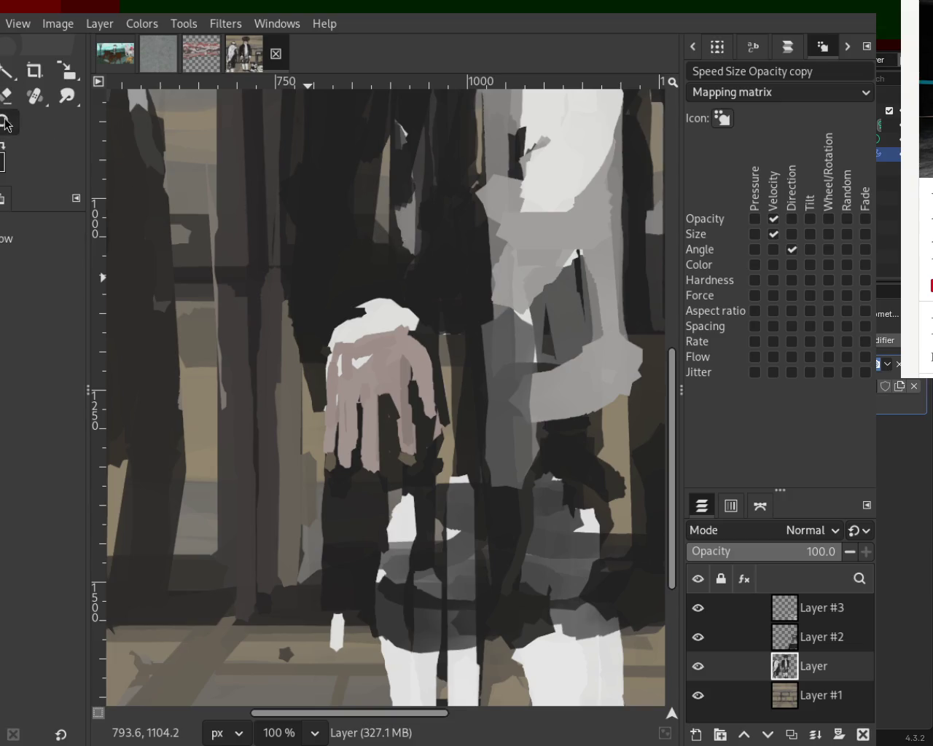
- Paint sampled dark grey over the top of the white cuff at the figure's other hand
{"action": "scroll", "coordinate": [309, 256], "scroll_direction": "down", "scroll_amount": 1}
{"action": "scroll", "coordinate": [309, 255], "scroll_direction": "down", "scroll_amount": 4}
{"action": "scroll", "coordinate": [308, 255], "scroll_direction": "up", "scroll_amount": 1}
{"action": "scroll", "coordinate": [351, 301], "scroll_direction": "up", "scroll_amount": 2}
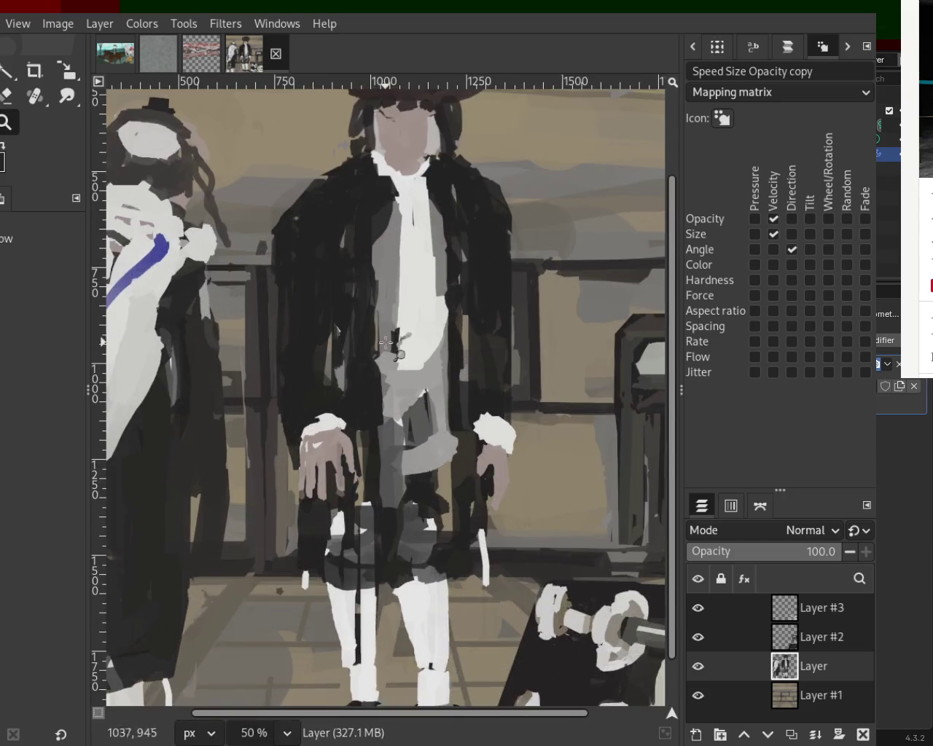
{"action": "scroll", "coordinate": [287, 439], "scroll_direction": "up", "scroll_amount": 3}
{"action": "key", "text": "p"}
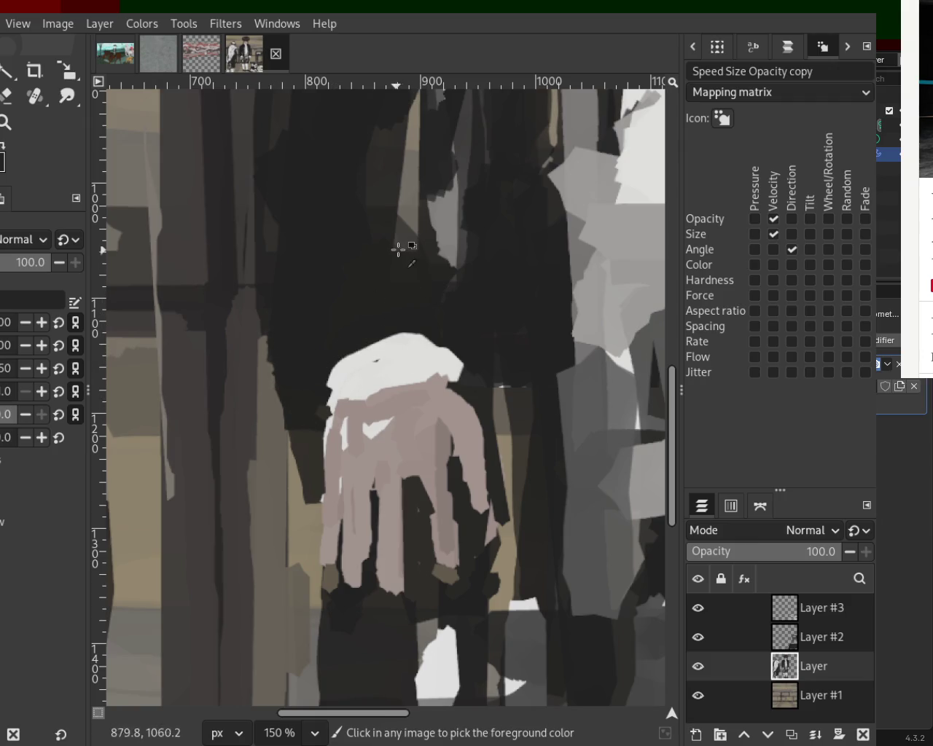
{"action": "key", "text": "z"}
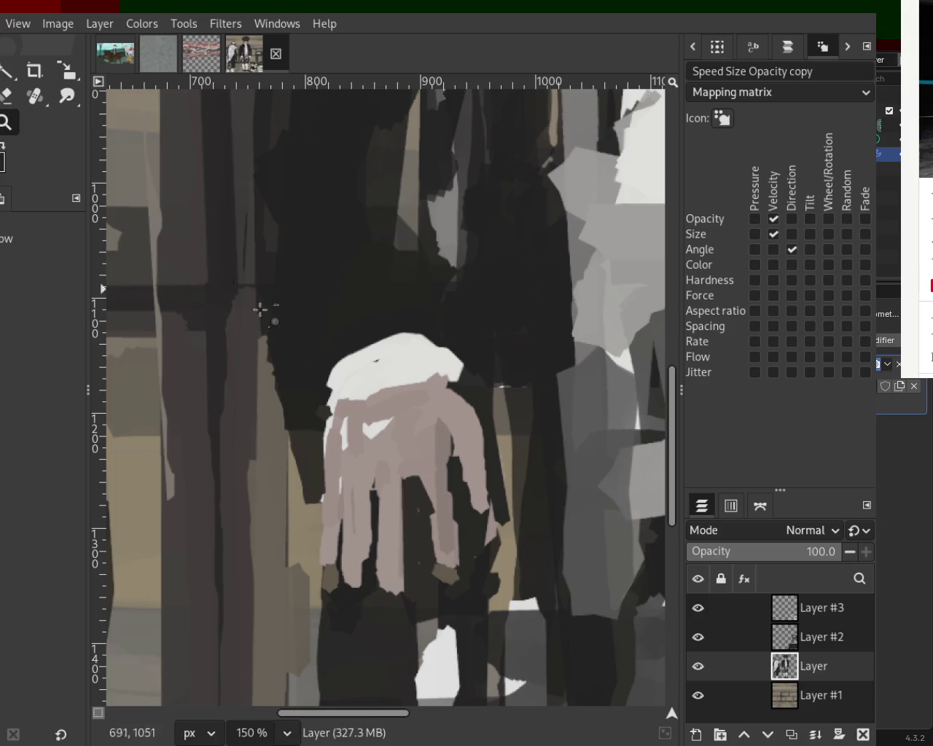
{"action": "scroll", "coordinate": [261, 310], "scroll_direction": "down", "scroll_amount": 2}
{"action": "scroll", "coordinate": [398, 344], "scroll_direction": "down", "scroll_amount": 2}
{"action": "scroll", "coordinate": [409, 350], "scroll_direction": "up", "scroll_amount": 1}
{"action": "scroll", "coordinate": [467, 386], "scroll_direction": "down", "scroll_amount": 1}
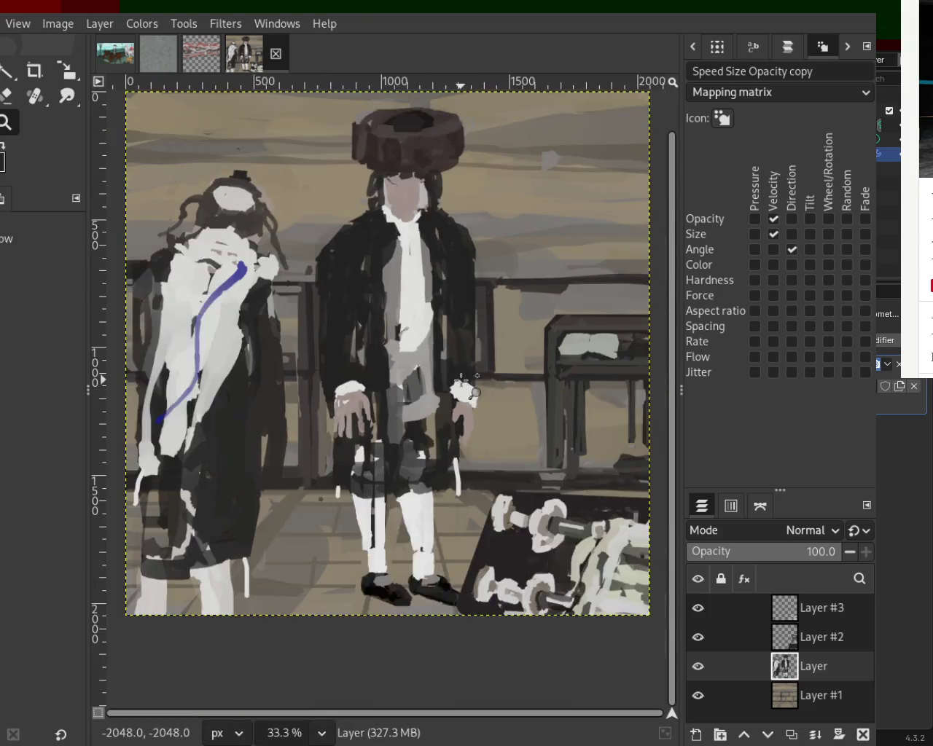
{"action": "scroll", "coordinate": [461, 383], "scroll_direction": "up", "scroll_amount": 4}
{"action": "scroll", "coordinate": [459, 381], "scroll_direction": "up", "scroll_amount": 1}
{"action": "key", "text": "p"}
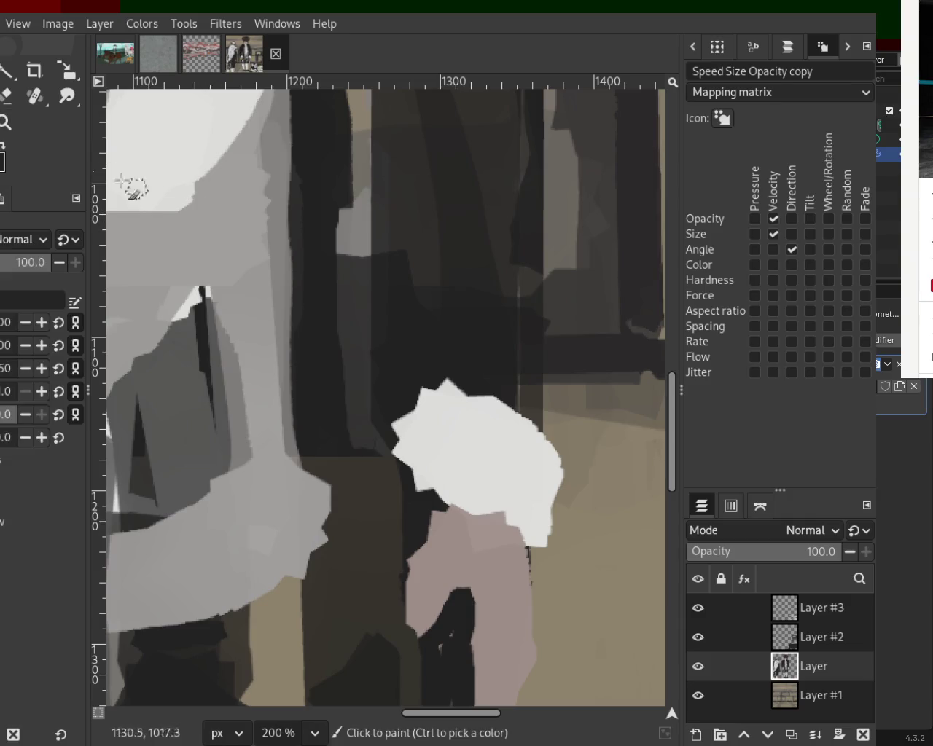
{"action": "left_click", "coordinate": [380, 383], "text": "ctrl"}
{"action": "left_click_drag", "start_coordinate": [420, 394], "coordinate": [539, 423]}
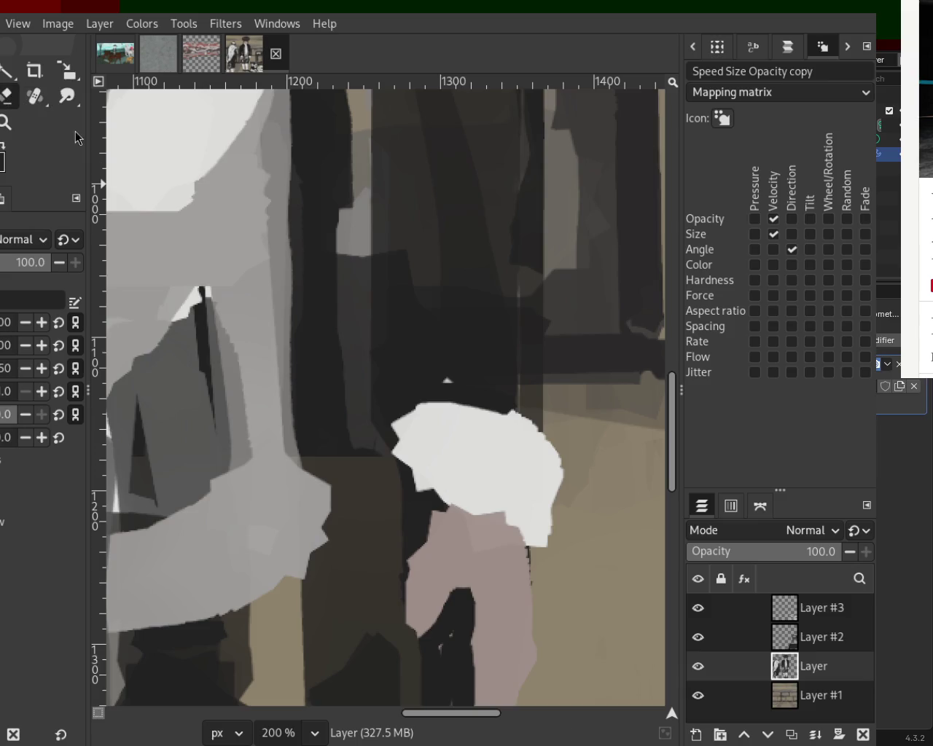
- Extend the pink hand up into the cuff and darken the cuff's left edge
{"action": "left_click_drag", "start_coordinate": [500, 427], "coordinate": [566, 483]}
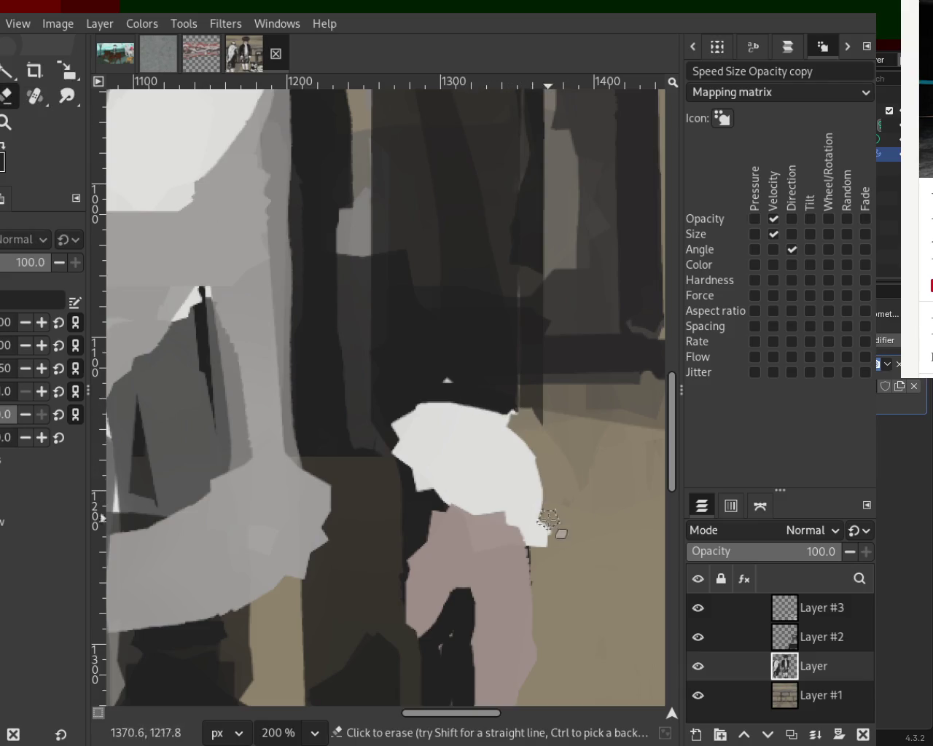
{"action": "key", "text": "ctrl+z"}
{"action": "left_click", "coordinate": [477, 507], "text": "ctrl"}
{"action": "left_click_drag", "start_coordinate": [510, 530], "coordinate": [474, 536]}
{"action": "left_click", "coordinate": [410, 392], "text": "ctrl"}
{"action": "left_click_drag", "start_coordinate": [410, 394], "coordinate": [421, 505]}
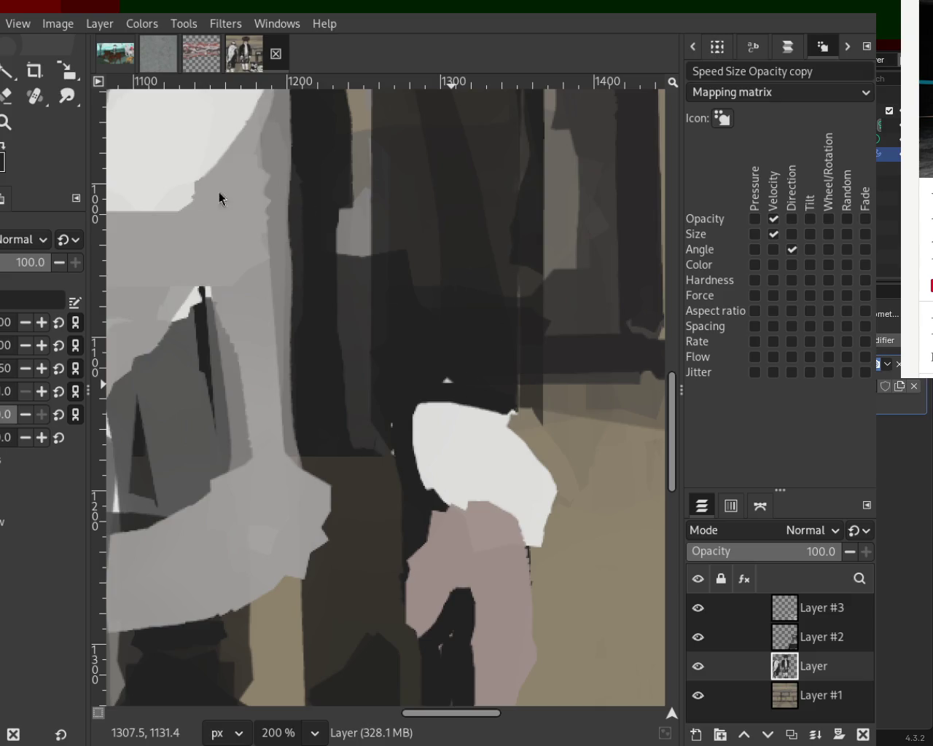
- Save the painting to 54.xcf and zoom back in on the cuff
{"action": "scroll", "coordinate": [408, 329], "scroll_direction": "down", "scroll_amount": 4}
{"action": "scroll", "coordinate": [347, 343], "scroll_direction": "down", "scroll_amount": 2}
{"action": "scroll", "coordinate": [345, 344], "scroll_direction": "up", "scroll_amount": 1}
{"action": "scroll", "coordinate": [350, 347], "scroll_direction": "down", "scroll_amount": 1}
{"action": "scroll", "coordinate": [357, 350], "scroll_direction": "up", "scroll_amount": 4}
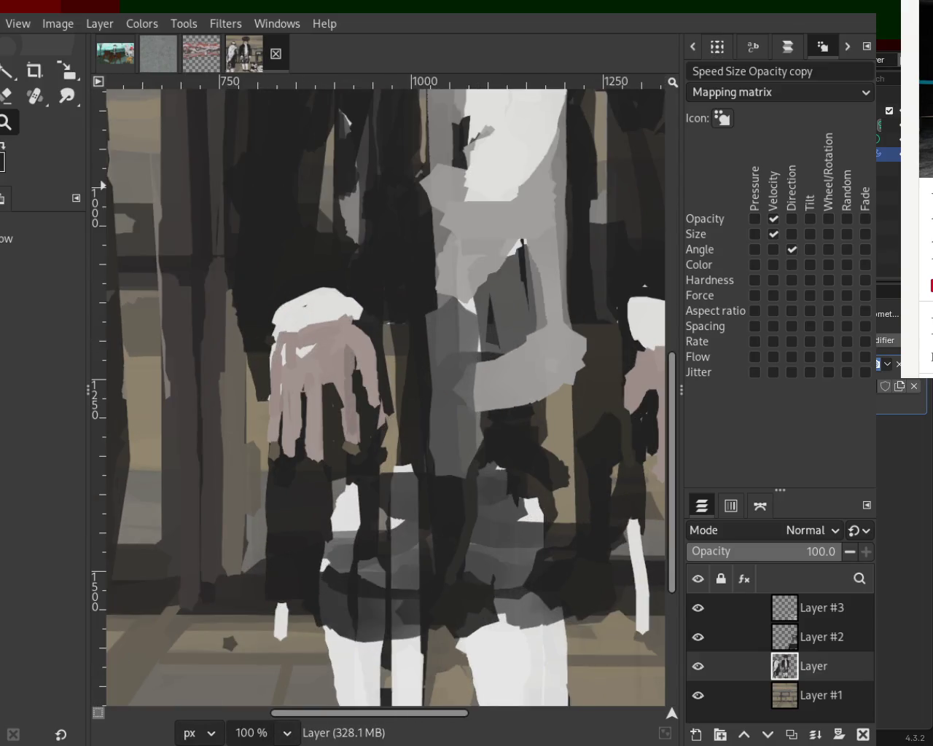
{"action": "key", "text": "p"}
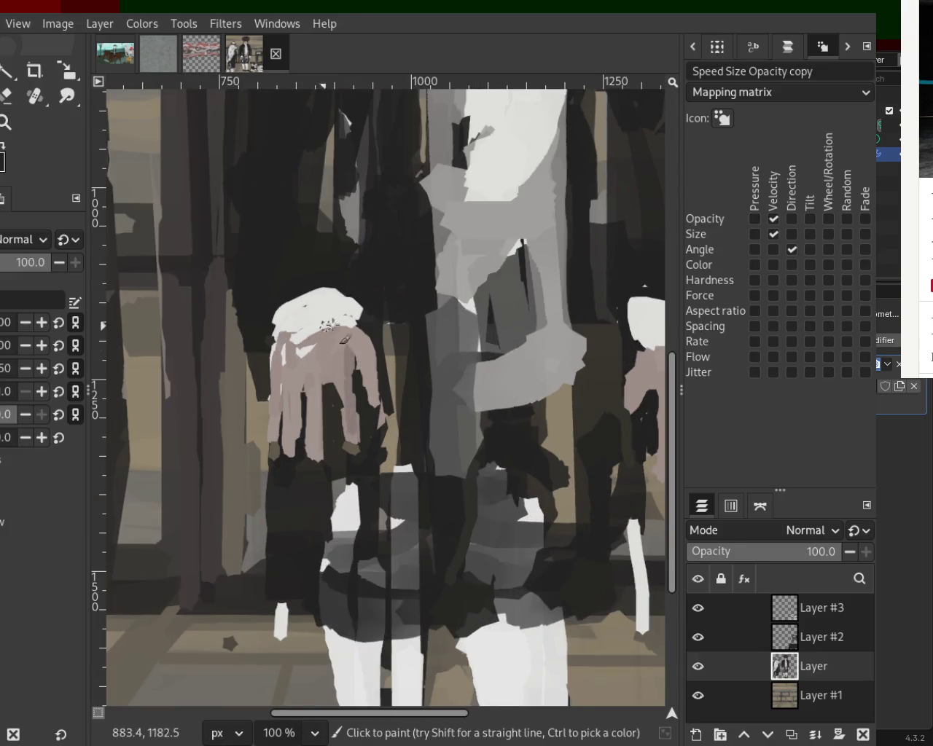
{"action": "left_click", "coordinate": [7, 122]}
{"action": "key", "text": "minus"}
{"action": "key", "text": "minus"}
{"action": "key", "text": "minus"}
{"action": "key", "text": "ctrl+s"}
{"action": "key", "text": "minus"}
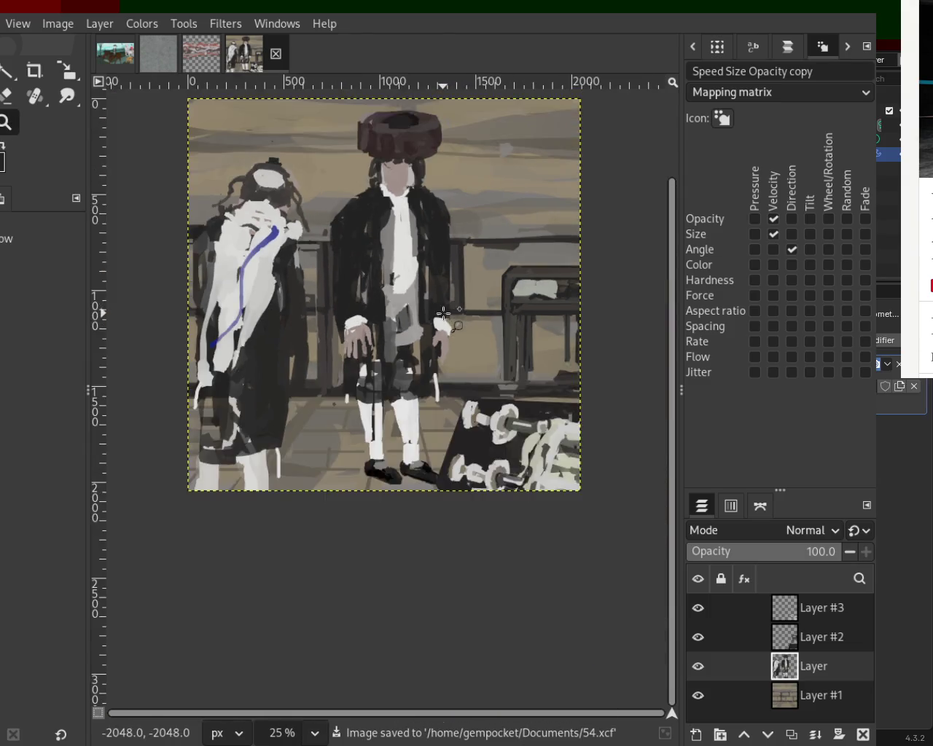
{"action": "left_click", "coordinate": [444, 314]}
{"action": "left_click", "coordinate": [444, 314]}
{"action": "left_click", "coordinate": [471, 363]}
{"action": "left_click", "coordinate": [471, 364]}
{"action": "left_click", "coordinate": [471, 364]}
{"action": "key", "text": "p"}
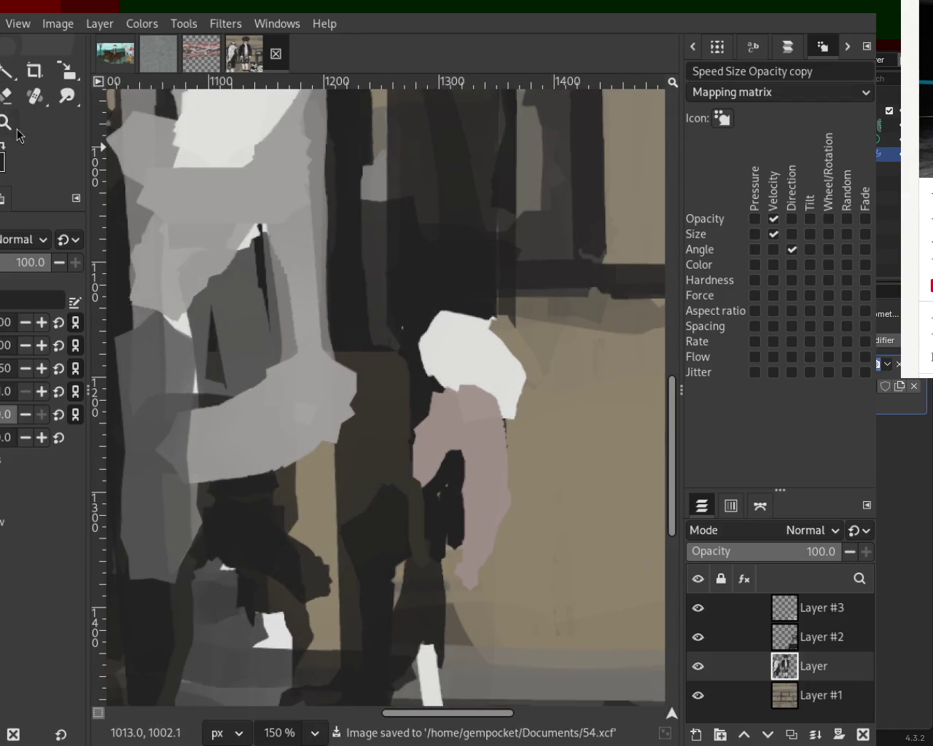
- Draw a straight dark waistband line across the standing figure's waist
{"action": "scroll", "coordinate": [416, 270], "scroll_direction": "down", "scroll_amount": 2, "text": "ctrl"}
{"action": "scroll", "coordinate": [416, 271], "scroll_direction": "down", "scroll_amount": 3, "text": "ctrl"}
{"action": "scroll", "coordinate": [422, 377], "scroll_direction": "up", "scroll_amount": 1, "text": "ctrl"}
{"action": "scroll", "coordinate": [422, 377], "scroll_direction": "down", "scroll_amount": 1, "text": "ctrl"}
{"action": "scroll", "coordinate": [421, 377], "scroll_direction": "up", "scroll_amount": 1, "text": "ctrl"}
{"action": "scroll", "coordinate": [408, 408], "scroll_direction": "down", "scroll_amount": 1, "text": "ctrl"}
{"action": "scroll", "coordinate": [388, 435], "scroll_direction": "up", "scroll_amount": 2, "text": "ctrl"}
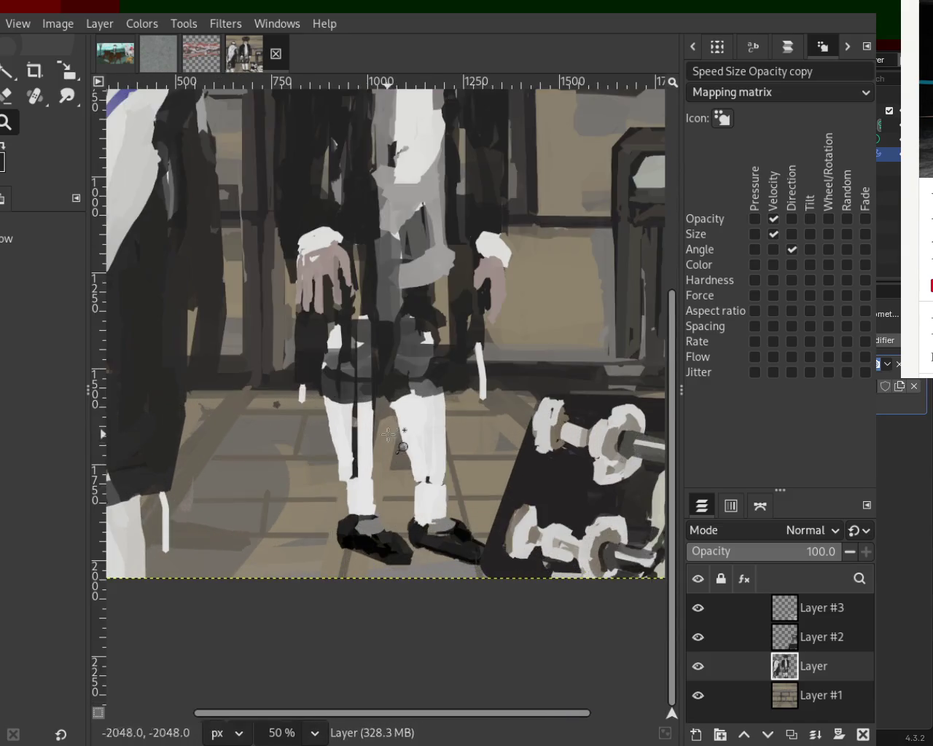
{"action": "scroll", "coordinate": [388, 435], "scroll_direction": "up", "scroll_amount": 1, "text": "ctrl"}
{"action": "key", "text": "p"}
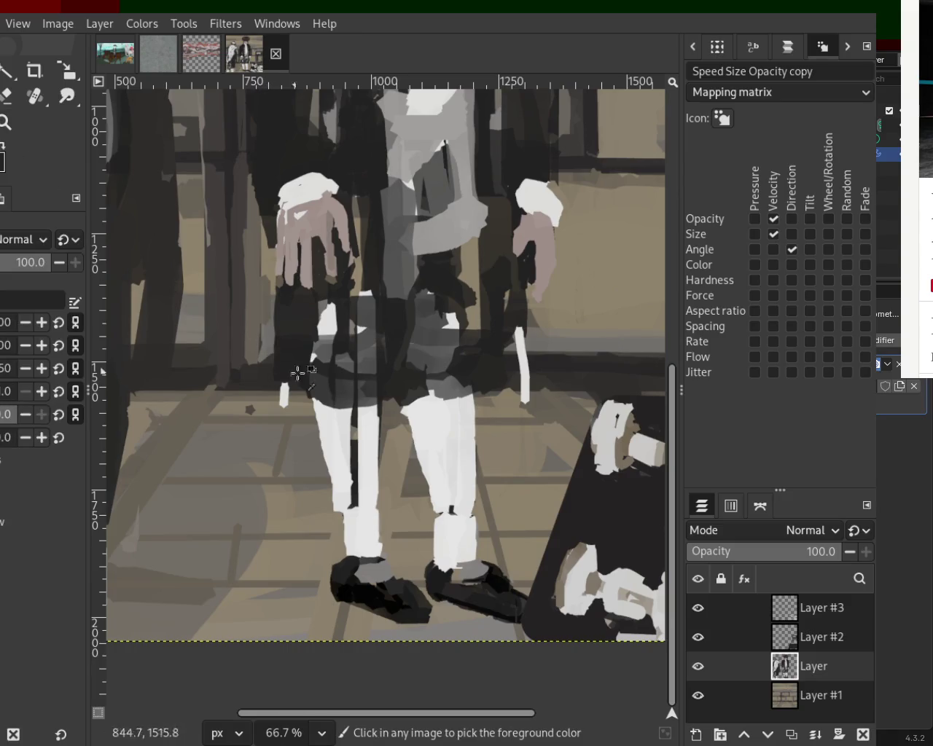
{"action": "left_click", "coordinate": [323, 399]}
{"action": "left_click", "coordinate": [413, 401], "text": "shift"}
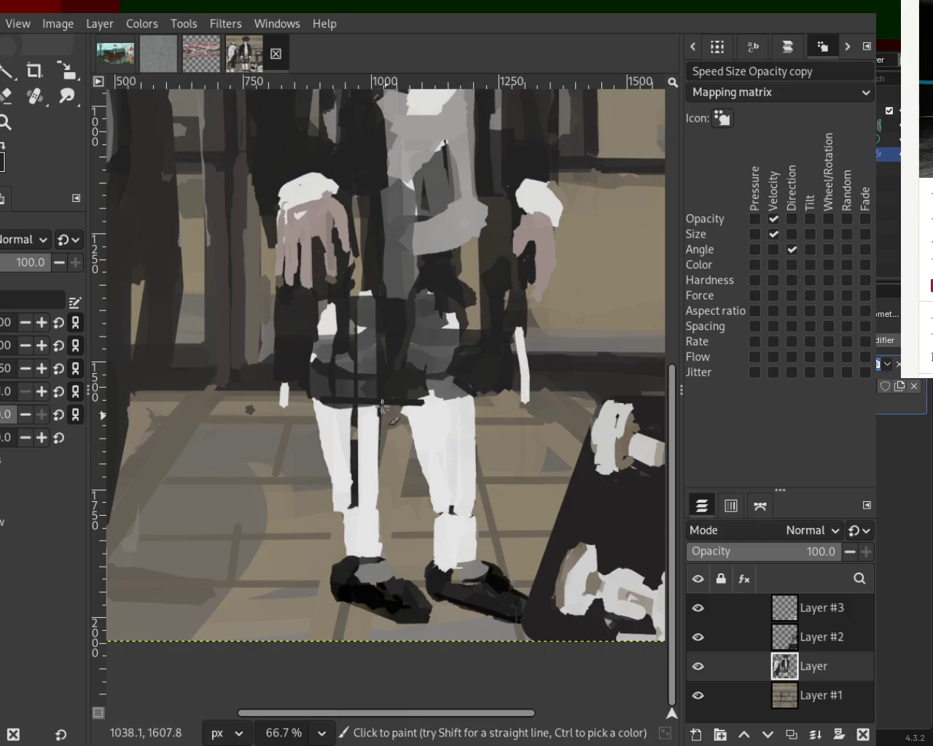
- Lighten the edge of the standing figure's coat lapel with a grey stroke
{"action": "left_click", "coordinate": [7, 124]}
{"action": "key", "text": "minus"}
{"action": "key", "text": "minus"}
{"action": "key", "text": "minus"}
{"action": "key", "text": "minus"}
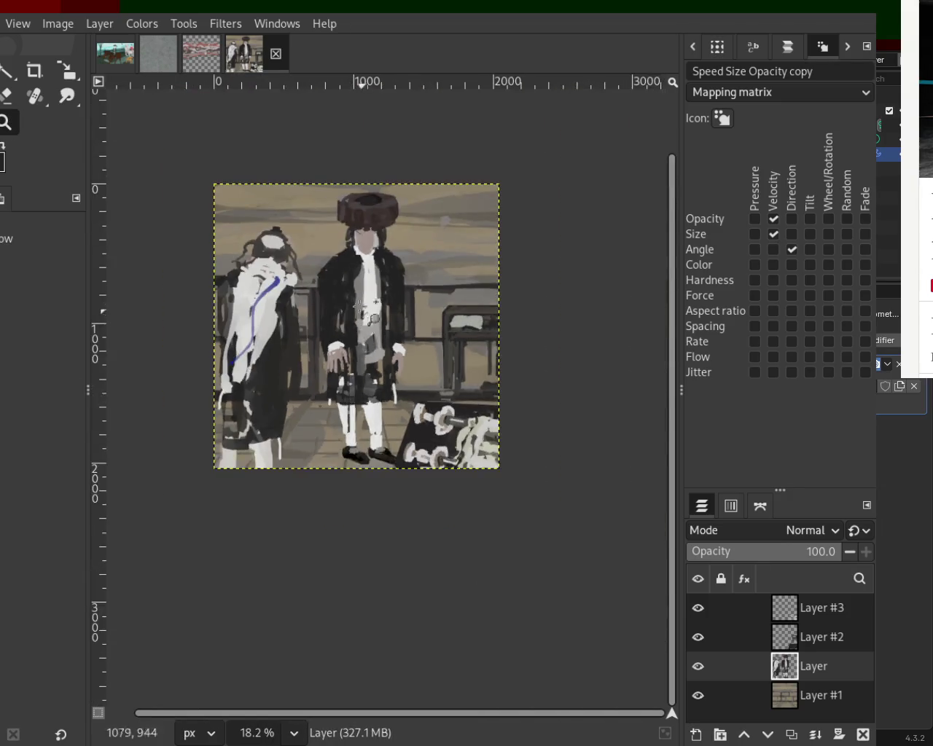
{"action": "left_click", "coordinate": [357, 334]}
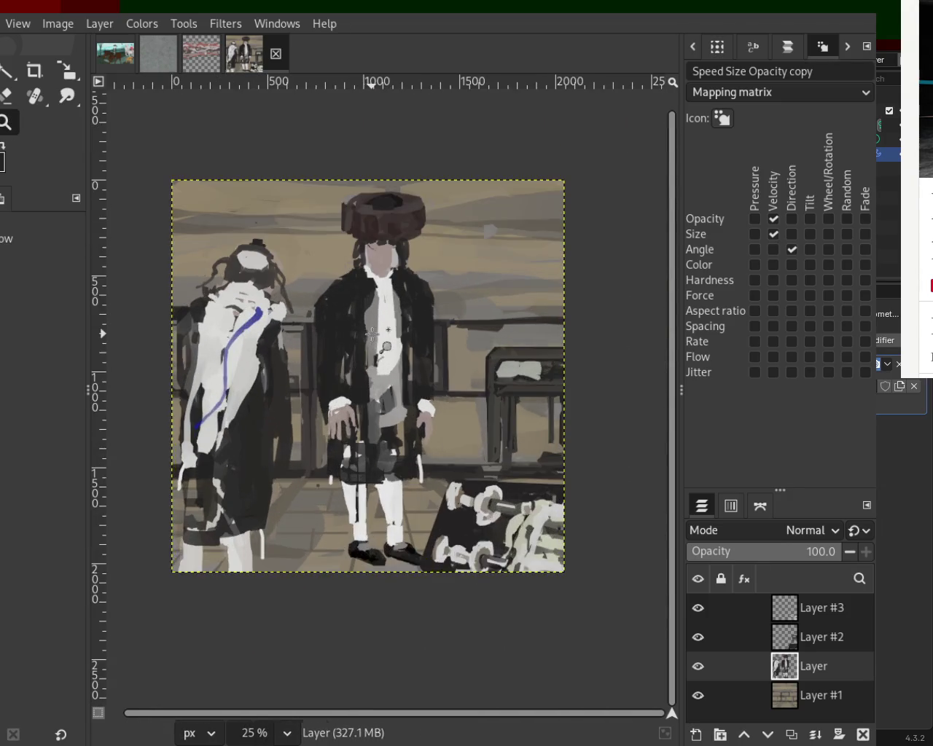
{"action": "left_click", "coordinate": [368, 292]}
{"action": "left_click", "coordinate": [335, 293]}
{"action": "left_click", "coordinate": [332, 296]}
{"action": "key", "text": "p"}
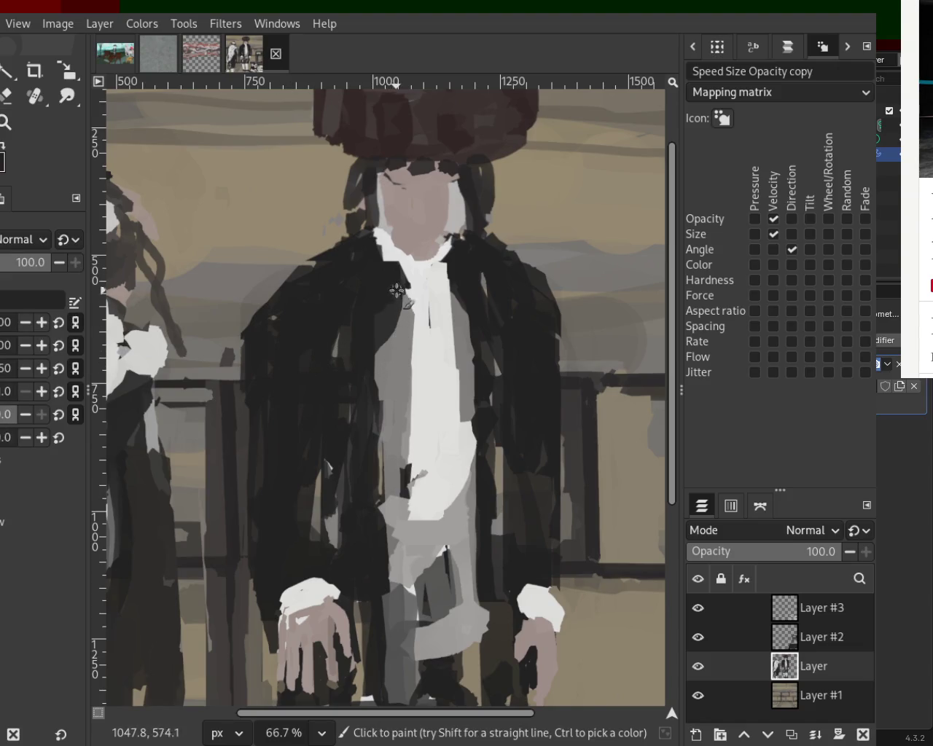
{"action": "left_click_drag", "start_coordinate": [400, 296], "coordinate": [390, 394]}
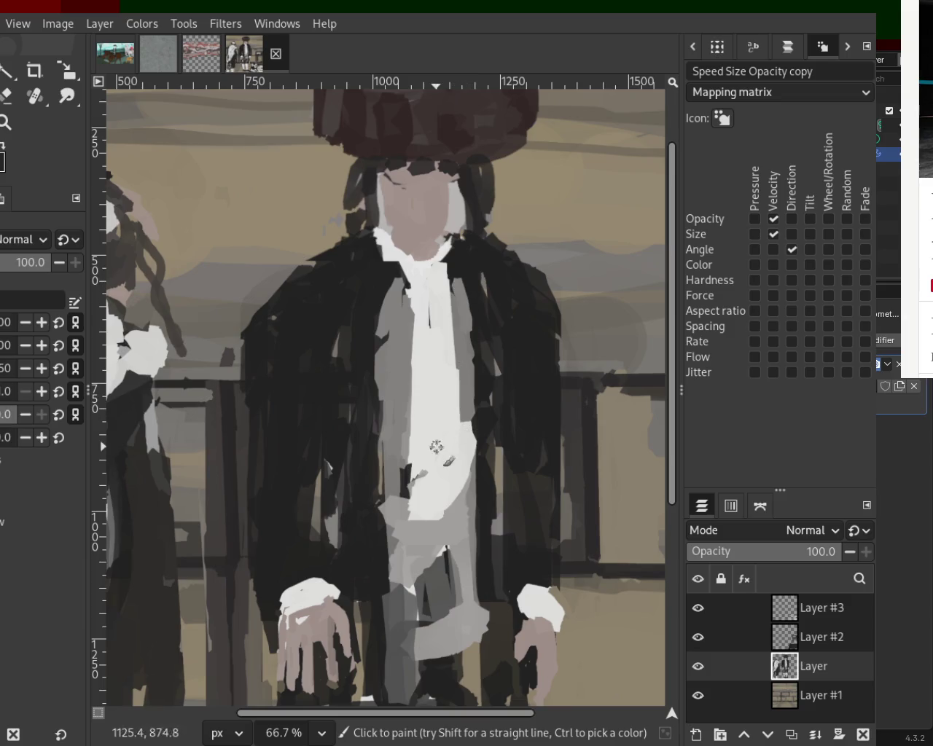
- Zoom out and back in on the left figure
{"action": "key", "text": "z"}
{"action": "left_click", "coordinate": [376, 335], "text": "ctrl"}
{"action": "left_click", "coordinate": [376, 335], "text": "ctrl"}
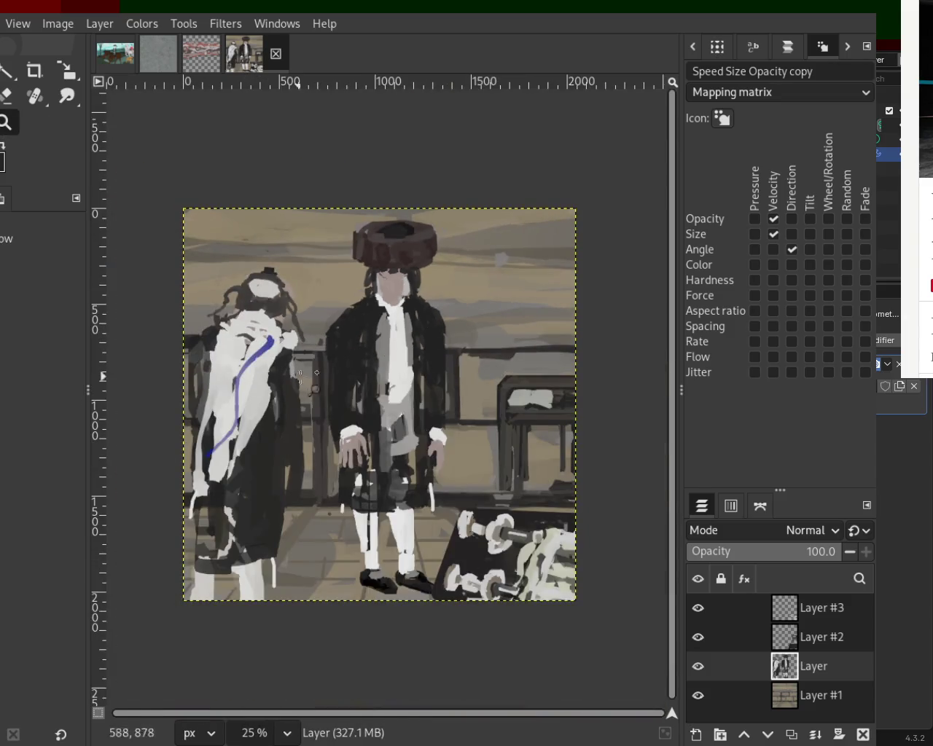
{"action": "left_click", "coordinate": [288, 385], "text": "ctrl"}
{"action": "left_click", "coordinate": [289, 400]}
{"action": "left_click", "coordinate": [262, 431]}
{"action": "left_click", "coordinate": [274, 460]}
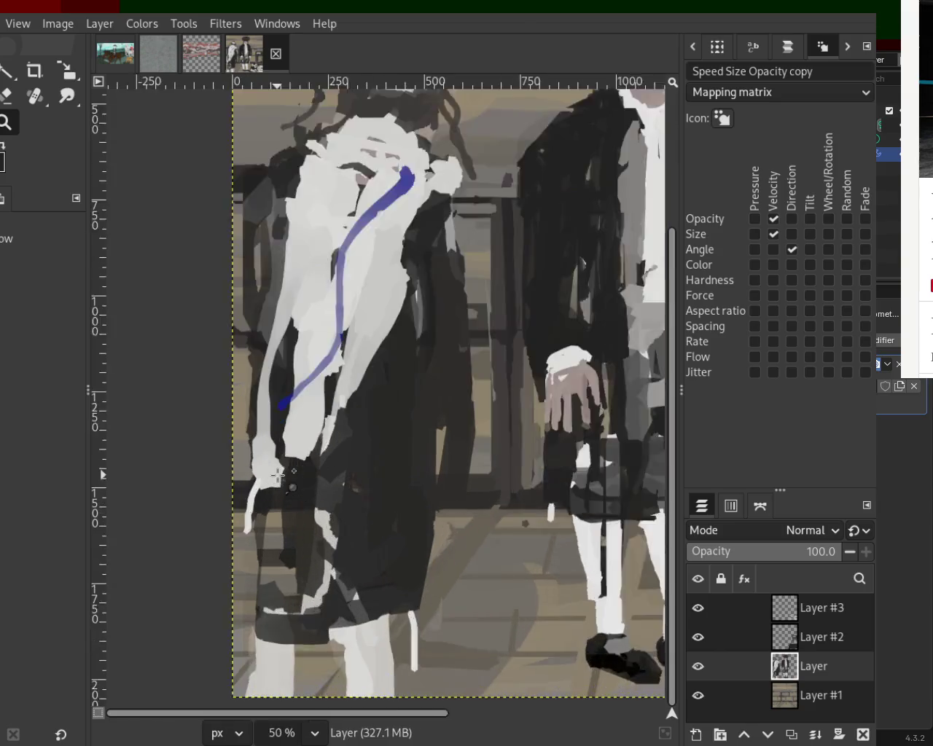
- Smooth the lower edge of the left figure's white sleeve with sampled light colour
{"action": "left_click", "coordinate": [279, 474]}
{"action": "left_click", "coordinate": [279, 475]}
{"action": "left_click", "coordinate": [279, 475]}
{"action": "key", "text": "p"}
{"action": "left_click", "coordinate": [386, 396], "text": "ctrl"}
{"action": "left_click_drag", "start_coordinate": [364, 423], "coordinate": [291, 385]}
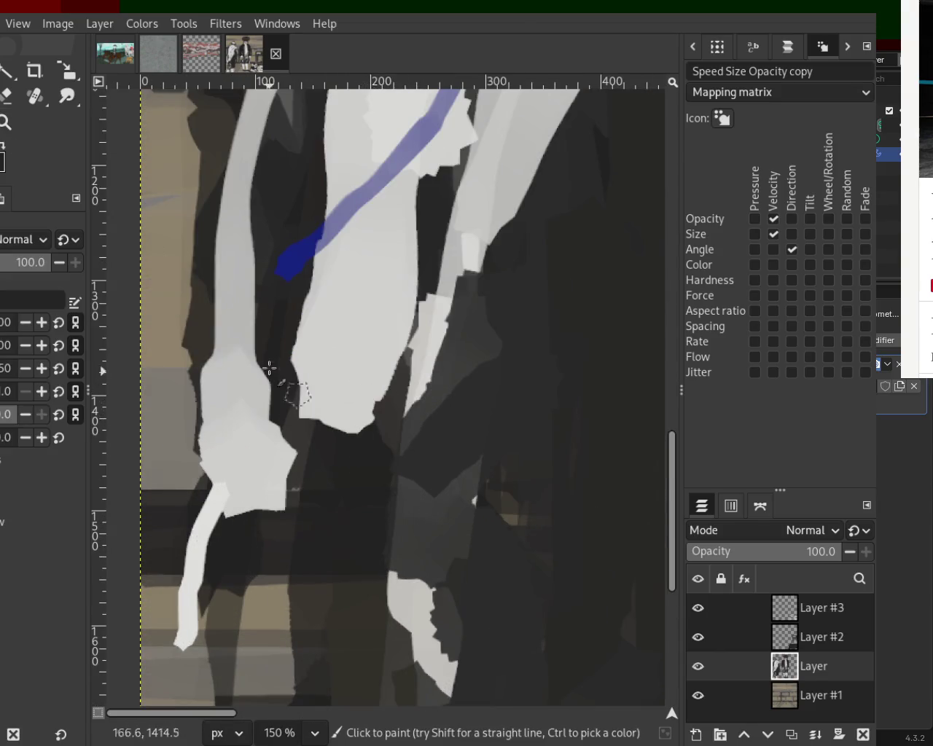
{"action": "left_click", "coordinate": [381, 410], "text": "ctrl"}
{"action": "mouse_move", "coordinate": [379, 426]}
{"action": "left_mouse_down"}
{"action": "mouse_move", "coordinate": [292, 401]}
{"action": "mouse_move", "coordinate": [255, 527]}
{"action": "left_mouse_up"}
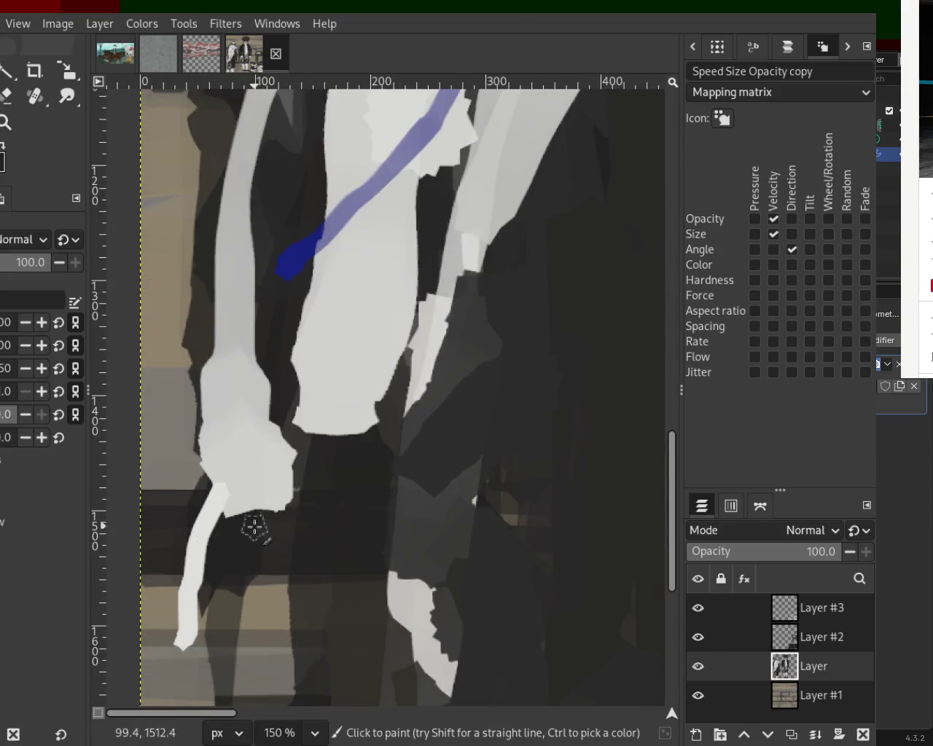
- Repaint the lower edge of the left figure's white hand and save the painting
{"action": "left_click", "coordinate": [248, 410], "text": "ctrl"}
{"action": "mouse_move", "coordinate": [258, 455]}
{"action": "left_mouse_down"}
{"action": "mouse_move", "coordinate": [249, 481]}
{"action": "mouse_move", "coordinate": [201, 499]}
{"action": "mouse_move", "coordinate": [282, 475]}
{"action": "left_mouse_up"}
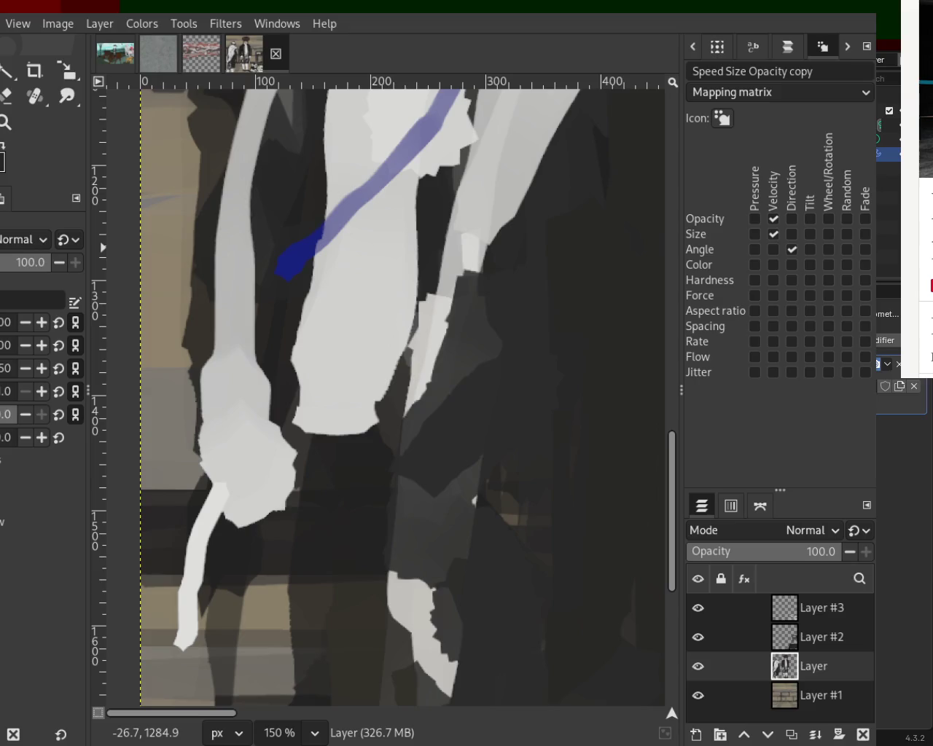
{"action": "scroll", "coordinate": [229, 460], "scroll_direction": "down", "scroll_amount": 3, "text": "ctrl"}
{"action": "key", "text": "ctrl+s"}
{"action": "scroll", "coordinate": [230, 459], "scroll_direction": "down", "scroll_amount": 1, "text": "ctrl"}
{"action": "scroll", "coordinate": [306, 443], "scroll_direction": "down", "scroll_amount": 1, "text": "ctrl"}
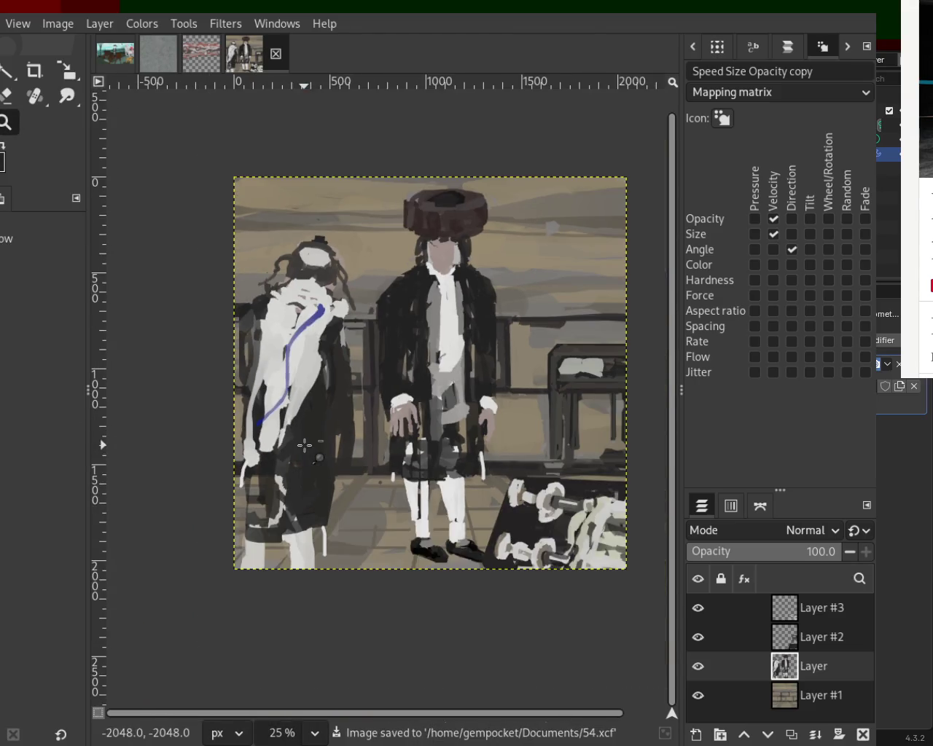
{"action": "scroll", "coordinate": [306, 443], "scroll_direction": "down", "scroll_amount": 1, "text": "ctrl"}
{"action": "scroll", "coordinate": [451, 362], "scroll_direction": "up", "scroll_amount": 4, "text": "ctrl"}
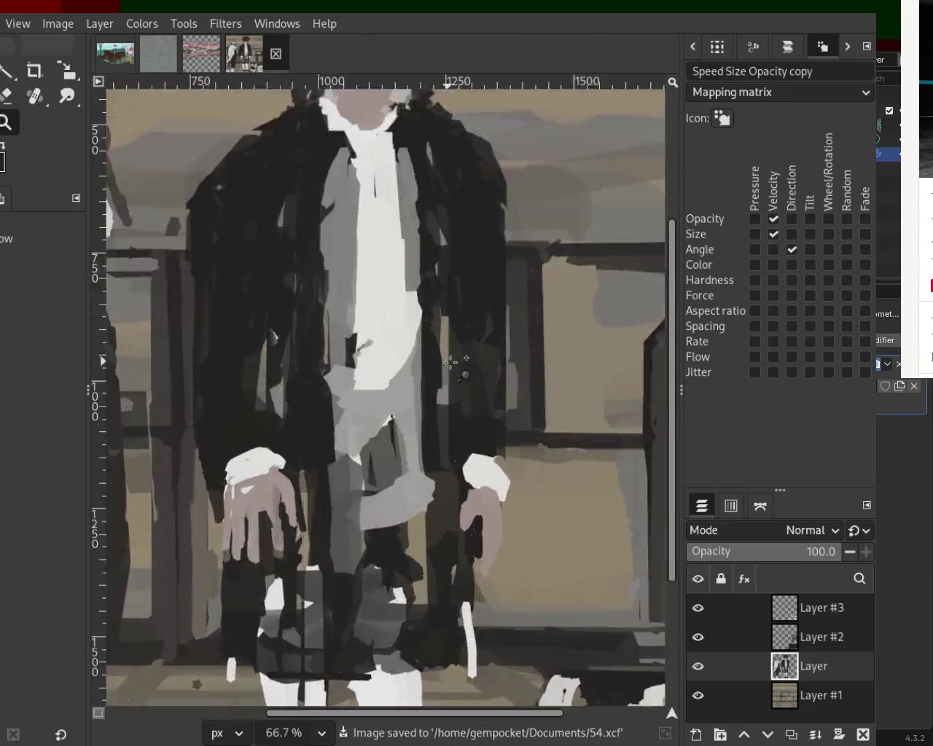
{"action": "scroll", "coordinate": [450, 362], "scroll_direction": "up", "scroll_amount": 1, "text": "ctrl"}
{"action": "scroll", "coordinate": [448, 360], "scroll_direction": "down", "scroll_amount": 3, "text": "ctrl"}
{"action": "scroll", "coordinate": [448, 361], "scroll_direction": "down", "scroll_amount": 1, "text": "ctrl"}
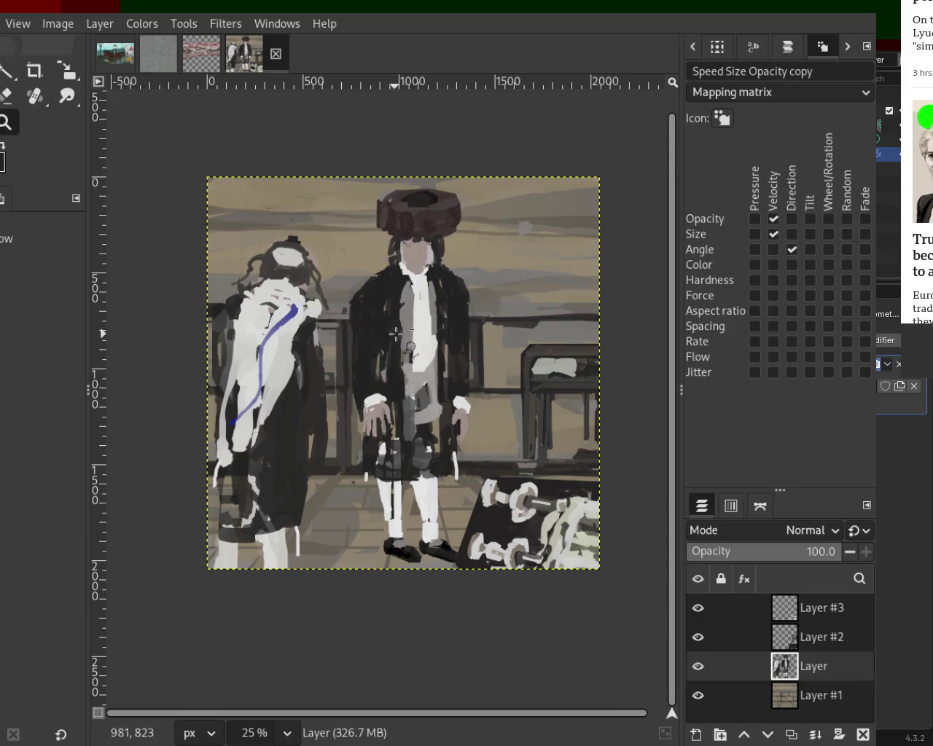
{"action": "scroll", "coordinate": [396, 333], "scroll_direction": "up", "scroll_amount": 3}
- Paint sampled tan into the dark area below the standing figure's waist
{"action": "scroll", "coordinate": [393, 414], "scroll_direction": "up", "scroll_amount": 3}
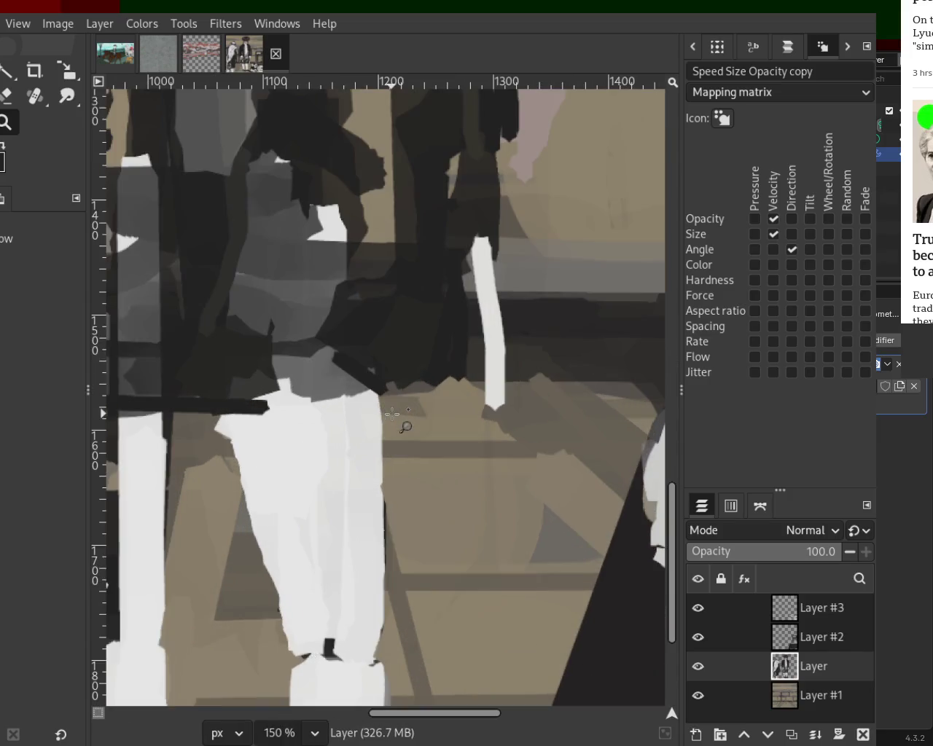
{"action": "key", "text": "p"}
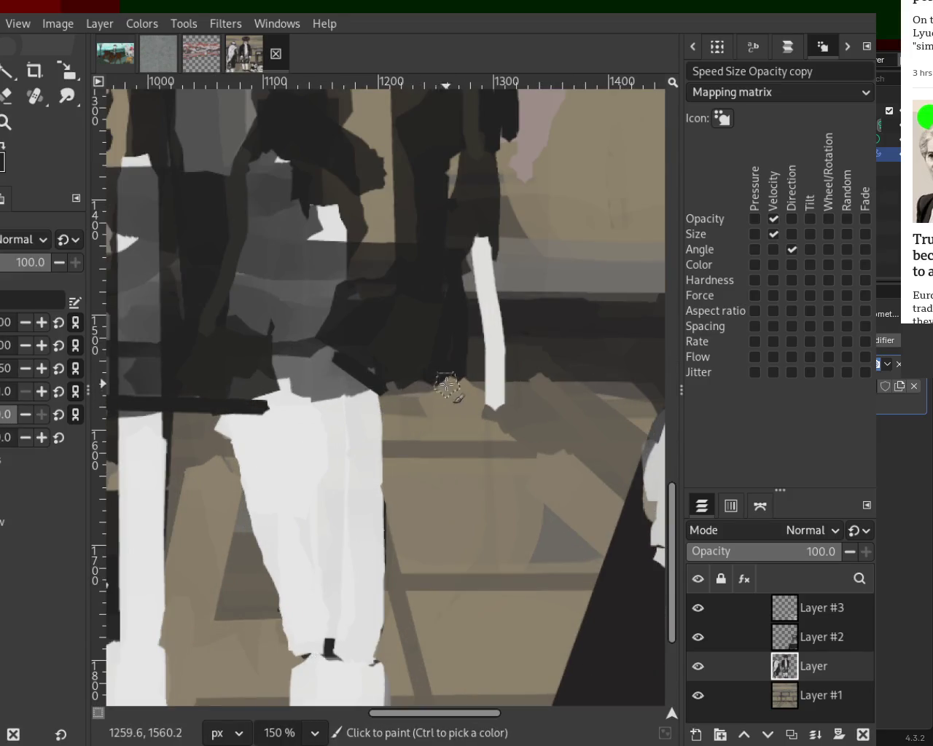
{"action": "key", "text": "ctrl"}
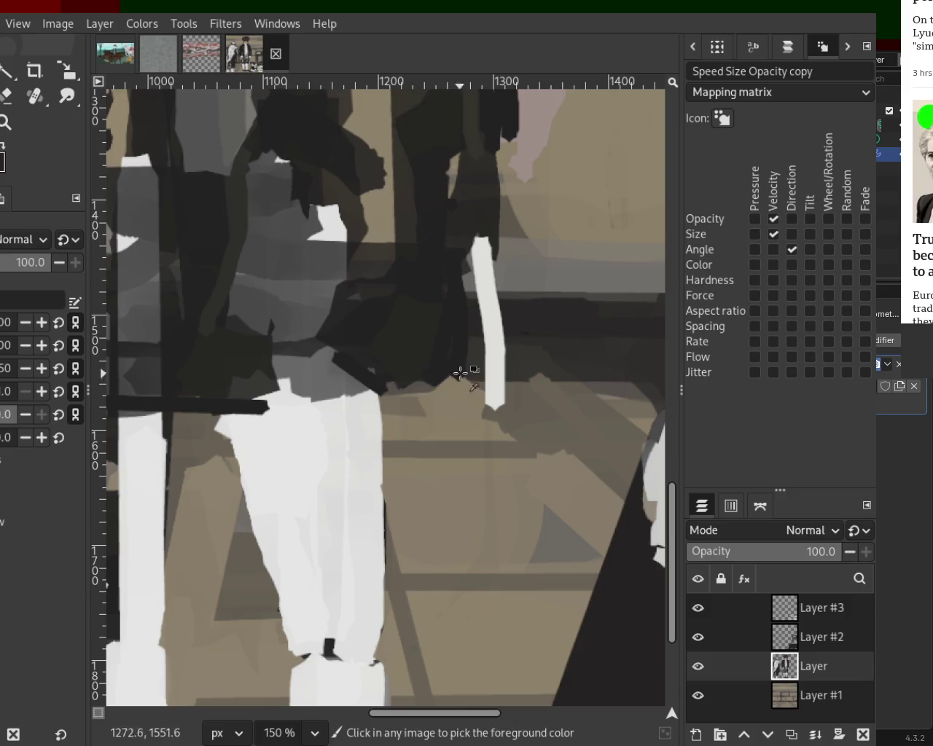
{"action": "key", "text": "ctrl"}
{"action": "mouse_move", "coordinate": [438, 375]}
{"action": "left_mouse_down"}
{"action": "mouse_move", "coordinate": [379, 382]}
{"action": "mouse_move", "coordinate": [483, 376]}
{"action": "mouse_move", "coordinate": [345, 381]}
{"action": "left_mouse_up"}
{"action": "left_click", "coordinate": [323, 390], "text": "ctrl"}
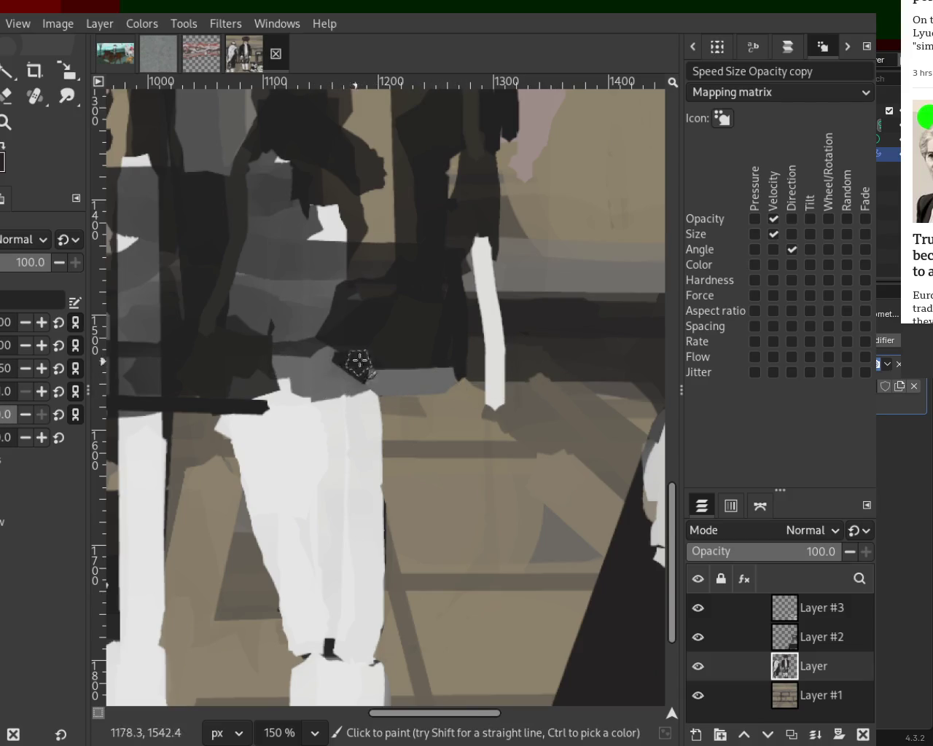
{"action": "key", "text": "ctrl+z"}
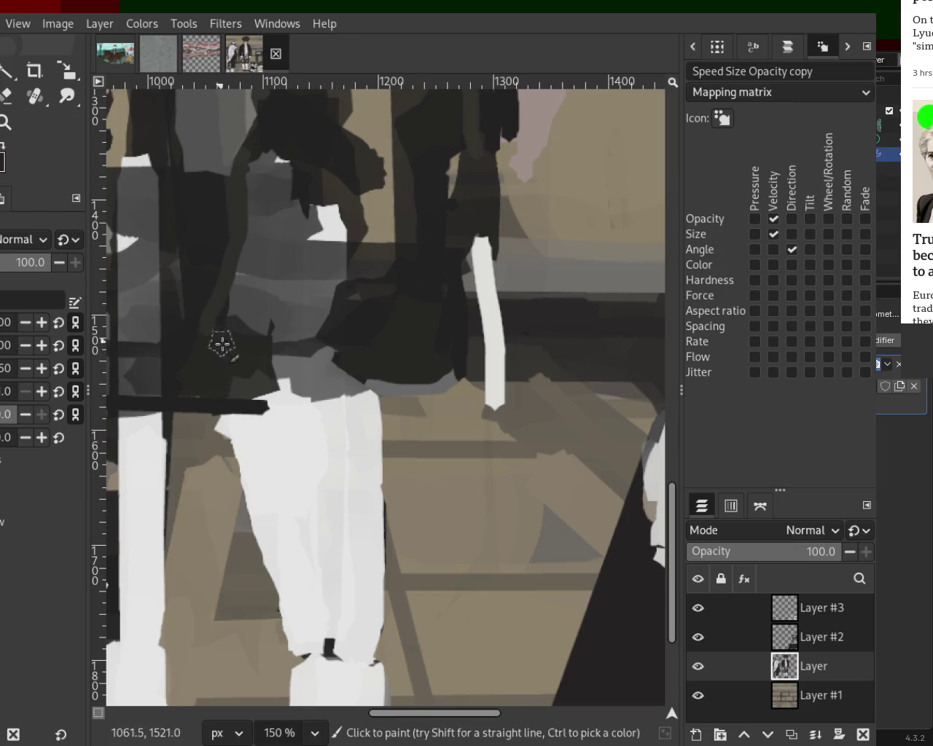
- Paint grey strokes along the standing figure's midline, discarding trial white trouser strokes
{"action": "key", "text": "z"}
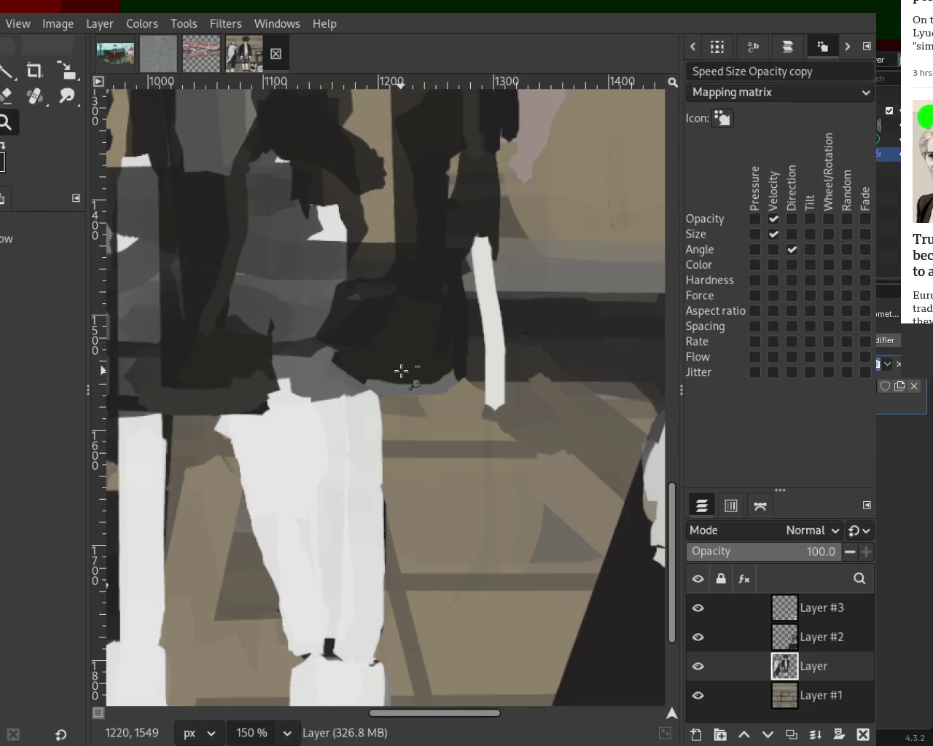
{"action": "left_click", "coordinate": [401, 371], "text": "ctrl"}
{"action": "left_click", "coordinate": [402, 371], "text": "ctrl"}
{"action": "left_click", "coordinate": [402, 371], "text": "ctrl"}
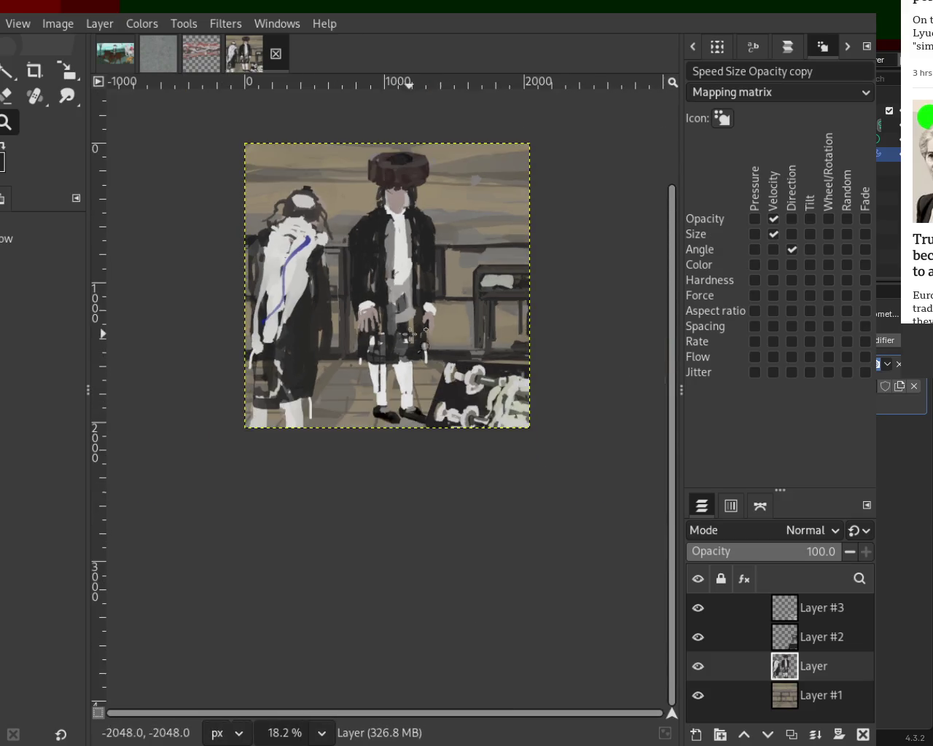
{"action": "double_click", "coordinate": [402, 351]}
{"action": "left_click", "coordinate": [402, 351]}
{"action": "key", "text": "p"}
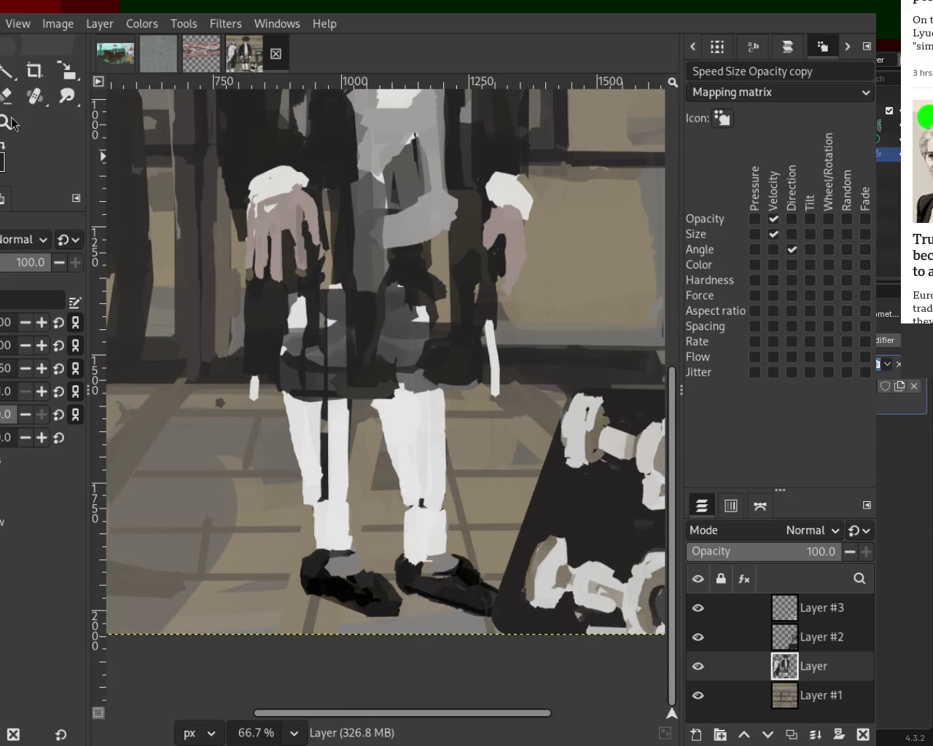
{"action": "left_click", "coordinate": [402, 306], "text": "shift"}
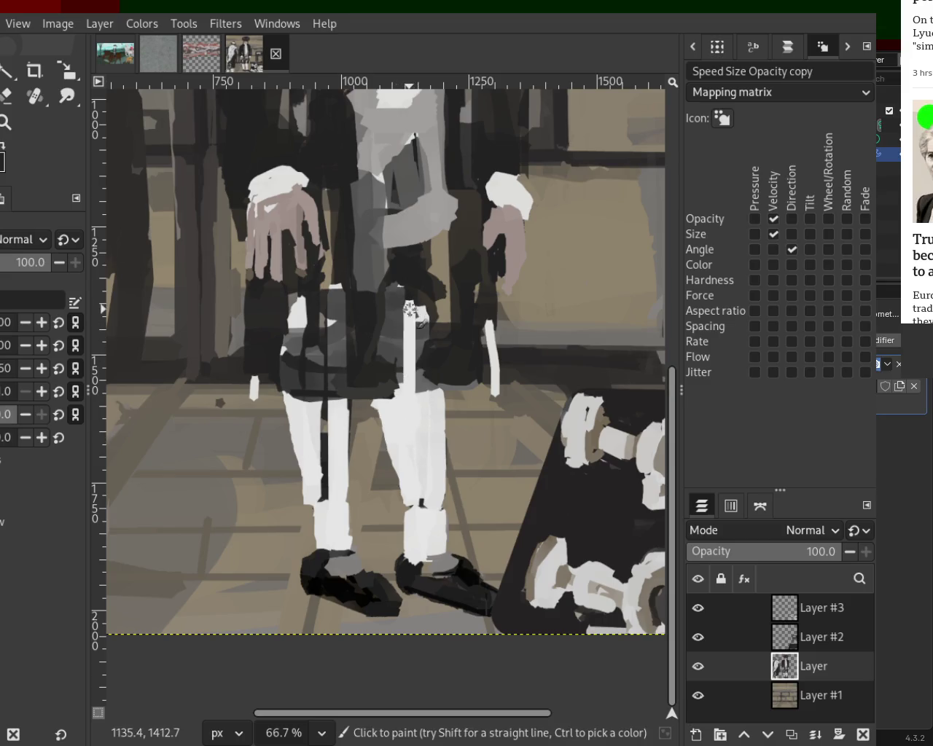
{"action": "left_click_drag", "start_coordinate": [393, 317], "coordinate": [394, 397]}
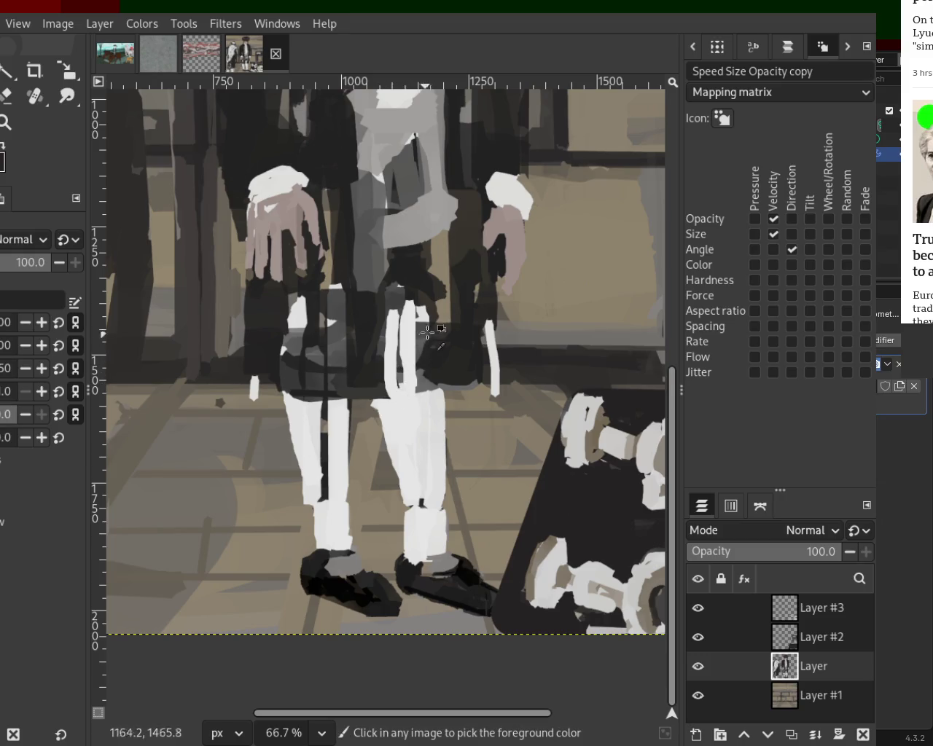
{"action": "key", "text": "ctrl+z"}
{"action": "key", "text": "ctrl+z"}
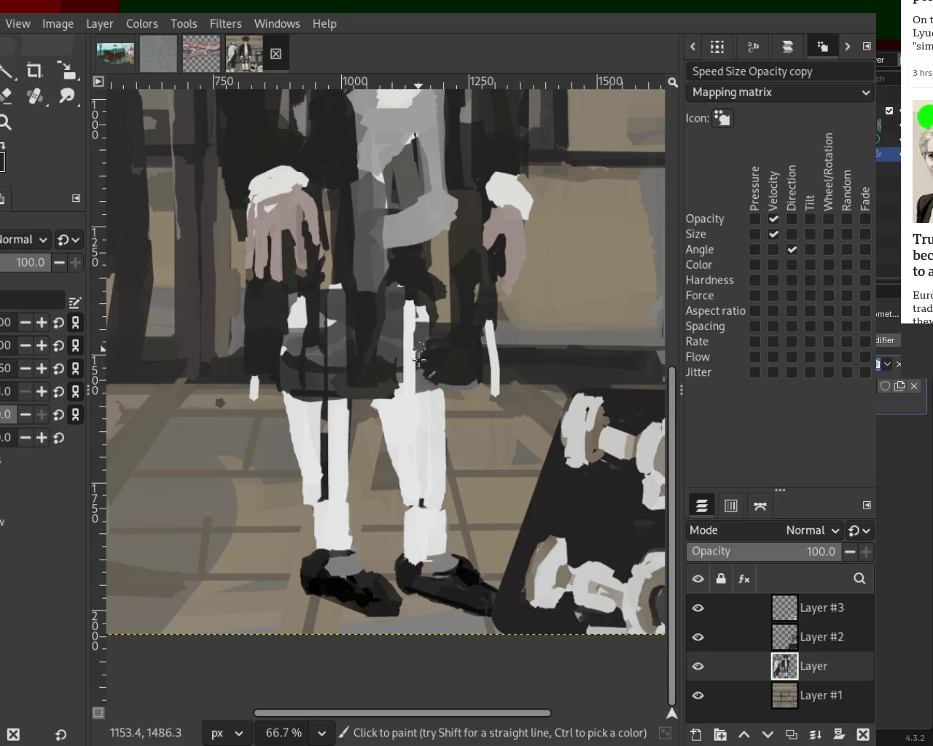
{"action": "key", "text": "ctrl+z"}
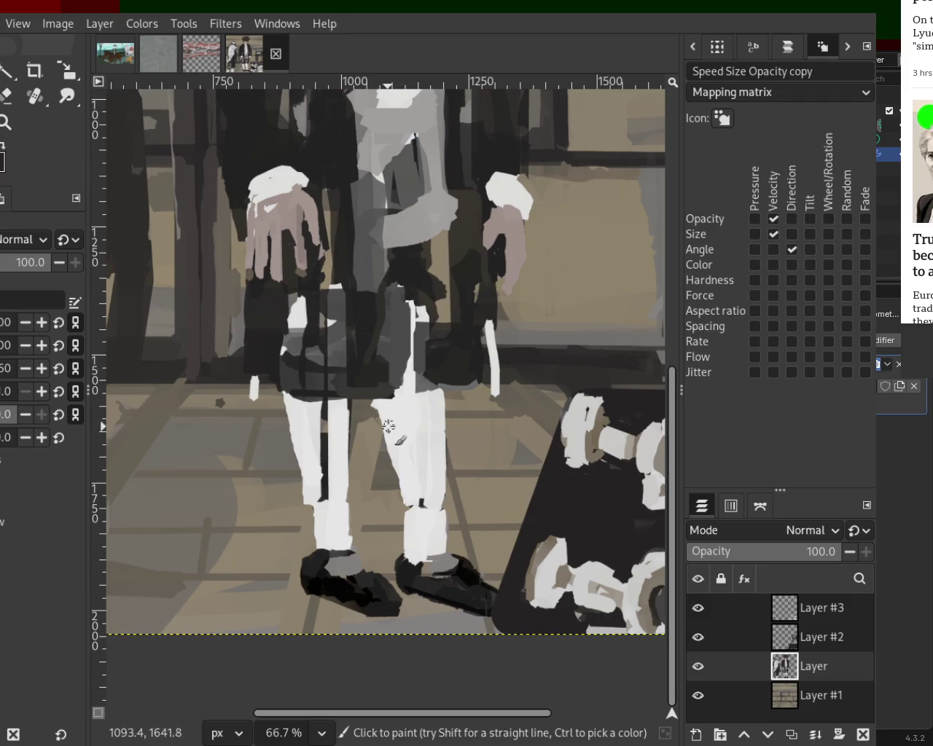
{"action": "mouse_move", "coordinate": [401, 291]}
{"action": "left_mouse_down"}
{"action": "mouse_move", "coordinate": [396, 130]}
{"action": "mouse_move", "coordinate": [387, 365]}
{"action": "mouse_move", "coordinate": [389, 144]}
{"action": "mouse_move", "coordinate": [373, 354]}
{"action": "left_mouse_up"}
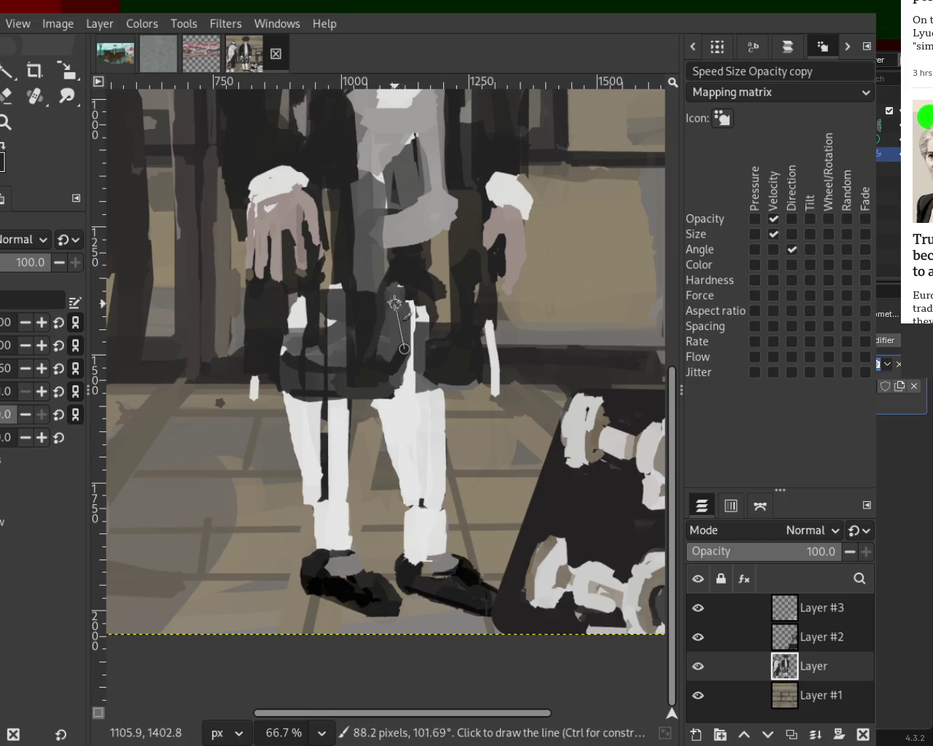
- Draw a straight dark line up the standing figure's coat front
{"action": "left_click", "coordinate": [375, 128], "text": "shift"}
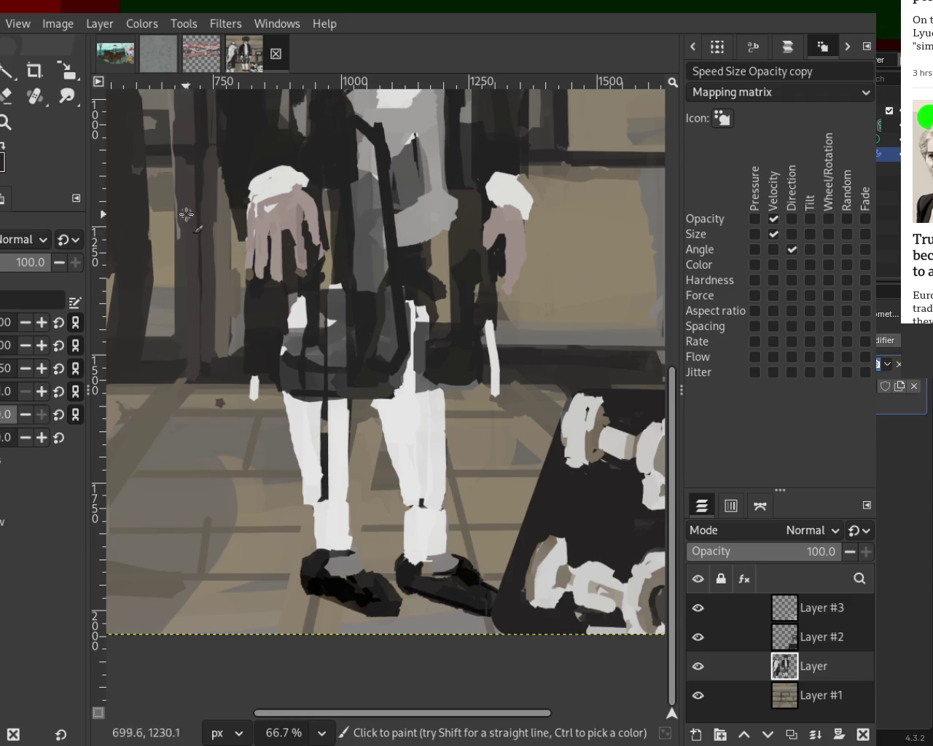
{"action": "left_click", "coordinate": [5, 122]}
{"action": "left_click", "coordinate": [360, 238], "text": "ctrl"}
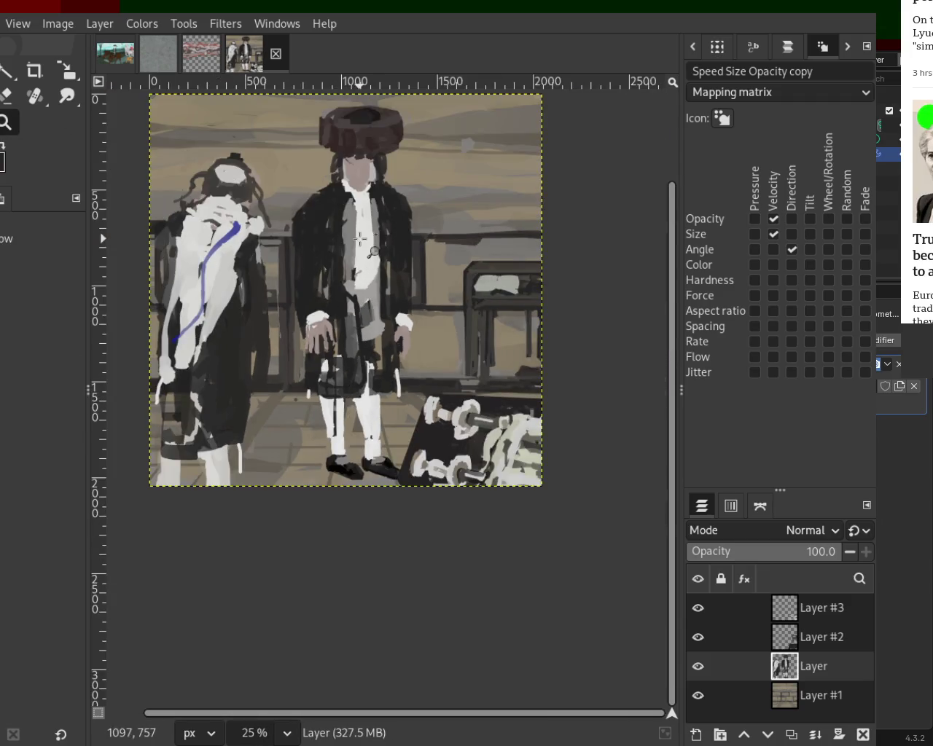
{"action": "scroll", "coordinate": [360, 239], "scroll_direction": "down", "scroll_amount": 1}
{"action": "scroll", "coordinate": [348, 236], "scroll_direction": "up", "scroll_amount": 3}
{"action": "scroll", "coordinate": [347, 236], "scroll_direction": "down", "scroll_amount": 2}
{"action": "scroll", "coordinate": [299, 441], "scroll_direction": "up", "scroll_amount": 1}
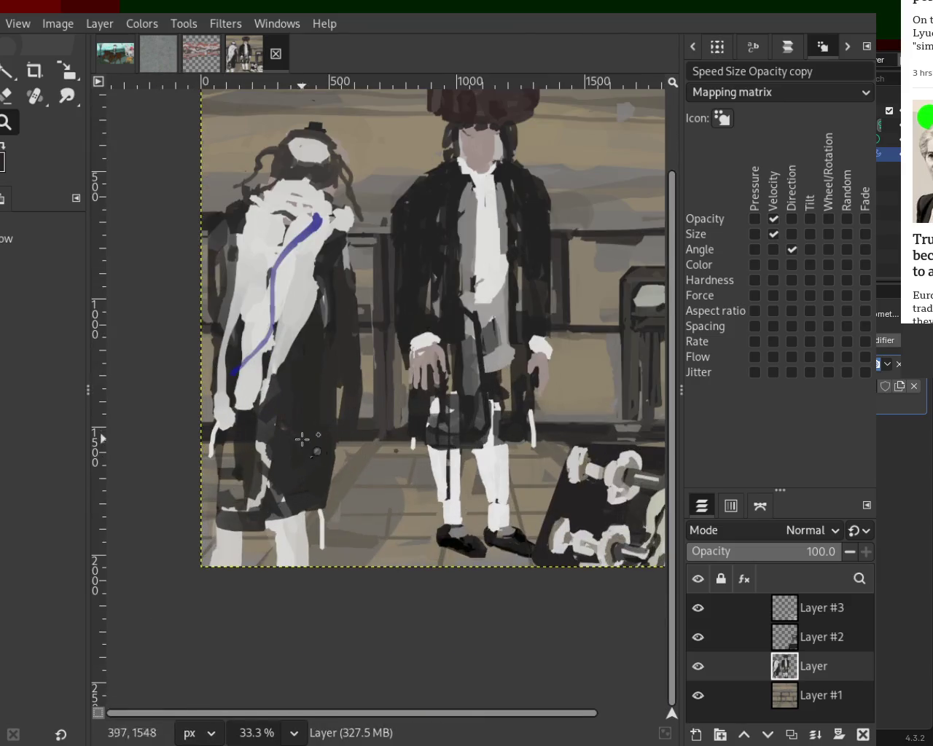
{"action": "scroll", "coordinate": [302, 439], "scroll_direction": "down", "scroll_amount": 1}
{"action": "scroll", "coordinate": [327, 367], "scroll_direction": "up", "scroll_amount": 1}
{"action": "scroll", "coordinate": [310, 385], "scroll_direction": "down", "scroll_amount": 1}
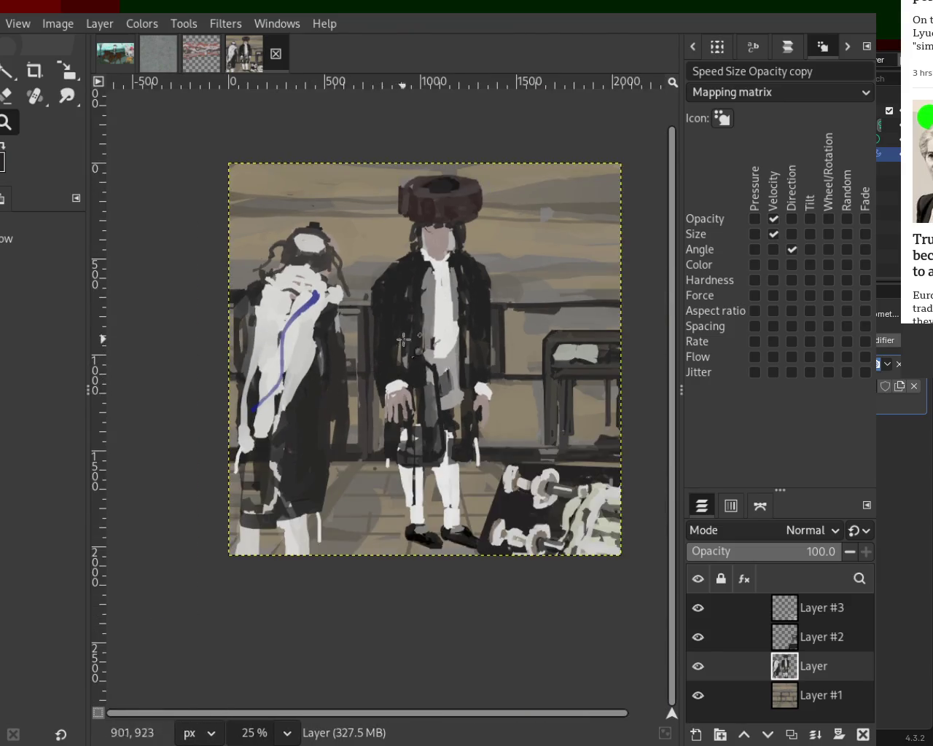
{"action": "scroll", "coordinate": [298, 432], "scroll_direction": "down", "scroll_amount": 1}
{"action": "scroll", "coordinate": [297, 435], "scroll_direction": "up", "scroll_amount": 2}
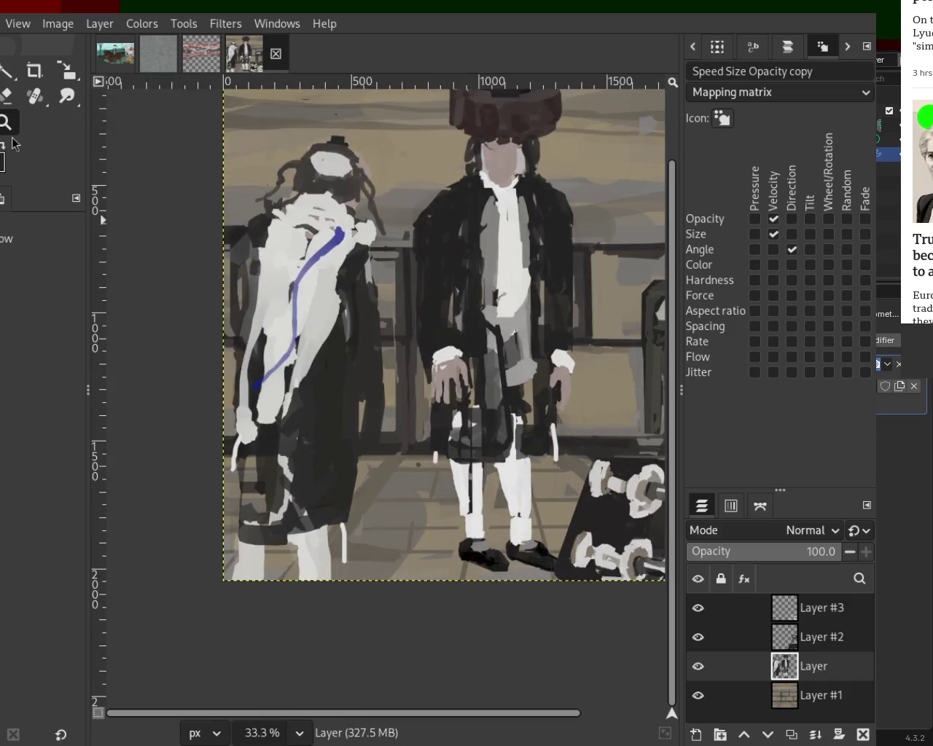
- Darken the left figure's coat edge, then hide Layer #3 and Layer #2
{"action": "key", "text": "p"}
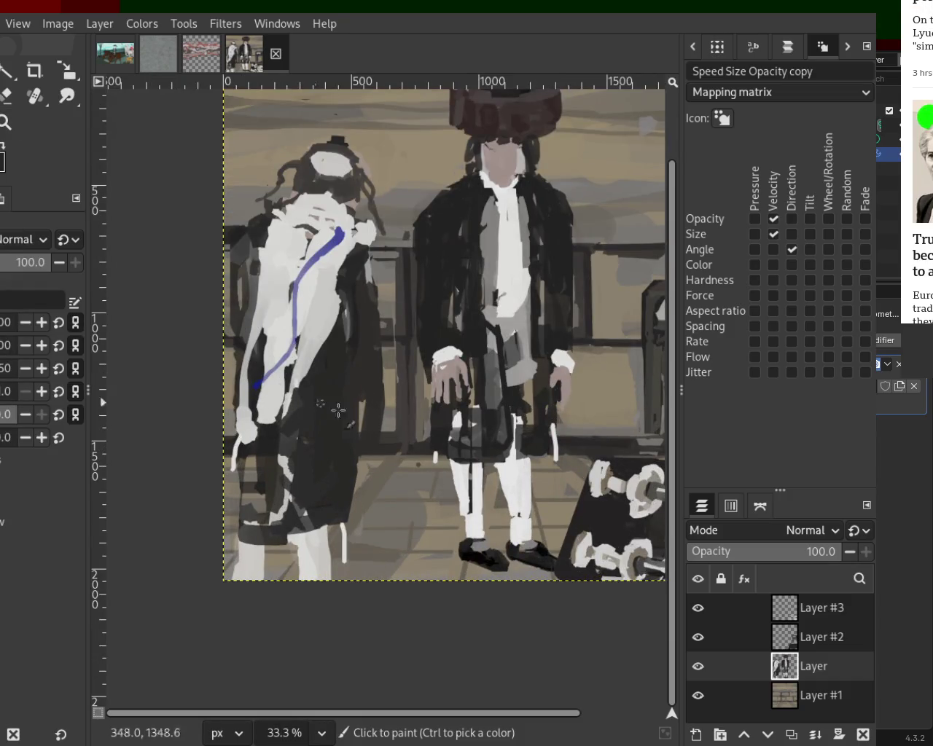
{"action": "left_click_drag", "start_coordinate": [362, 418], "coordinate": [360, 510]}
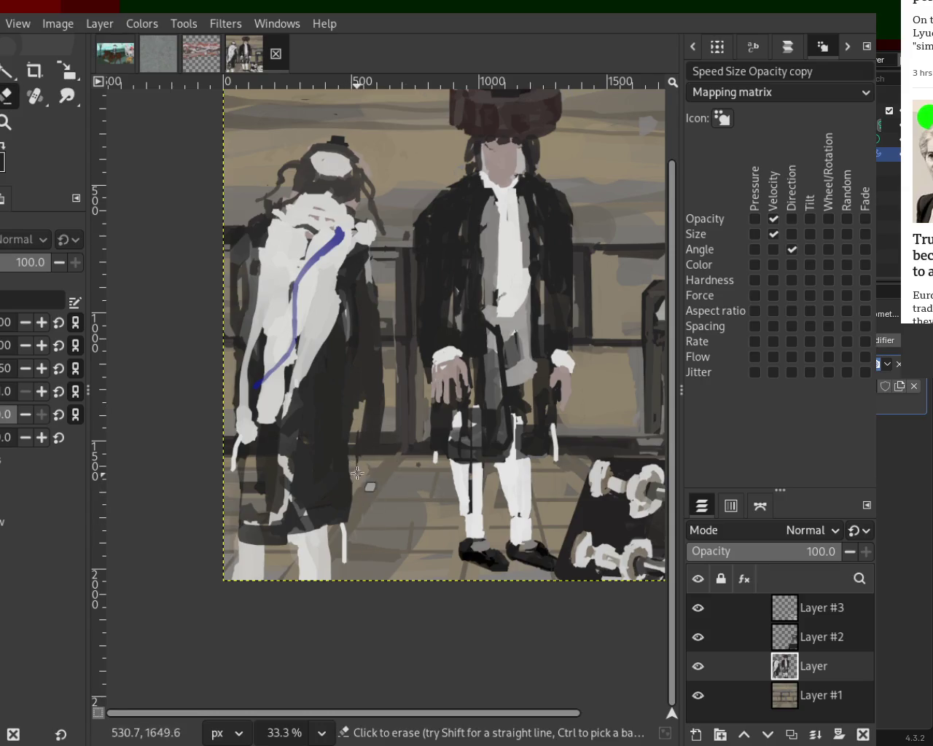
{"action": "key", "text": "ctrl"}
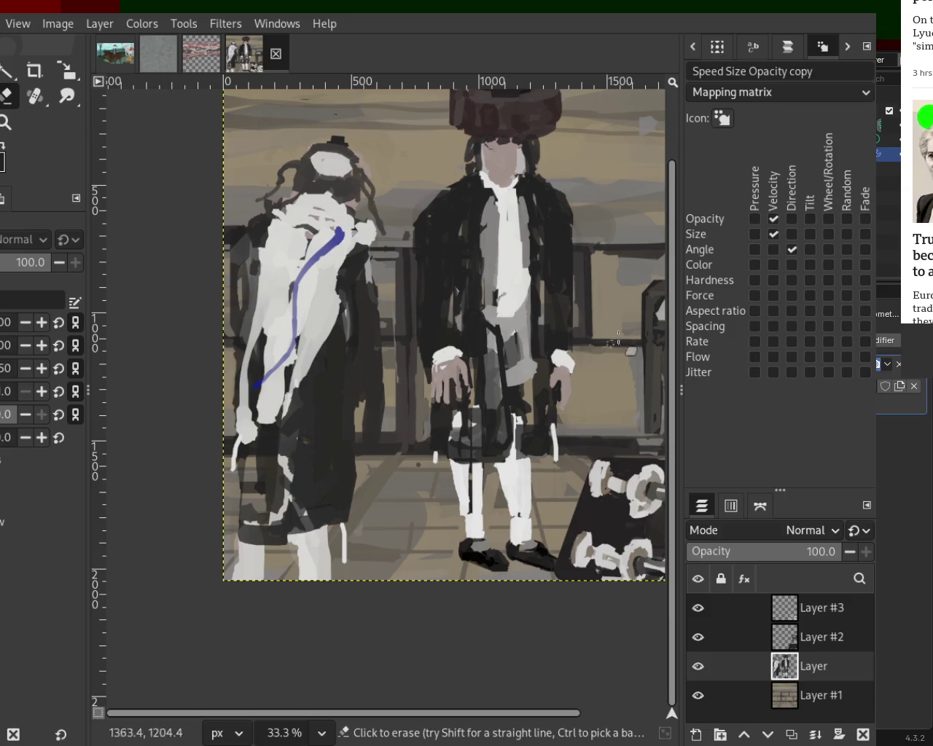
{"action": "left_click", "coordinate": [698, 635]}
{"action": "left_click", "coordinate": [699, 615]}
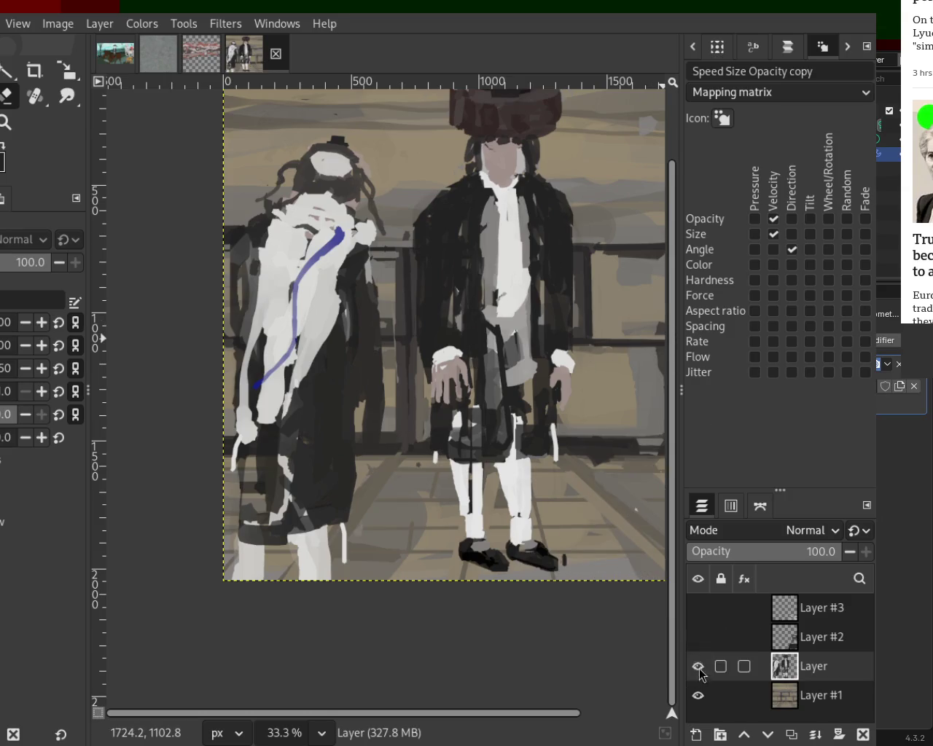
- With Layer #1 hidden, erase the left figure's ragged coat edge, then show Layers #3 and #2
{"action": "left_click", "coordinate": [697, 695]}
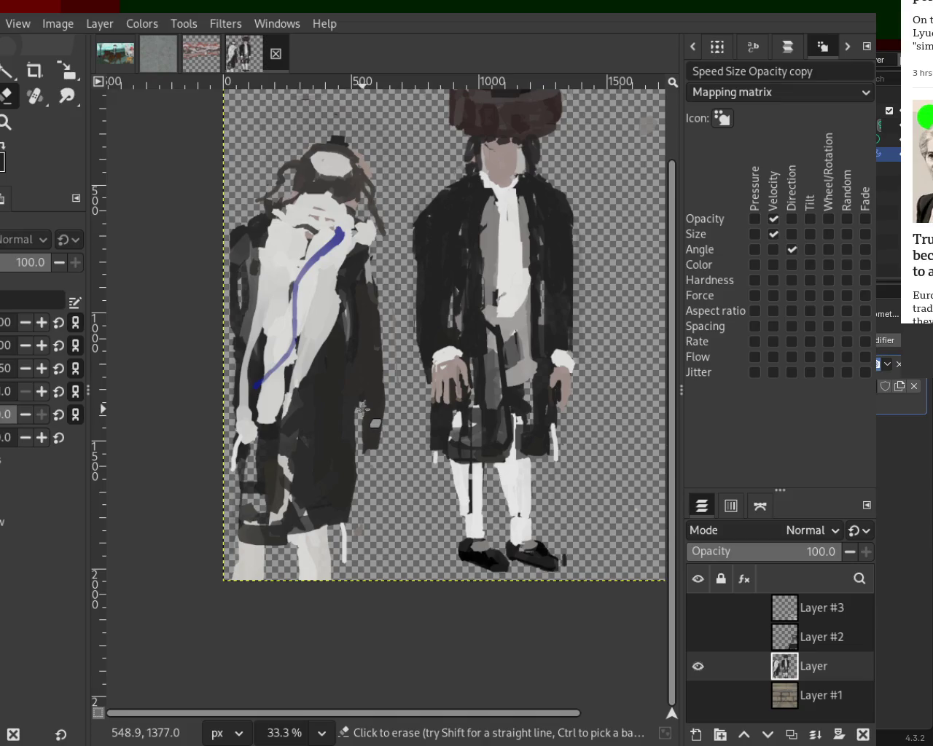
{"action": "mouse_move", "coordinate": [361, 411]}
{"action": "left_mouse_down"}
{"action": "mouse_move", "coordinate": [383, 383]}
{"action": "mouse_move", "coordinate": [388, 405]}
{"action": "mouse_move", "coordinate": [375, 402]}
{"action": "mouse_move", "coordinate": [372, 426]}
{"action": "left_mouse_up"}
{"action": "key", "text": "ctrl+z"}
{"action": "key", "text": "ctrl+z"}
{"action": "key", "text": "ctrl+z"}
{"action": "key", "text": "ctrl+z"}
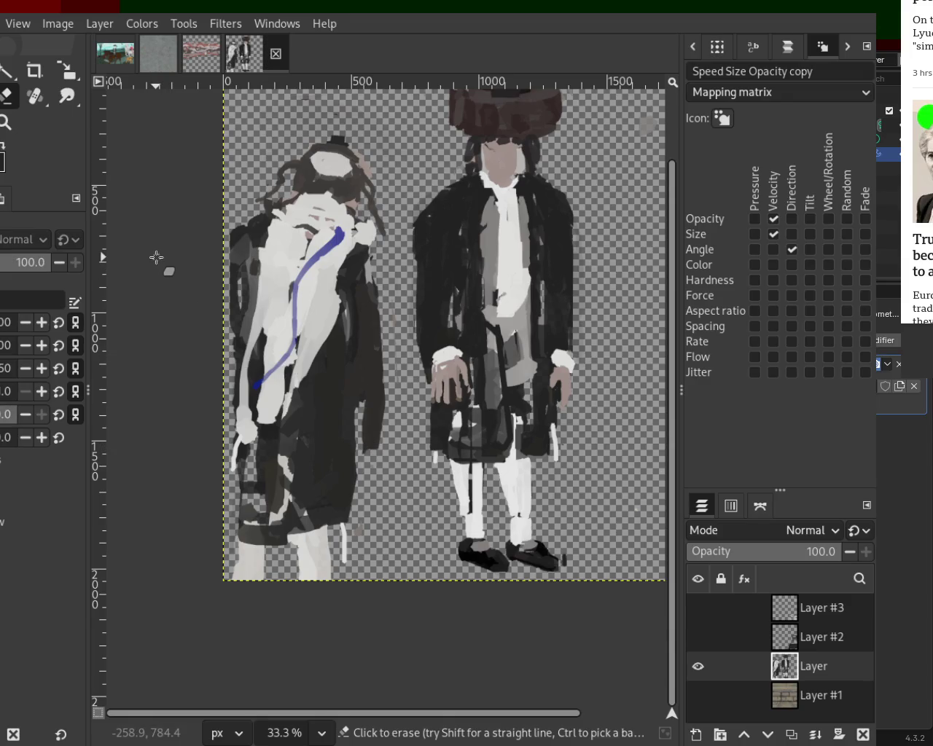
{"action": "mouse_move", "coordinate": [366, 409]}
{"action": "left_mouse_down"}
{"action": "mouse_move", "coordinate": [399, 374]}
{"action": "mouse_move", "coordinate": [373, 424]}
{"action": "mouse_move", "coordinate": [373, 405]}
{"action": "mouse_move", "coordinate": [368, 440]}
{"action": "mouse_move", "coordinate": [381, 433]}
{"action": "left_mouse_up"}
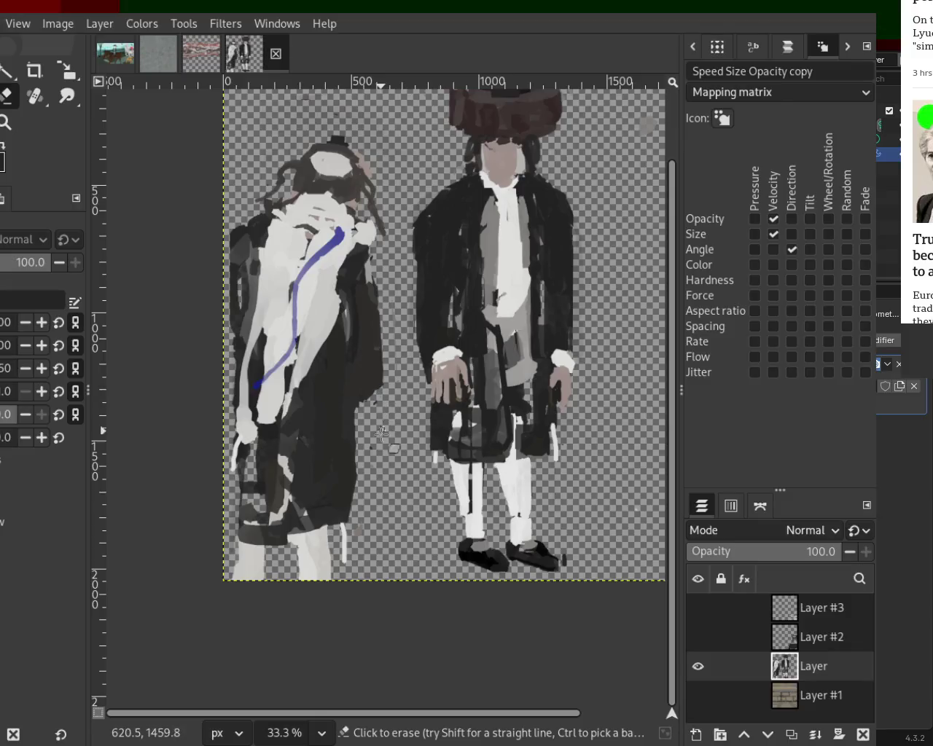
{"action": "mouse_move", "coordinate": [393, 337]}
{"action": "left_mouse_down"}
{"action": "mouse_move", "coordinate": [391, 299]}
{"action": "mouse_move", "coordinate": [387, 418]}
{"action": "mouse_move", "coordinate": [385, 315]}
{"action": "mouse_move", "coordinate": [379, 376]}
{"action": "left_mouse_up"}
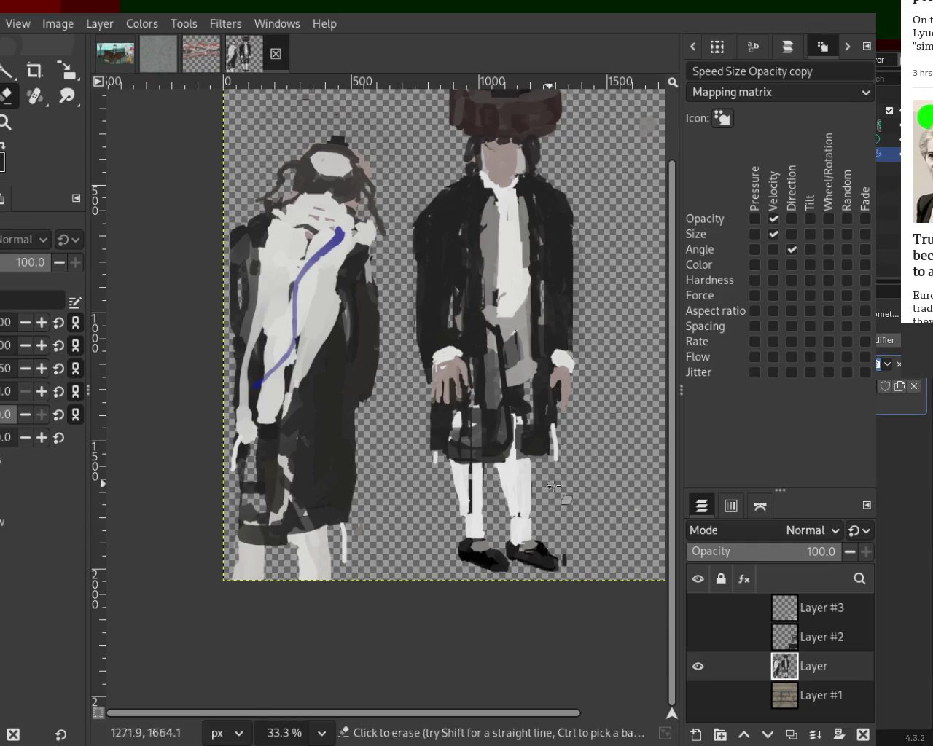
{"action": "left_click", "coordinate": [697, 608]}
{"action": "left_click", "coordinate": [697, 637]}
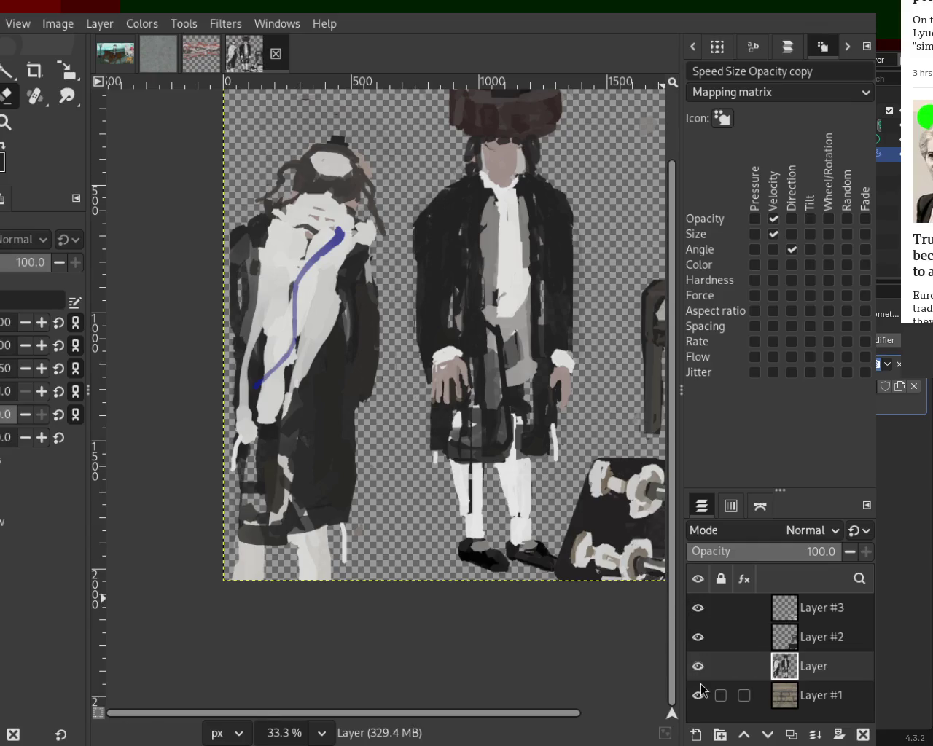
{"action": "left_click", "coordinate": [698, 696]}
{"action": "scroll", "coordinate": [303, 355], "scroll_direction": "down", "scroll_amount": 2, "text": "ctrl"}
{"action": "scroll", "coordinate": [353, 310], "scroll_direction": "down", "scroll_amount": 1, "text": "ctrl"}
{"action": "scroll", "coordinate": [478, 275], "scroll_direction": "up", "scroll_amount": 3, "text": "ctrl"}
{"action": "scroll", "coordinate": [437, 314], "scroll_direction": "down", "scroll_amount": 2, "text": "ctrl"}
{"action": "scroll", "coordinate": [390, 248], "scroll_direction": "up", "scroll_amount": 1, "text": "ctrl"}
{"action": "scroll", "coordinate": [379, 269], "scroll_direction": "down", "scroll_amount": 1, "text": "ctrl"}
{"action": "scroll", "coordinate": [382, 276], "scroll_direction": "up", "scroll_amount": 2, "text": "ctrl"}
{"action": "scroll", "coordinate": [437, 277], "scroll_direction": "down", "scroll_amount": 1, "text": "ctrl"}
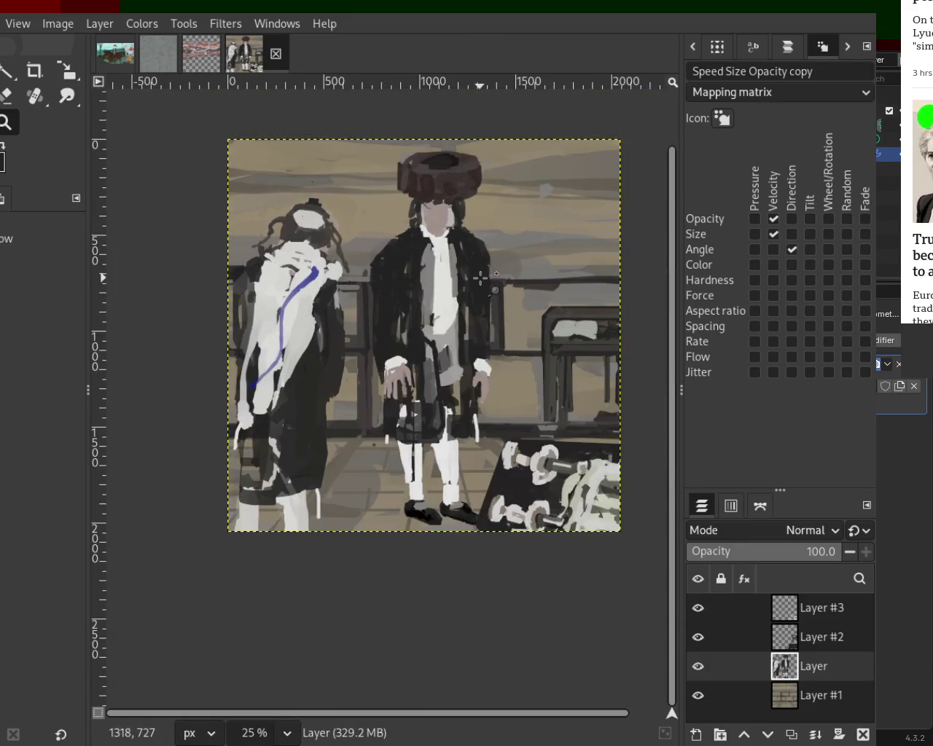
{"action": "scroll", "coordinate": [479, 277], "scroll_direction": "up", "scroll_amount": 1, "text": "ctrl"}
{"action": "scroll", "coordinate": [510, 212], "scroll_direction": "down", "scroll_amount": 1, "text": "ctrl"}
{"action": "scroll", "coordinate": [546, 182], "scroll_direction": "up", "scroll_amount": 2, "text": "ctrl"}
{"action": "scroll", "coordinate": [565, 168], "scroll_direction": "up", "scroll_amount": 1, "text": "ctrl"}
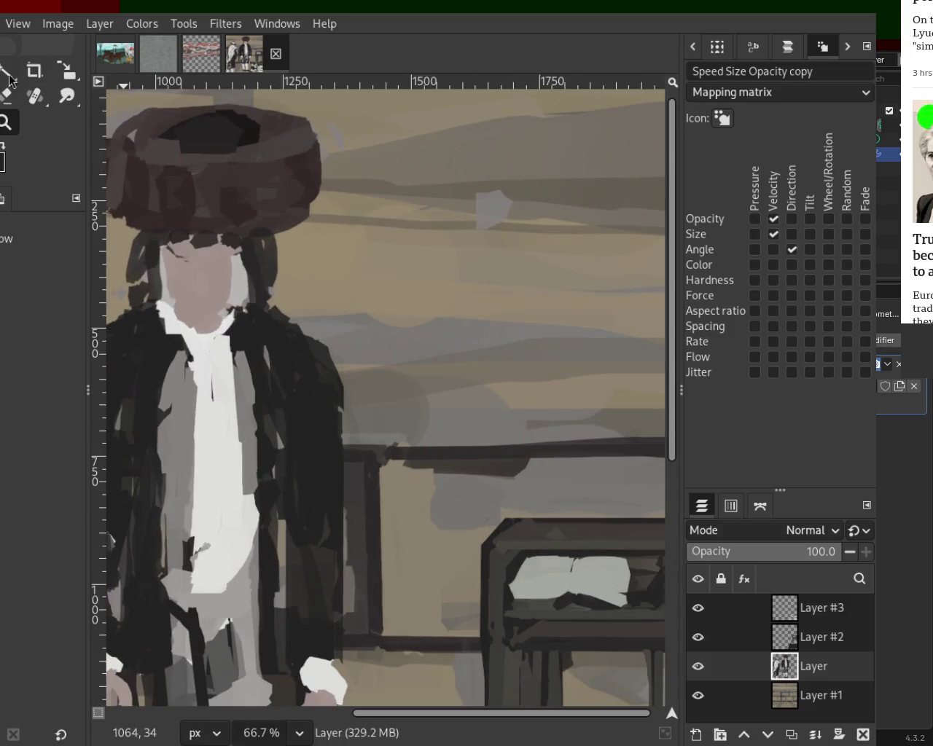
{"action": "key", "text": "p"}
{"action": "key", "text": "ctrl"}
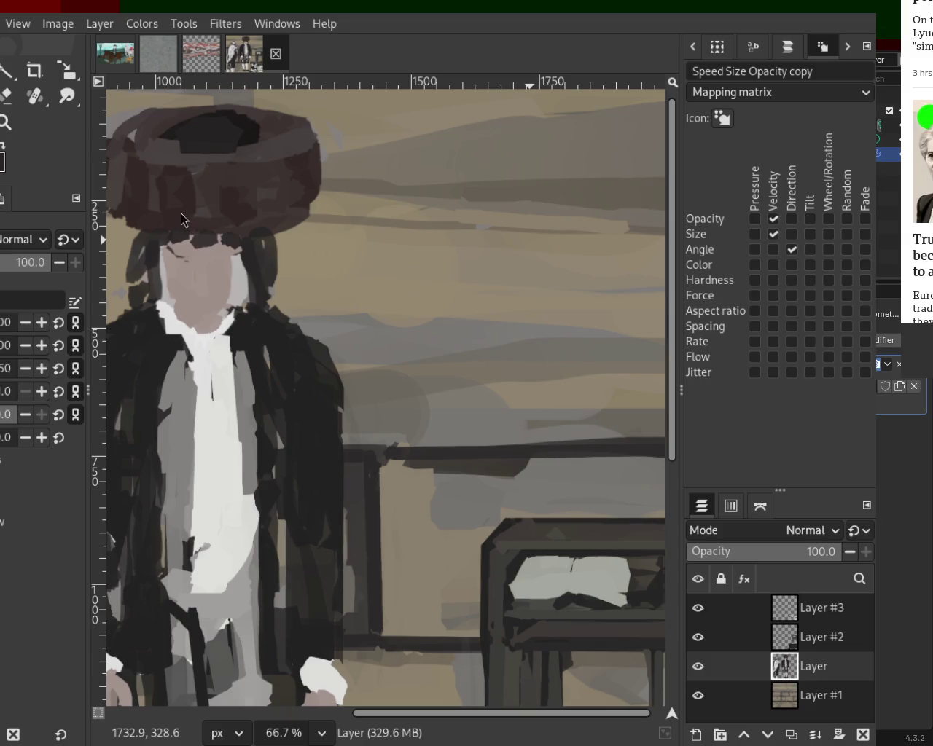
{"action": "left_click", "coordinate": [6, 123]}
{"action": "scroll", "coordinate": [417, 350], "scroll_direction": "down", "scroll_amount": 3, "text": "ctrl"}
{"action": "scroll", "coordinate": [420, 350], "scroll_direction": "down", "scroll_amount": 1, "text": "ctrl"}
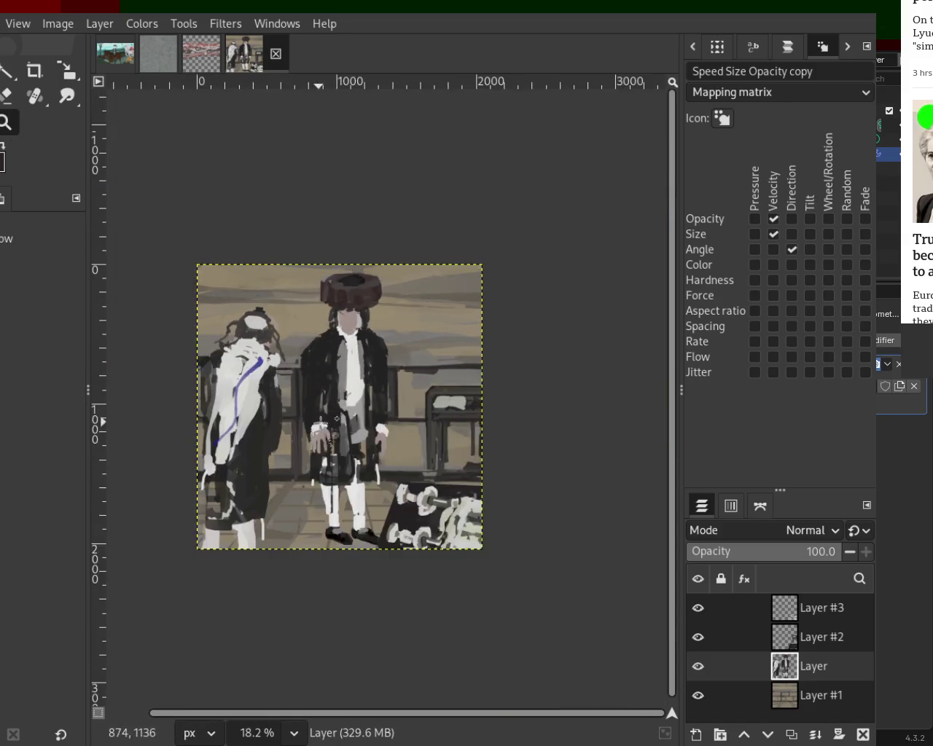
{"action": "scroll", "coordinate": [483, 331], "scroll_direction": "up", "scroll_amount": 2, "text": "ctrl"}
{"action": "scroll", "coordinate": [461, 307], "scroll_direction": "up", "scroll_amount": 2, "text": "ctrl"}
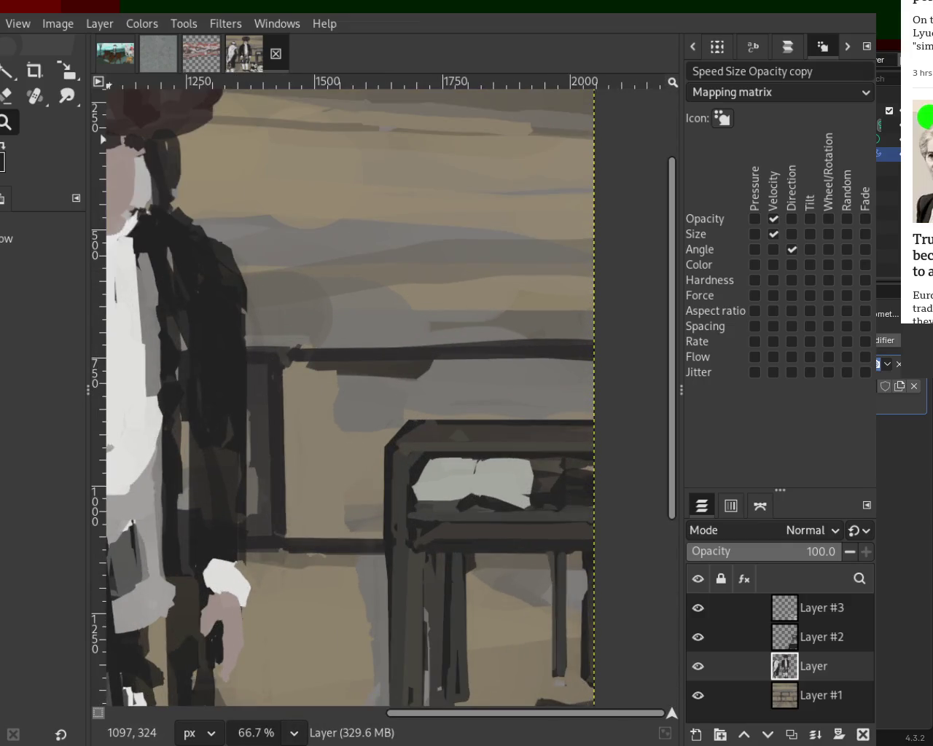
{"action": "key", "text": "p"}
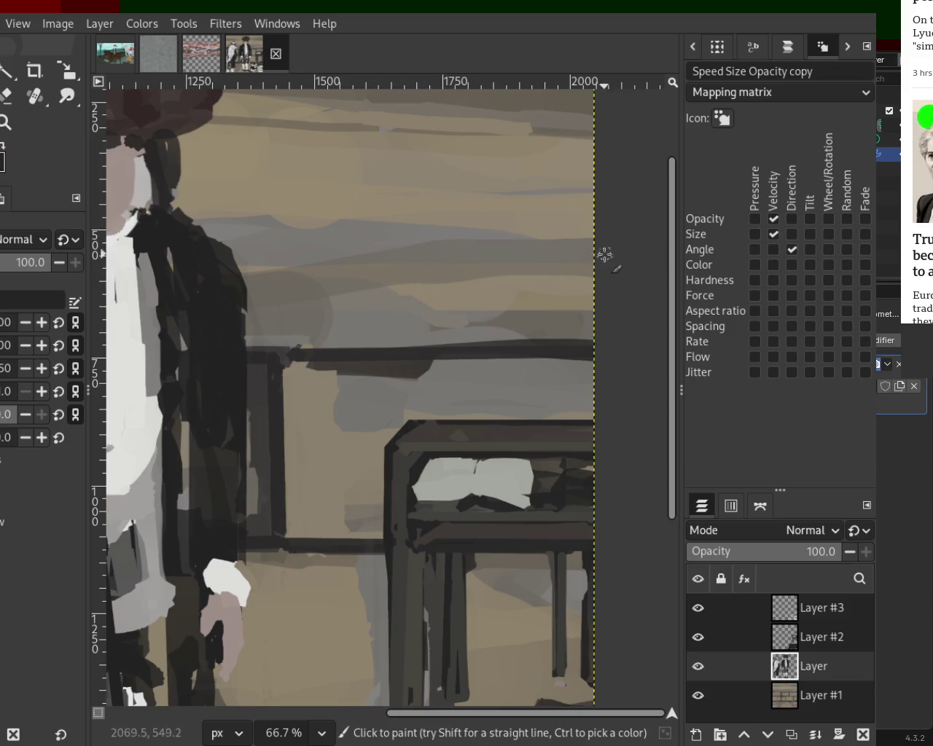
{"action": "left_click", "coordinate": [5, 122]}
{"action": "scroll", "coordinate": [208, 379], "scroll_direction": "down", "scroll_amount": 1}
{"action": "scroll", "coordinate": [208, 379], "scroll_direction": "down", "scroll_amount": 4}
{"action": "scroll", "coordinate": [208, 379], "scroll_direction": "up", "scroll_amount": 1}
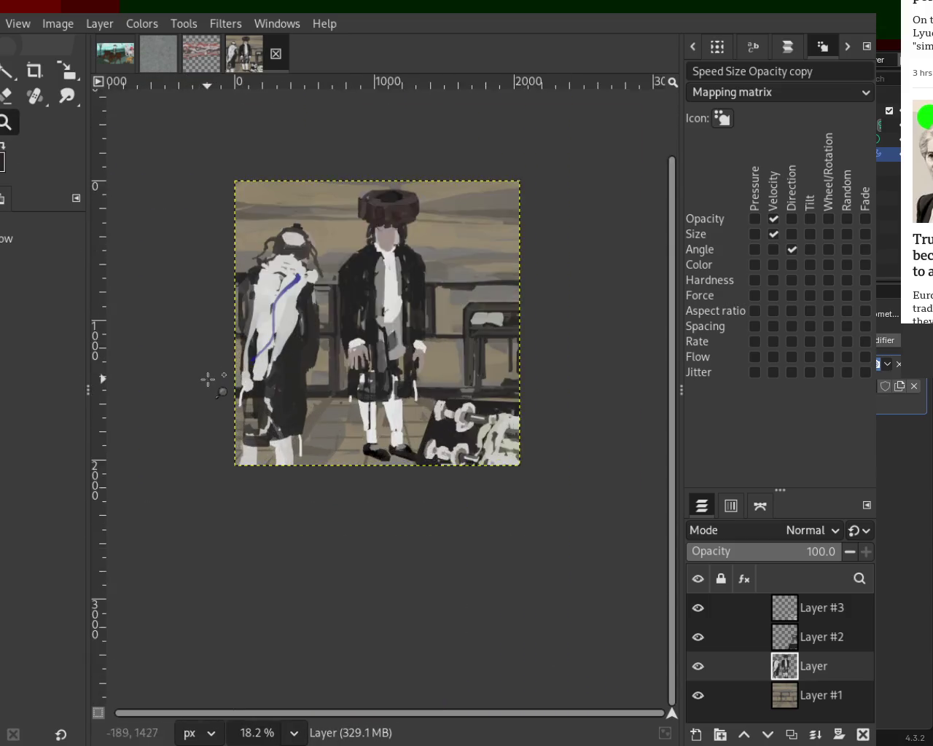
{"action": "scroll", "coordinate": [208, 379], "scroll_direction": "up", "scroll_amount": 1}
{"action": "scroll", "coordinate": [400, 298], "scroll_direction": "up", "scroll_amount": 1}
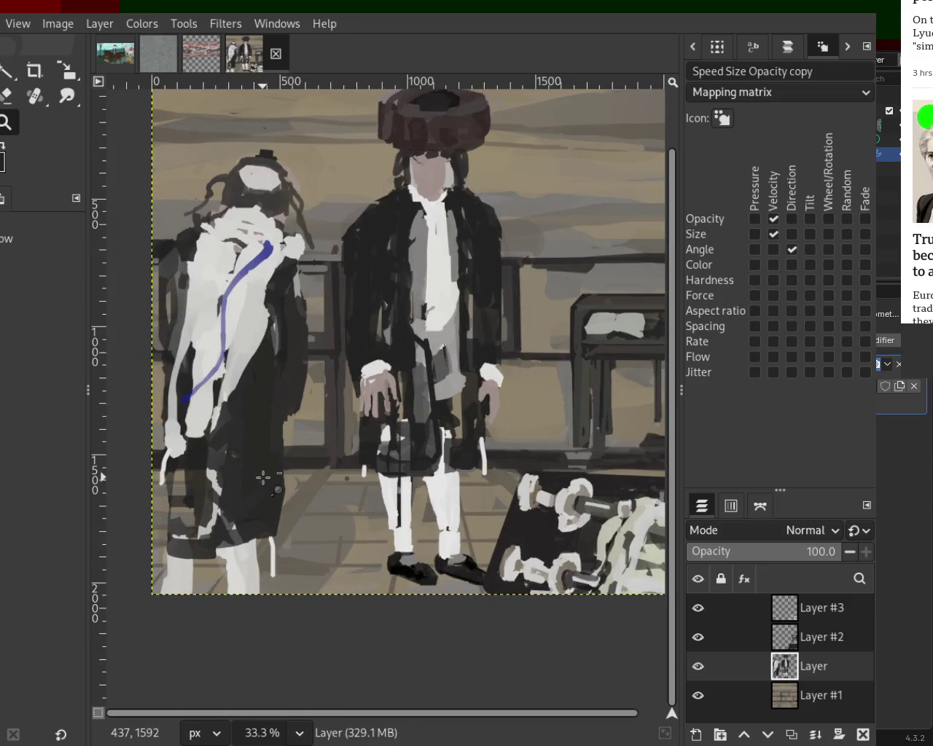
{"action": "scroll", "coordinate": [309, 452], "scroll_direction": "down", "scroll_amount": 1}
{"action": "scroll", "coordinate": [310, 452], "scroll_direction": "down", "scroll_amount": 1}
{"action": "scroll", "coordinate": [350, 434], "scroll_direction": "up", "scroll_amount": 1}
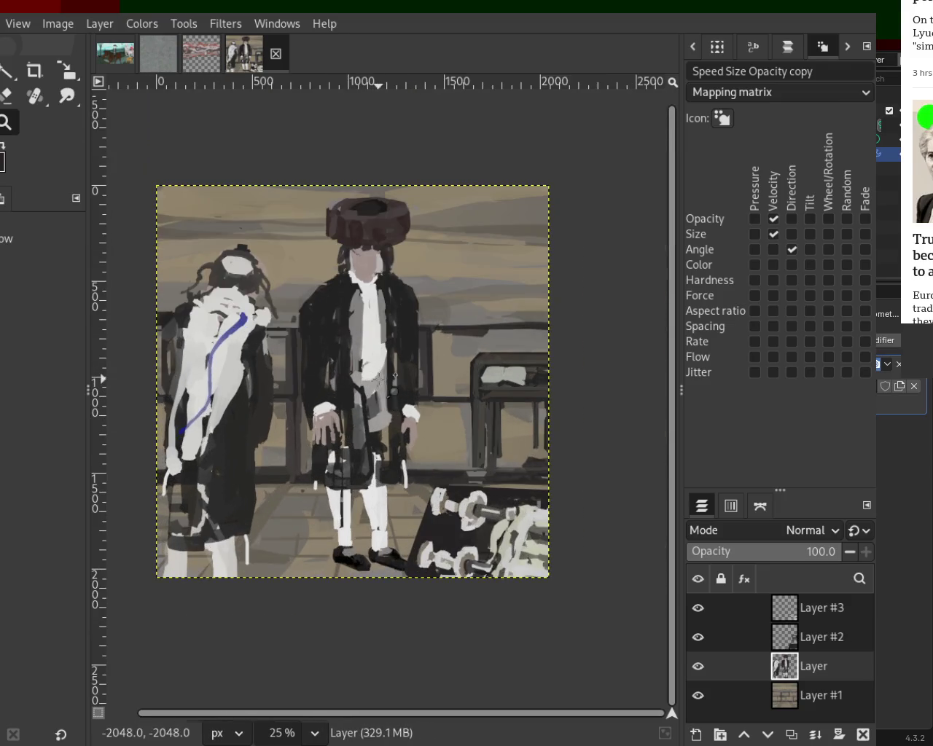
{"action": "scroll", "coordinate": [340, 416], "scroll_direction": "down", "scroll_amount": 1}
{"action": "scroll", "coordinate": [330, 460], "scroll_direction": "up", "scroll_amount": 2}
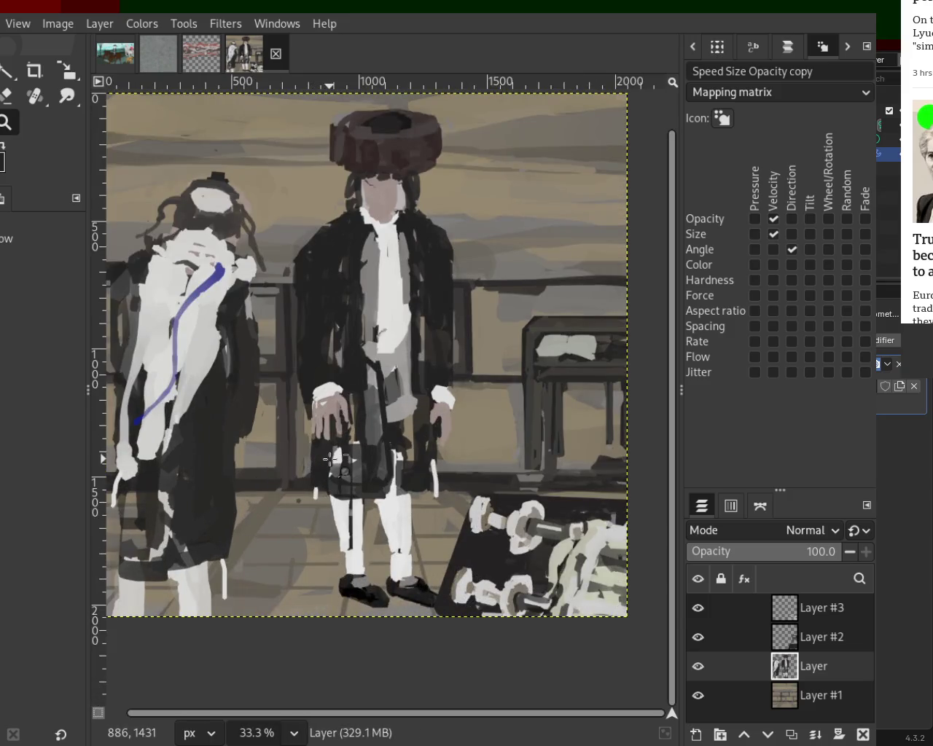
{"action": "scroll", "coordinate": [331, 459], "scroll_direction": "down", "scroll_amount": 1}
{"action": "scroll", "coordinate": [350, 241], "scroll_direction": "up", "scroll_amount": 2}
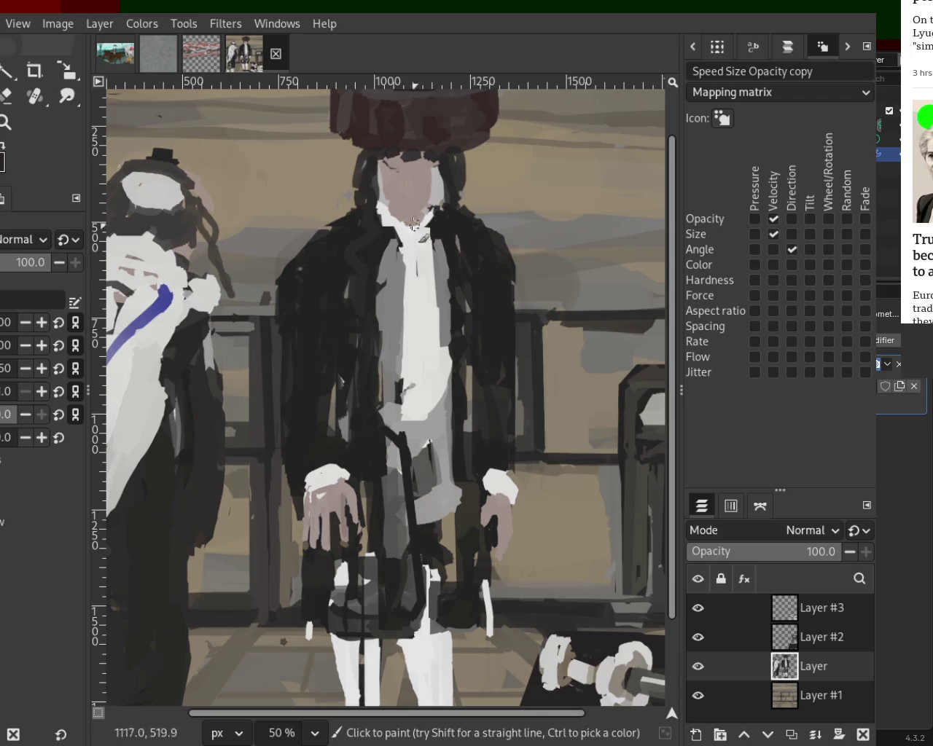
{"action": "left_click_drag", "start_coordinate": [373, 163], "coordinate": [359, 192]}
{"action": "key", "text": "ctrl+z"}
{"action": "key", "text": "ctrl+y"}
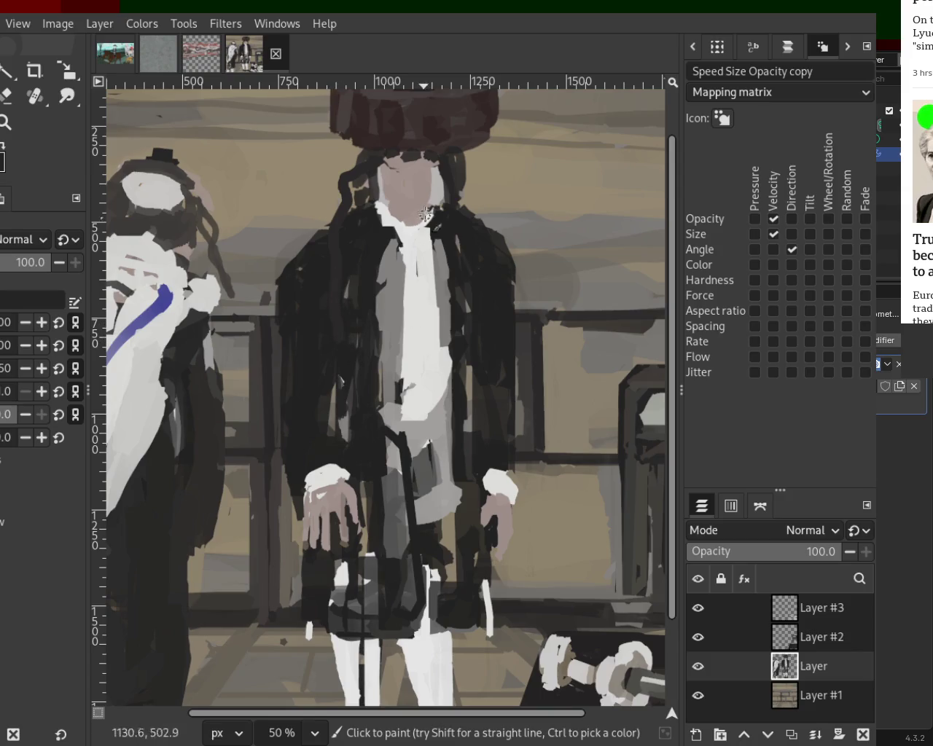
{"action": "key", "text": "ctrl+z"}
{"action": "key", "text": "ctrl+y"}
{"action": "key", "text": "ctrl+z"}
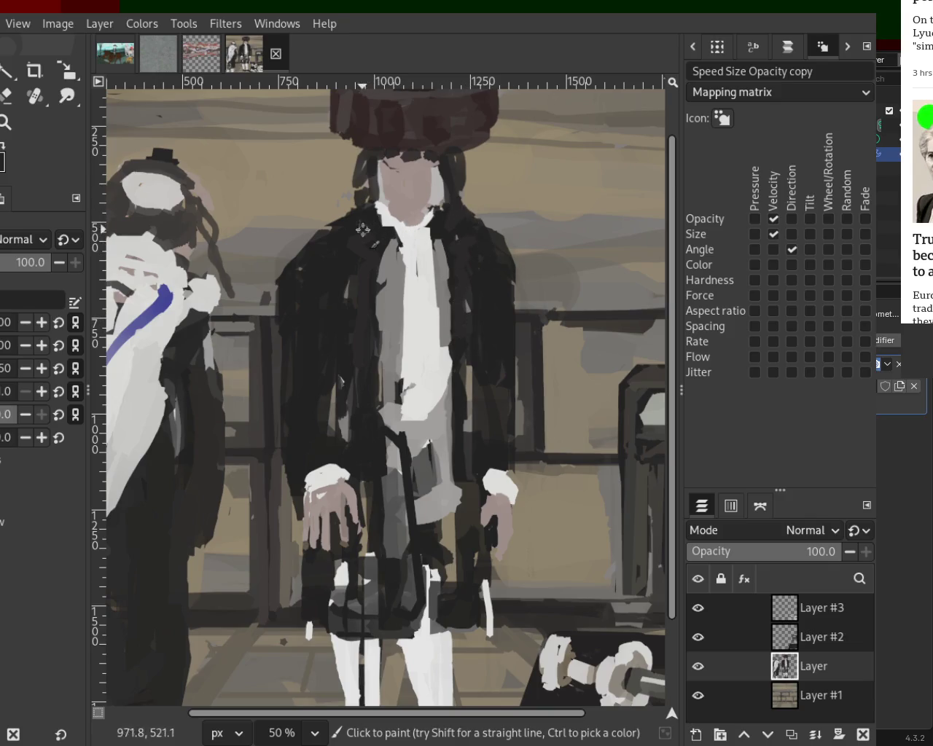
{"action": "key", "text": "ctrl"}
{"action": "left_click", "coordinate": [467, 305], "text": "ctrl"}
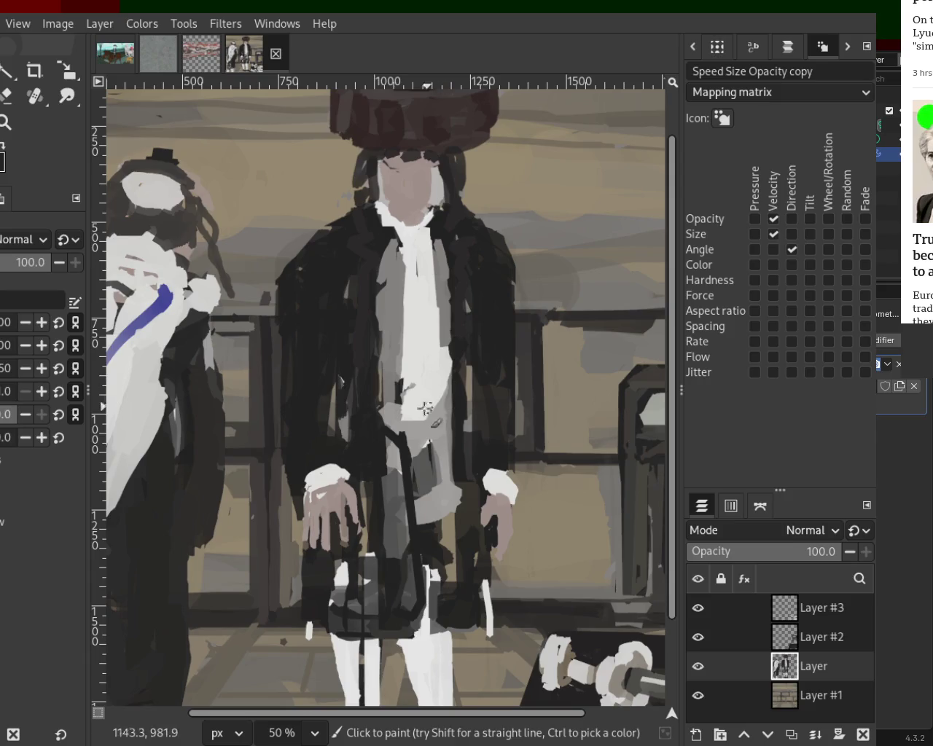
{"action": "left_click", "coordinate": [6, 122]}
{"action": "key", "text": "minus"}
{"action": "key", "text": "minus"}
{"action": "key", "text": "minus"}
{"action": "left_click", "coordinate": [226, 206]}
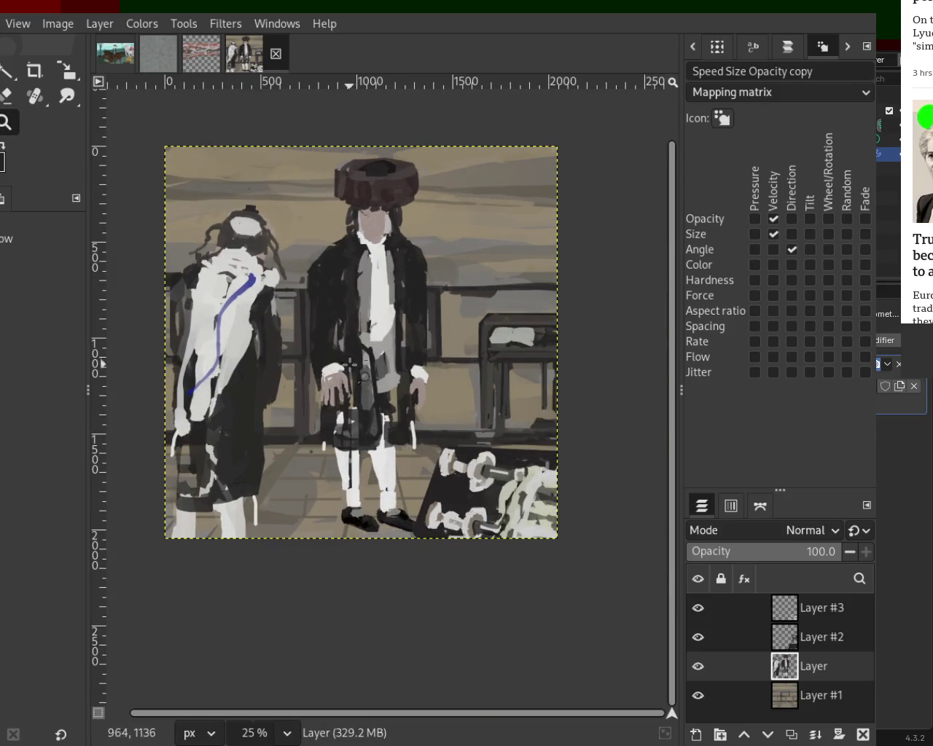
- Erase along the edge of the standing figure's left white trouser leg
{"action": "left_click", "coordinate": [358, 314]}
{"action": "left_click", "coordinate": [349, 503]}
{"action": "left_click", "coordinate": [348, 503]}
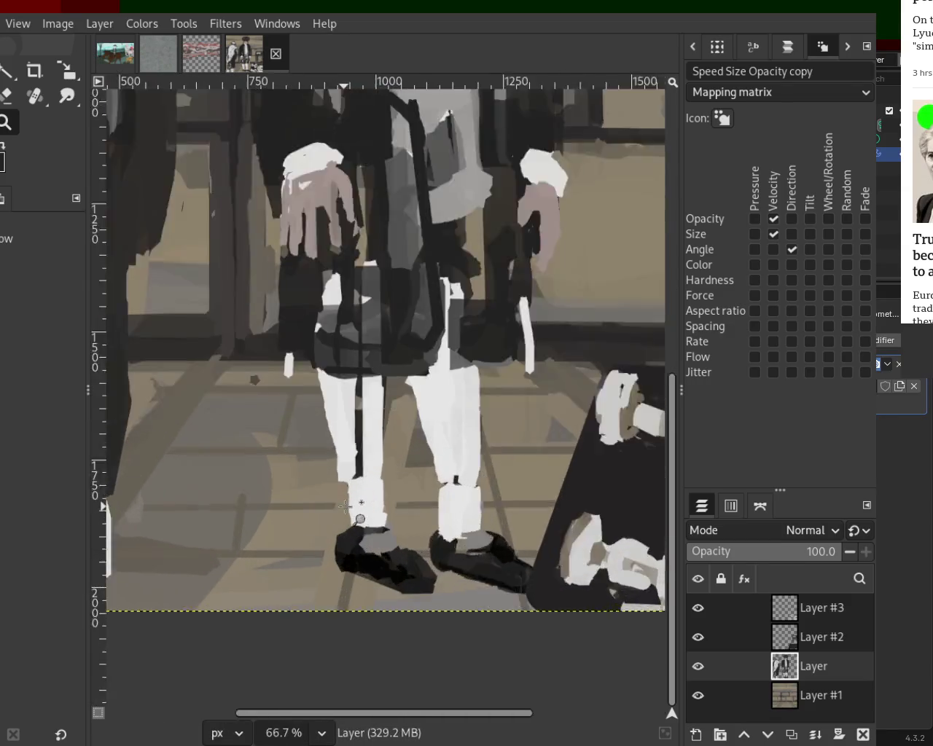
{"action": "left_click", "coordinate": [347, 506]}
{"action": "key", "text": "shift+e"}
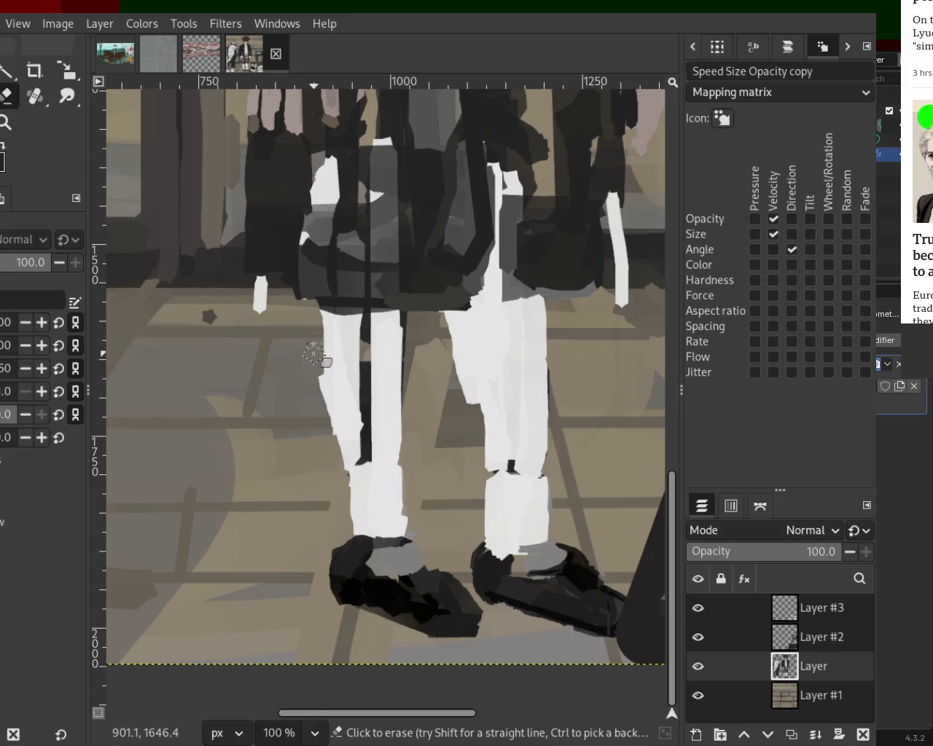
{"action": "left_click_drag", "start_coordinate": [323, 358], "coordinate": [312, 297]}
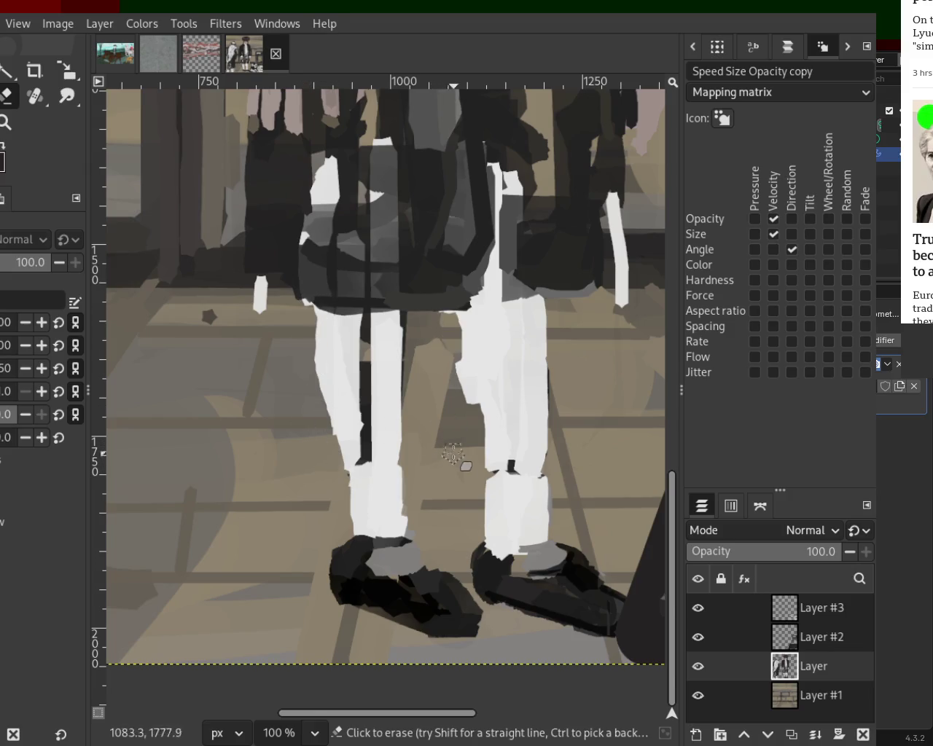
- Touch up the trouser legs with white paint
{"action": "left_click", "coordinate": [6, 122]}
{"action": "scroll", "coordinate": [374, 430], "scroll_direction": "down", "scroll_amount": 3}
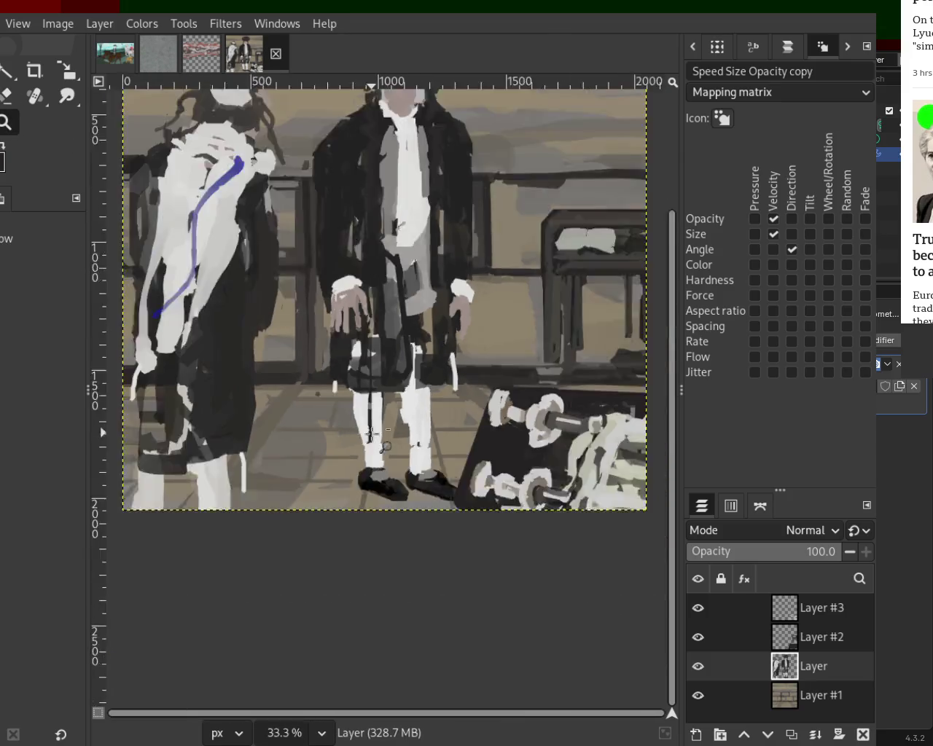
{"action": "scroll", "coordinate": [461, 402], "scroll_direction": "down", "scroll_amount": 1}
{"action": "scroll", "coordinate": [460, 401], "scroll_direction": "up", "scroll_amount": 1}
{"action": "scroll", "coordinate": [464, 513], "scroll_direction": "down", "scroll_amount": 1}
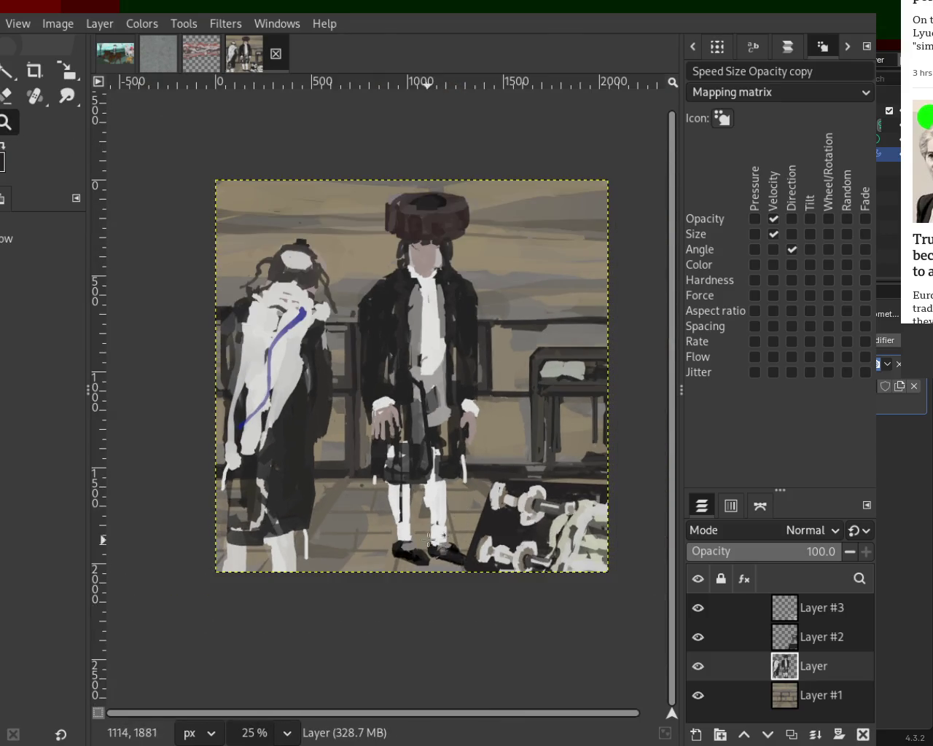
{"action": "scroll", "coordinate": [430, 532], "scroll_direction": "up", "scroll_amount": 1}
{"action": "scroll", "coordinate": [423, 498], "scroll_direction": "up", "scroll_amount": 2}
{"action": "scroll", "coordinate": [345, 432], "scroll_direction": "up", "scroll_amount": 3}
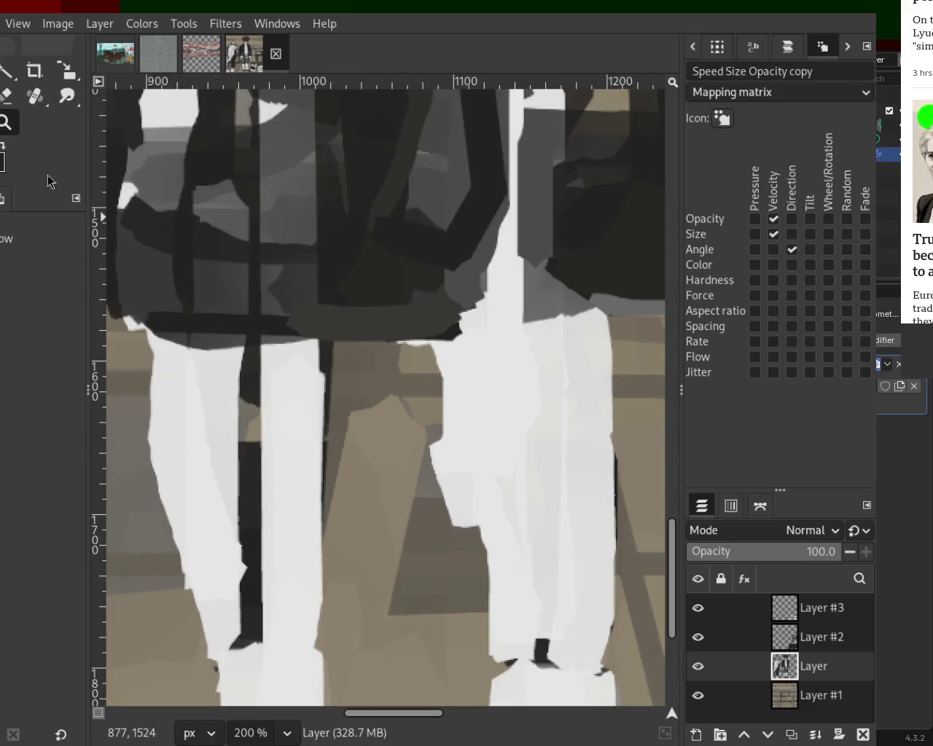
{"action": "key", "text": "p"}
{"action": "left_click", "coordinate": [468, 444]}
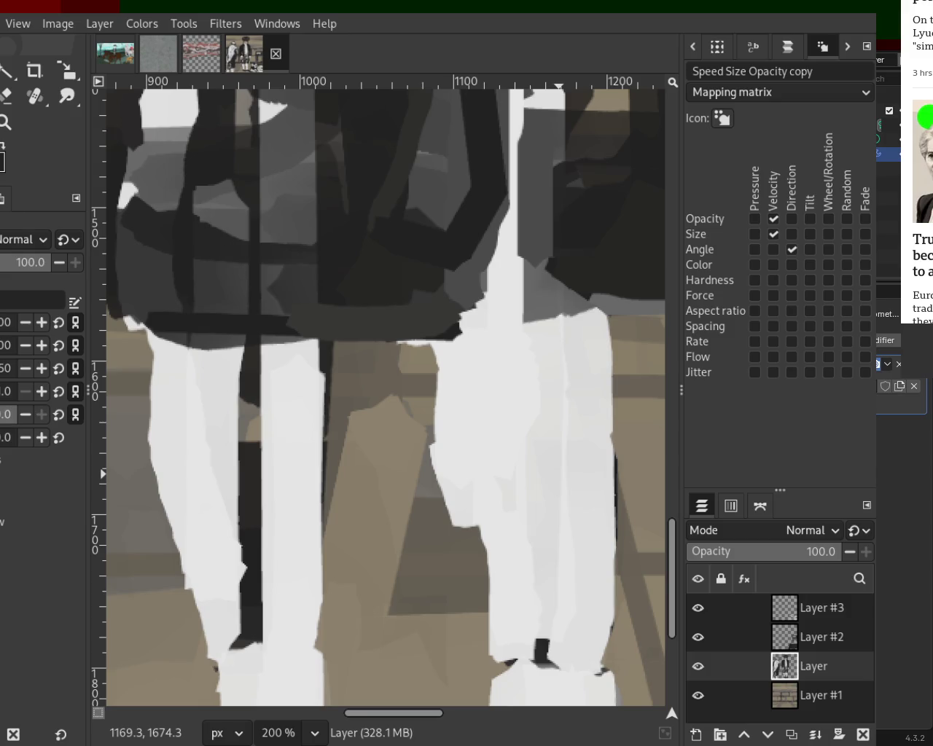
{"action": "scroll", "coordinate": [308, 396], "scroll_direction": "down", "scroll_amount": 1}
{"action": "scroll", "coordinate": [308, 396], "scroll_direction": "down", "scroll_amount": 5}
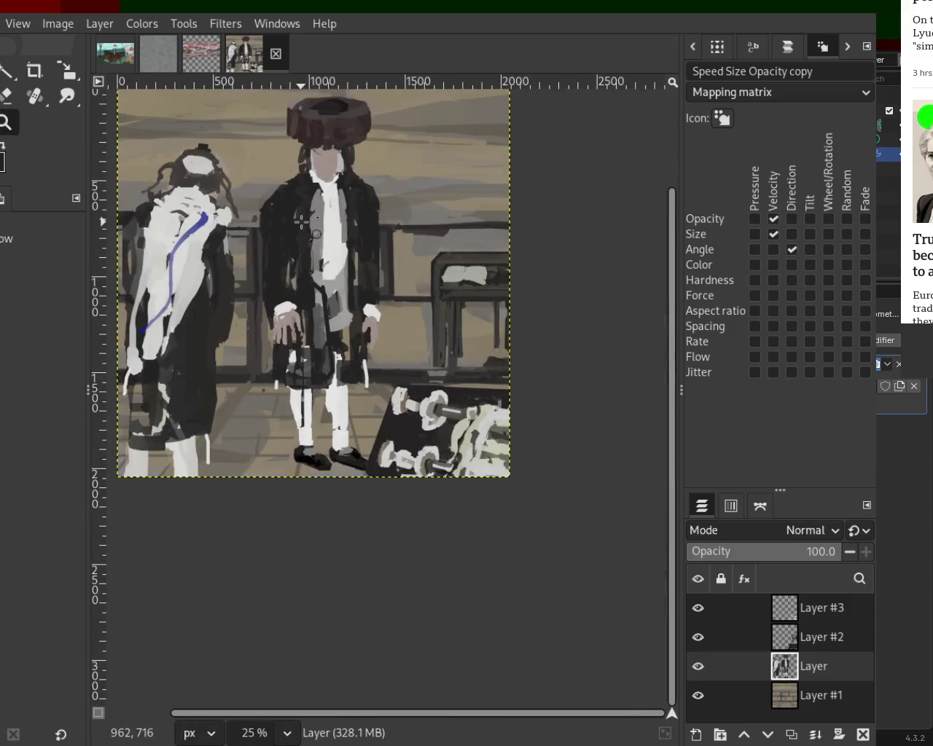
- Zoom in on the lower legs and erase along the right trouser leg's left edge
{"action": "scroll", "coordinate": [301, 219], "scroll_direction": "up", "scroll_amount": 1}
{"action": "scroll", "coordinate": [351, 327], "scroll_direction": "down", "scroll_amount": 2}
{"action": "scroll", "coordinate": [342, 240], "scroll_direction": "up", "scroll_amount": 2}
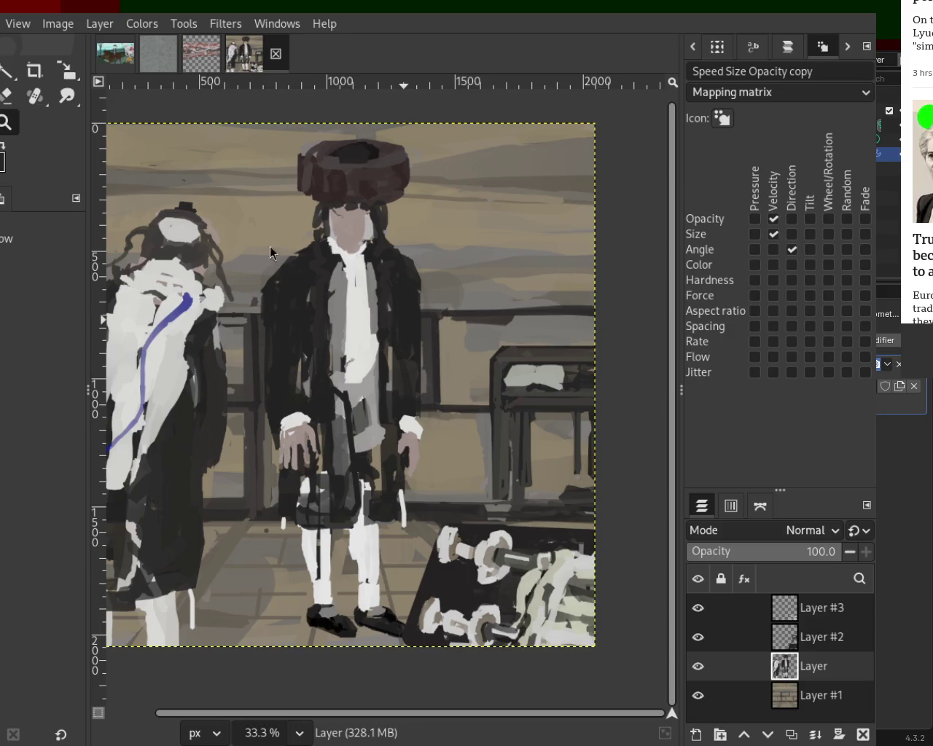
{"action": "scroll", "coordinate": [277, 360], "scroll_direction": "down", "scroll_amount": 1}
{"action": "scroll", "coordinate": [241, 350], "scroll_direction": "up", "scroll_amount": 1}
{"action": "scroll", "coordinate": [211, 342], "scroll_direction": "up", "scroll_amount": 3}
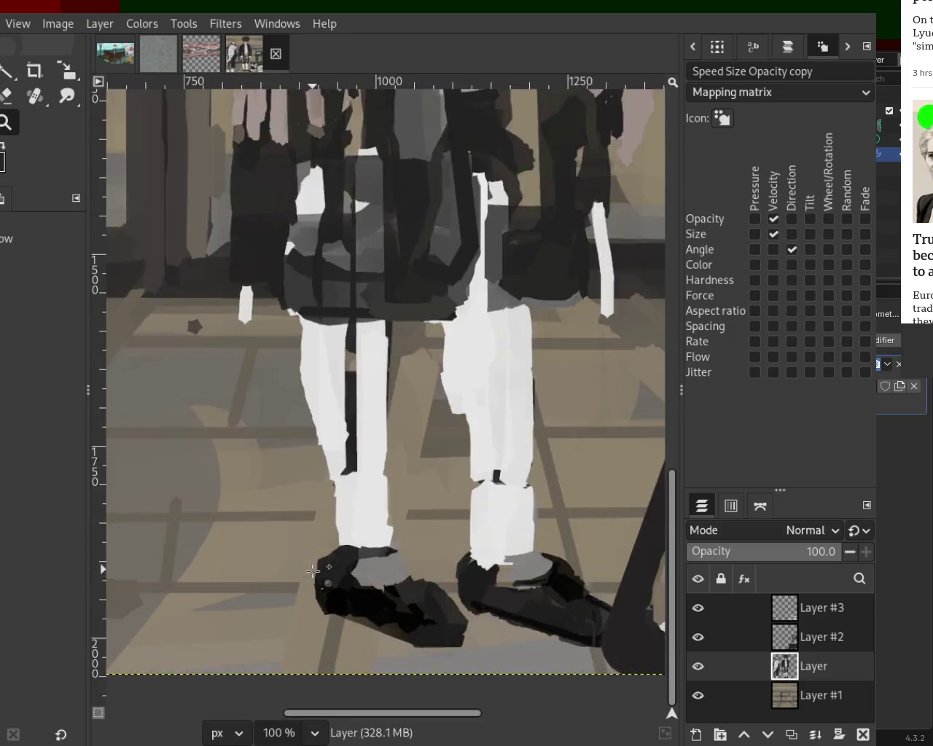
{"action": "scroll", "coordinate": [187, 329], "scroll_direction": "up", "scroll_amount": 1}
{"action": "key", "text": "shift+e"}
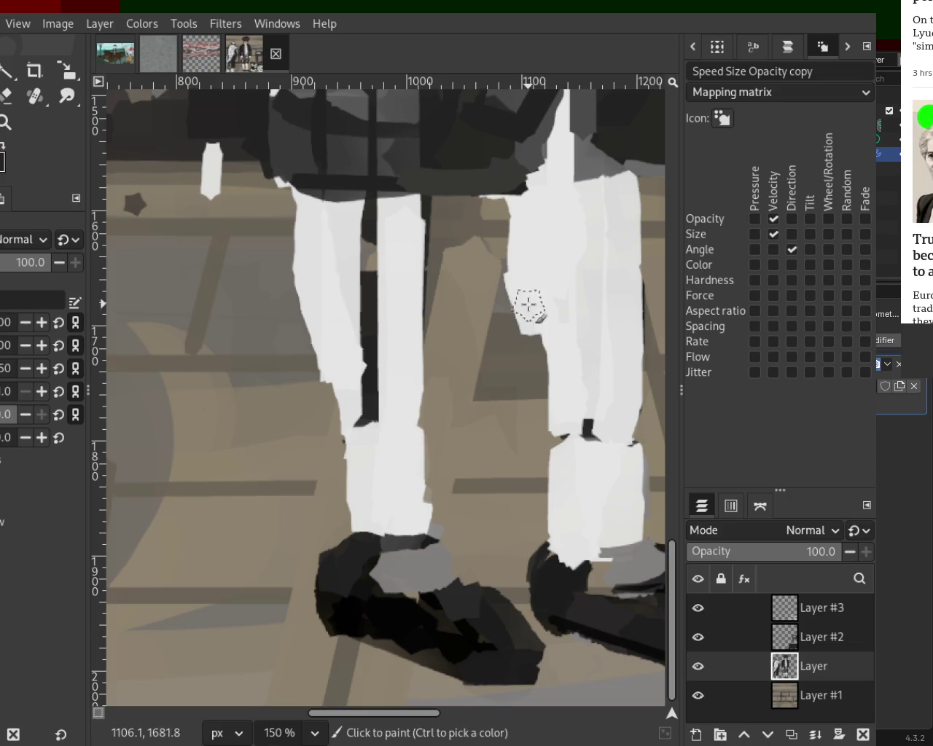
{"action": "left_click_drag", "start_coordinate": [530, 308], "coordinate": [557, 379]}
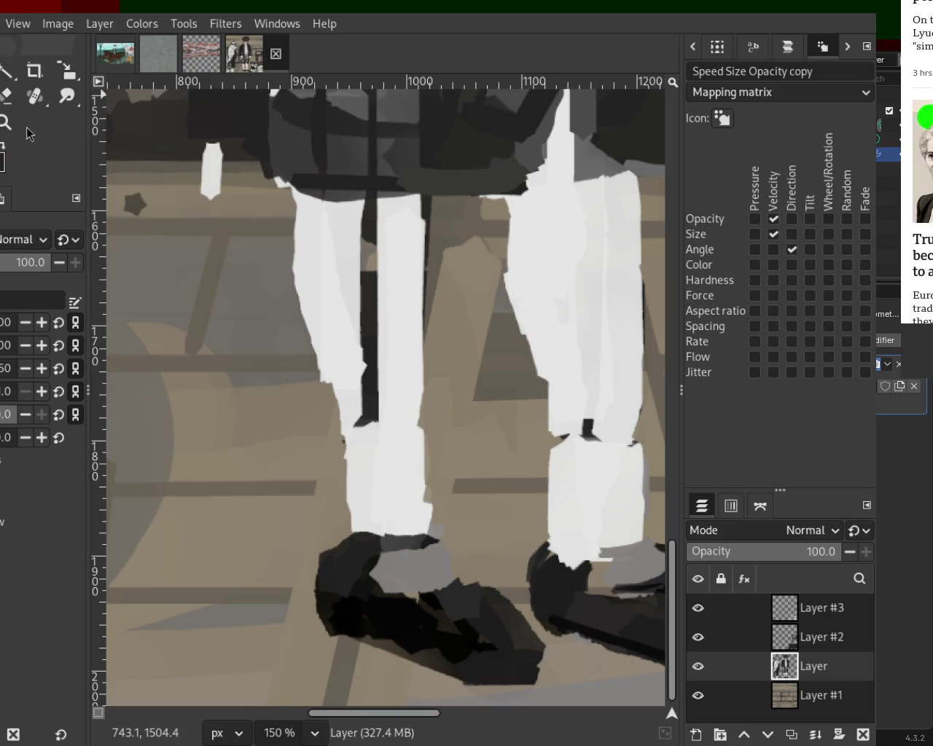
- Zoom back out to review the tidied trouser leg in the full painting
{"action": "key", "text": "z"}
{"action": "scroll", "coordinate": [343, 385], "scroll_direction": "down", "scroll_amount": 3}
{"action": "scroll", "coordinate": [343, 385], "scroll_direction": "down", "scroll_amount": 2}
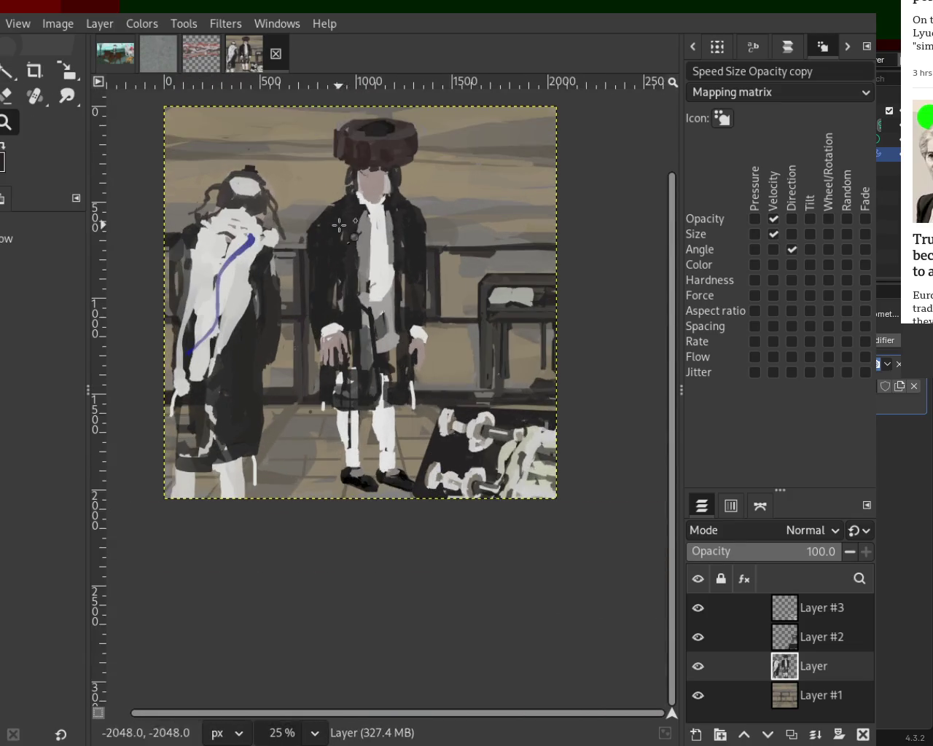
{"action": "scroll", "coordinate": [410, 257], "scroll_direction": "down", "scroll_amount": 1}
{"action": "scroll", "coordinate": [410, 256], "scroll_direction": "up", "scroll_amount": 1}
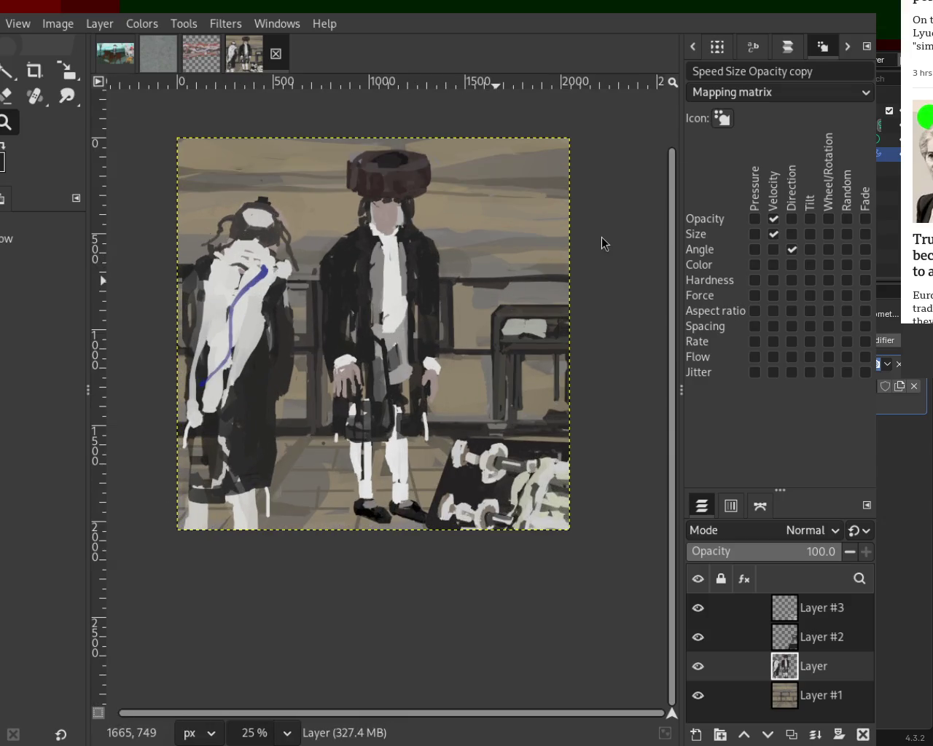
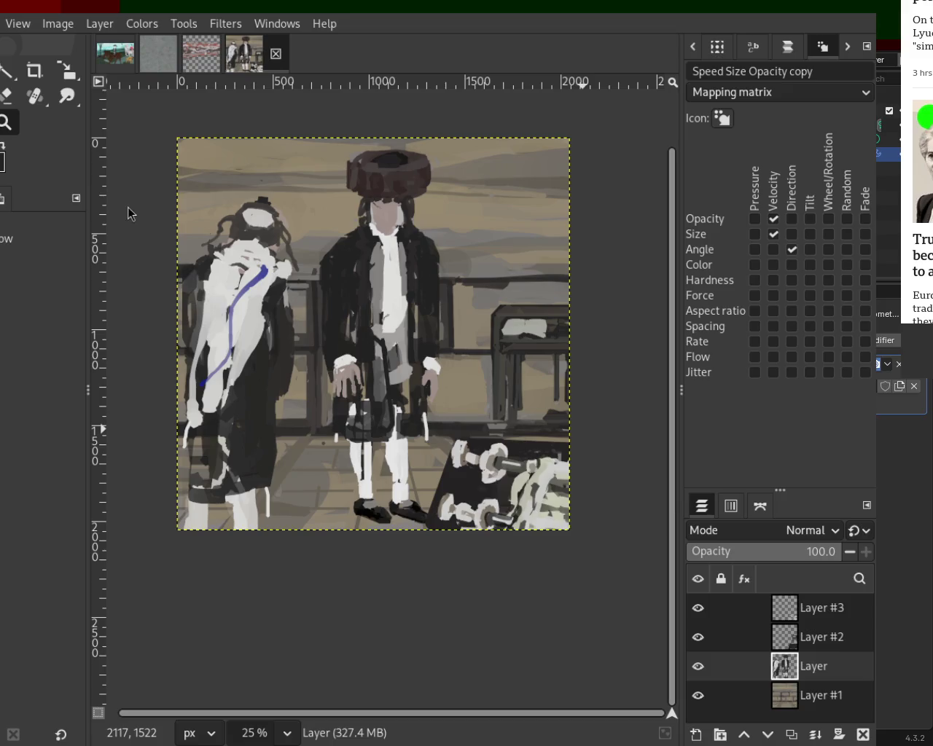
- Zoom in and out over the painting, then hide Layer #2 and Layer #3
{"action": "scroll", "coordinate": [322, 258], "scroll_direction": "down", "scroll_amount": 1, "text": "ctrl"}
{"action": "scroll", "coordinate": [334, 272], "scroll_direction": "up", "scroll_amount": 1, "text": "ctrl"}
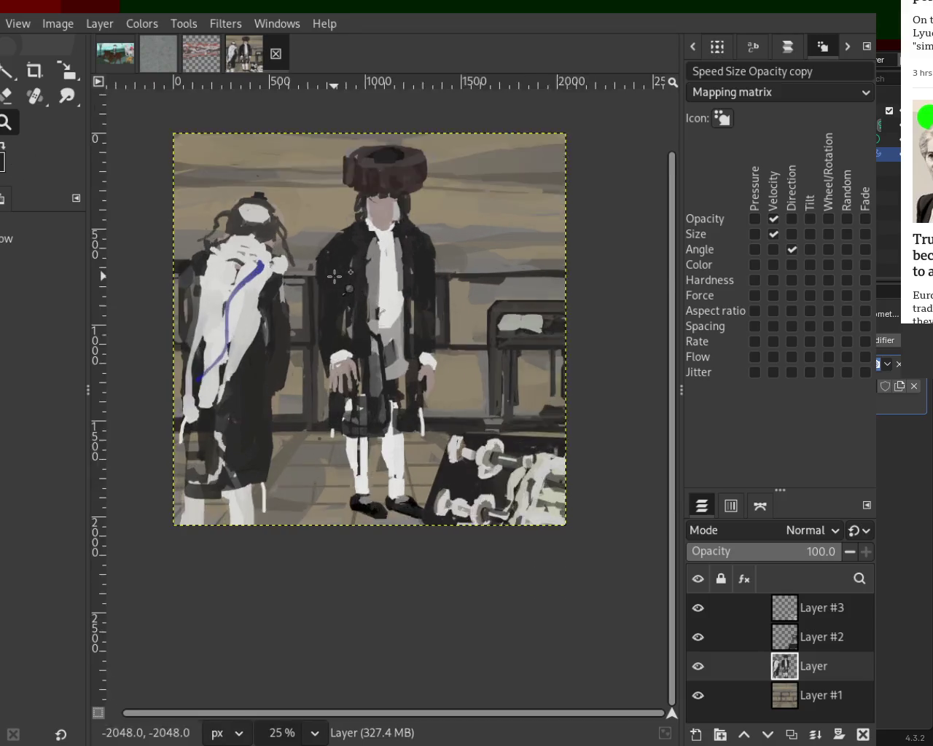
{"action": "scroll", "coordinate": [335, 277], "scroll_direction": "up", "scroll_amount": 2, "text": "ctrl"}
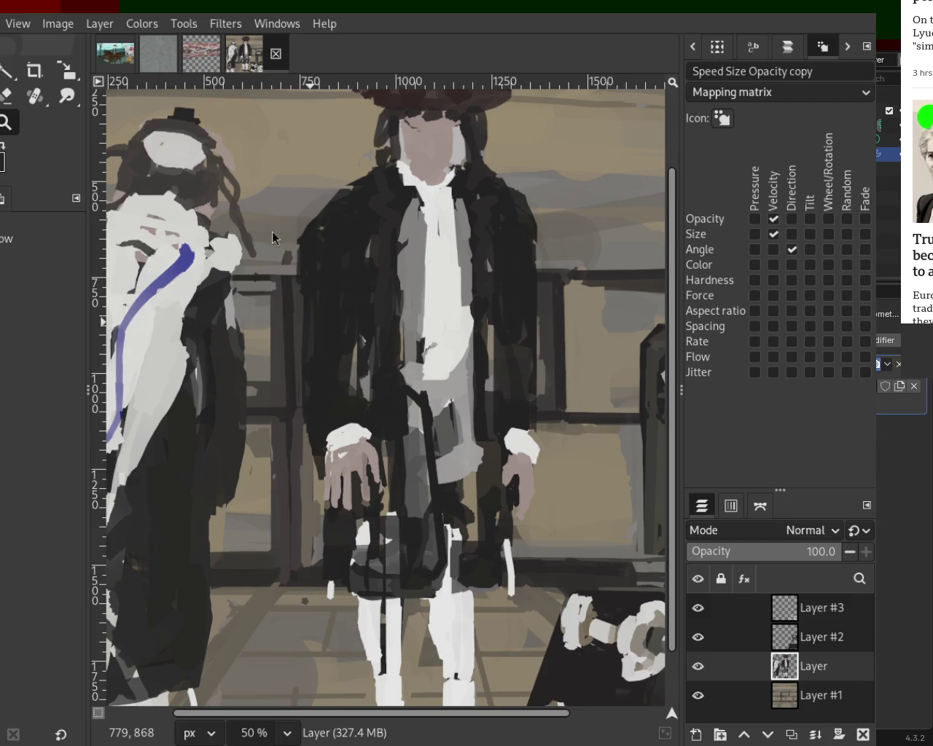
{"action": "scroll", "coordinate": [292, 299], "scroll_direction": "down", "scroll_amount": 2, "text": "ctrl"}
{"action": "scroll", "coordinate": [315, 276], "scroll_direction": "up", "scroll_amount": 1, "text": "ctrl"}
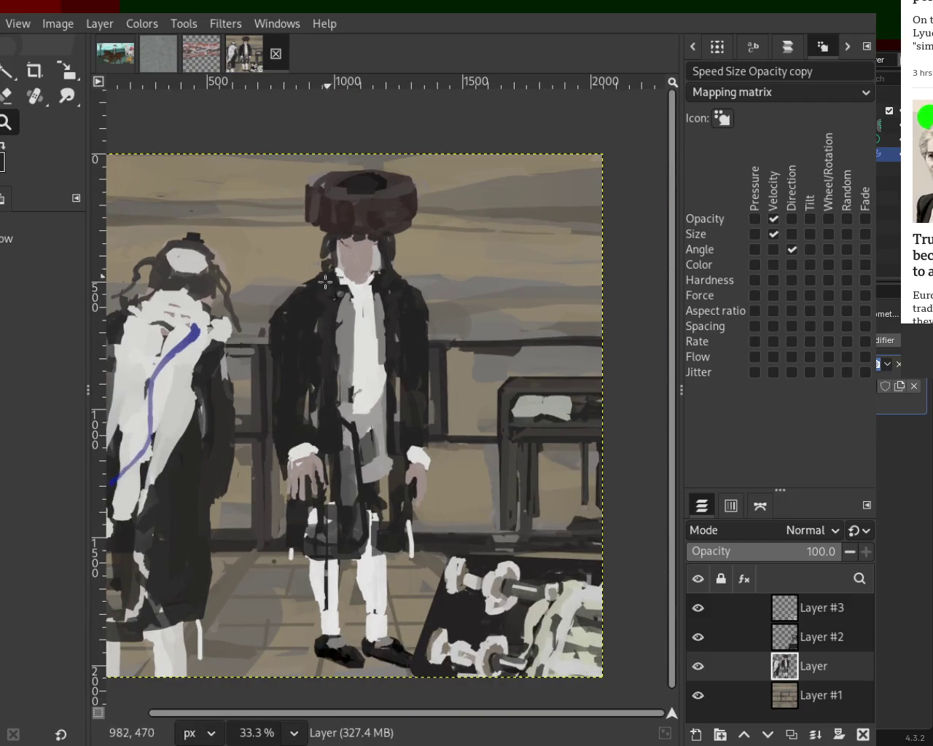
{"action": "left_click", "coordinate": [697, 637]}
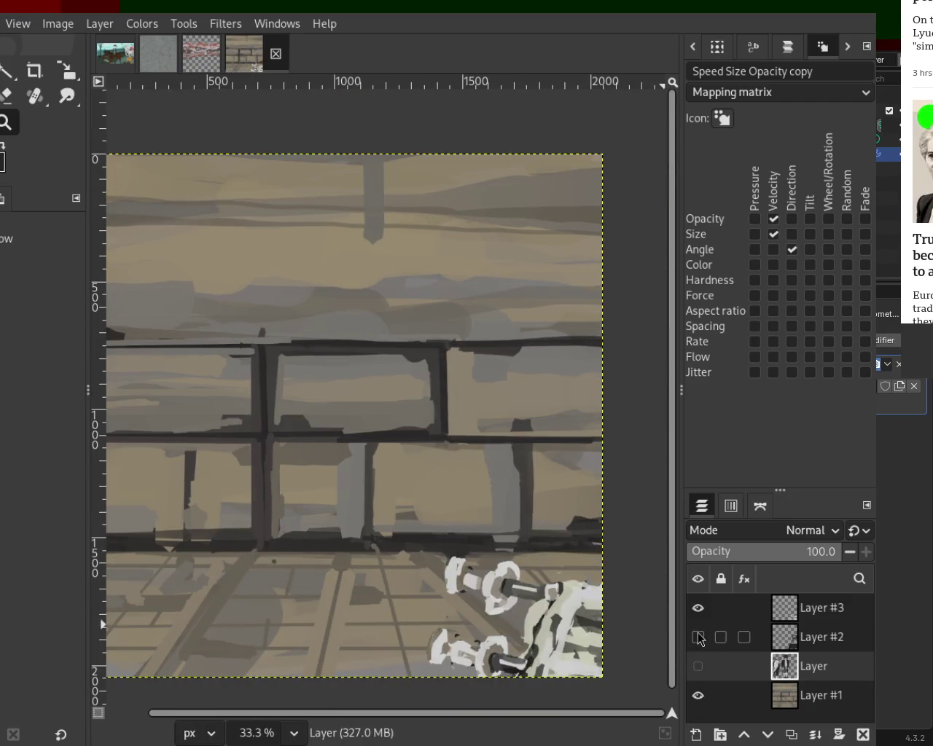
{"action": "left_click", "coordinate": [697, 608]}
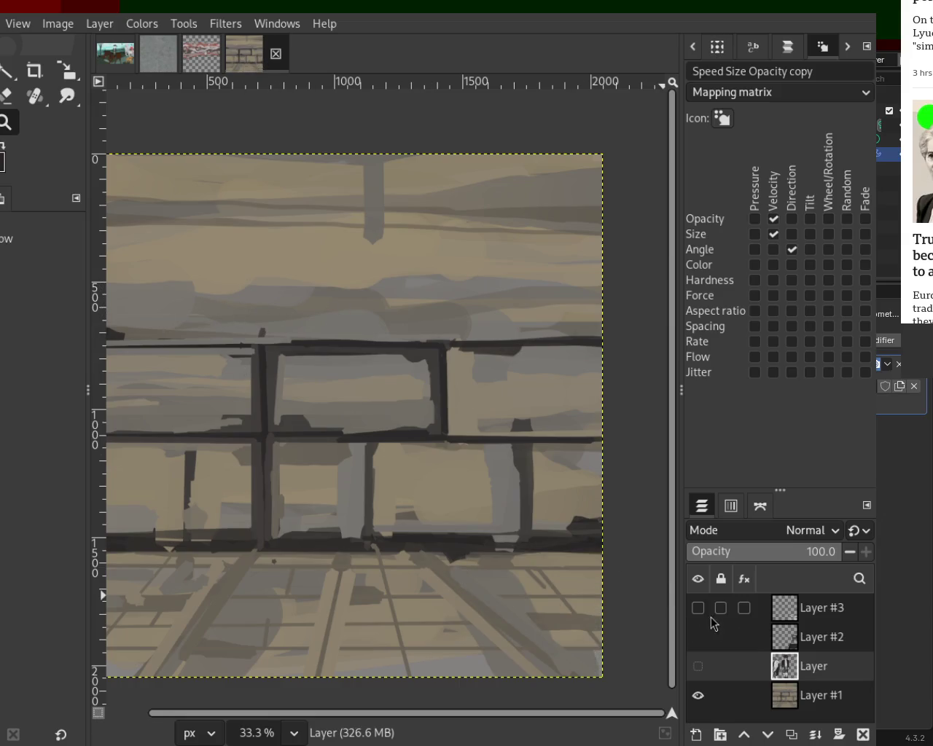
- Show Layer #3 and Layer #2 again, leaving only the figures layer 'Layer' hidden
{"action": "left_click", "coordinate": [697, 608]}
{"action": "left_click", "coordinate": [698, 638]}
{"action": "left_click", "coordinate": [698, 666]}
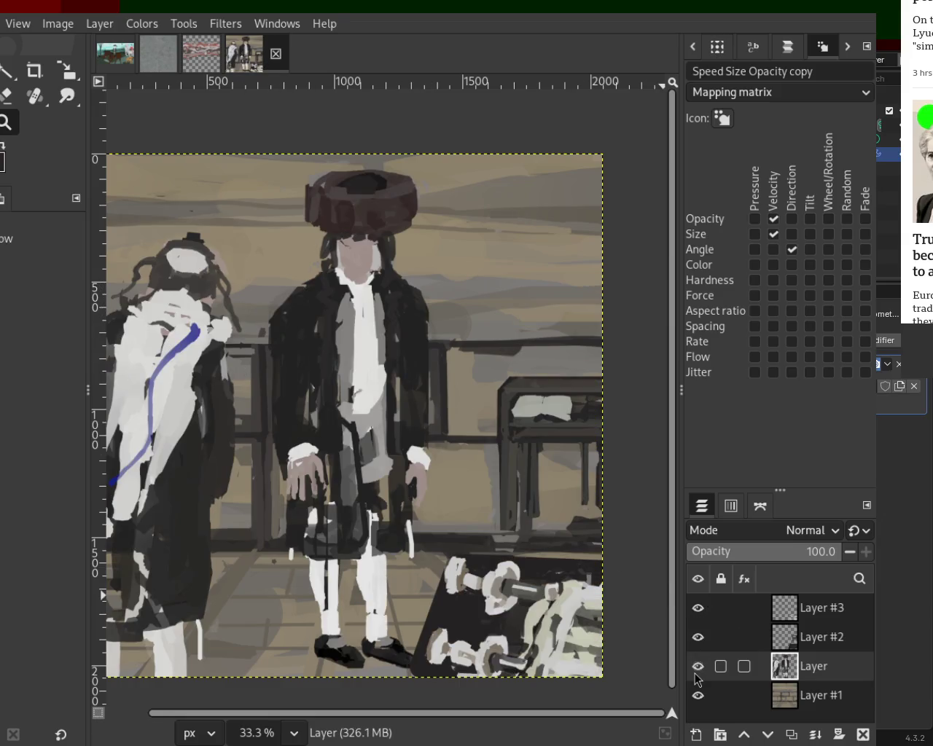
{"action": "left_click", "coordinate": [698, 666]}
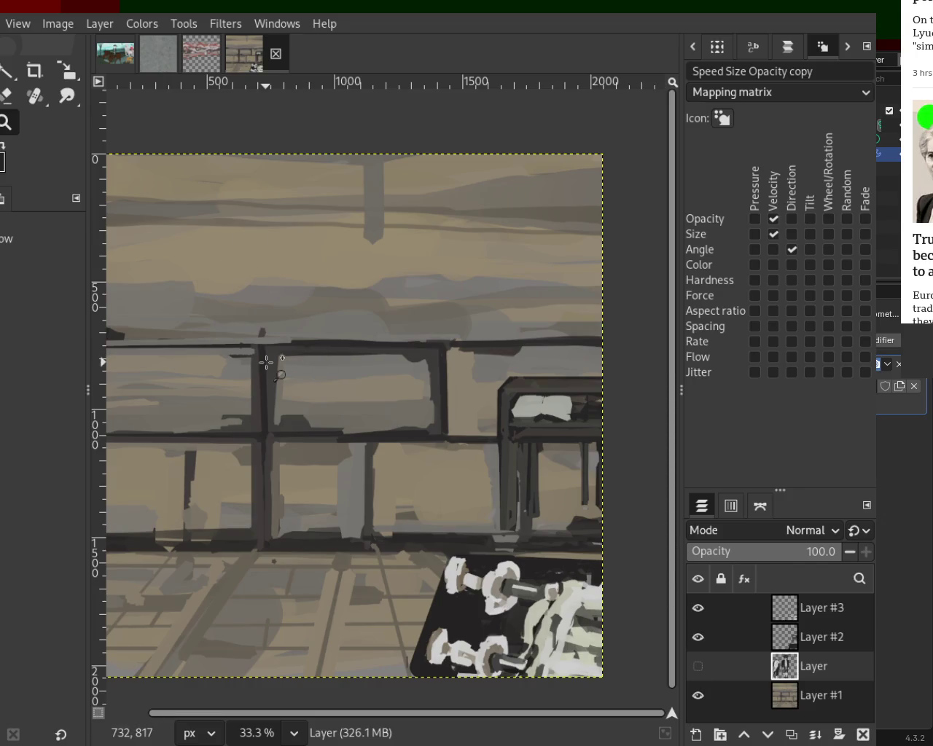
{"action": "left_click", "coordinate": [261, 359], "text": "ctrl"}
{"action": "key", "text": "p"}
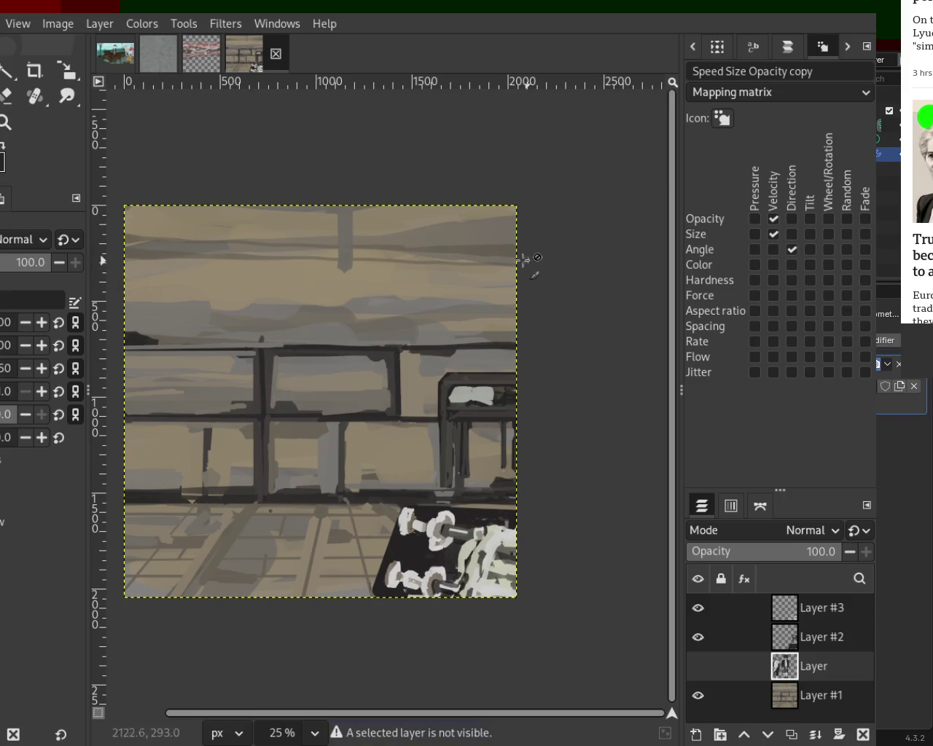
- Paint a straight dark horizontal line across the upper wall, undoing two trial joints
{"action": "left_click_drag", "start_coordinate": [117, 257], "coordinate": [521, 266]}
{"action": "left_click", "coordinate": [115, 248]}
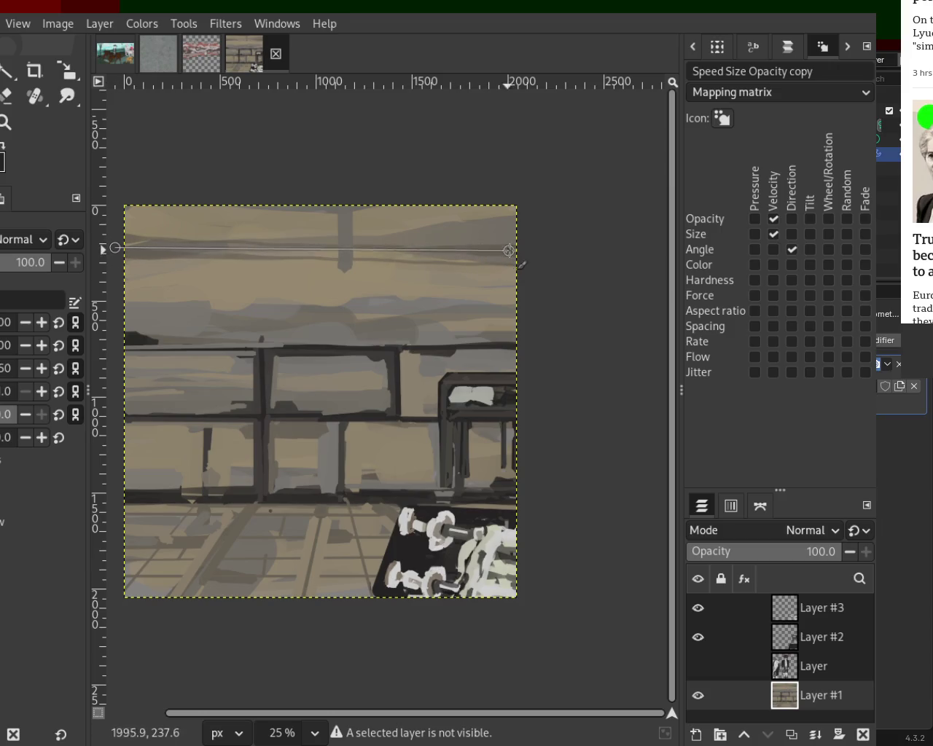
{"action": "left_click", "coordinate": [532, 250], "text": "shift"}
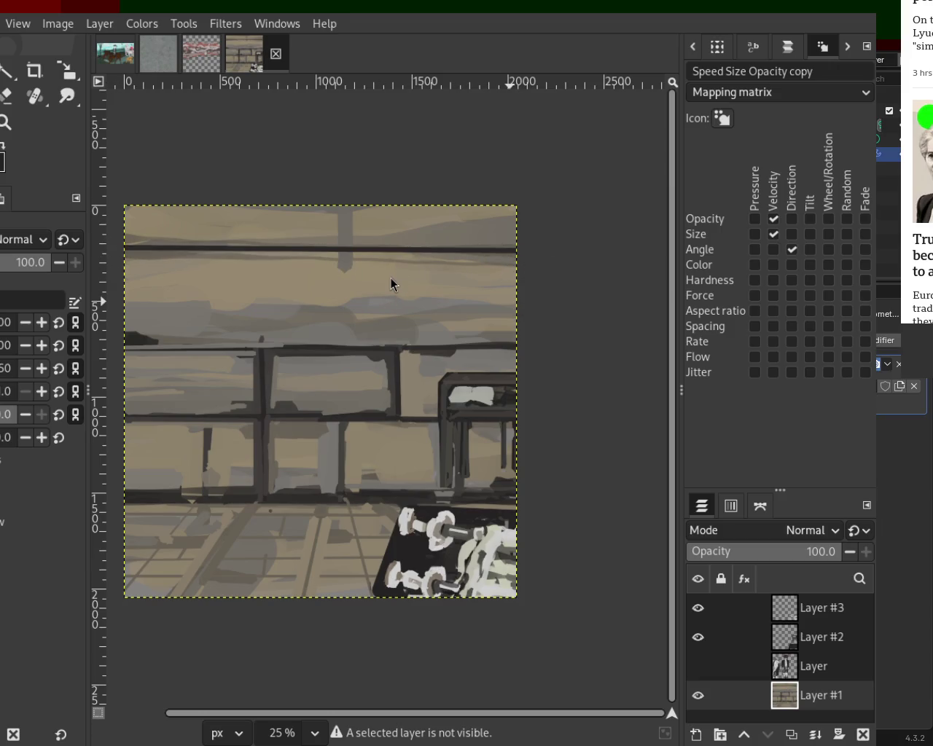
{"action": "left_click", "coordinate": [350, 251]}
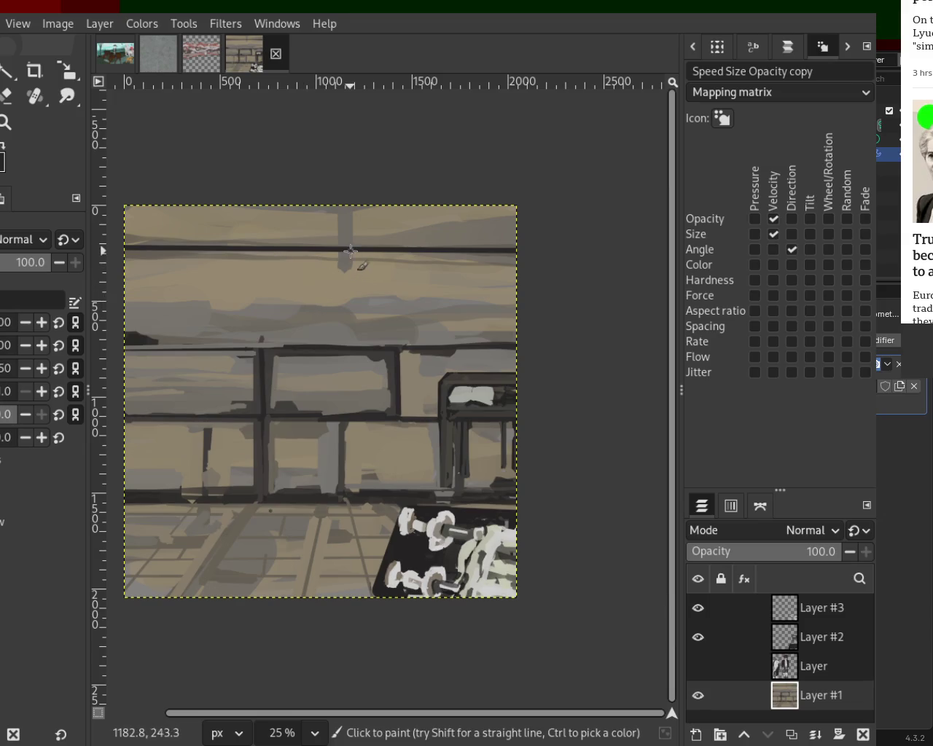
{"action": "left_click", "coordinate": [349, 344], "text": "shift"}
{"action": "left_click", "coordinate": [183, 247]}
{"action": "left_click", "coordinate": [180, 340], "text": "shift"}
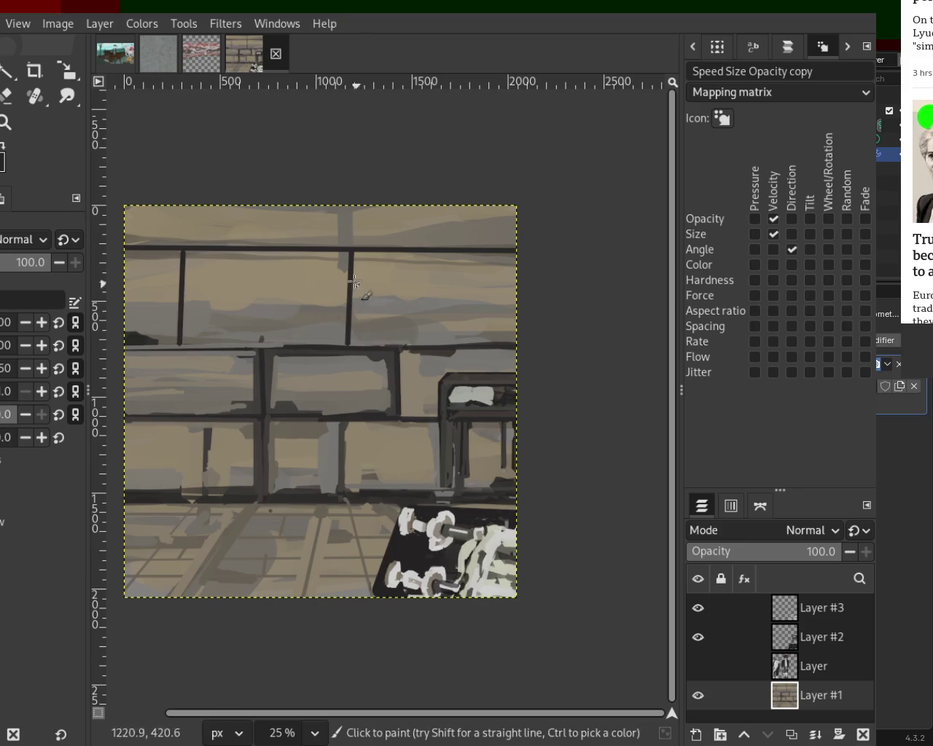
{"action": "key", "text": "ctrl+z"}
{"action": "key", "text": "ctrl+z"}
- Add vertical brick joints at the middle and left, and darken the top line's right side
{"action": "left_click", "coordinate": [353, 249]}
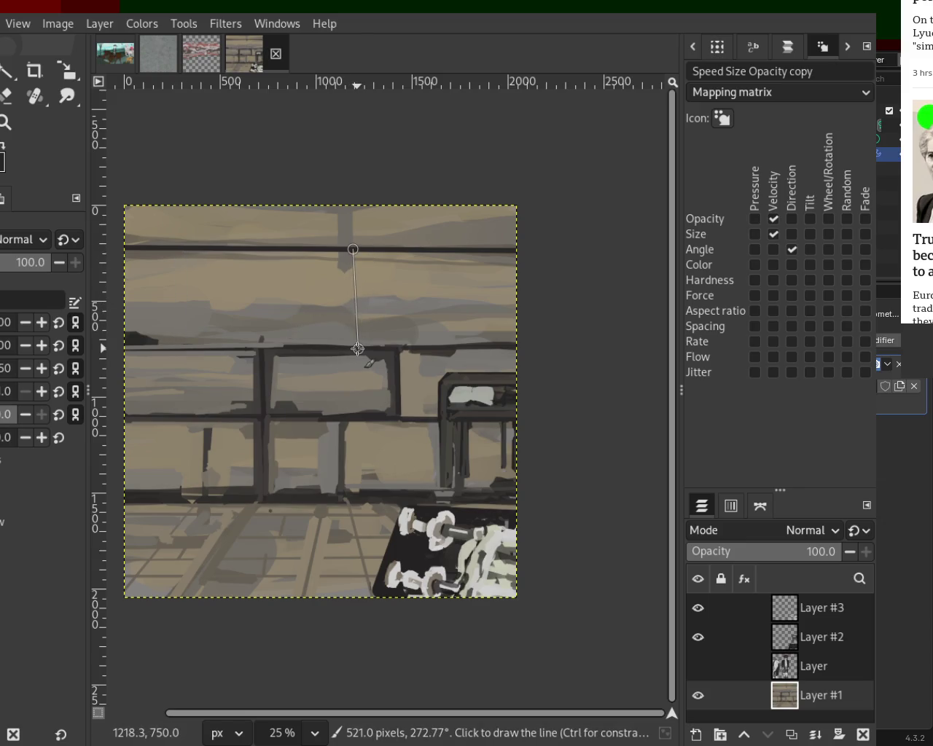
{"action": "left_click", "coordinate": [352, 344], "text": "shift"}
{"action": "left_click", "coordinate": [185, 248]}
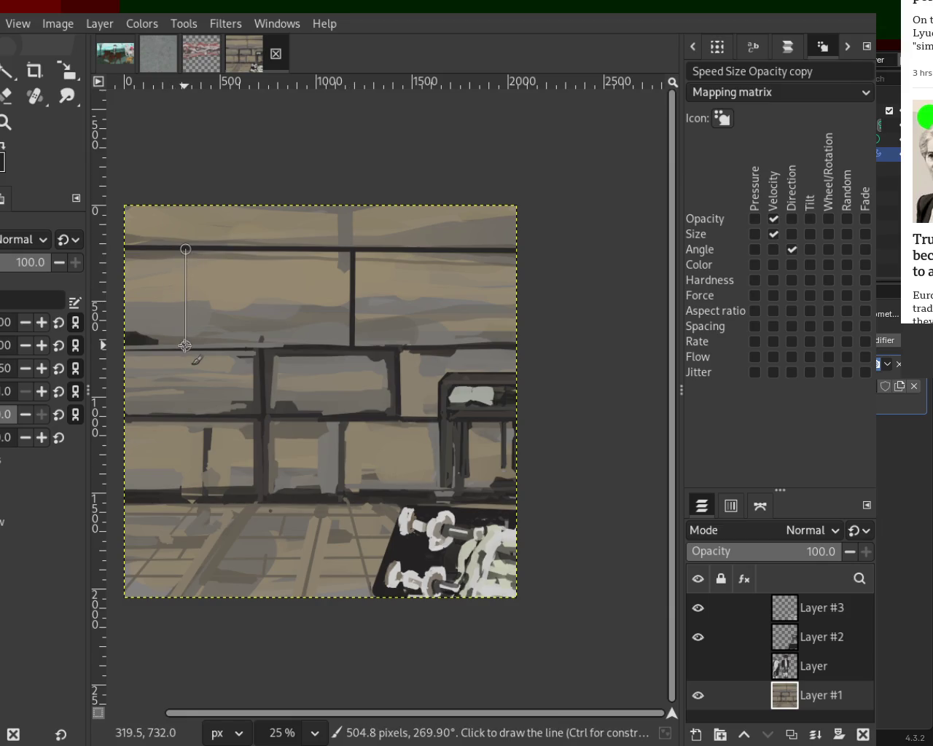
{"action": "left_click", "coordinate": [185, 345], "text": "shift"}
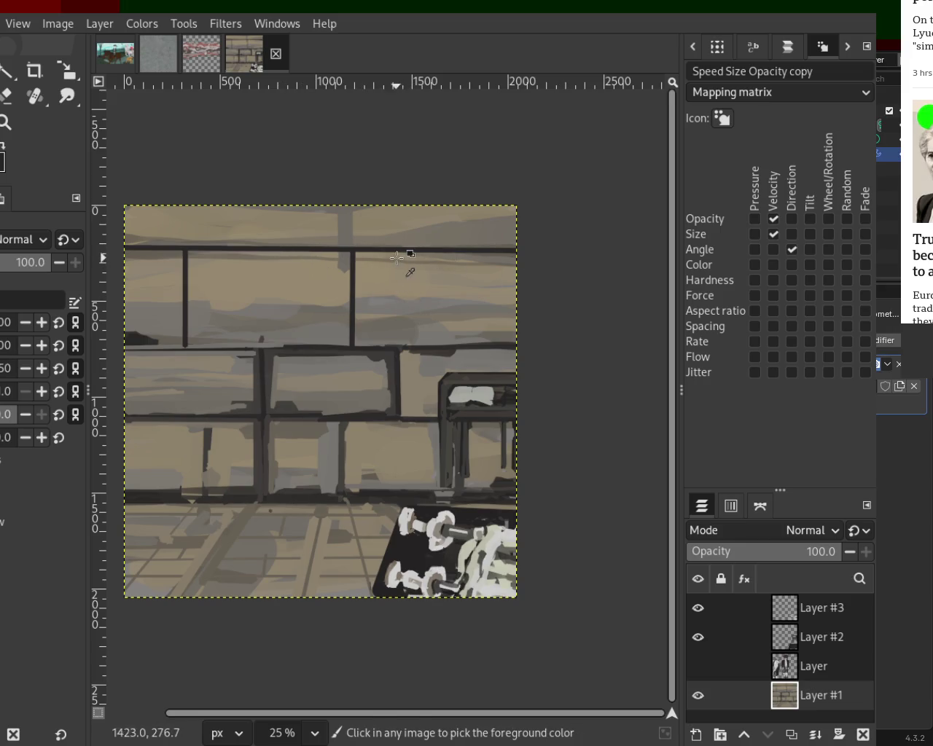
{"action": "left_click", "coordinate": [349, 256]}
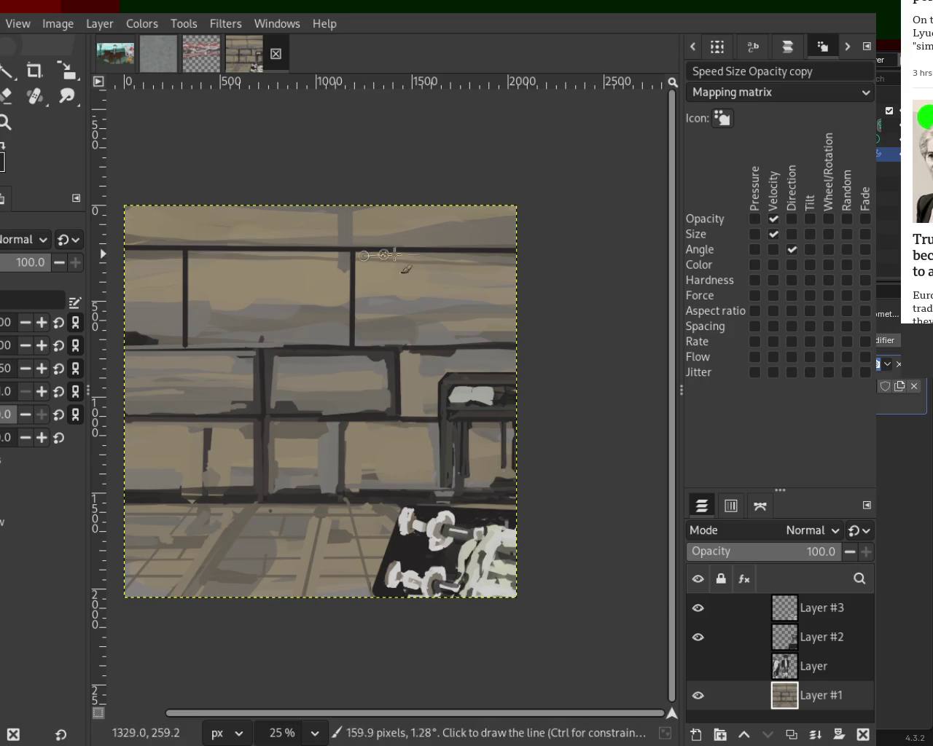
{"action": "left_click", "coordinate": [515, 252], "text": "shift"}
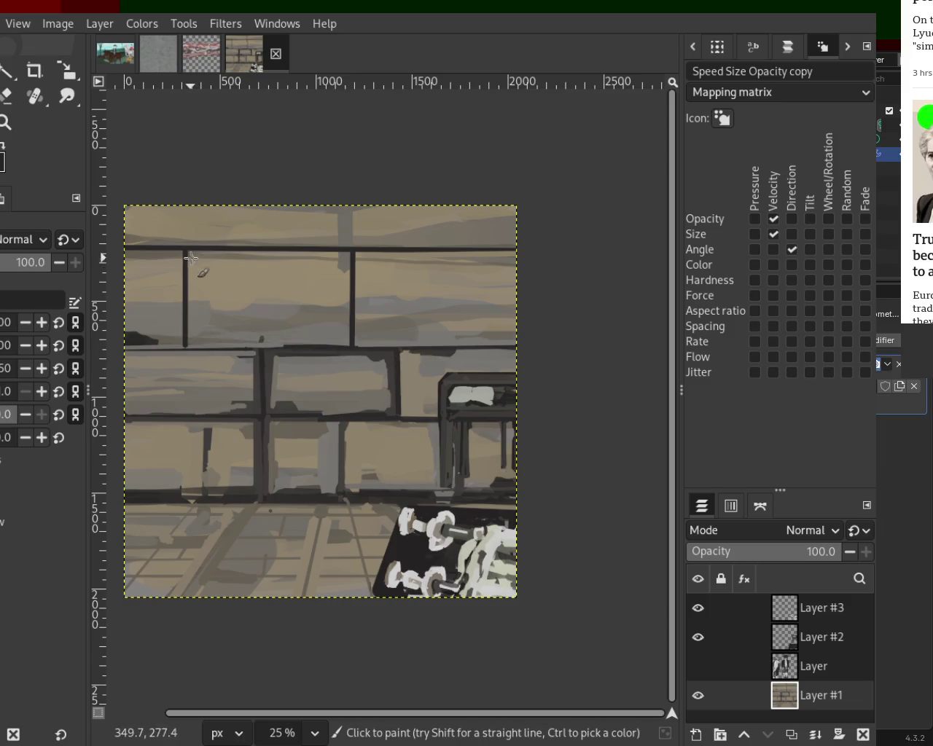
- Paint the new brick row's lower edge and two vertical joints in the rows below
{"action": "left_click", "coordinate": [190, 343], "text": "shift"}
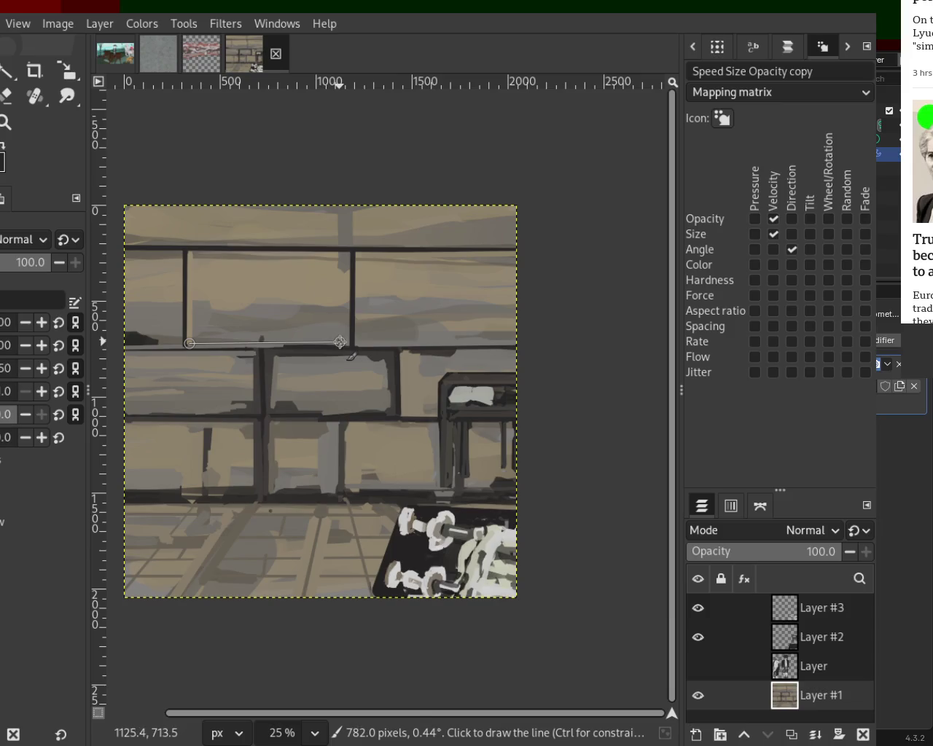
{"action": "left_click", "coordinate": [344, 344], "text": "shift"}
{"action": "left_click", "coordinate": [357, 261], "text": "shift"}
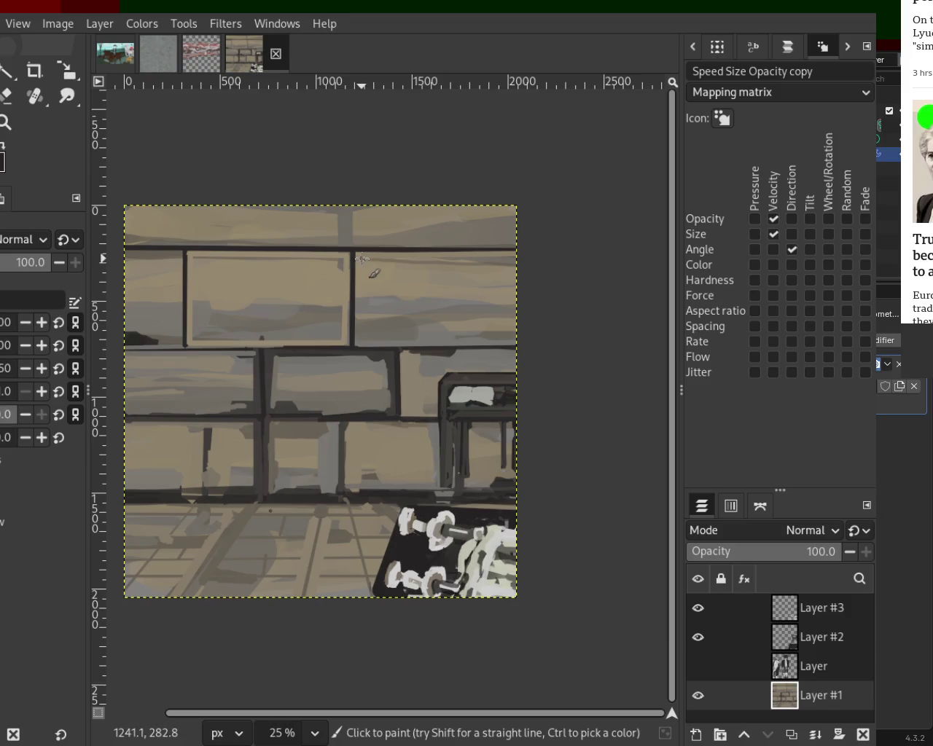
{"action": "left_click", "coordinate": [358, 343], "text": "shift"}
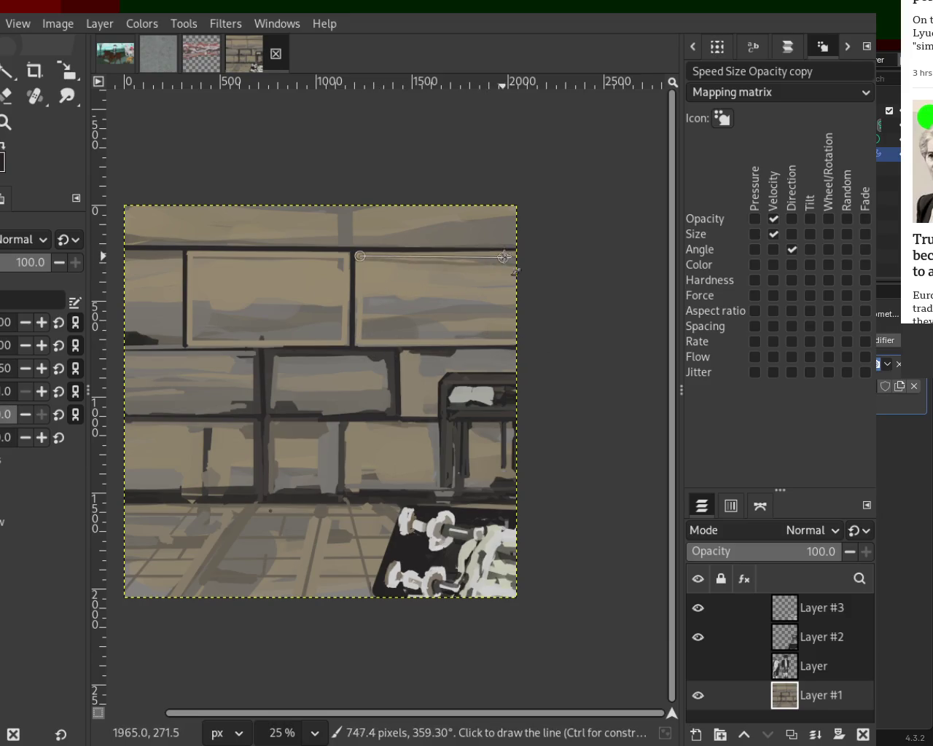
{"action": "left_click", "coordinate": [167, 353]}
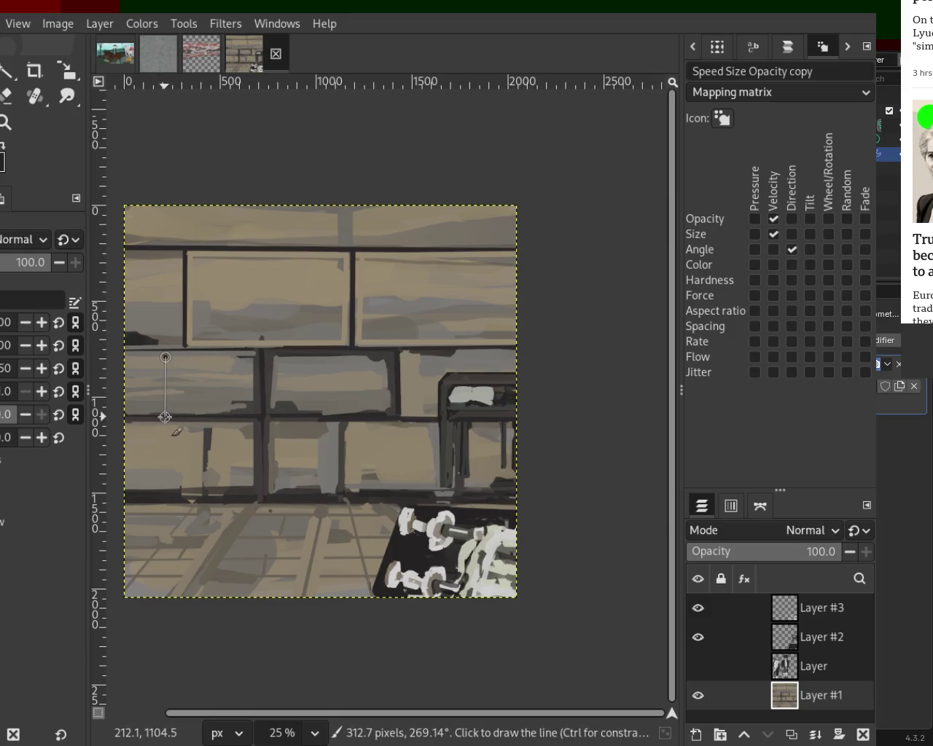
{"action": "left_click", "coordinate": [167, 416], "text": "shift"}
{"action": "left_click", "coordinate": [142, 425]}
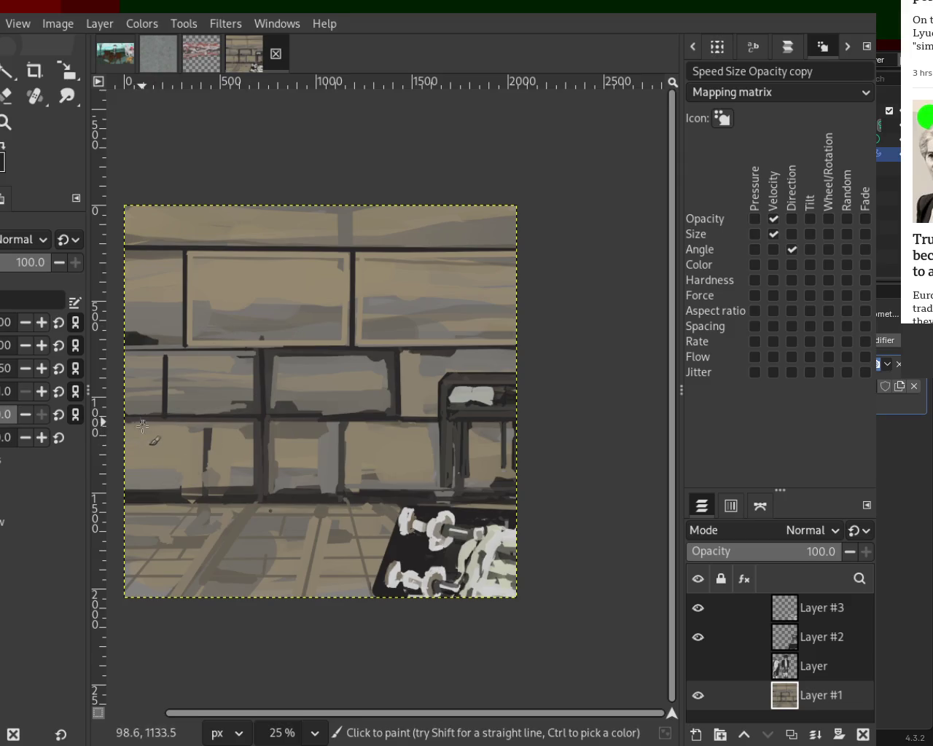
{"action": "left_click", "coordinate": [141, 496], "text": "shift"}
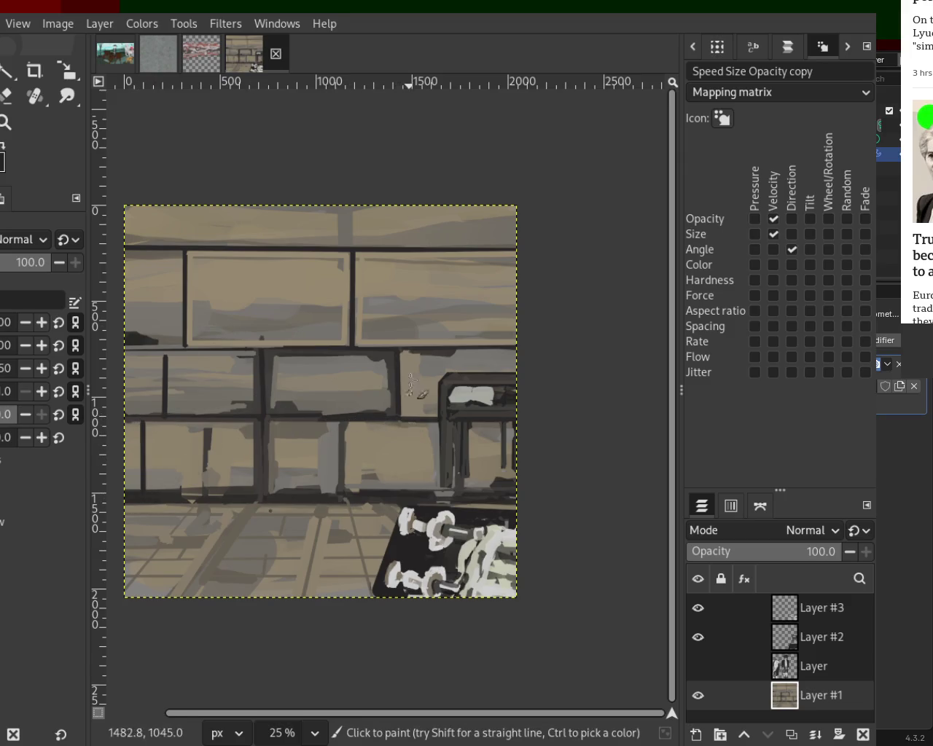
- Paint four vertical joints rising above the top line across the upper wall
{"action": "left_click", "coordinate": [262, 248]}
{"action": "left_click", "coordinate": [263, 186], "text": "shift"}
{"action": "left_click", "coordinate": [413, 247]}
{"action": "left_click", "coordinate": [413, 188], "text": "shift"}
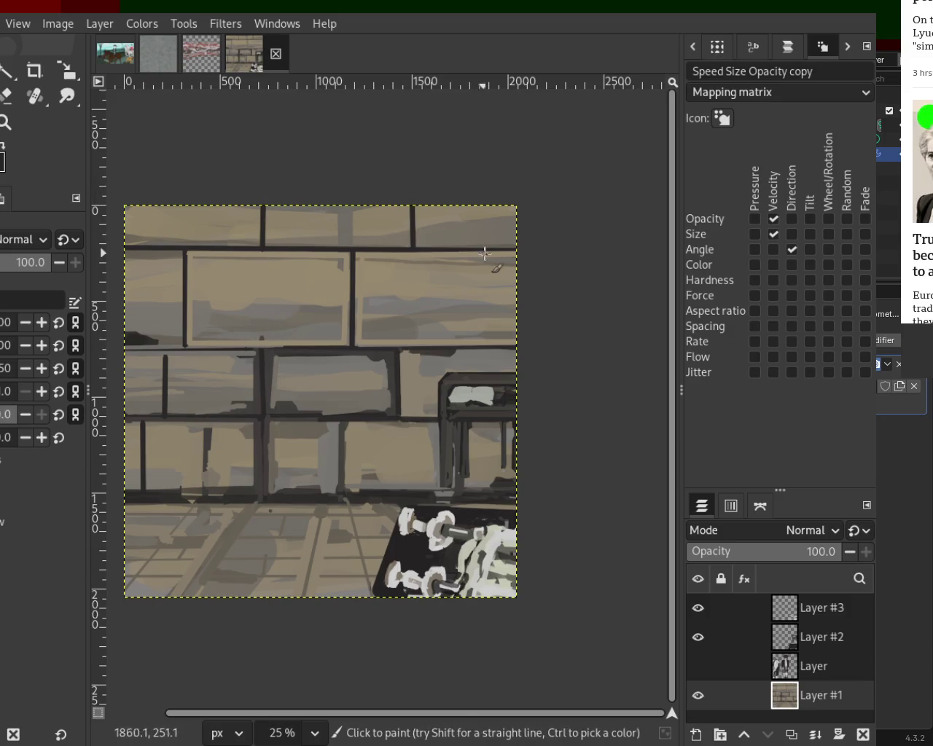
{"action": "left_click", "coordinate": [498, 246]}
{"action": "left_click", "coordinate": [498, 177], "text": "shift"}
{"action": "left_click", "coordinate": [170, 248]}
{"action": "left_click", "coordinate": [172, 171], "text": "shift"}
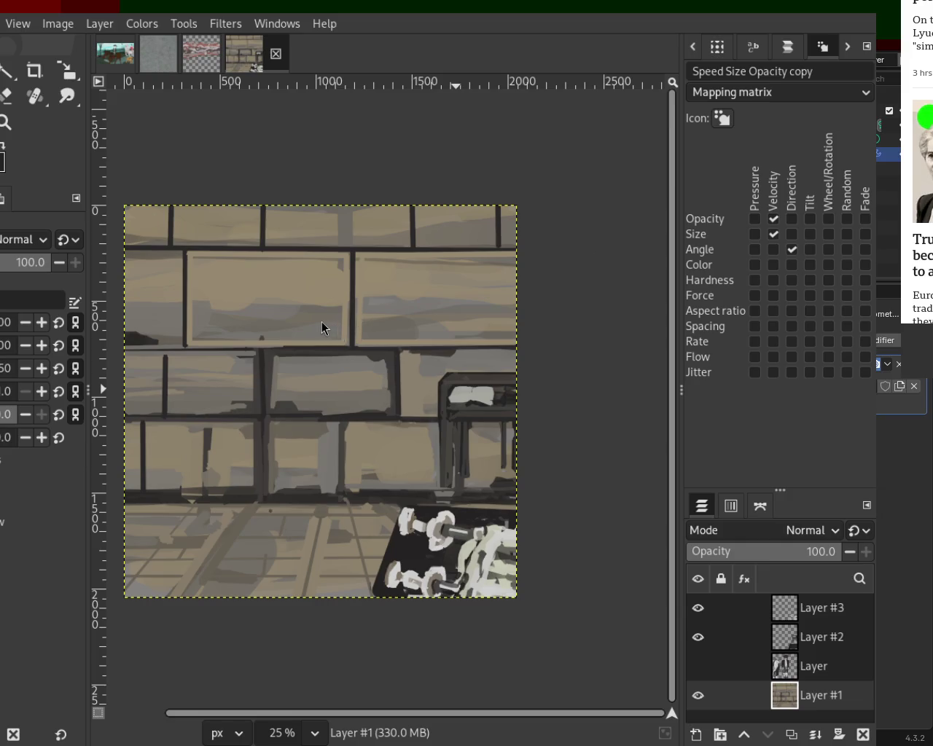
- Make the figures layer 'Layer' visible and zoom in and out to review it over the wall
{"action": "left_click", "coordinate": [697, 666]}
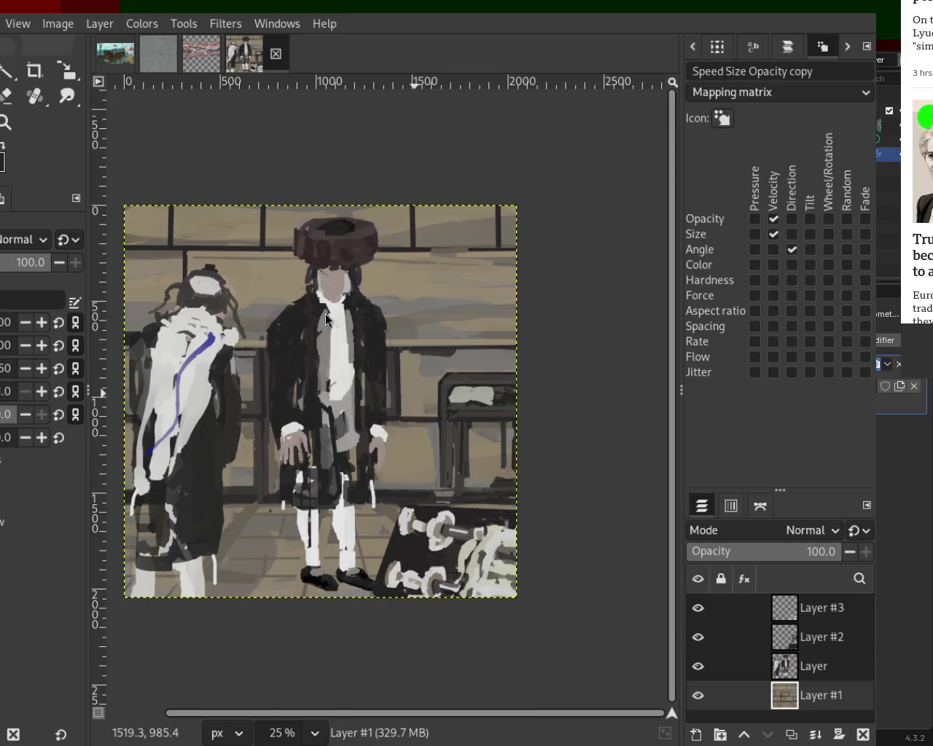
{"action": "left_click", "coordinate": [5, 130]}
{"action": "key", "text": "minus"}
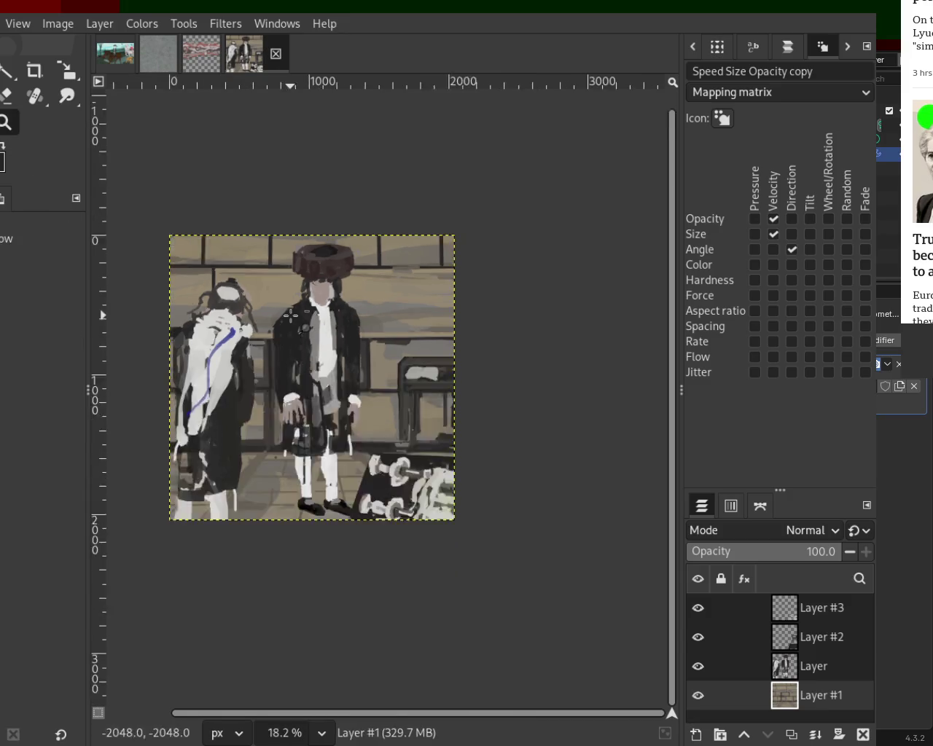
{"action": "scroll", "coordinate": [323, 419], "scroll_direction": "up", "scroll_amount": 2}
{"action": "scroll", "coordinate": [323, 420], "scroll_direction": "down", "scroll_amount": 1}
{"action": "left_click", "coordinate": [323, 419]}
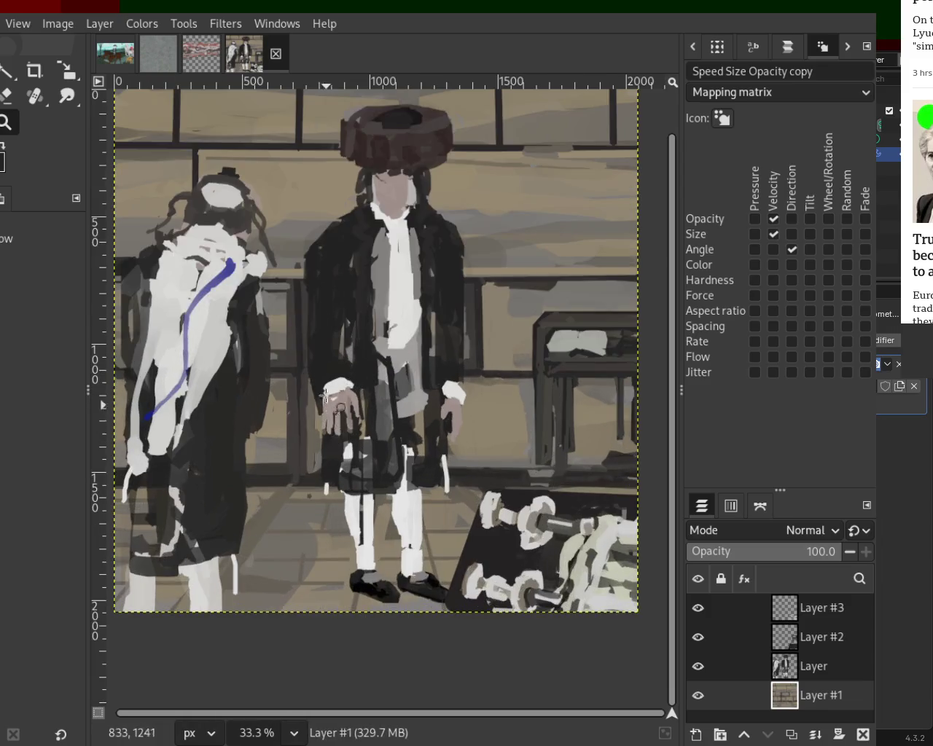
{"action": "left_click", "coordinate": [434, 438], "text": "ctrl"}
{"action": "left_click", "coordinate": [473, 438]}
{"action": "left_click", "coordinate": [339, 242], "text": "ctrl"}
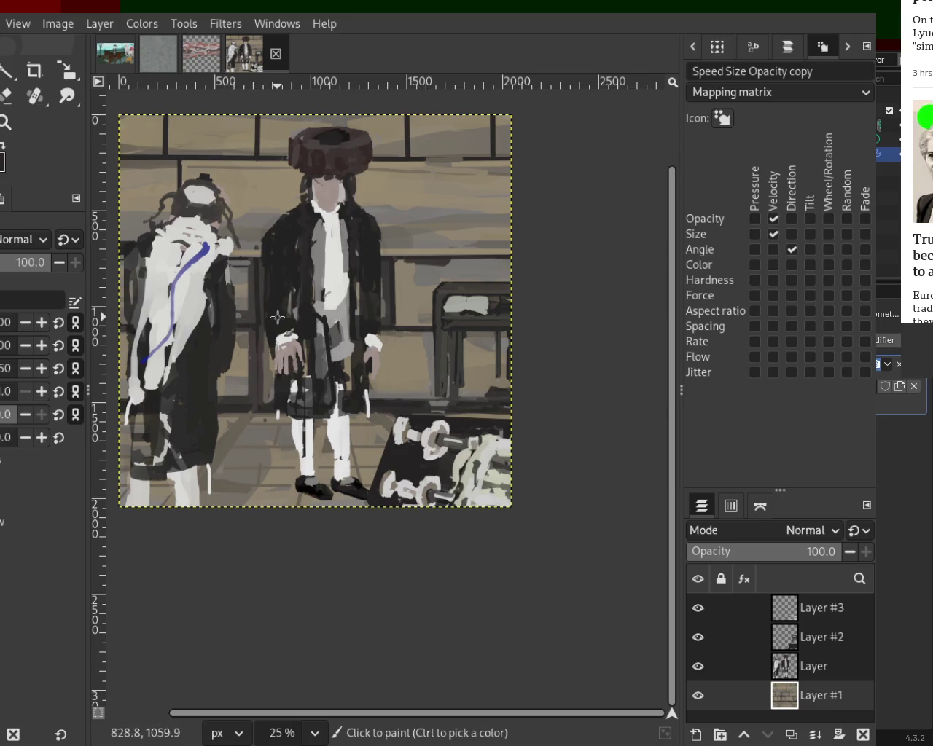
{"action": "key", "text": "z"}
{"action": "left_click", "coordinate": [366, 343], "text": "ctrl"}
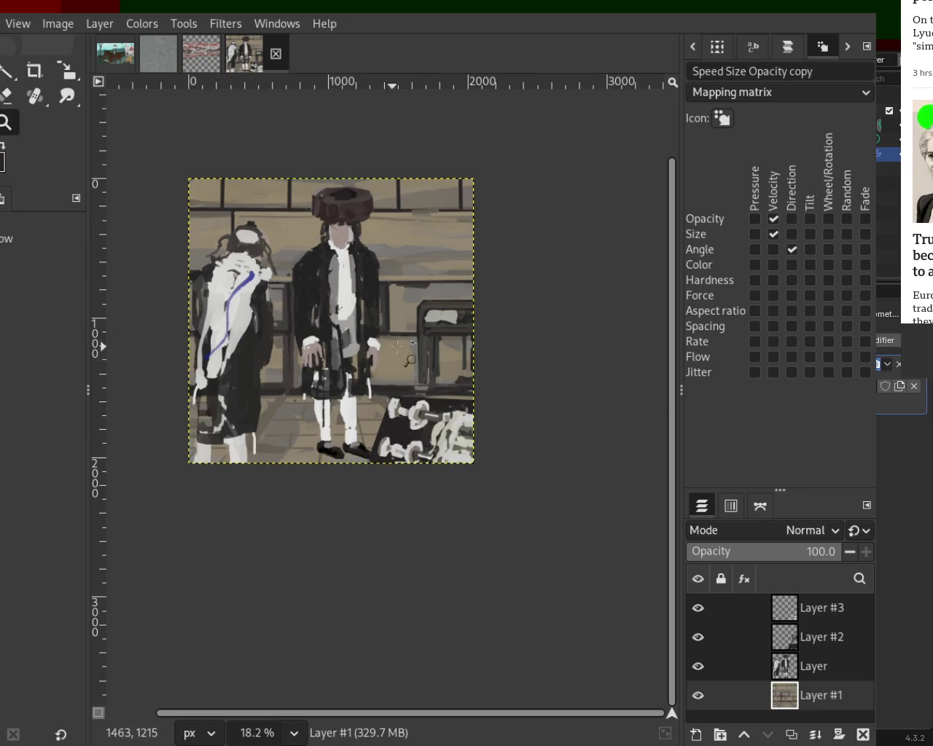
- Zoom in on the table legs and switch to the Eraser, undoing an accidental erase
{"action": "left_click", "coordinate": [432, 325]}
{"action": "left_click", "coordinate": [414, 363]}
{"action": "left_click", "coordinate": [413, 359]}
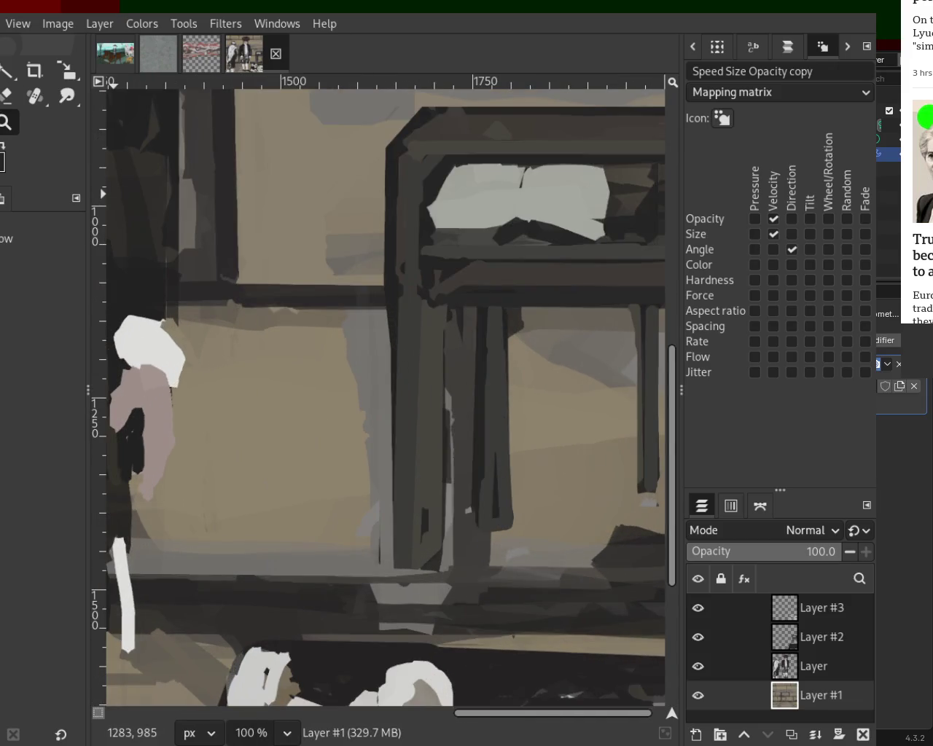
{"action": "key", "text": "p"}
{"action": "key", "text": "shift+e"}
{"action": "left_click_drag", "start_coordinate": [396, 317], "coordinate": [398, 301]}
{"action": "key", "text": "ctrl+z"}
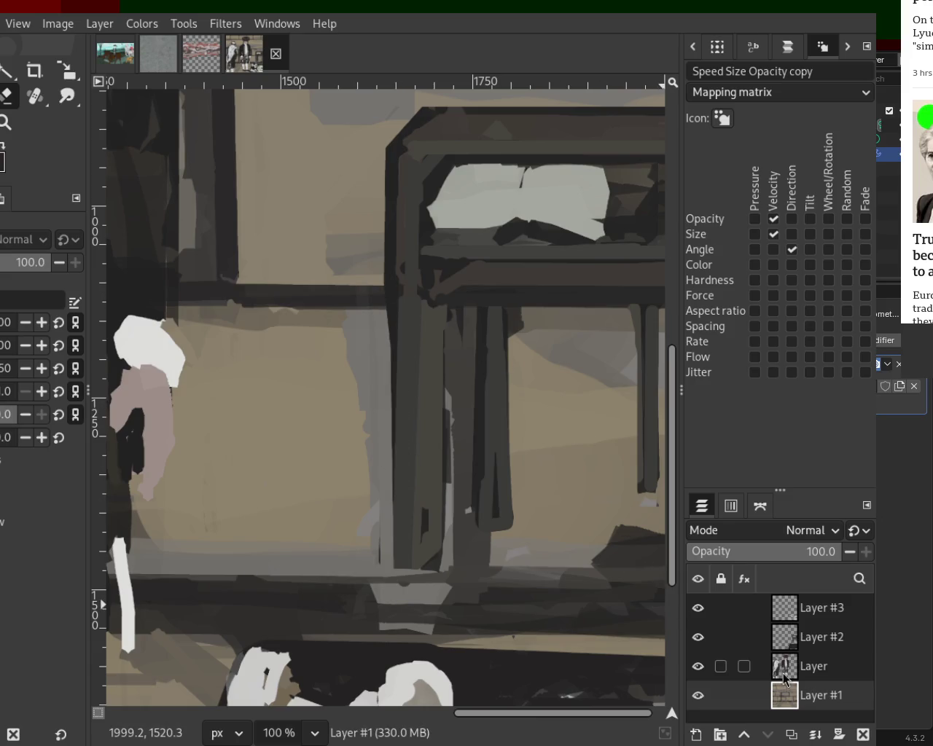
- On Layer #2, erase two straight vertical strips down the table legs
{"action": "left_click", "coordinate": [785, 638]}
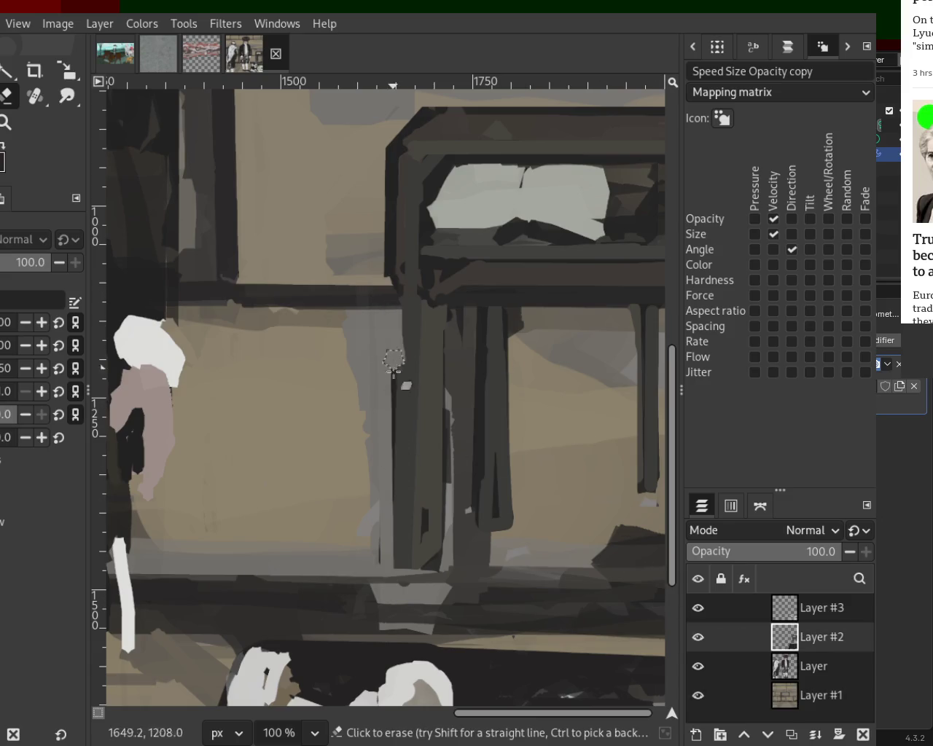
{"action": "left_click", "coordinate": [392, 313]}
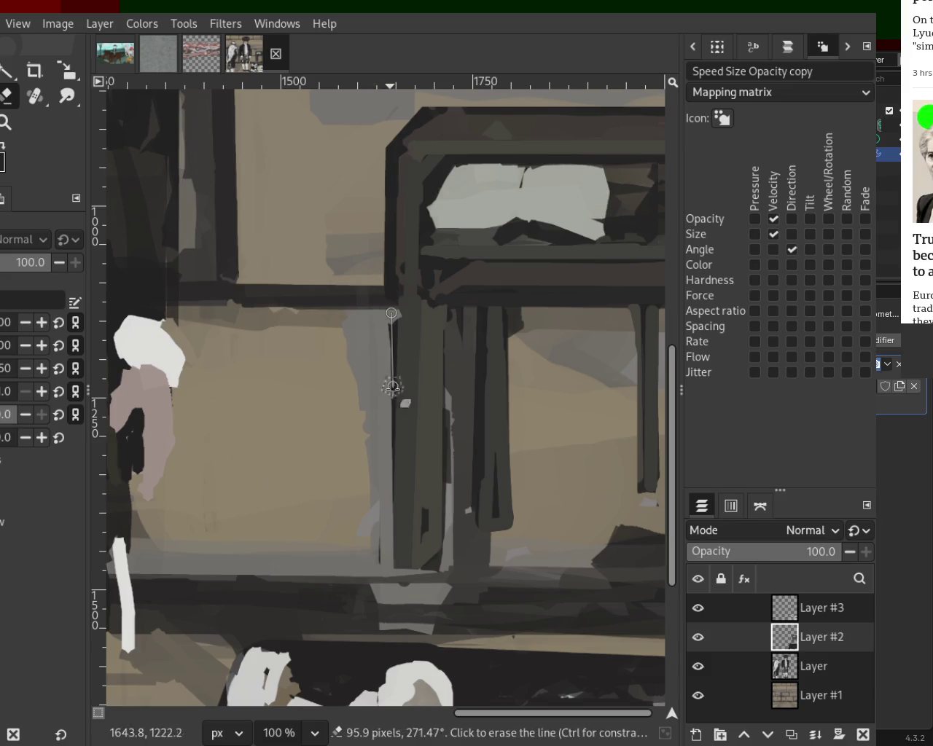
{"action": "left_click", "coordinate": [397, 535], "text": "shift"}
{"action": "left_click", "coordinate": [455, 345]}
{"action": "left_click", "coordinate": [454, 550], "text": "shift"}
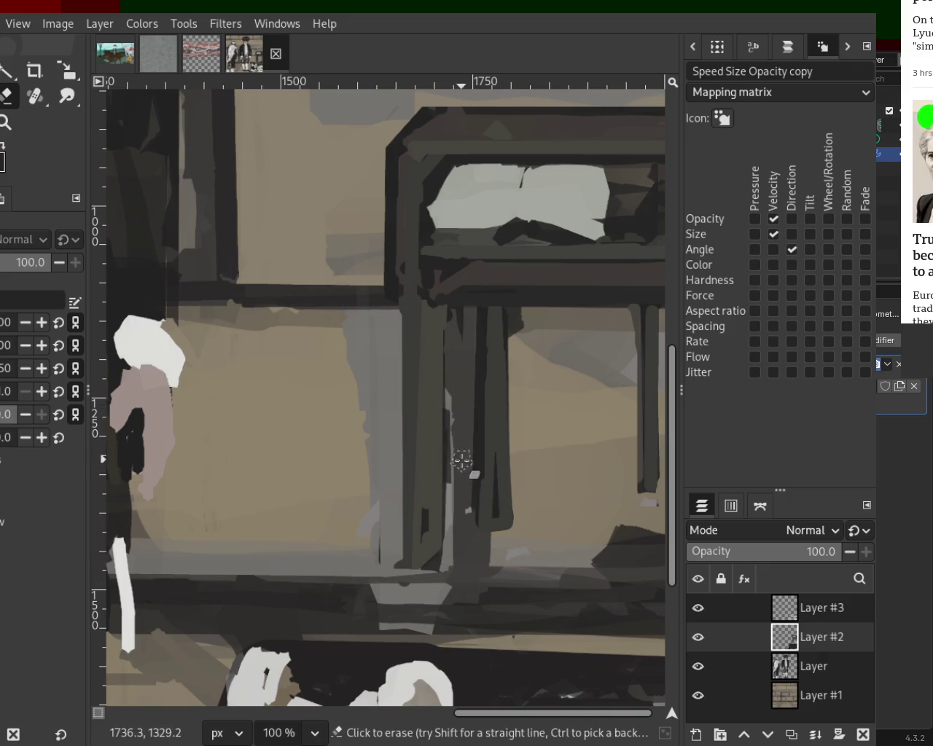
- Hide Layer #3 and the figures layer so only Layer #2 and Layer #1 show
{"action": "left_click", "coordinate": [697, 608]}
{"action": "left_click", "coordinate": [698, 666]}
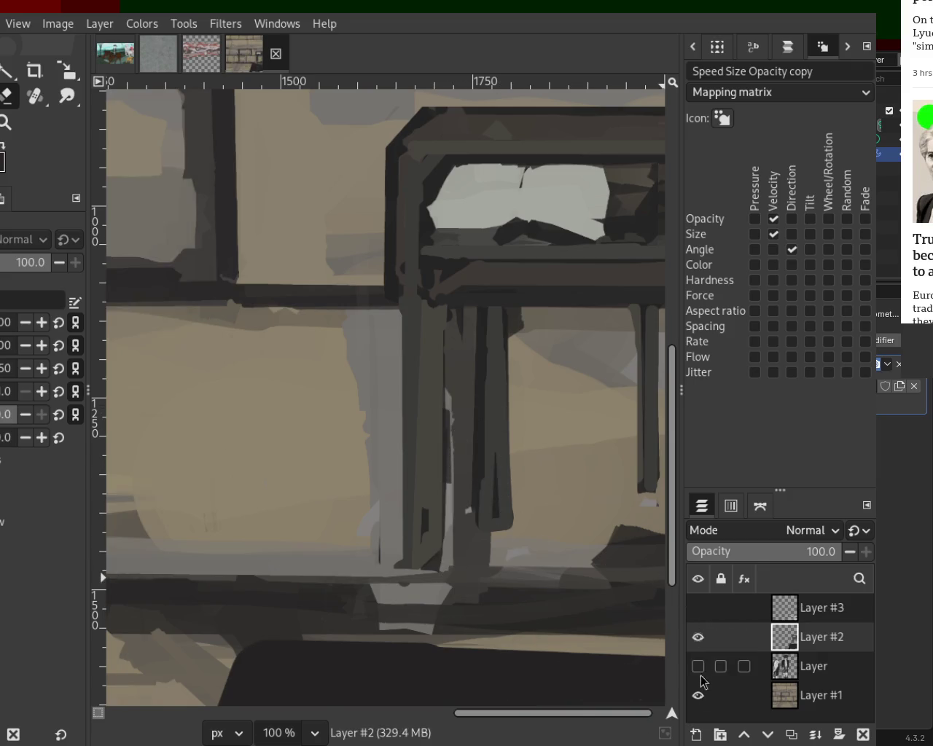
{"action": "left_click", "coordinate": [697, 695]}
{"action": "left_click", "coordinate": [698, 695]}
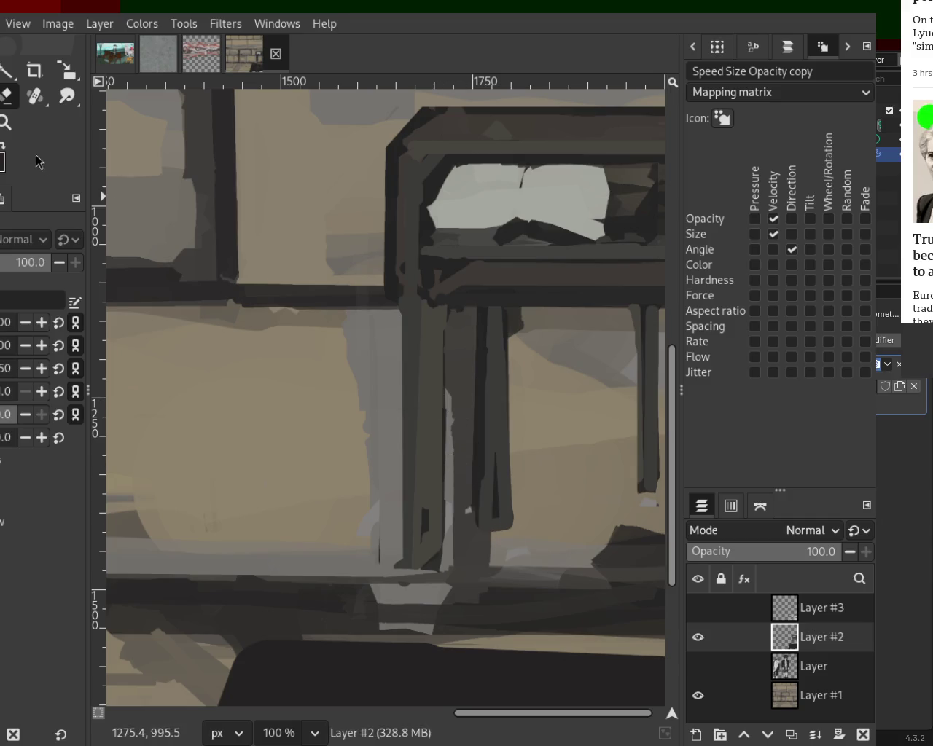
{"action": "key", "text": "z"}
{"action": "scroll", "coordinate": [333, 369], "scroll_direction": "down", "scroll_amount": 3}
{"action": "scroll", "coordinate": [423, 397], "scroll_direction": "down", "scroll_amount": 1}
{"action": "scroll", "coordinate": [423, 401], "scroll_direction": "down", "scroll_amount": 1}
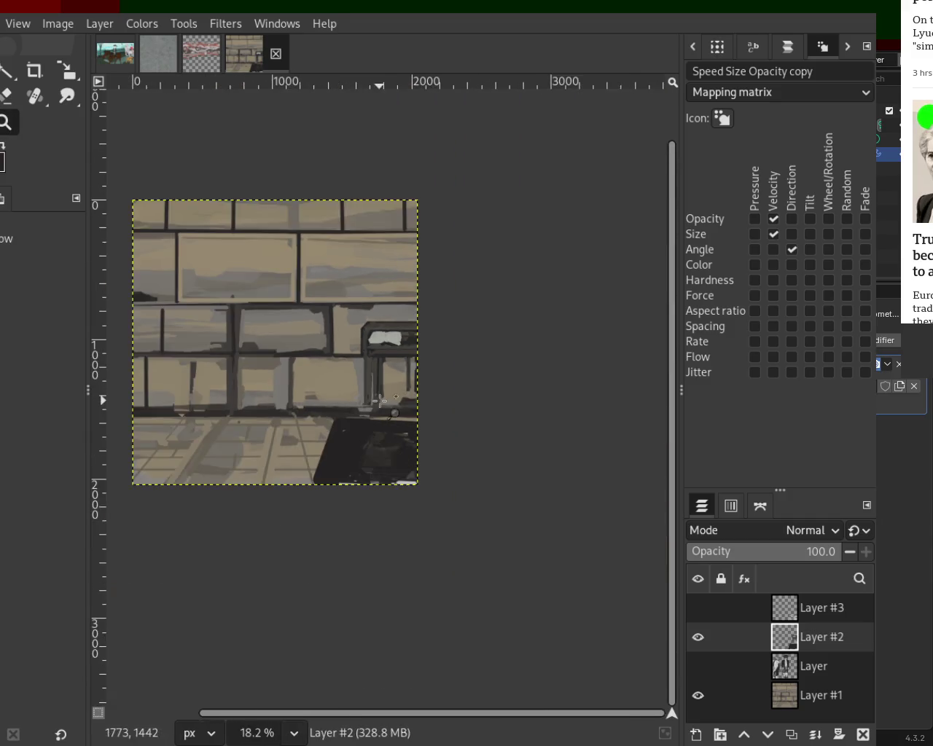
{"action": "scroll", "coordinate": [380, 400], "scroll_direction": "up", "scroll_amount": 3}
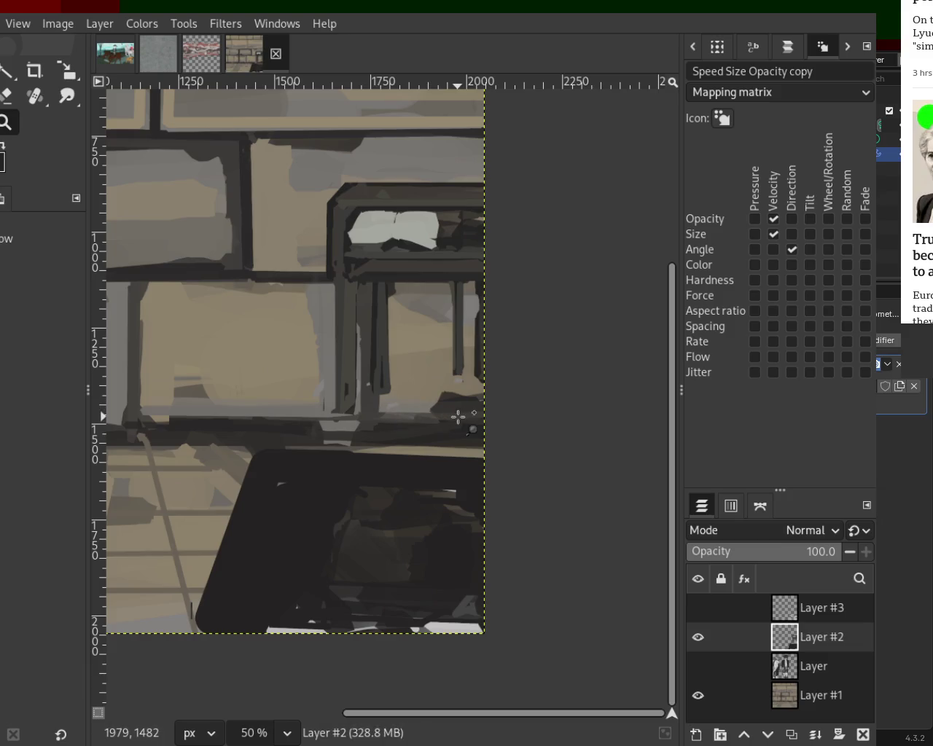
{"action": "key", "text": "p"}
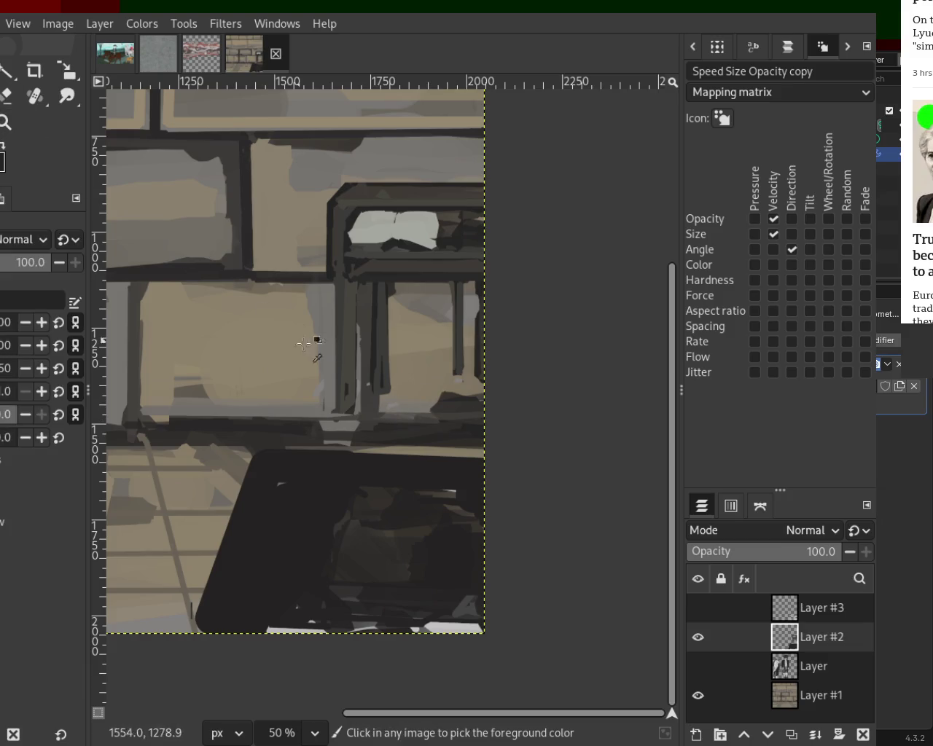
- Paint straight dark vertical strokes down two table legs, sampling colour from the painting
{"action": "left_click", "coordinate": [385, 372]}
{"action": "left_click", "coordinate": [379, 452], "text": "shift"}
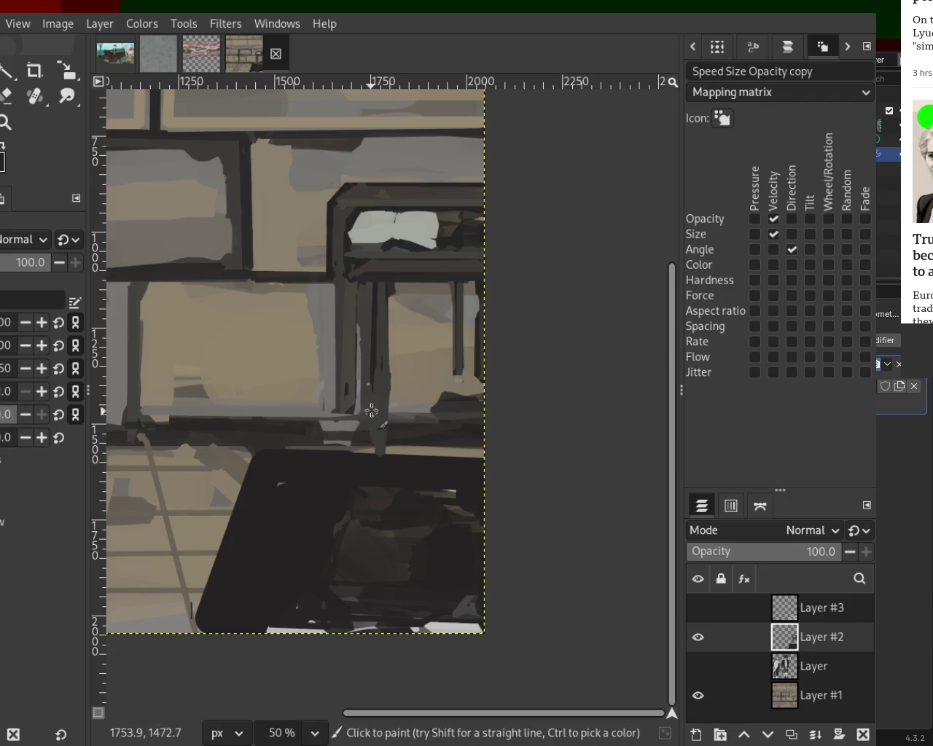
{"action": "left_click", "coordinate": [341, 359]}
{"action": "left_click", "coordinate": [345, 452], "text": "shift"}
{"action": "key", "text": "ctrl"}
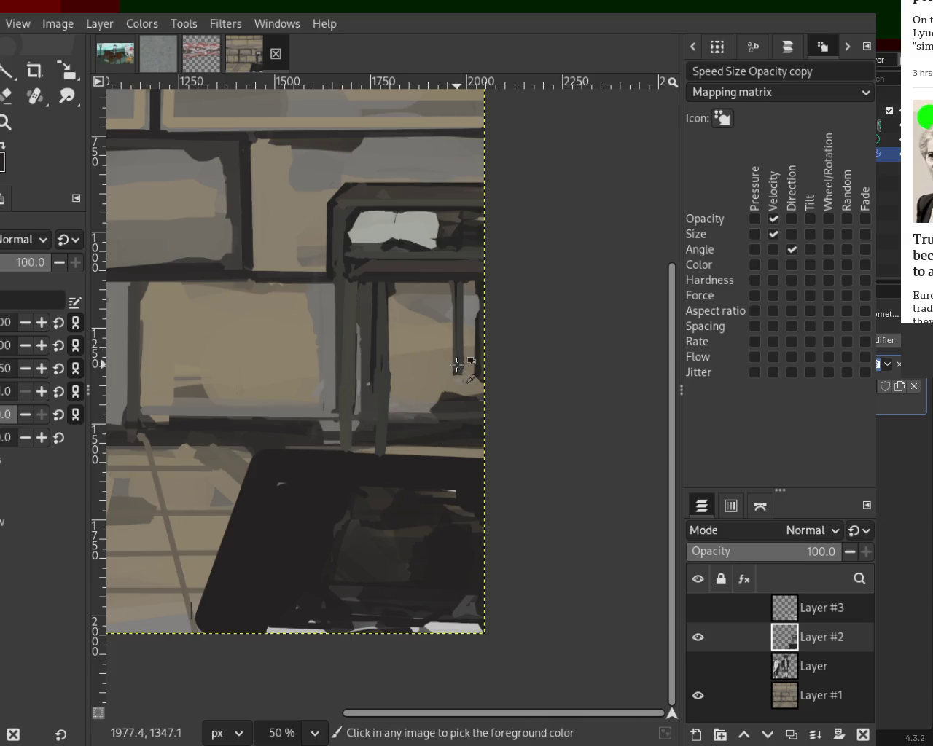
{"action": "left_click", "coordinate": [458, 443], "text": "shift"}
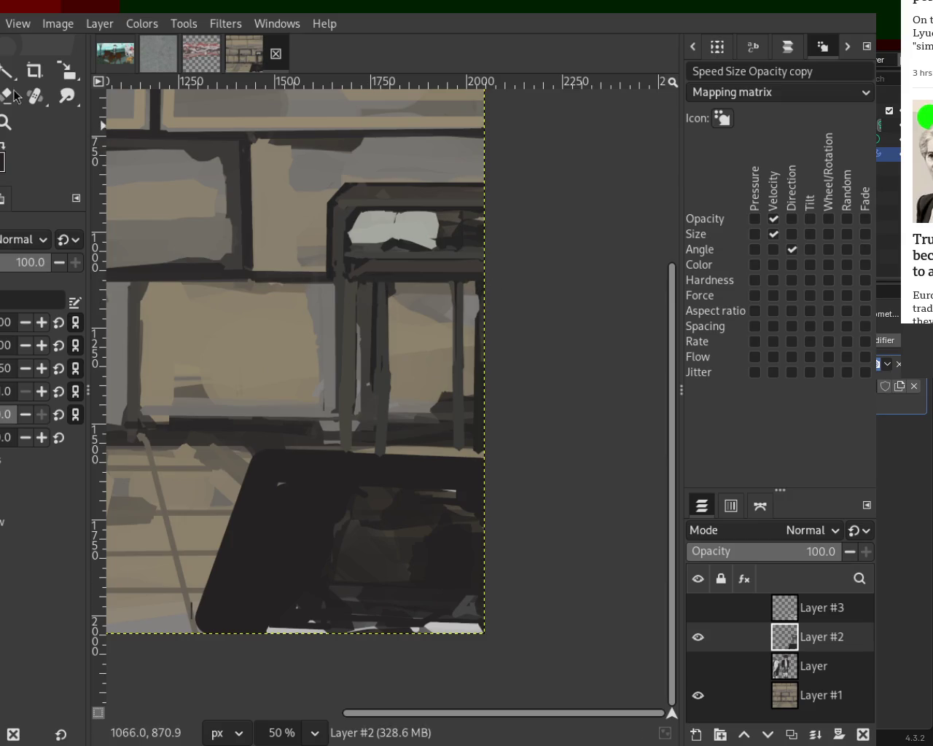
{"action": "key", "text": "p"}
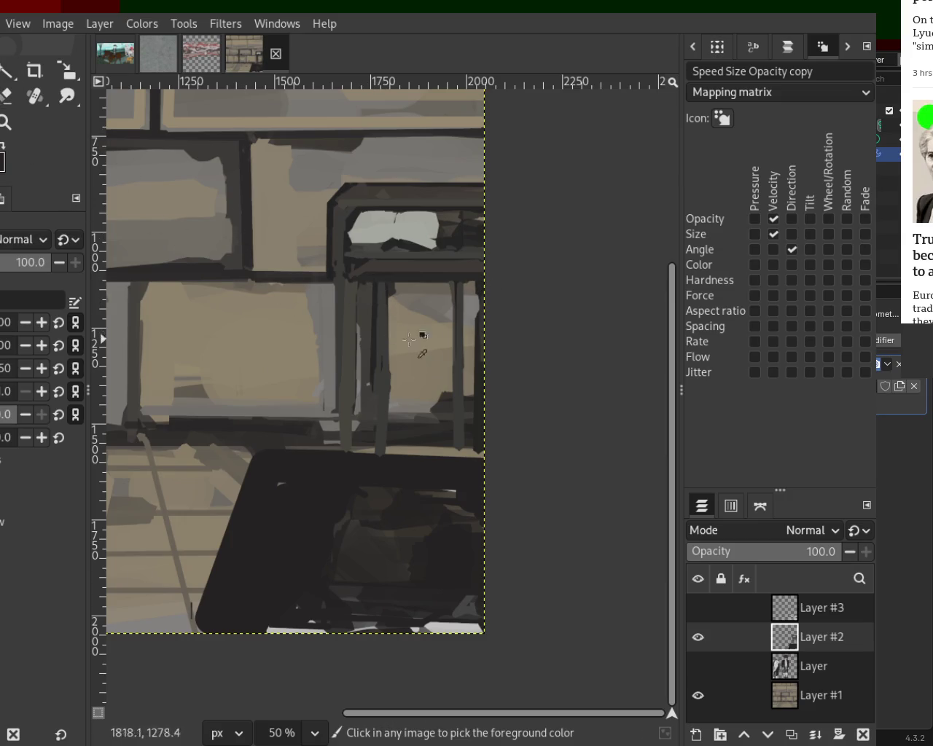
- Paint straight dark vertical lines for the middle and left legs and the right edge
{"action": "left_click", "coordinate": [379, 286]}
{"action": "left_click", "coordinate": [378, 453], "text": "shift"}
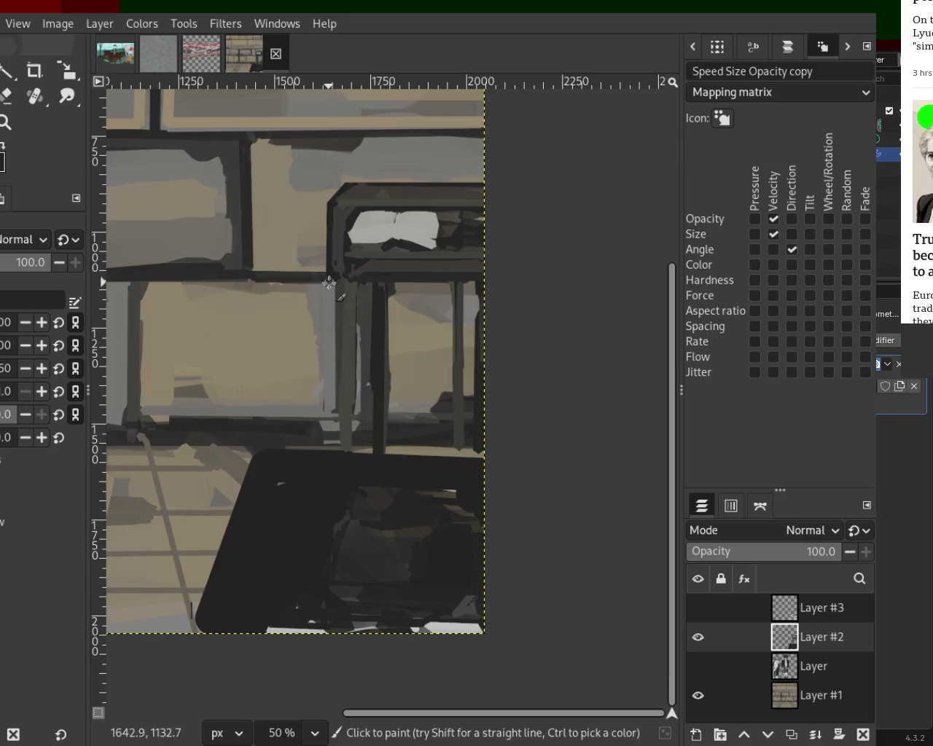
{"action": "left_click", "coordinate": [337, 441], "text": "shift"}
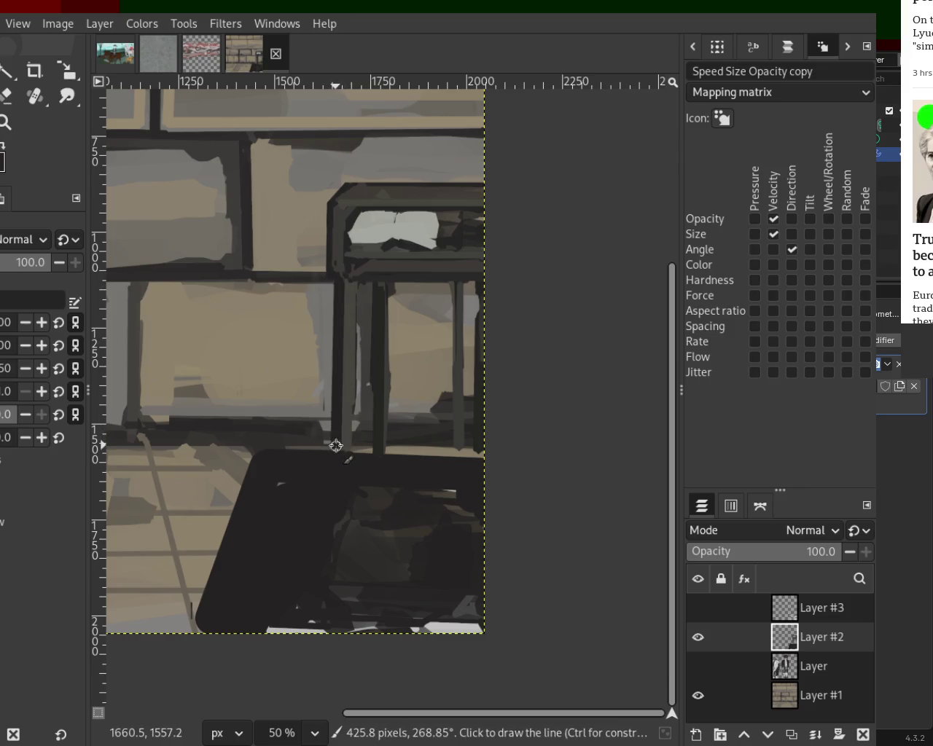
{"action": "left_click", "coordinate": [471, 280]}
{"action": "left_click", "coordinate": [472, 387], "text": "shift"}
- Repaint the right table leg as a straight grey vertical stroke after undoing a bad line
{"action": "left_click", "coordinate": [451, 284]}
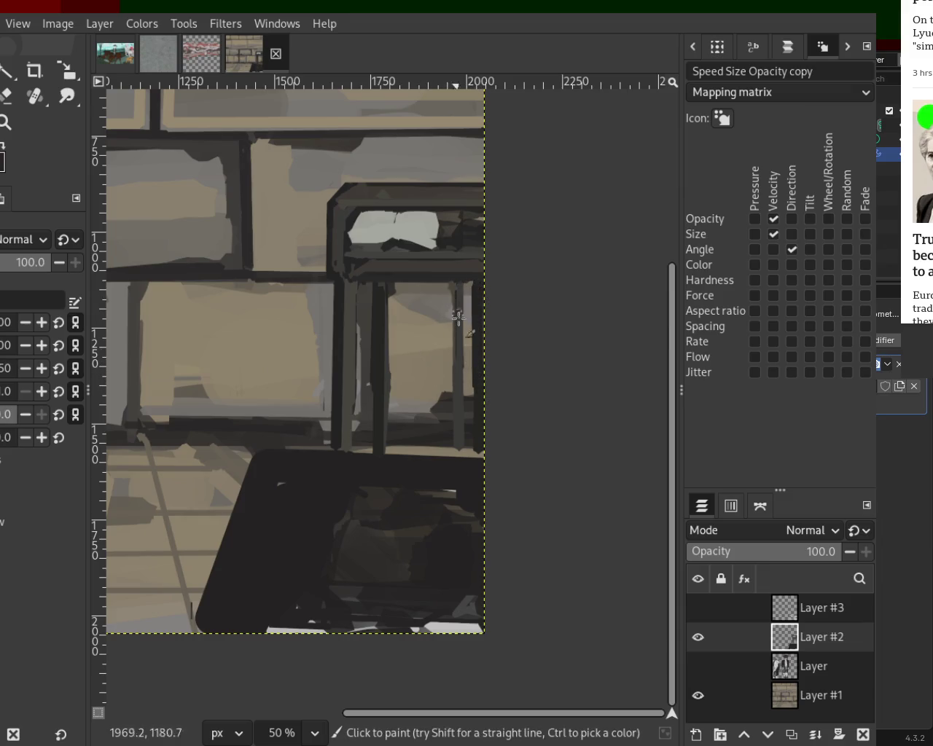
{"action": "left_click", "coordinate": [453, 442], "text": "shift"}
{"action": "key", "text": "ctrl+z"}
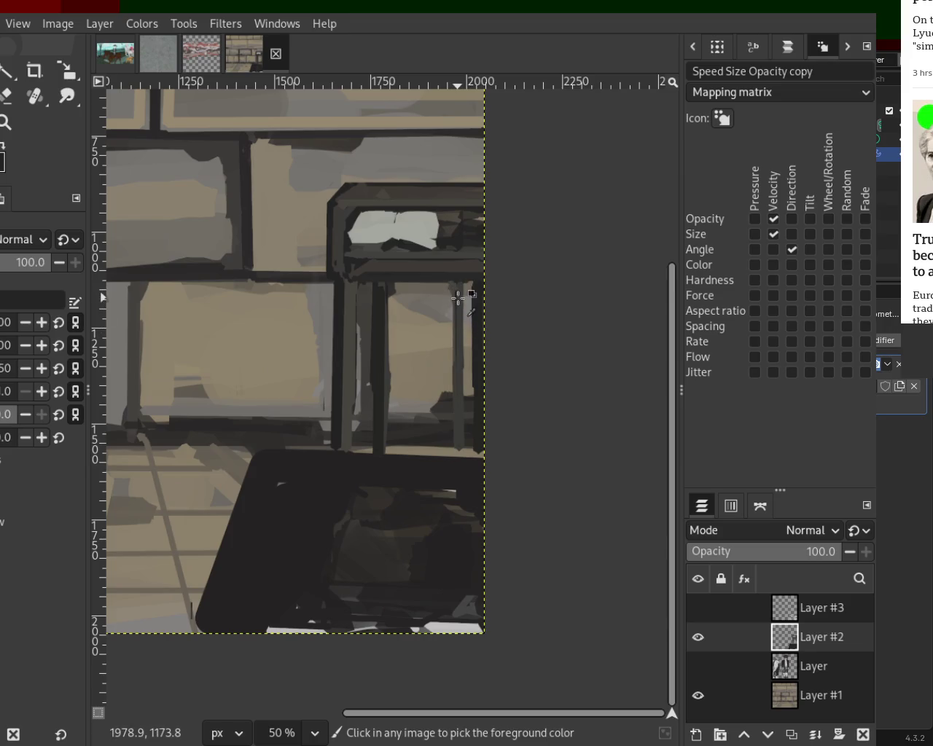
{"action": "left_click", "coordinate": [454, 457], "text": "shift"}
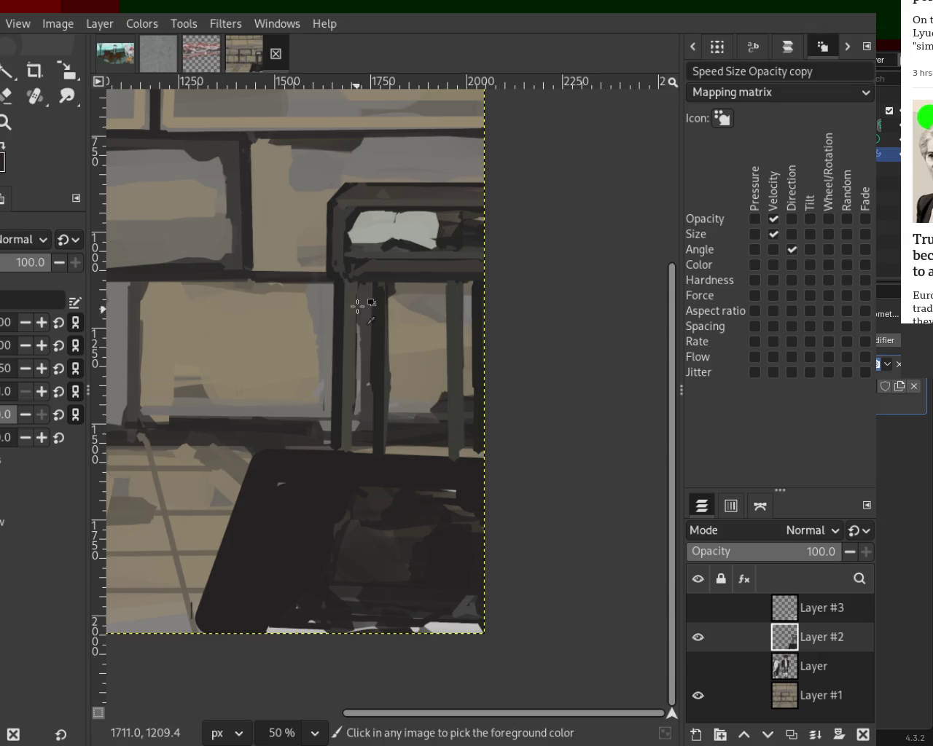
{"action": "left_click", "coordinate": [451, 287]}
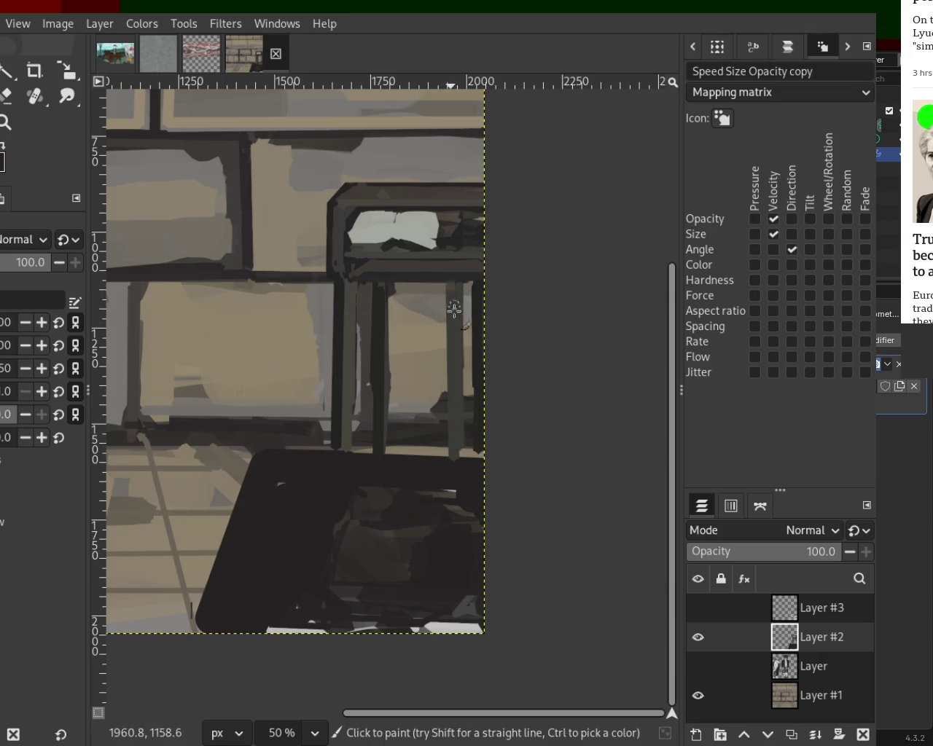
{"action": "left_click", "coordinate": [450, 452], "text": "shift"}
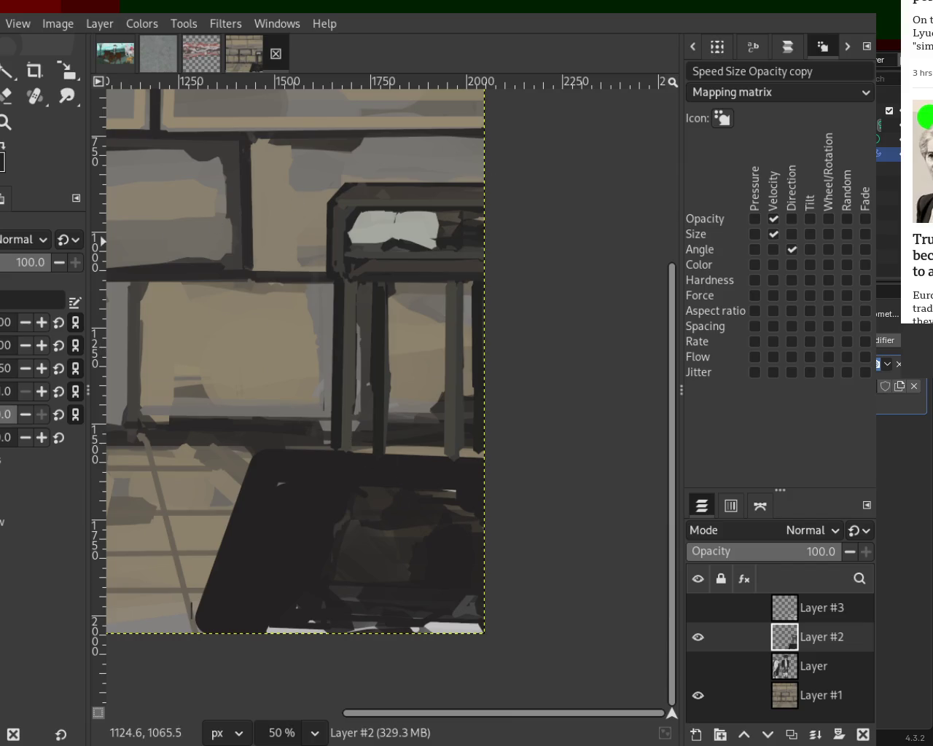
- Zoom in on the leg bottoms and paint one straight dark edge flattening their pointed tips
{"action": "left_click", "coordinate": [6, 122]}
{"action": "left_click", "coordinate": [229, 284], "text": "ctrl"}
{"action": "double_click", "coordinate": [320, 371]}
{"action": "left_click", "coordinate": [377, 425]}
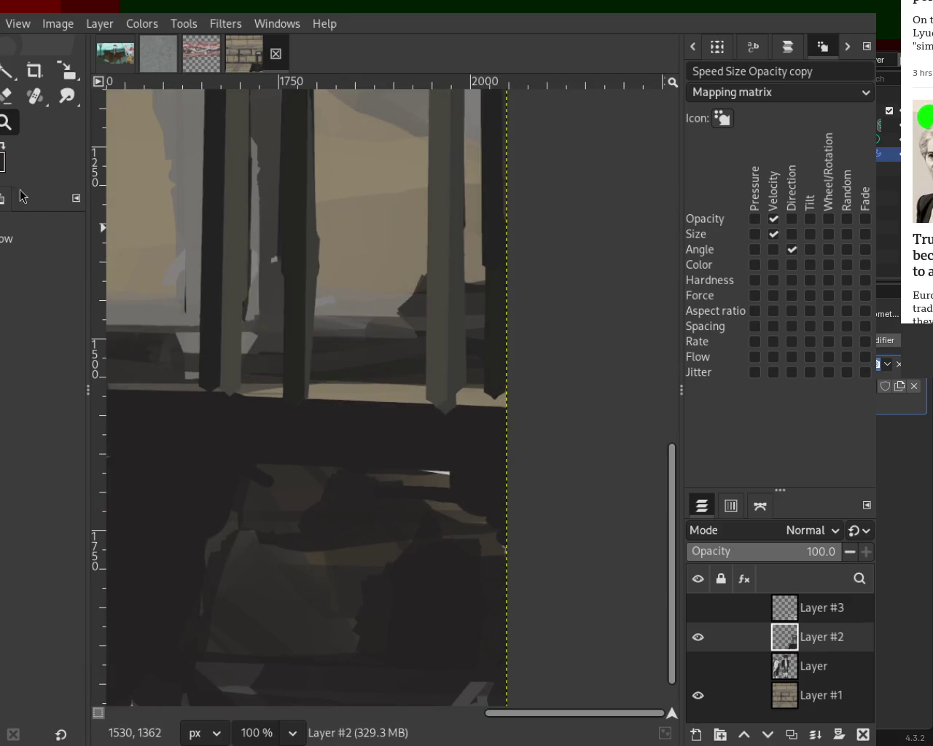
{"action": "key", "text": "o"}
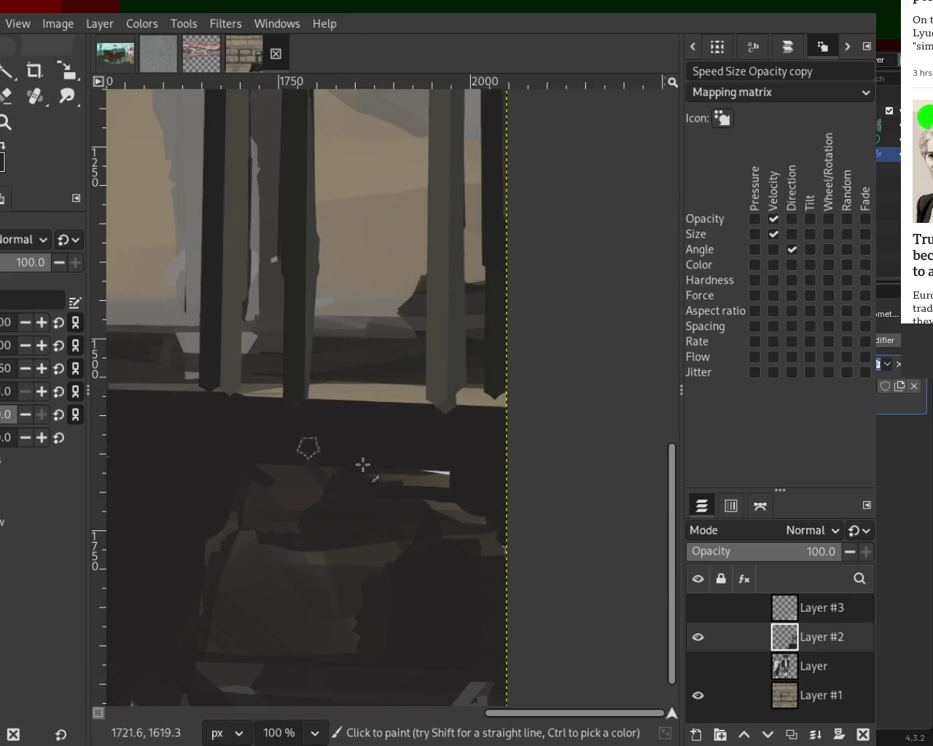
{"action": "left_click", "coordinate": [698, 637]}
{"action": "left_click", "coordinate": [698, 637]}
{"action": "left_click", "coordinate": [179, 401]}
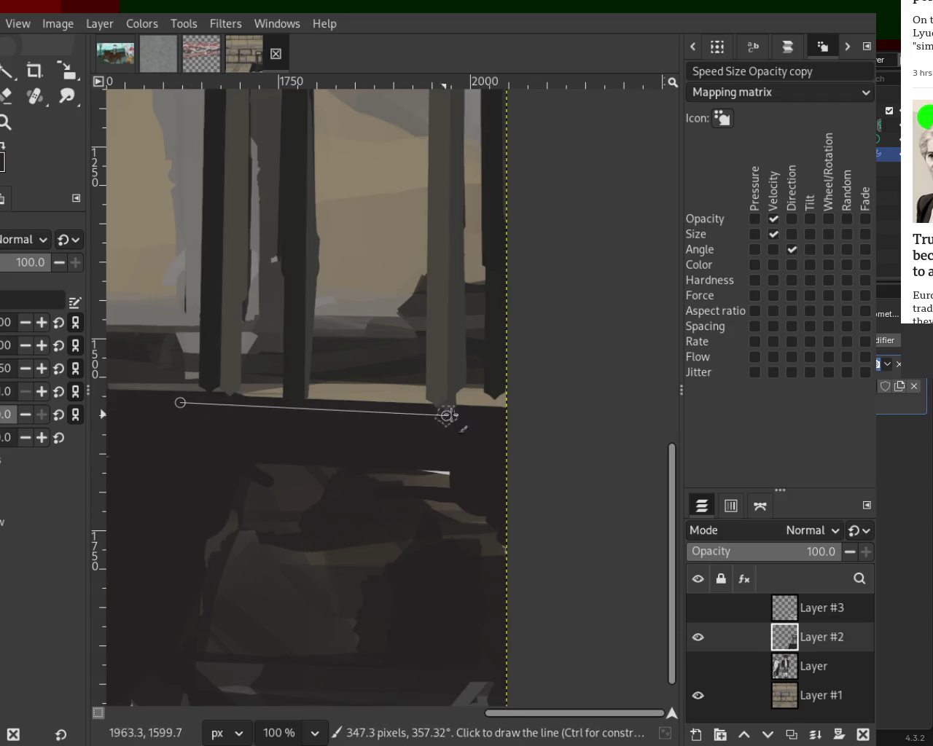
{"action": "left_click", "coordinate": [511, 406], "text": "shift"}
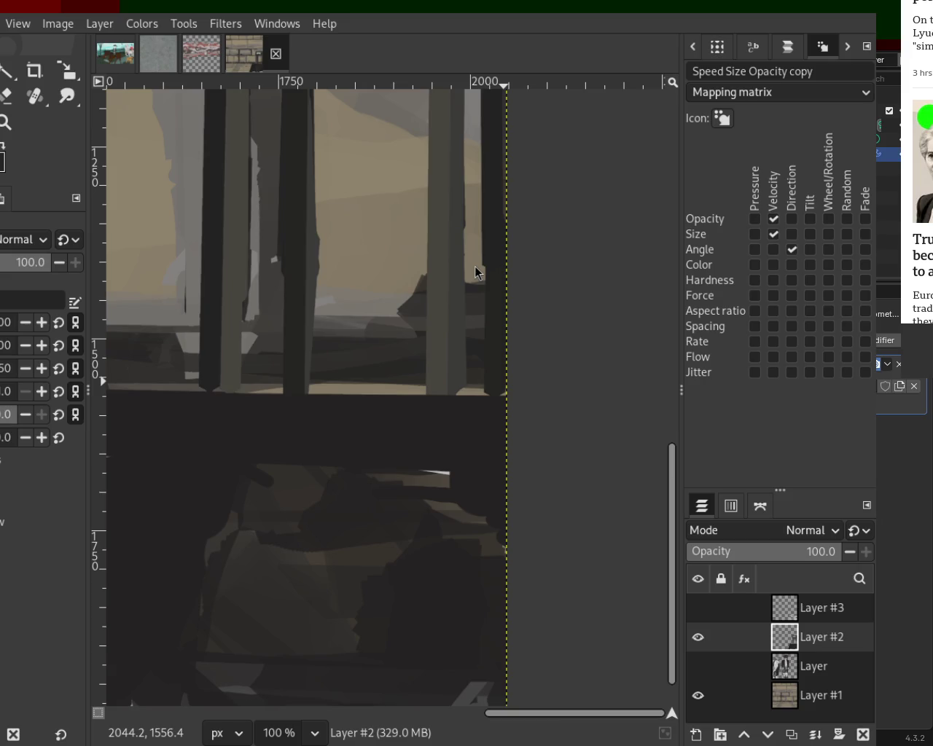
- Zoom out over the machinery, then try a lighter stroke under the upper beam and undo it
{"action": "left_click", "coordinate": [11, 125]}
{"action": "scroll", "coordinate": [447, 357], "scroll_direction": "down", "scroll_amount": 1}
{"action": "scroll", "coordinate": [448, 358], "scroll_direction": "down", "scroll_amount": 3}
{"action": "scroll", "coordinate": [447, 357], "scroll_direction": "down", "scroll_amount": 1}
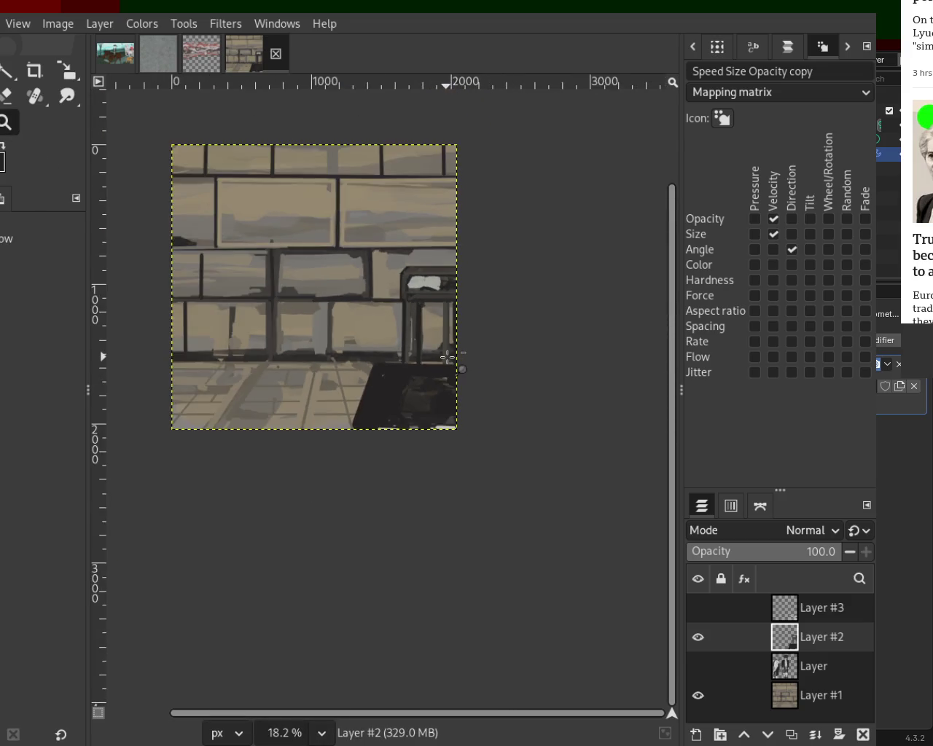
{"action": "scroll", "coordinate": [448, 357], "scroll_direction": "down", "scroll_amount": 1}
{"action": "scroll", "coordinate": [437, 358], "scroll_direction": "up", "scroll_amount": 3}
{"action": "scroll", "coordinate": [416, 360], "scroll_direction": "up", "scroll_amount": 2}
{"action": "scroll", "coordinate": [394, 388], "scroll_direction": "down", "scroll_amount": 1}
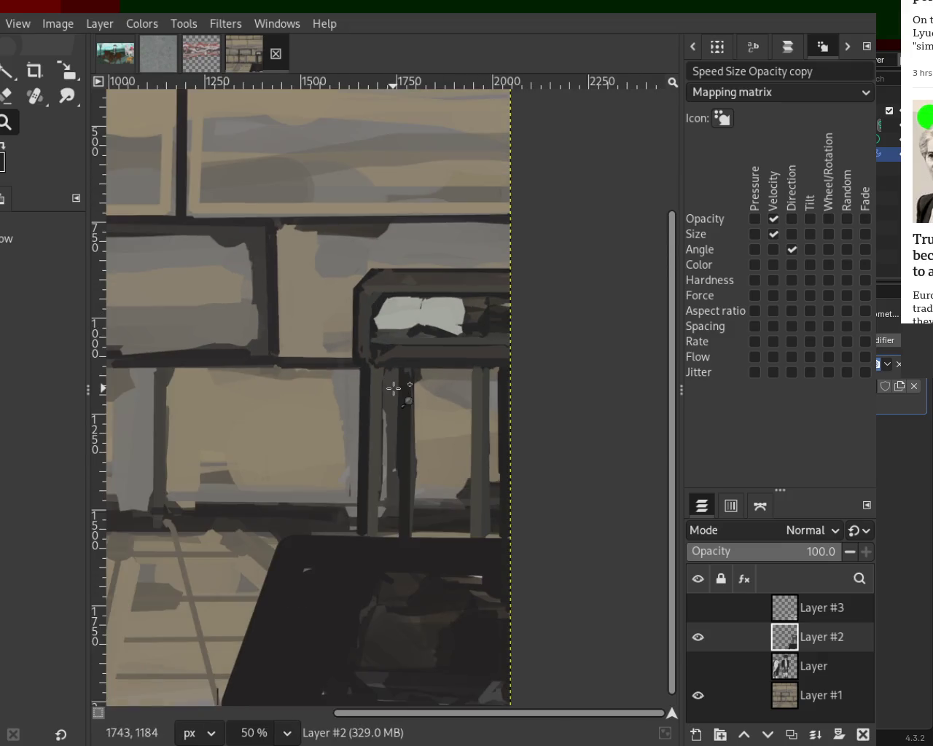
{"action": "scroll", "coordinate": [394, 389], "scroll_direction": "up", "scroll_amount": 2}
{"action": "scroll", "coordinate": [389, 415], "scroll_direction": "down", "scroll_amount": 1}
{"action": "scroll", "coordinate": [405, 414], "scroll_direction": "up", "scroll_amount": 1}
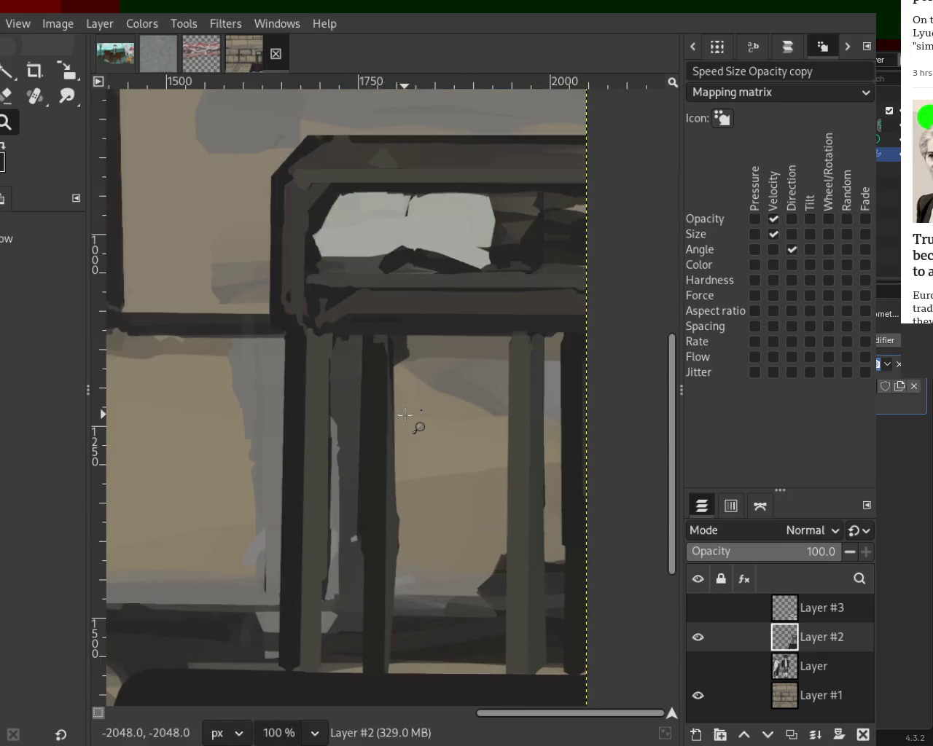
{"action": "scroll", "coordinate": [313, 376], "scroll_direction": "up", "scroll_amount": 1}
{"action": "scroll", "coordinate": [444, 462], "scroll_direction": "down", "scroll_amount": 2}
{"action": "scroll", "coordinate": [444, 462], "scroll_direction": "up", "scroll_amount": 1}
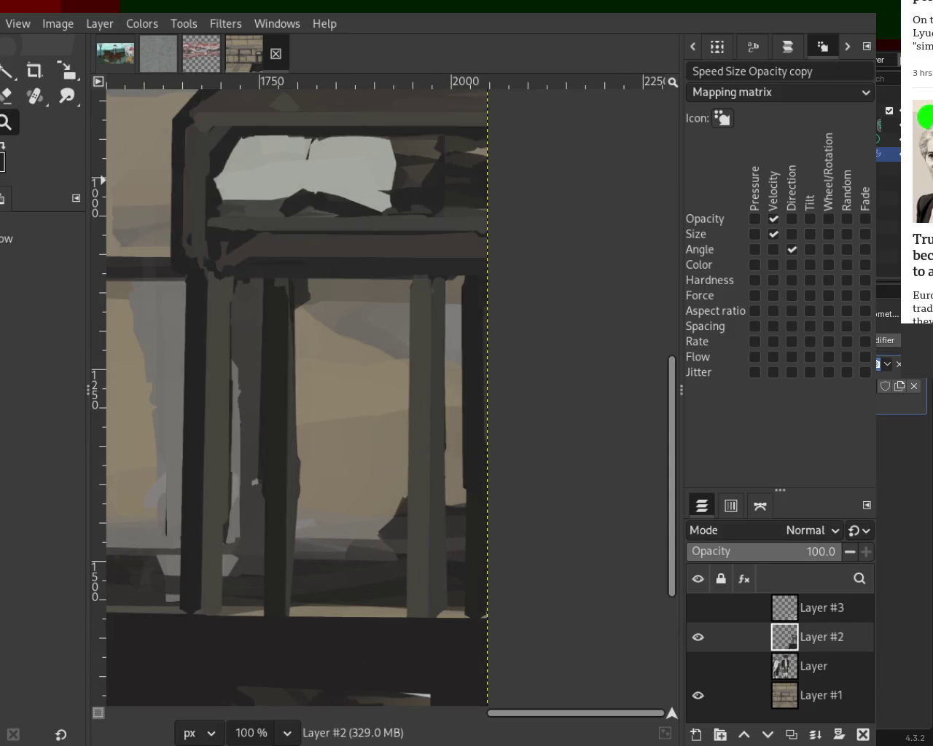
{"action": "key", "text": "p"}
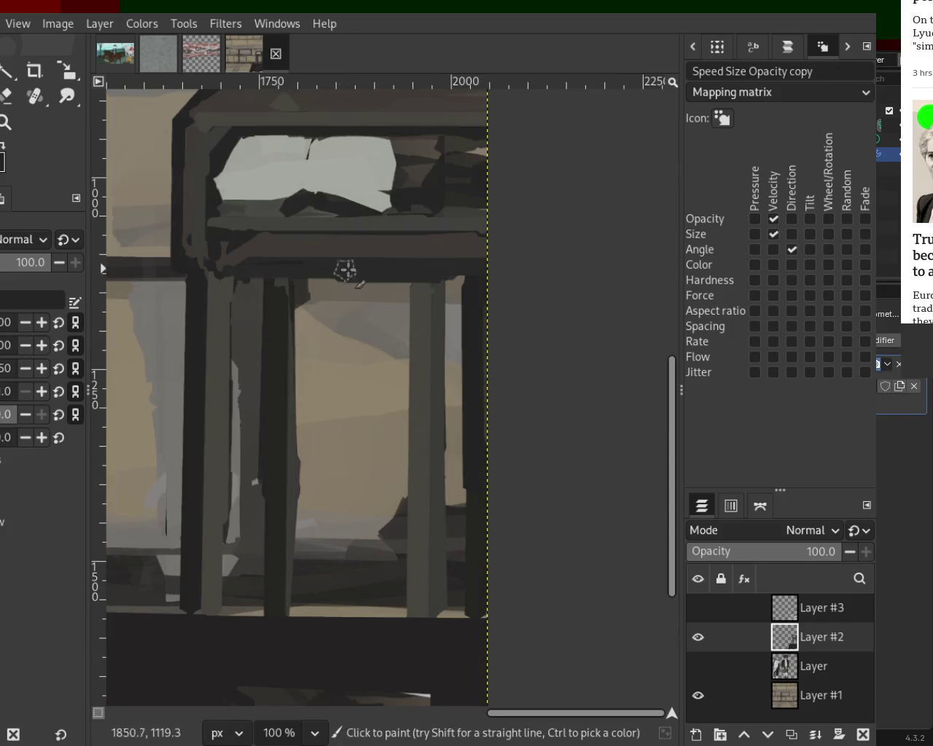
{"action": "left_click_drag", "start_coordinate": [263, 263], "coordinate": [542, 261]}
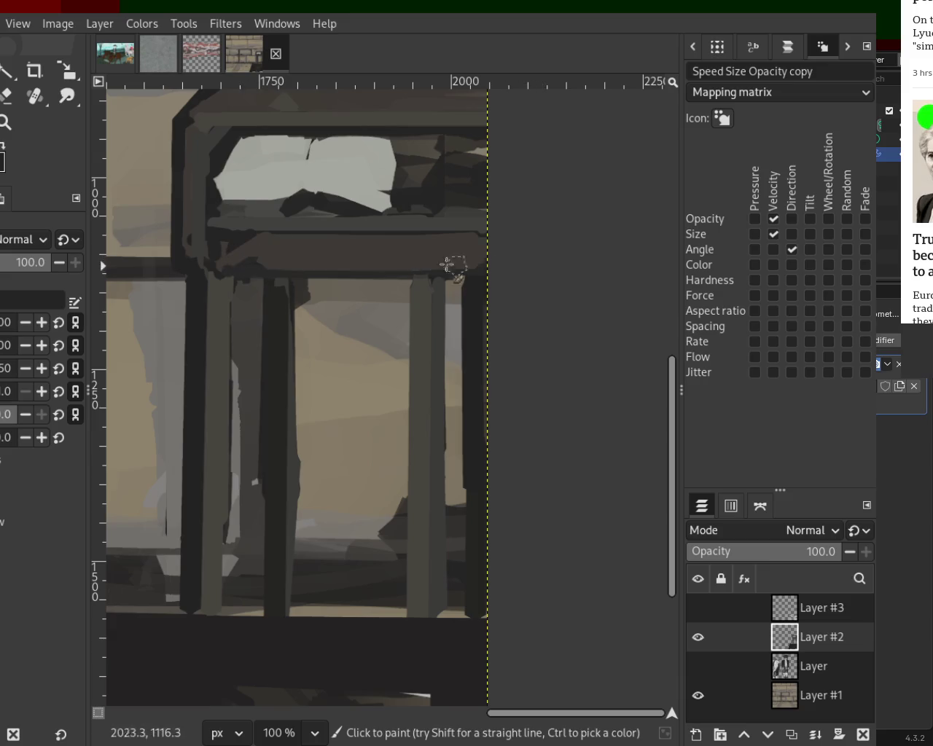
{"action": "key", "text": "ctrl+z"}
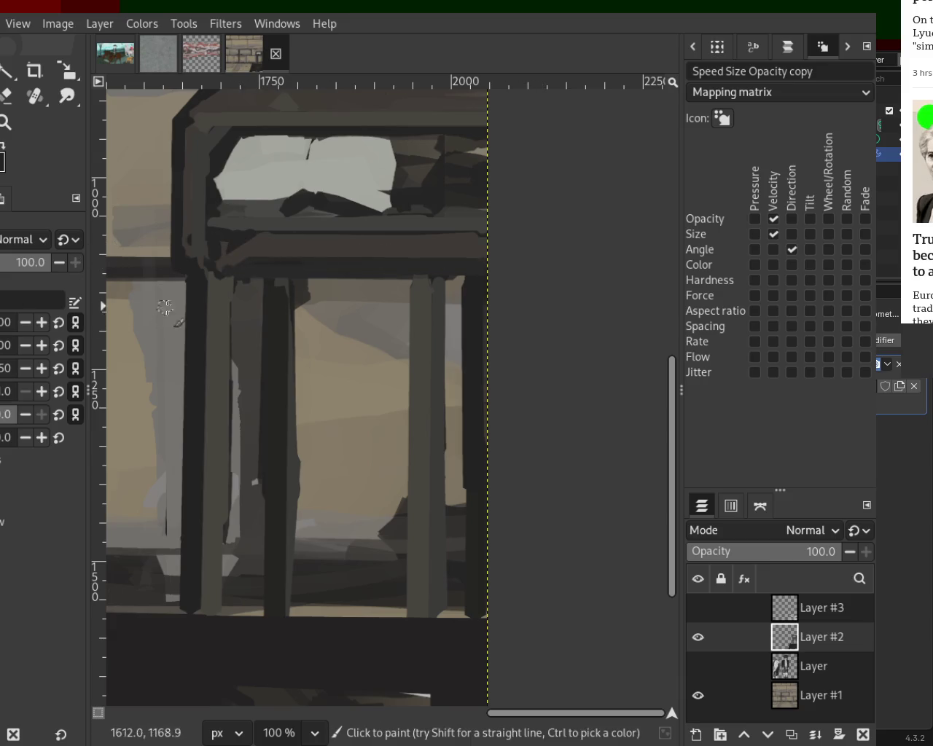
- Paint straight dark strokes along and across the beam under the frame
{"action": "left_click", "coordinate": [234, 241]}
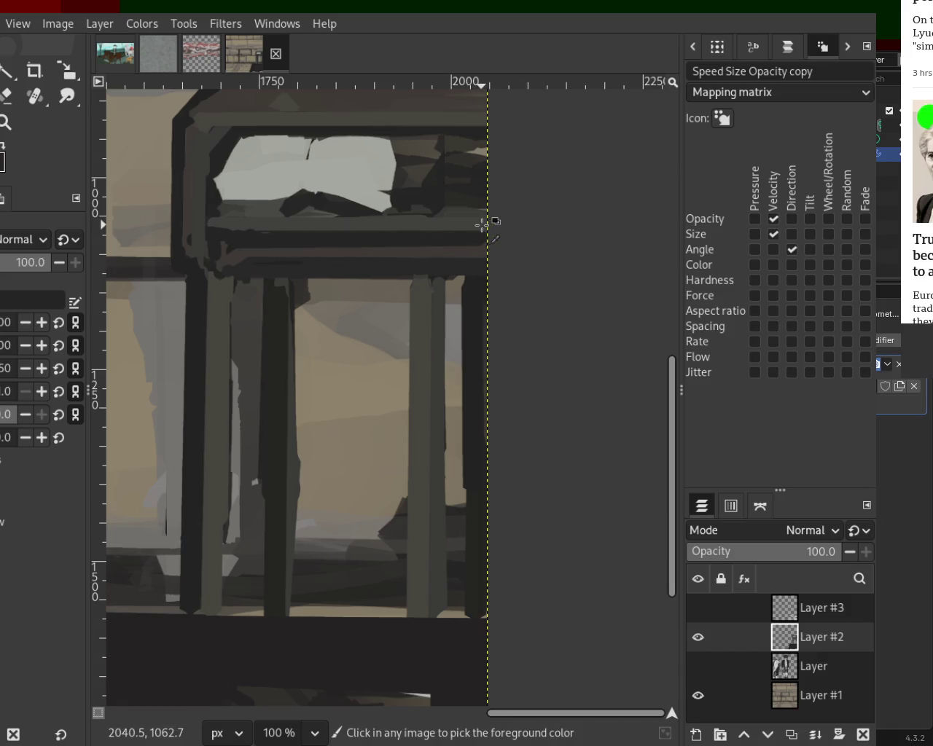
{"action": "left_click", "coordinate": [452, 221]}
{"action": "left_click", "coordinate": [220, 226], "text": "shift"}
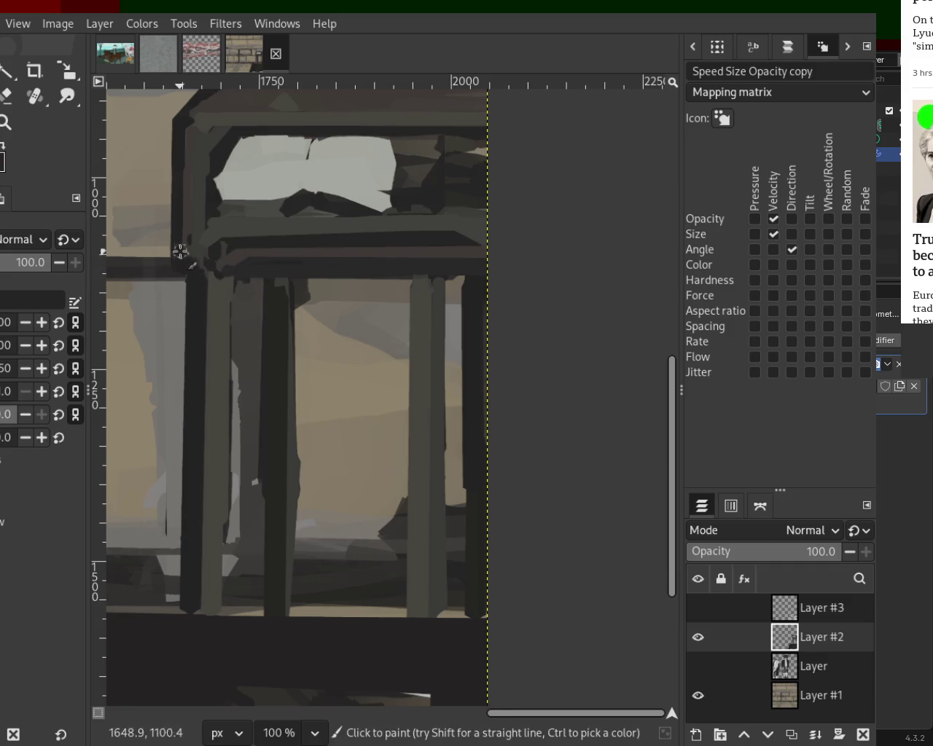
{"action": "key", "text": "shift+e"}
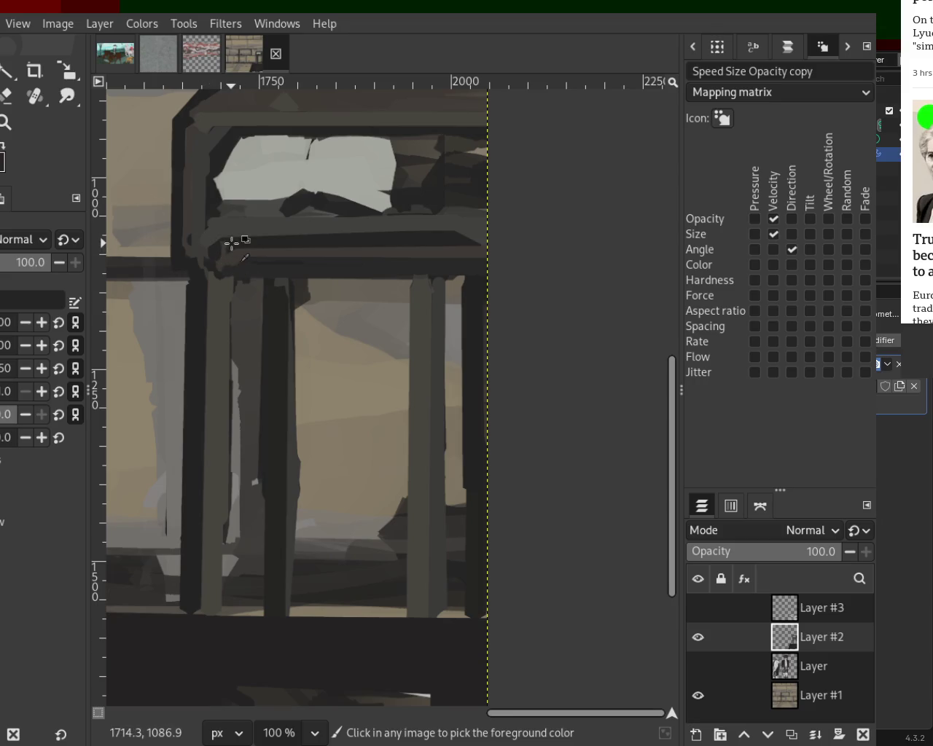
{"action": "left_click", "coordinate": [489, 253], "text": "shift"}
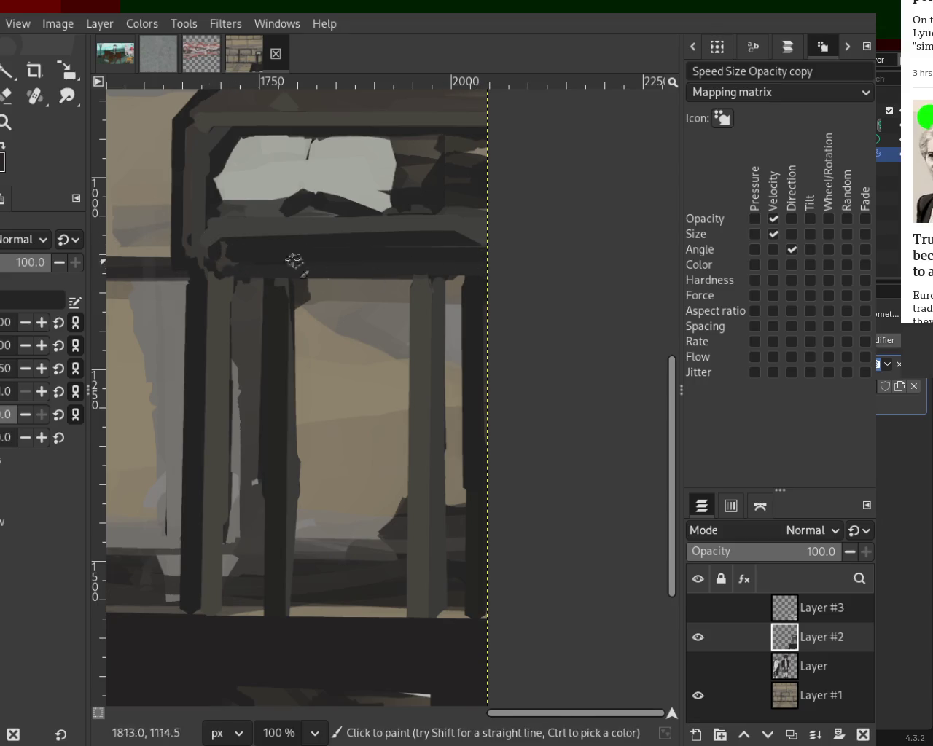
- Add connected straight dark lines along the beam and darken its lower edge
{"action": "left_click", "coordinate": [222, 226]}
{"action": "left_click", "coordinate": [201, 261], "text": "shift"}
{"action": "left_click", "coordinate": [484, 261], "text": "shift"}
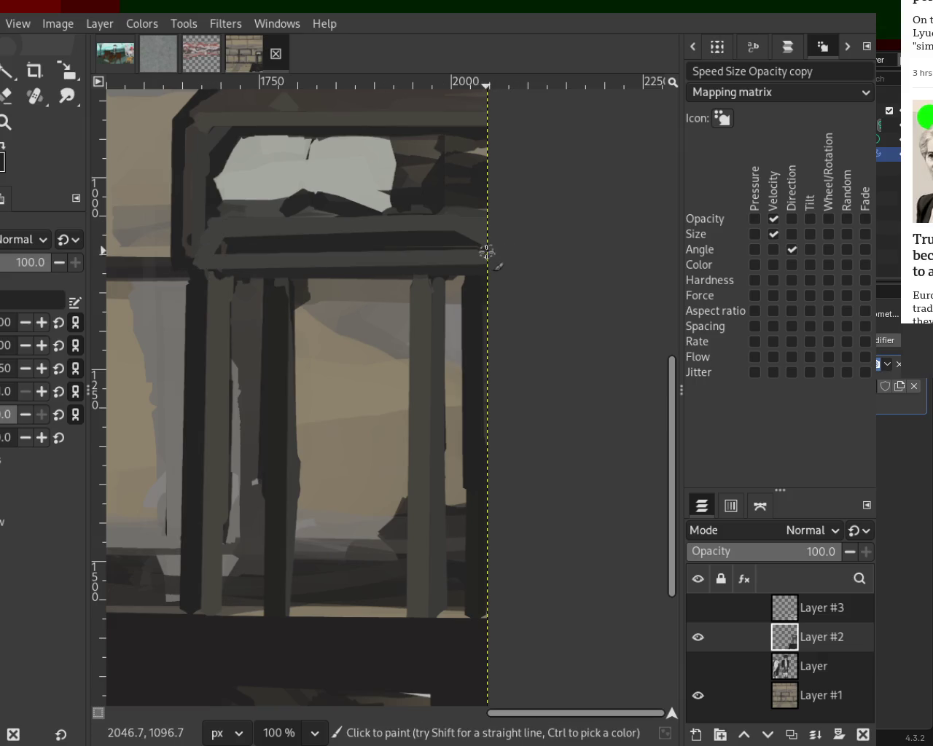
{"action": "left_click", "coordinate": [426, 233], "text": "shift"}
{"action": "left_click", "coordinate": [210, 245], "text": "shift"}
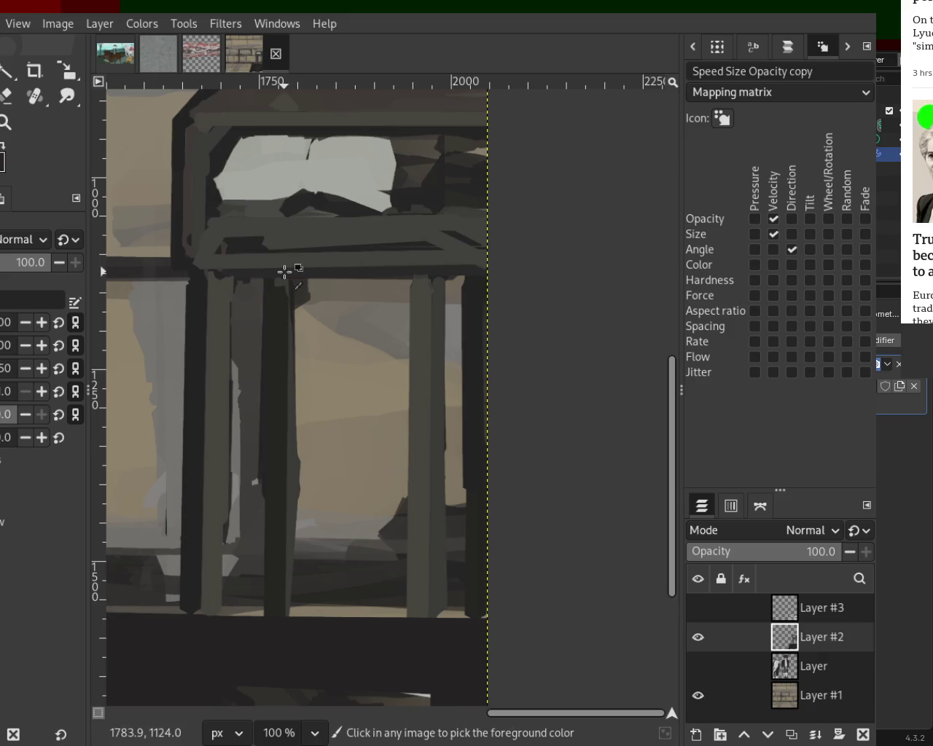
{"action": "left_click", "coordinate": [464, 267], "text": "shift"}
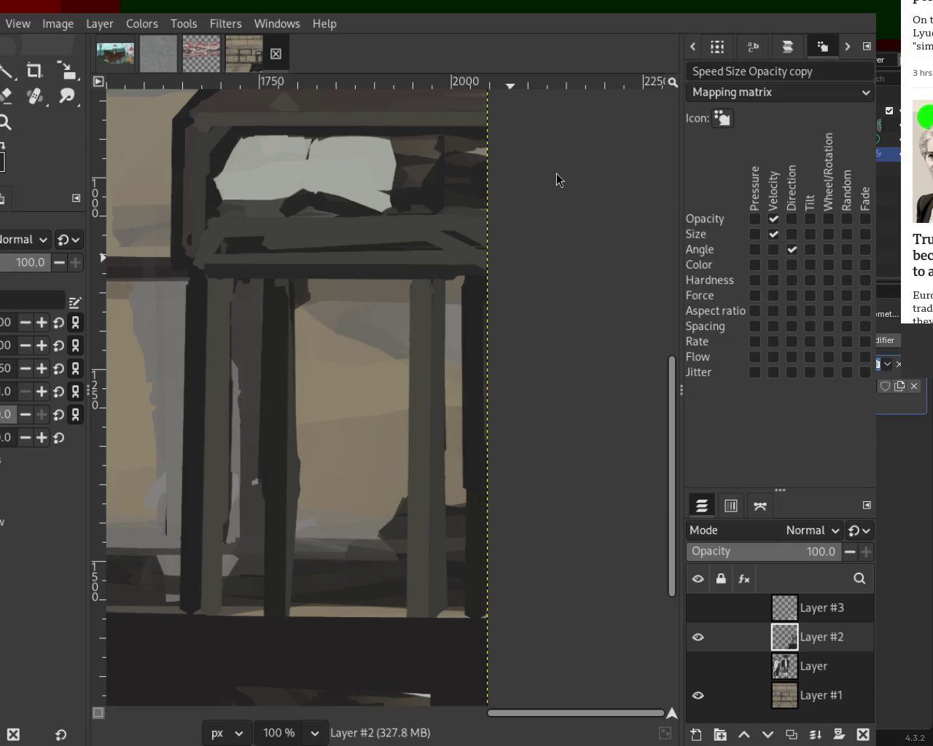
- Sample a colour and paint a straight stroke down the right pillar
{"action": "key", "text": "ctrl"}
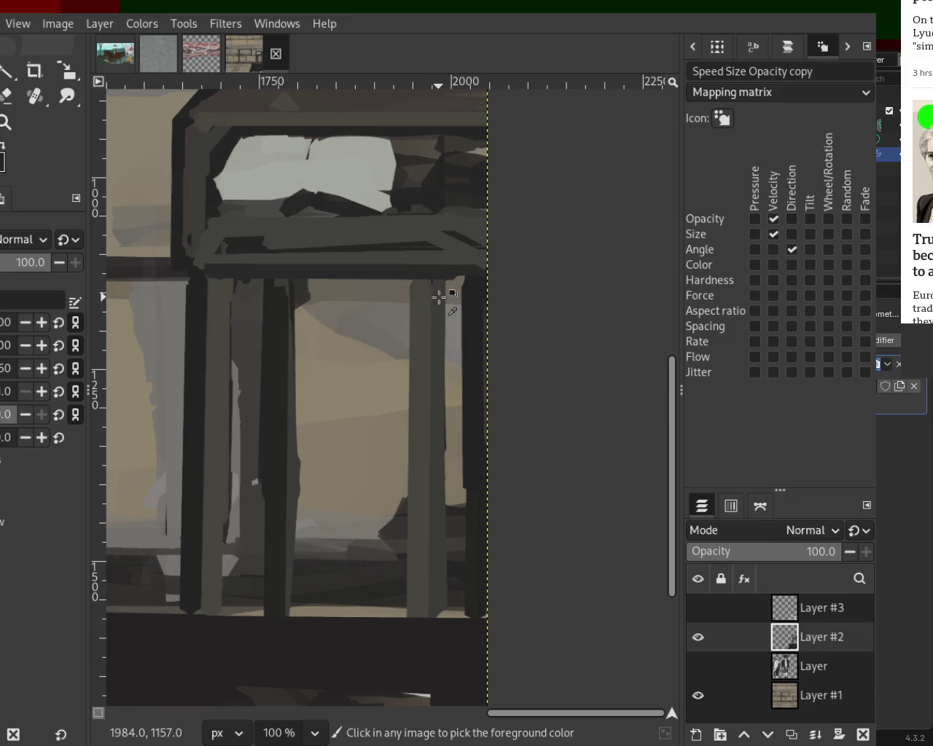
{"action": "key", "text": "shift"}
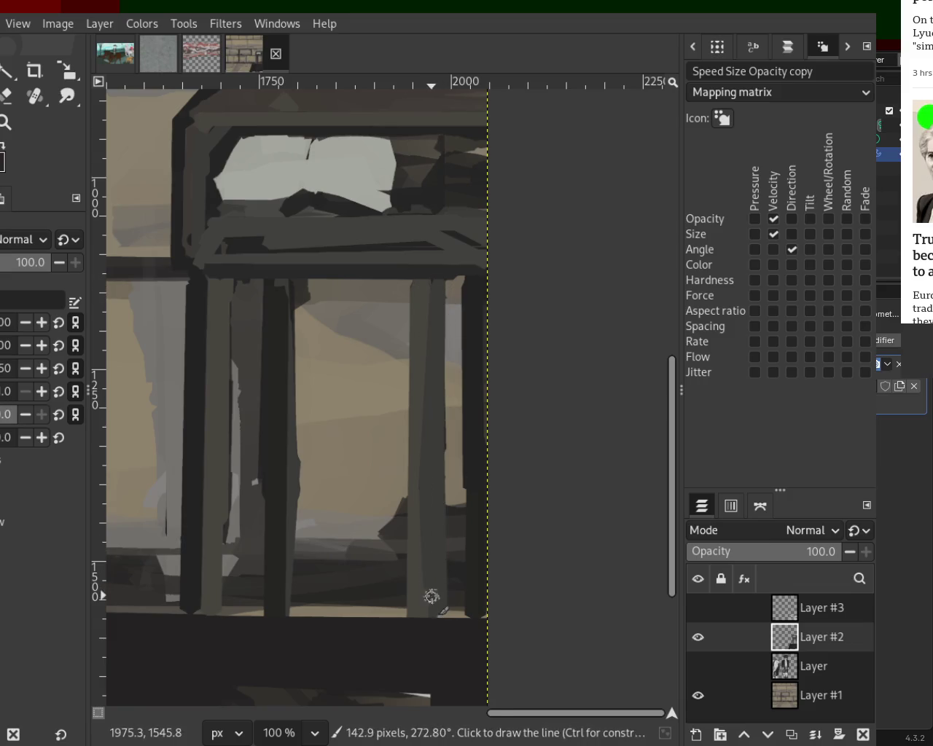
{"action": "key", "text": "ctrl"}
{"action": "left_click", "coordinate": [426, 432], "text": "shift"}
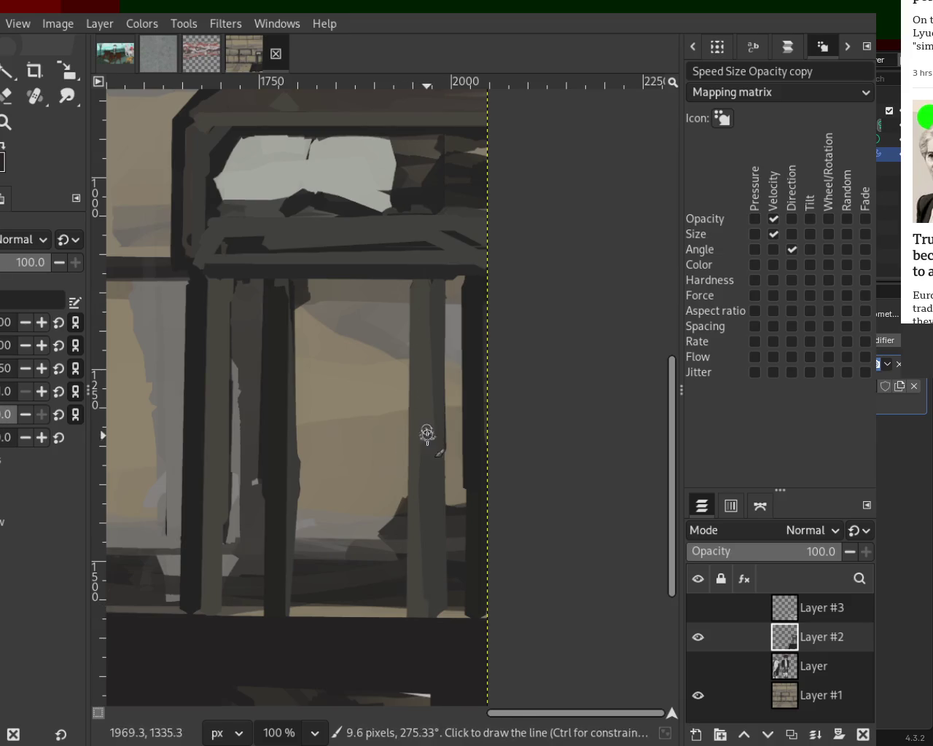
{"action": "left_click", "coordinate": [412, 573], "text": "shift"}
- Paint a straight dark stroke up the middle pillar and a lighter stroke down it
{"action": "key", "text": "ctrl"}
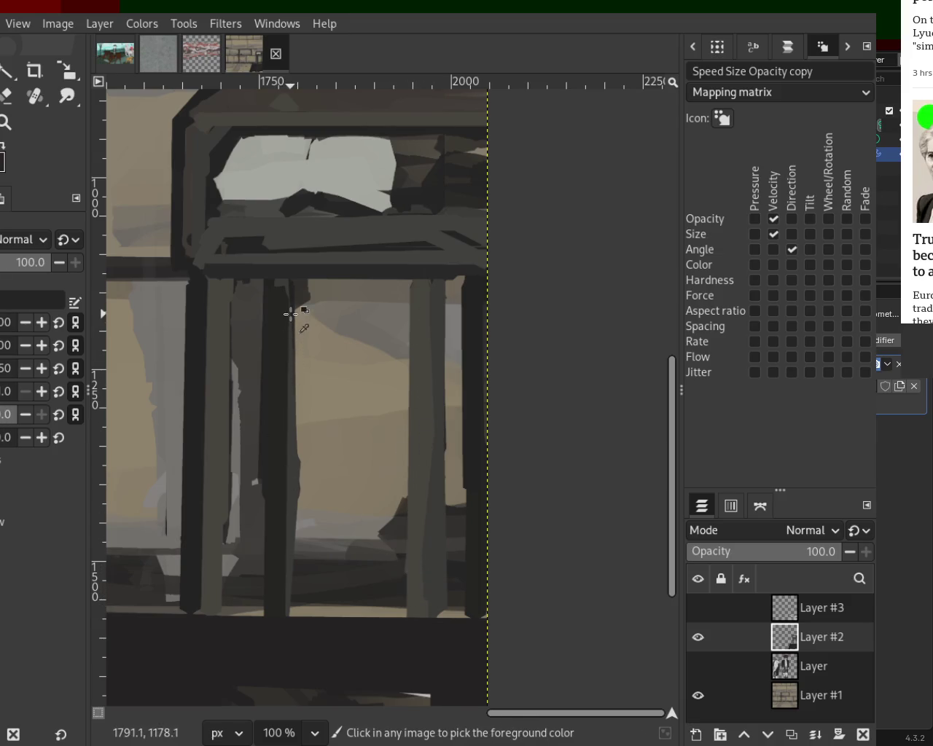
{"action": "left_click", "coordinate": [283, 428]}
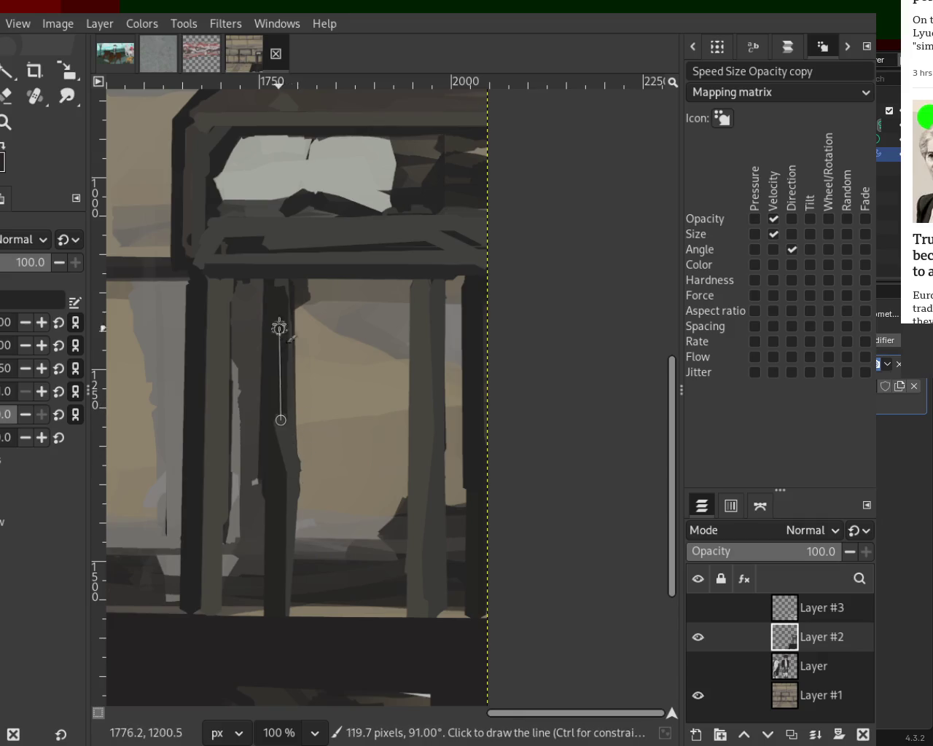
{"action": "left_click", "coordinate": [283, 277], "text": "shift"}
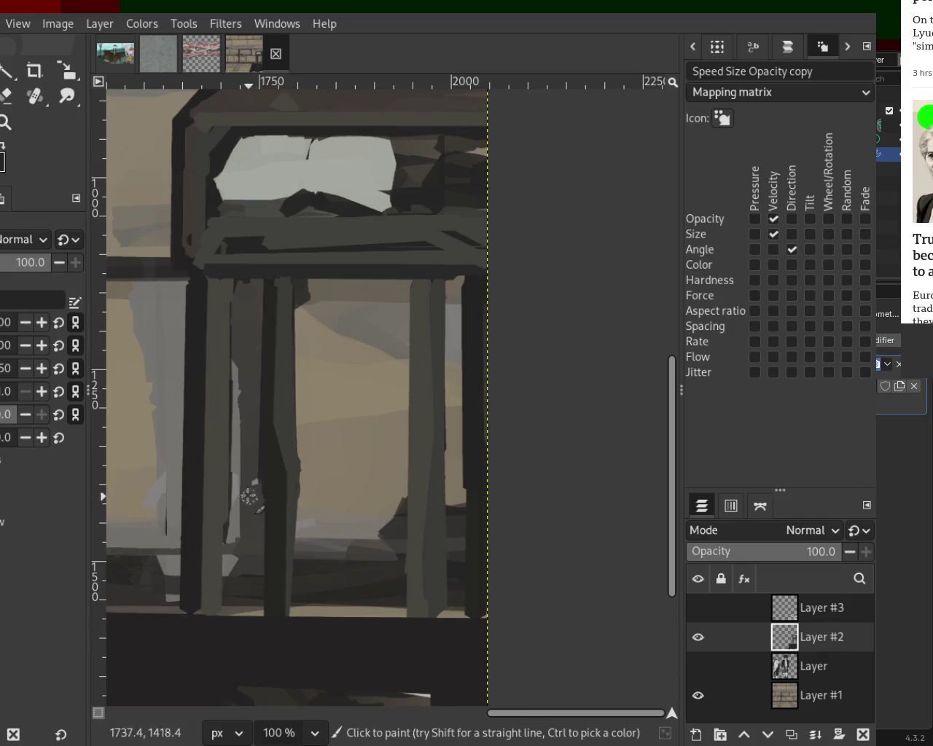
{"action": "left_click_drag", "start_coordinate": [285, 496], "coordinate": [282, 614]}
- Redefine the left pillar with straight dark strokes, then lighter straight strokes
{"action": "key", "text": "ctrl"}
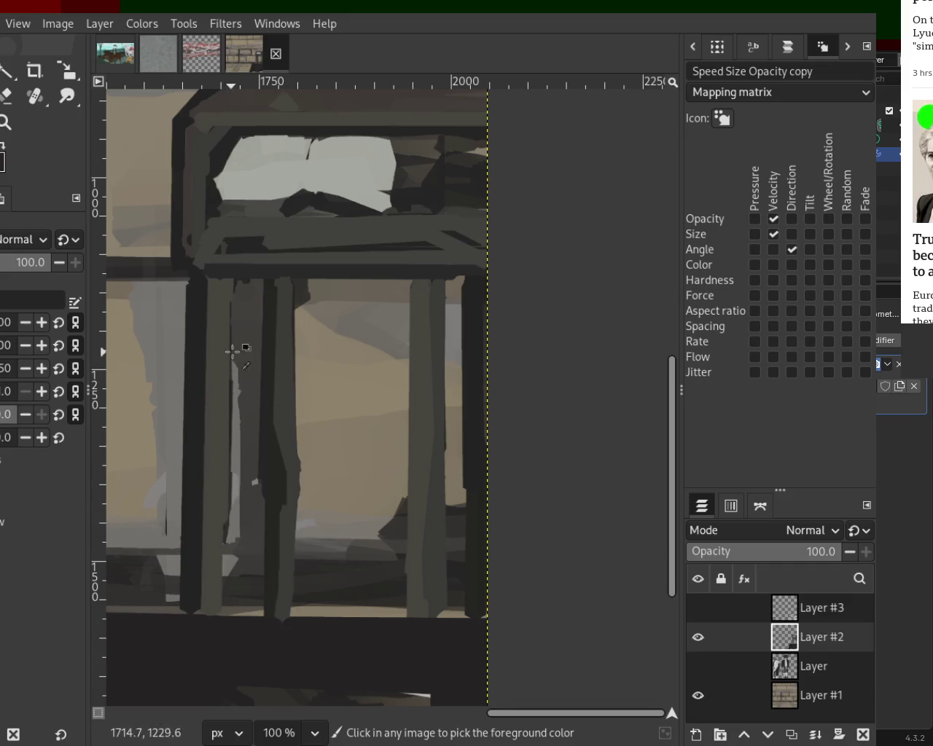
{"action": "left_click", "coordinate": [208, 277]}
{"action": "left_click", "coordinate": [210, 401], "text": "shift"}
{"action": "left_click", "coordinate": [193, 601], "text": "shift"}
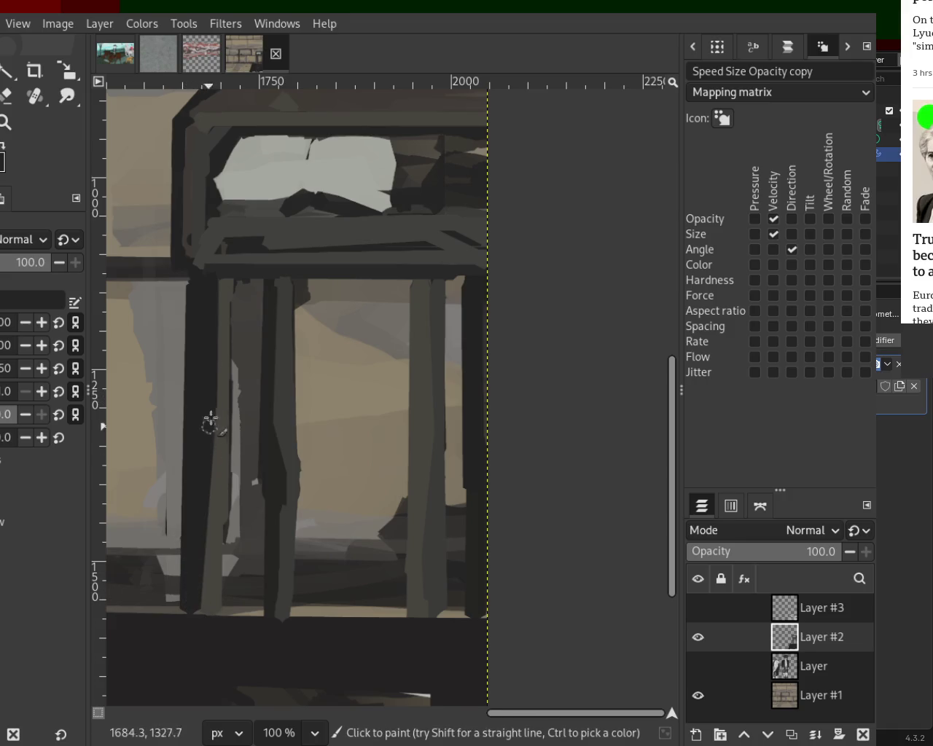
{"action": "left_click", "coordinate": [222, 285]}
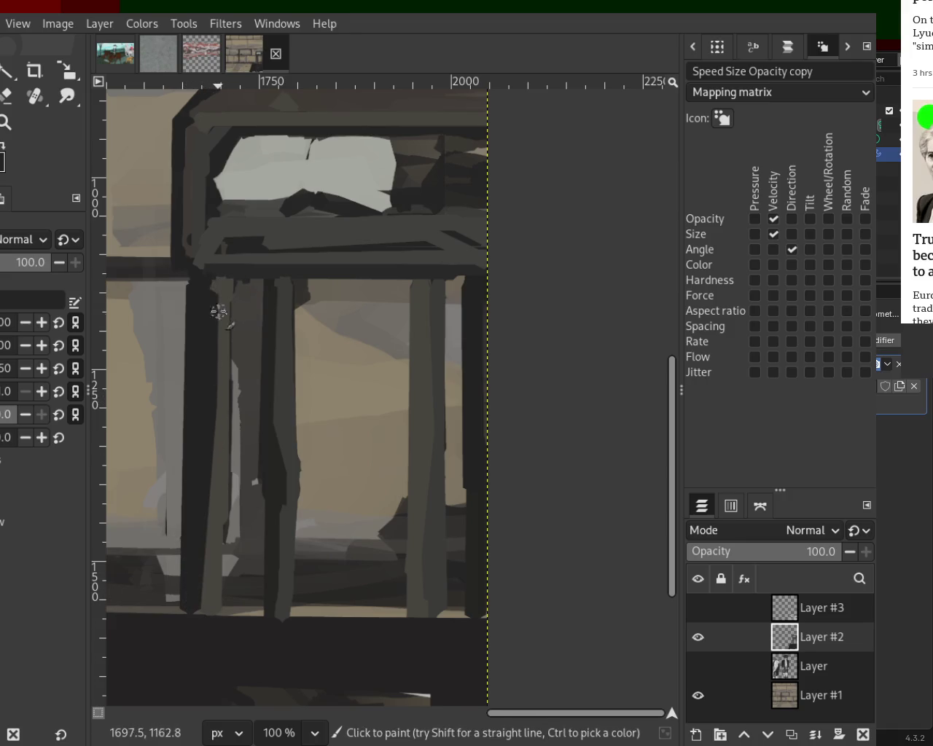
{"action": "left_click", "coordinate": [219, 398], "text": "shift"}
{"action": "left_click", "coordinate": [216, 467], "text": "shift"}
{"action": "left_click", "coordinate": [201, 583], "text": "shift"}
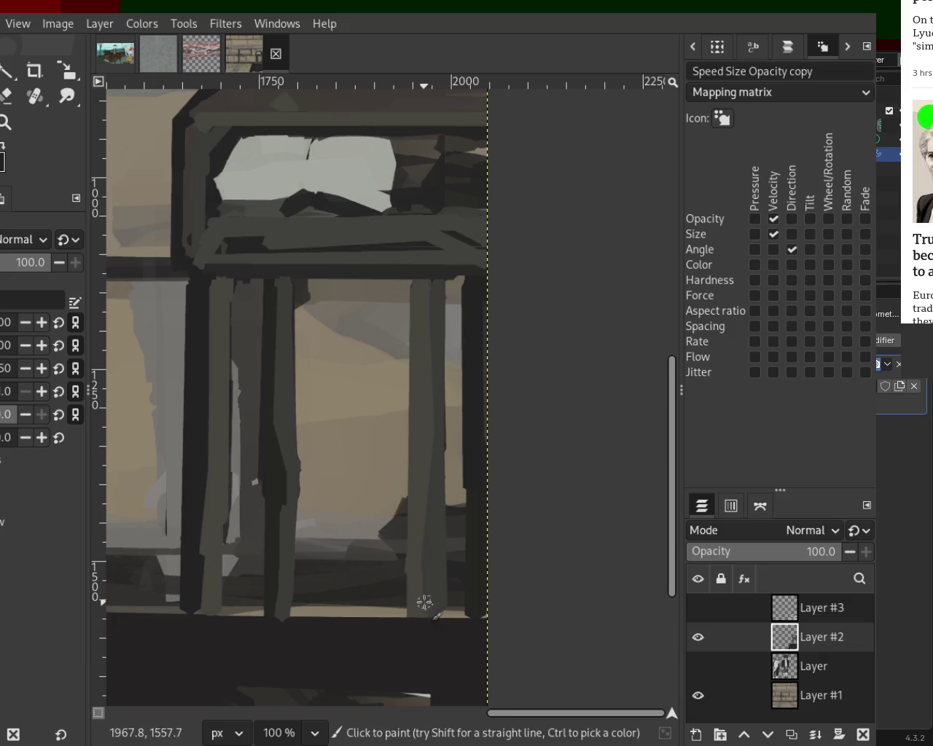
- Reshape the right pillar's lower end and strengthen the beam with a straight stroke to the image edge
{"action": "left_click", "coordinate": [423, 575]}
{"action": "left_click", "coordinate": [425, 612], "text": "shift"}
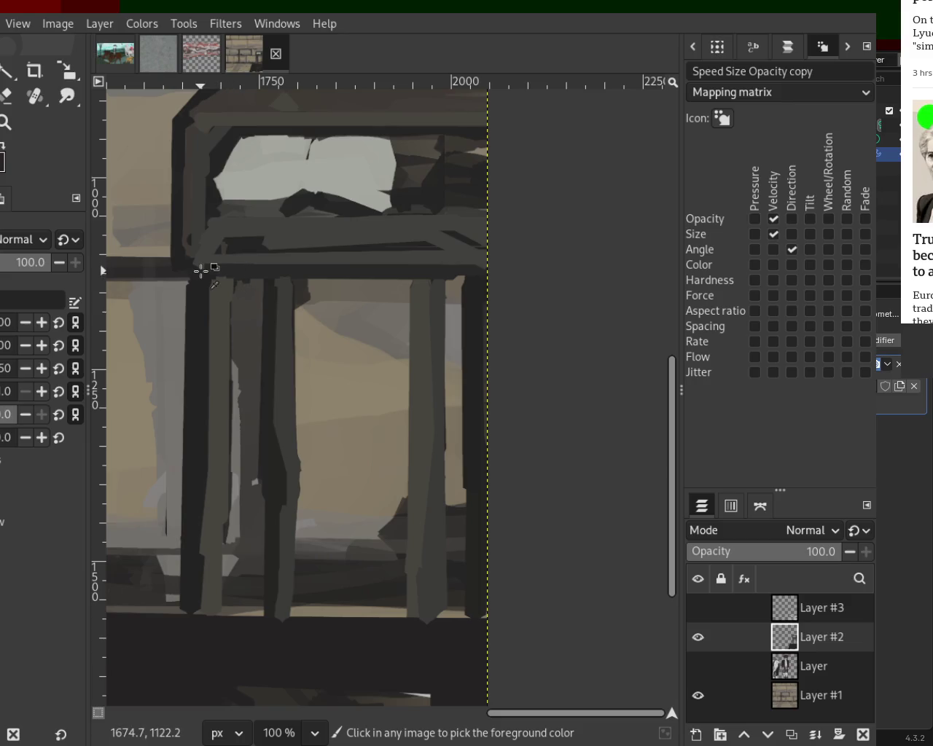
{"action": "left_click", "coordinate": [228, 270]}
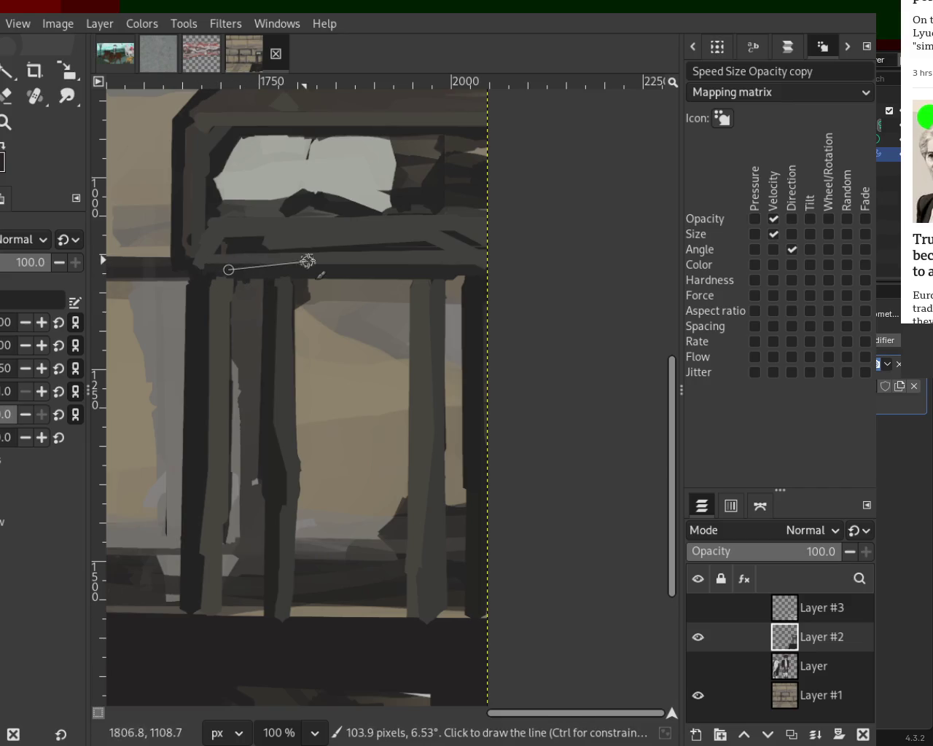
{"action": "left_click", "coordinate": [489, 263], "text": "shift"}
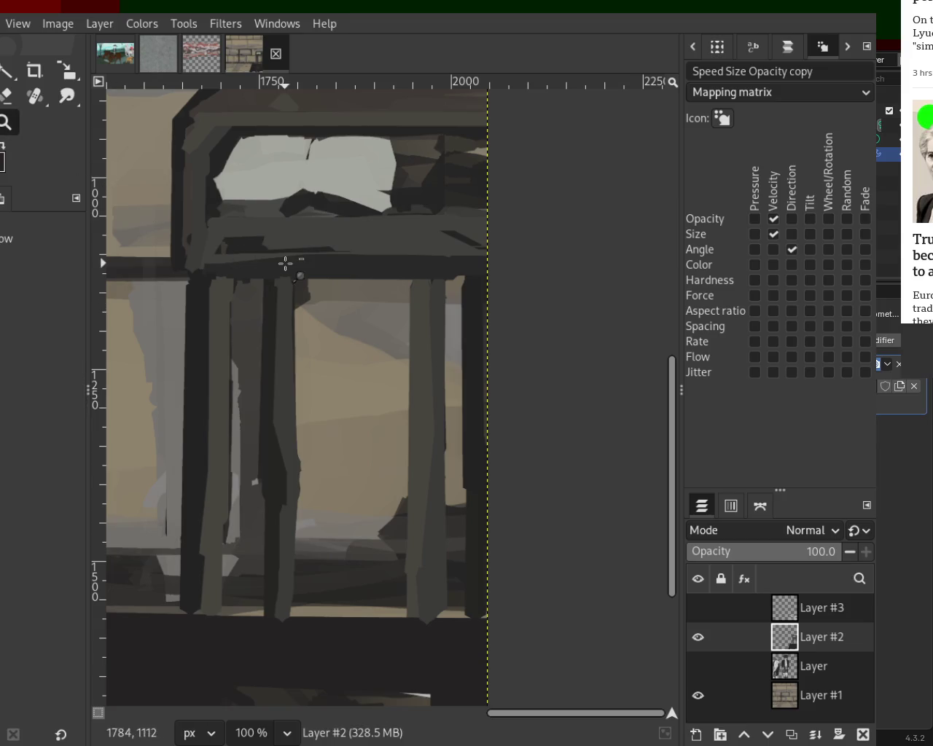
{"action": "scroll", "coordinate": [285, 264], "scroll_direction": "down", "scroll_amount": 3}
{"action": "scroll", "coordinate": [287, 264], "scroll_direction": "down", "scroll_amount": 2}
{"action": "scroll", "coordinate": [288, 263], "scroll_direction": "up", "scroll_amount": 3}
{"action": "scroll", "coordinate": [294, 251], "scroll_direction": "up", "scroll_amount": 1}
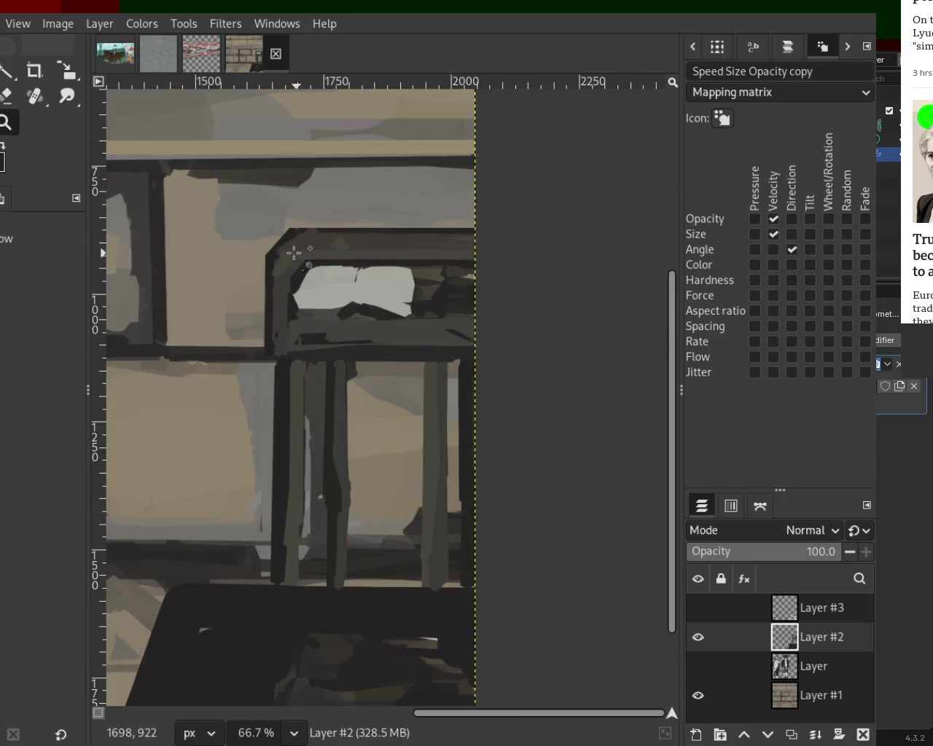
{"action": "scroll", "coordinate": [312, 254], "scroll_direction": "down", "scroll_amount": 1}
{"action": "scroll", "coordinate": [312, 254], "scroll_direction": "up", "scroll_amount": 2}
{"action": "key", "text": "shift+e"}
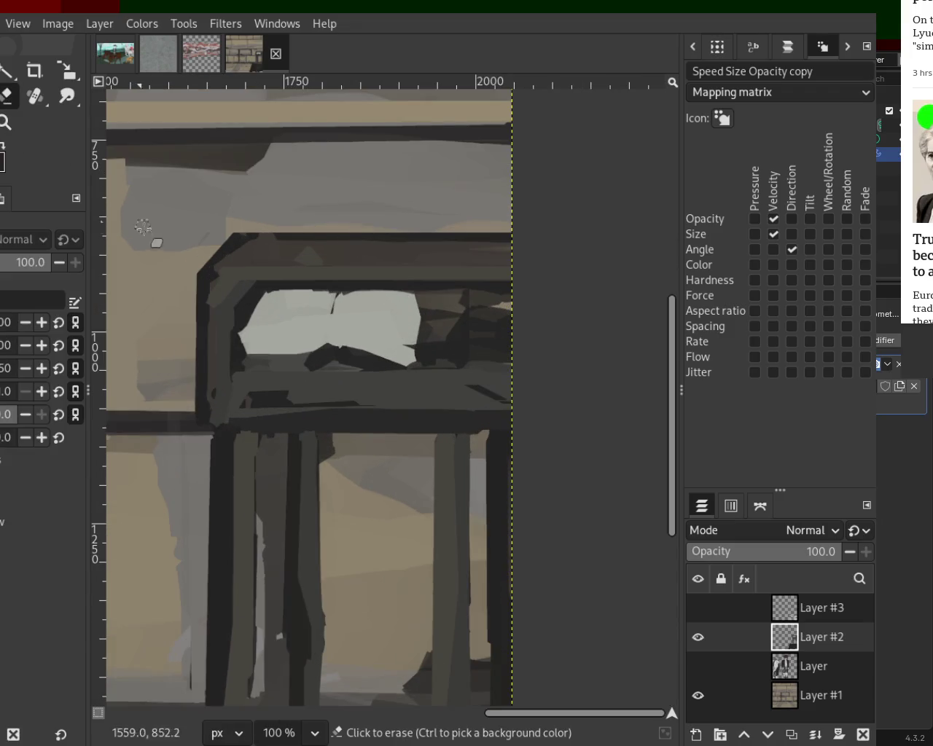
- Erase the strip above the frame, square off its top-left corner and straighten its left edge
{"action": "left_click_drag", "start_coordinate": [319, 234], "coordinate": [254, 233]}
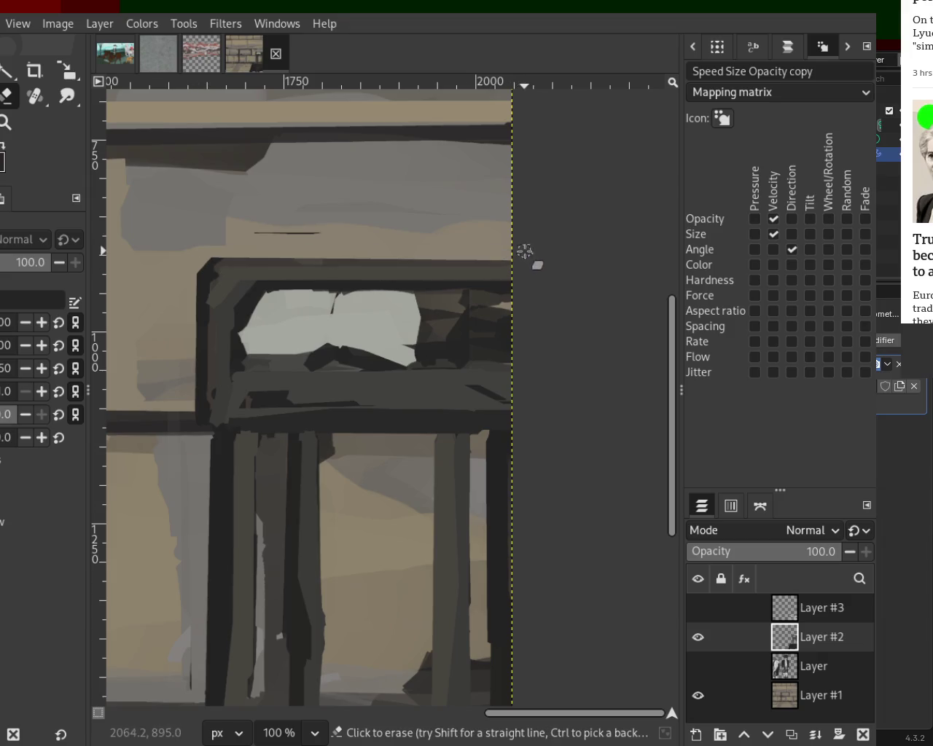
{"action": "left_click_drag", "start_coordinate": [299, 234], "coordinate": [317, 233]}
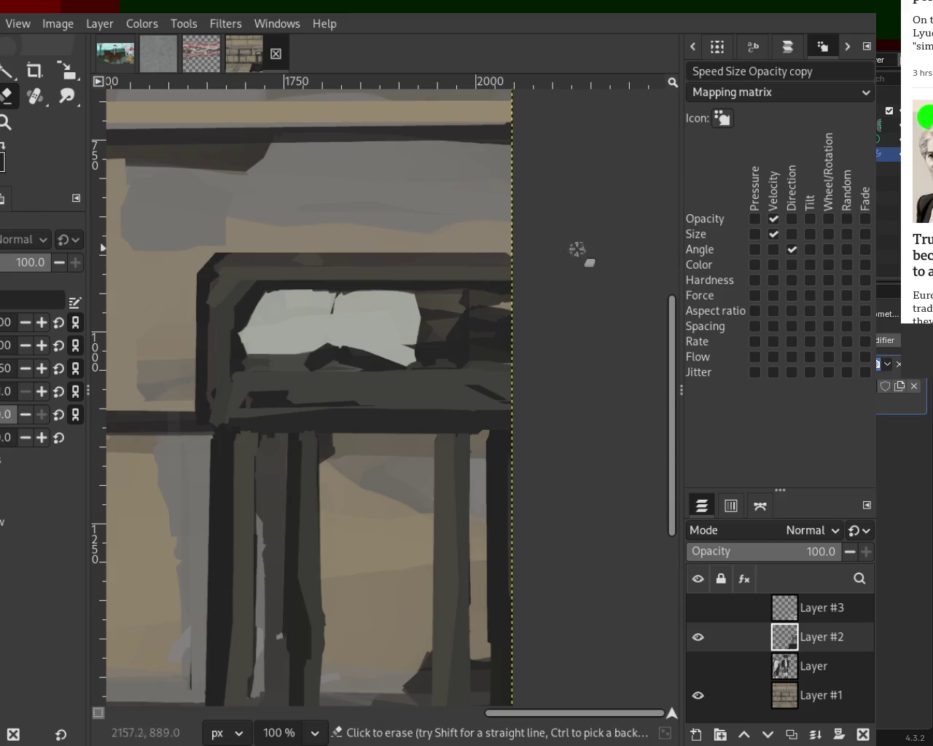
{"action": "left_click", "coordinate": [246, 235]}
{"action": "left_click_drag", "start_coordinate": [202, 271], "coordinate": [239, 248]}
{"action": "mouse_move", "coordinate": [183, 423]}
{"action": "left_mouse_down"}
{"action": "mouse_move", "coordinate": [205, 245]}
{"action": "mouse_move", "coordinate": [189, 383]}
{"action": "left_mouse_up"}
{"action": "left_click_drag", "start_coordinate": [184, 310], "coordinate": [191, 343]}
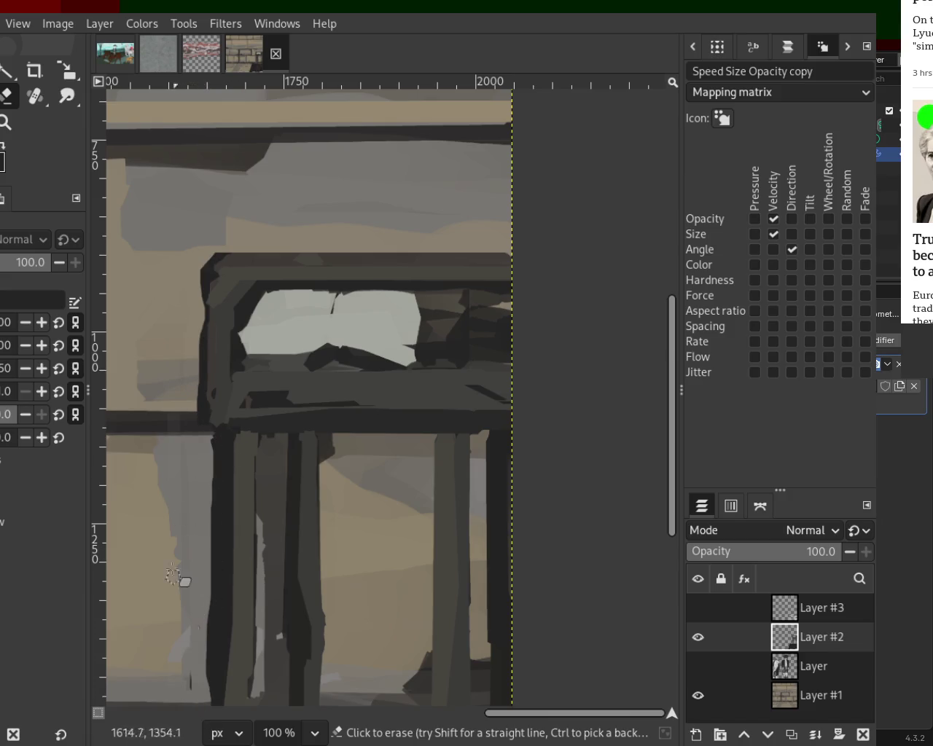
- Zoom in on the pillars and erase a thin vertical strip down the light pillar
{"action": "left_click", "coordinate": [6, 130]}
{"action": "scroll", "coordinate": [344, 302], "scroll_direction": "down", "scroll_amount": 2}
{"action": "scroll", "coordinate": [328, 402], "scroll_direction": "down", "scroll_amount": 1}
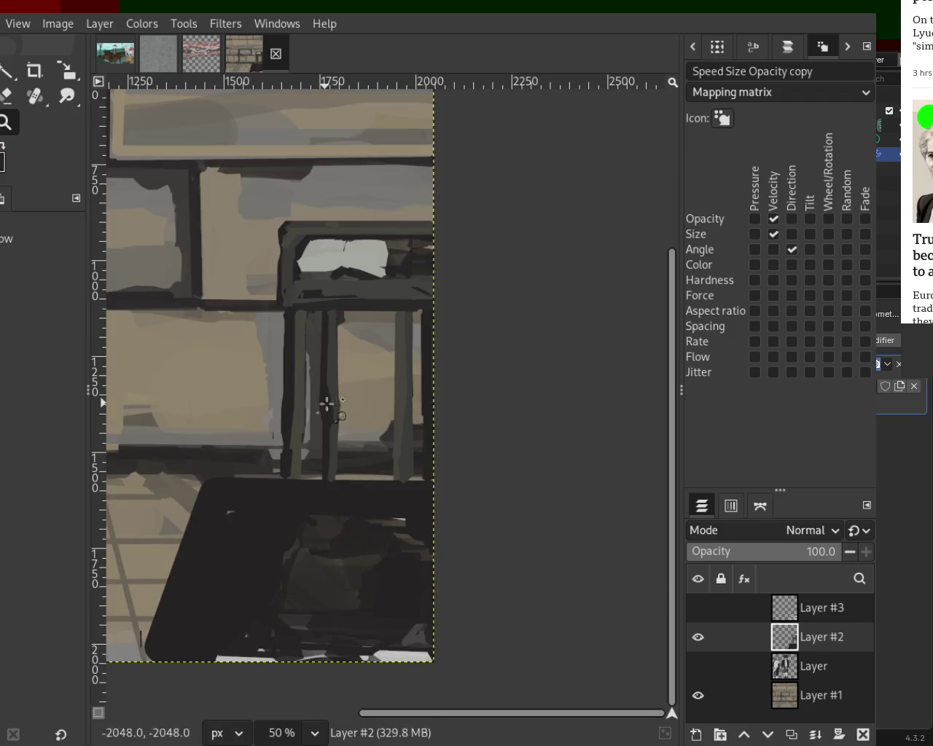
{"action": "scroll", "coordinate": [327, 403], "scroll_direction": "down", "scroll_amount": 1}
{"action": "scroll", "coordinate": [354, 362], "scroll_direction": "up", "scroll_amount": 1}
{"action": "left_click", "coordinate": [354, 363]}
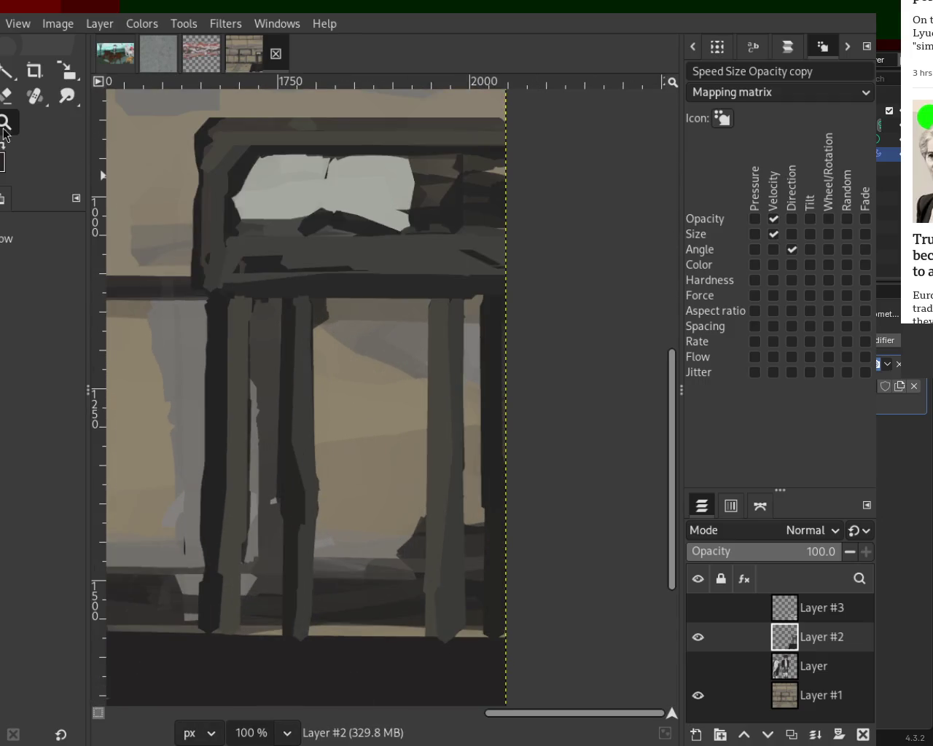
{"action": "left_click", "coordinate": [6, 95]}
{"action": "left_click", "coordinate": [254, 303]}
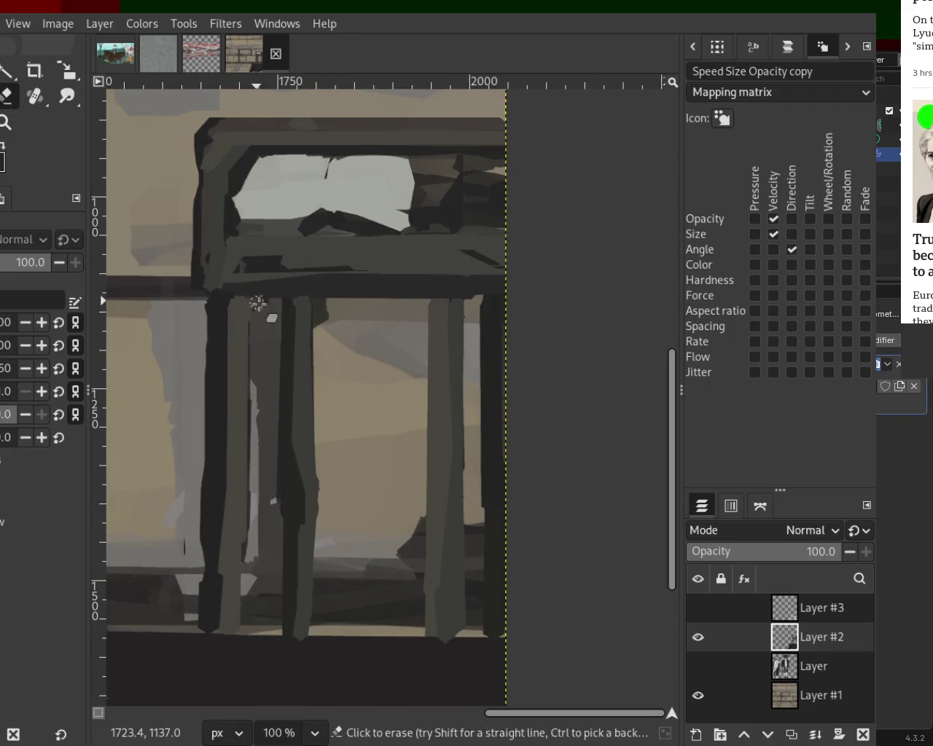
{"action": "left_click", "coordinate": [250, 489], "text": "shift"}
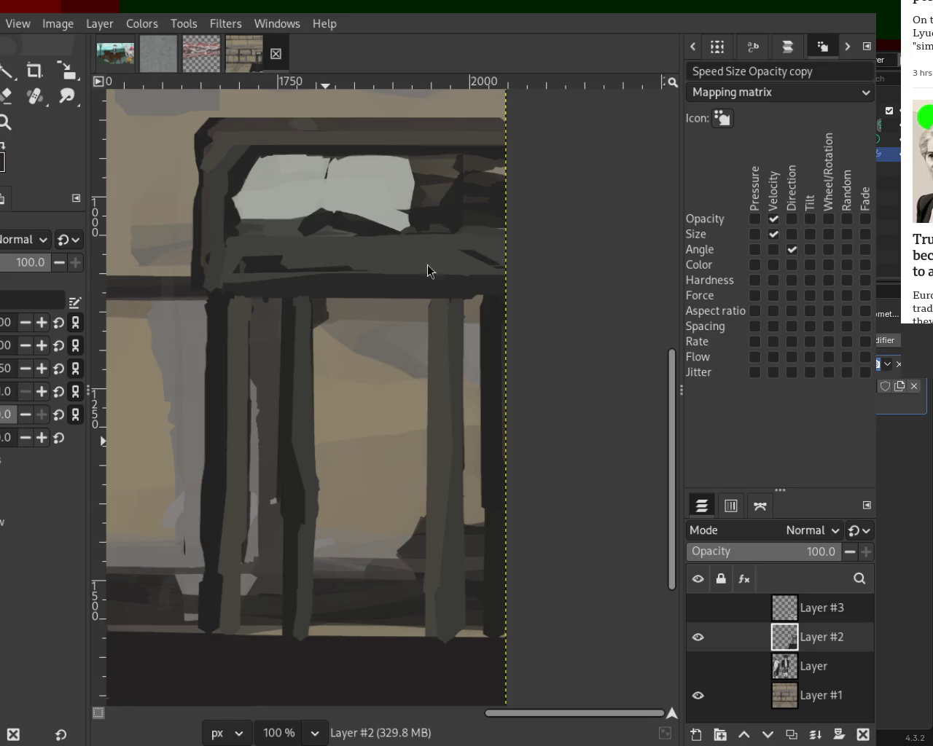
- Zoom in on the dark shape and draw straight dark lines along the inner box's top, side and bottom
{"action": "key", "text": "z"}
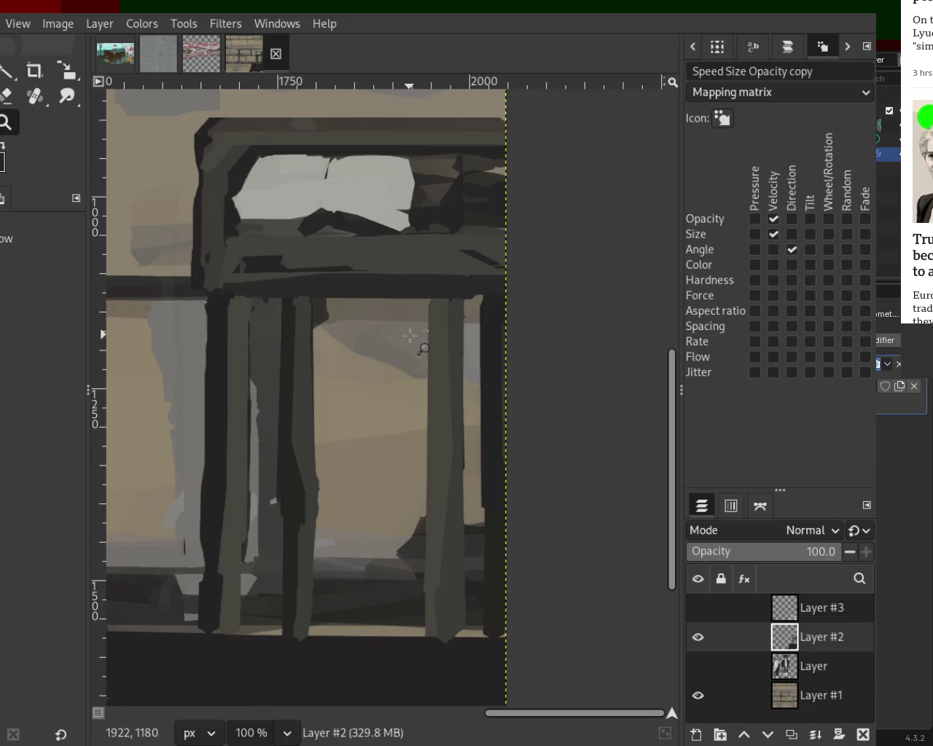
{"action": "left_click", "coordinate": [410, 335], "text": "ctrl"}
{"action": "left_click", "coordinate": [381, 423], "text": "ctrl"}
{"action": "left_click", "coordinate": [354, 442]}
{"action": "left_click", "coordinate": [352, 444]}
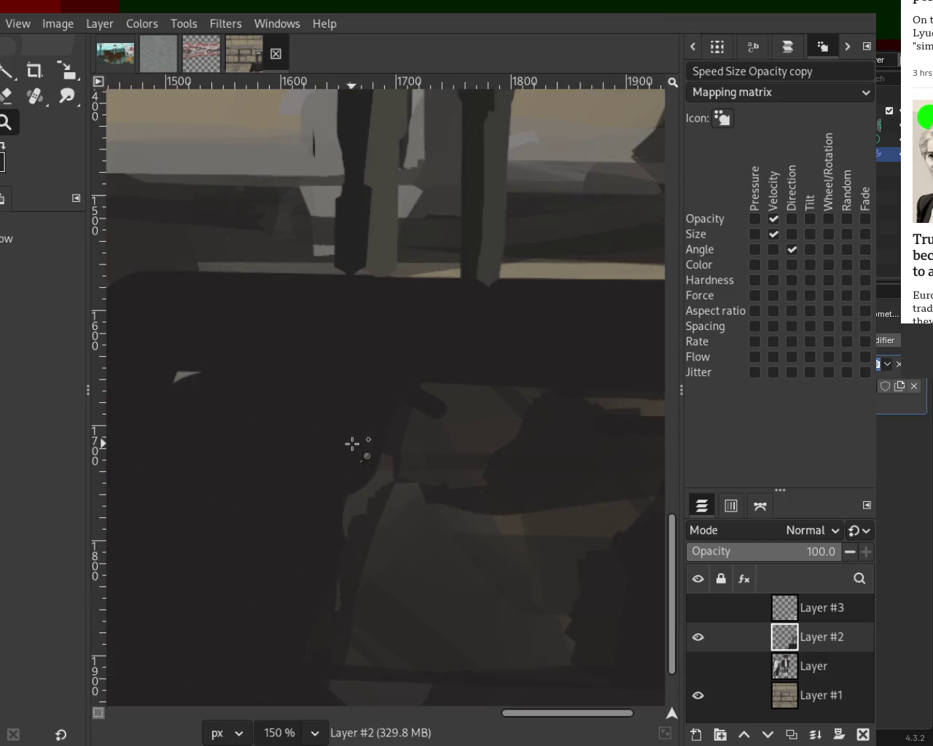
{"action": "left_click", "coordinate": [352, 444], "text": "ctrl"}
{"action": "left_click", "coordinate": [340, 446], "text": "ctrl"}
{"action": "key", "text": "p"}
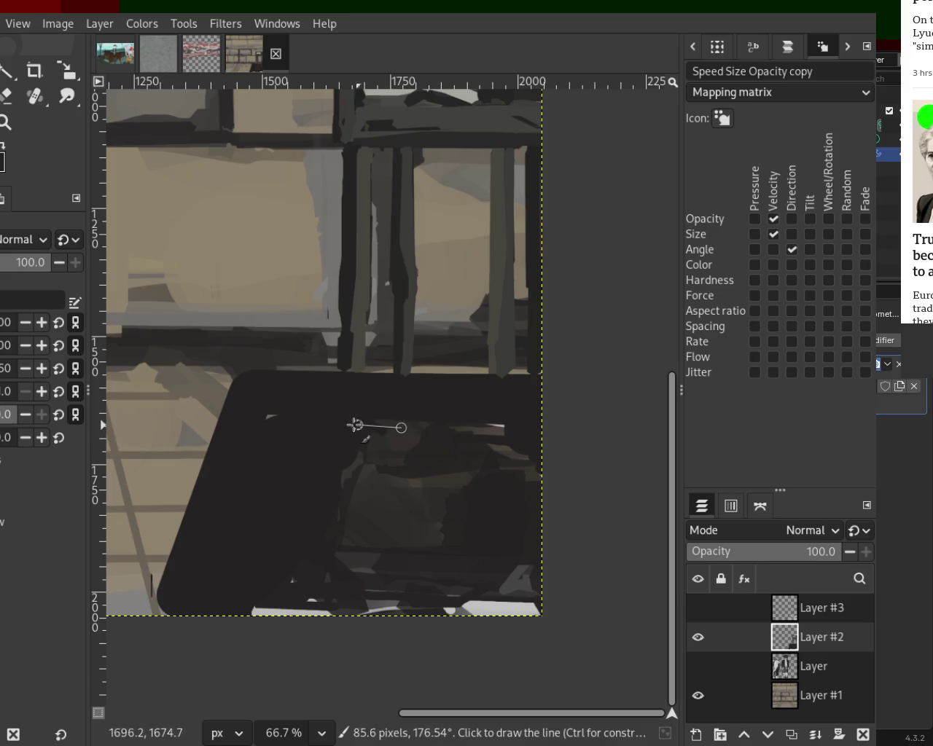
{"action": "left_click", "coordinate": [399, 426]}
{"action": "left_click", "coordinate": [302, 427], "text": "shift"}
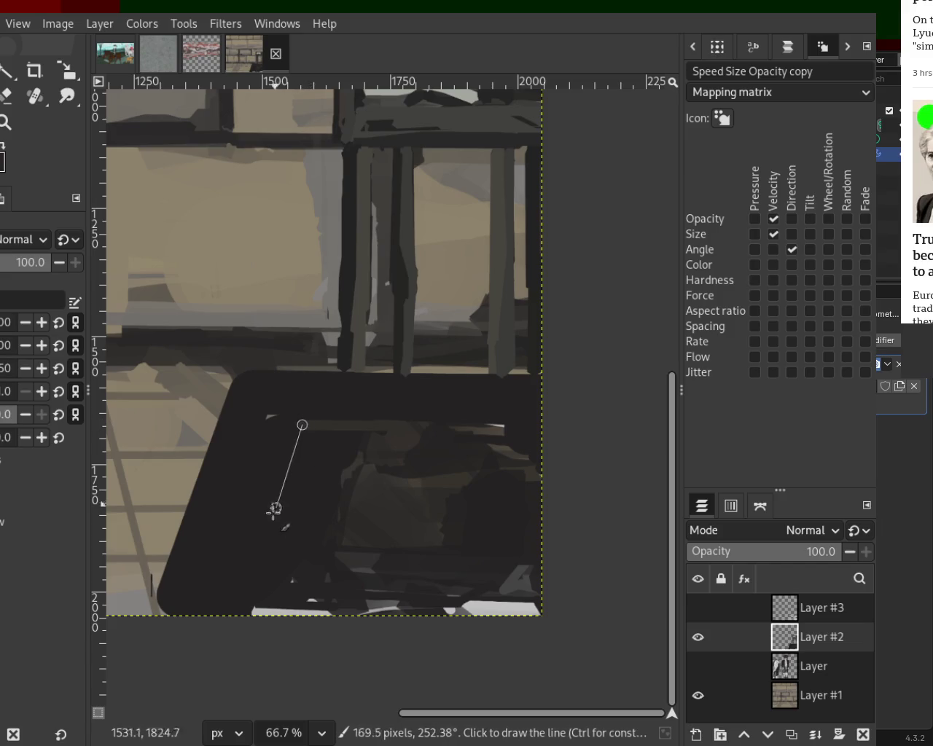
{"action": "left_click", "coordinate": [299, 547], "text": "shift"}
{"action": "left_click", "coordinate": [334, 545], "text": "shift"}
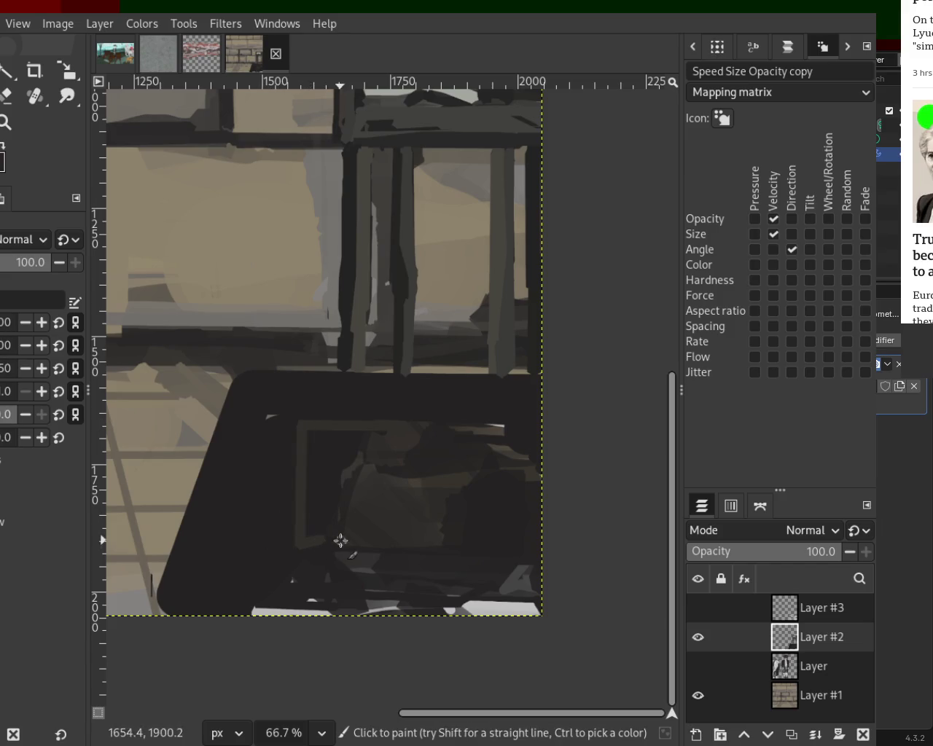
- Add more straight dark edges around the inner box
{"action": "left_click", "coordinate": [370, 438], "text": "shift"}
{"action": "left_click", "coordinate": [333, 527], "text": "shift"}
{"action": "left_click", "coordinate": [298, 526], "text": "shift"}
{"action": "left_click", "coordinate": [311, 483], "text": "shift"}
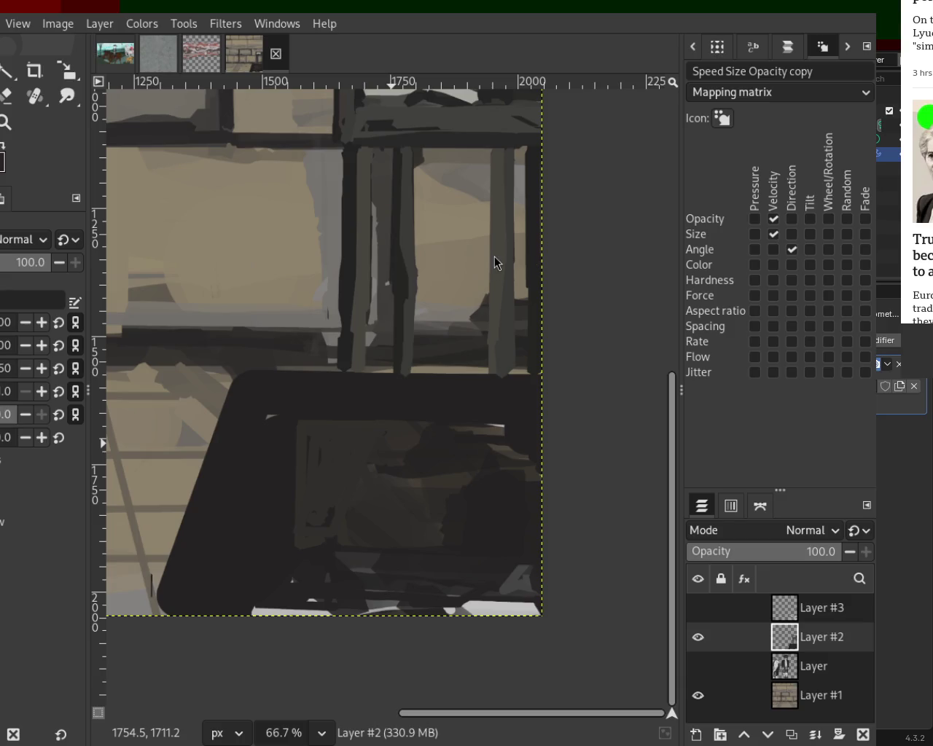
- Paint a dark stroke inside the box and a straight dark line along the shape's top edge
{"action": "key", "text": "ctrl"}
{"action": "left_click_drag", "start_coordinate": [304, 410], "coordinate": [270, 485]}
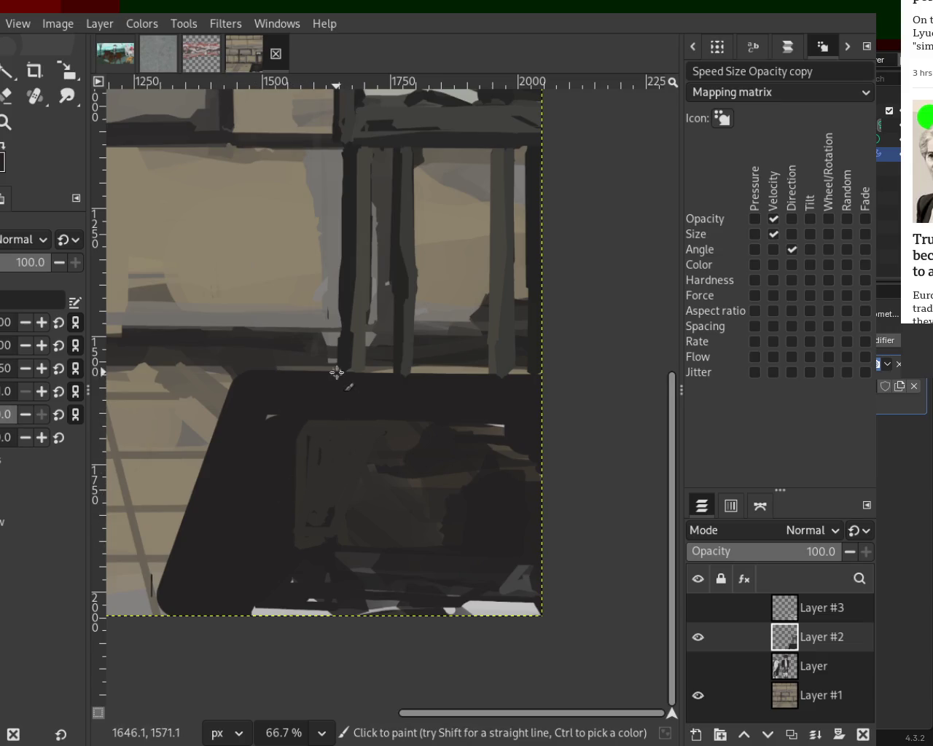
{"action": "key", "text": "ctrl"}
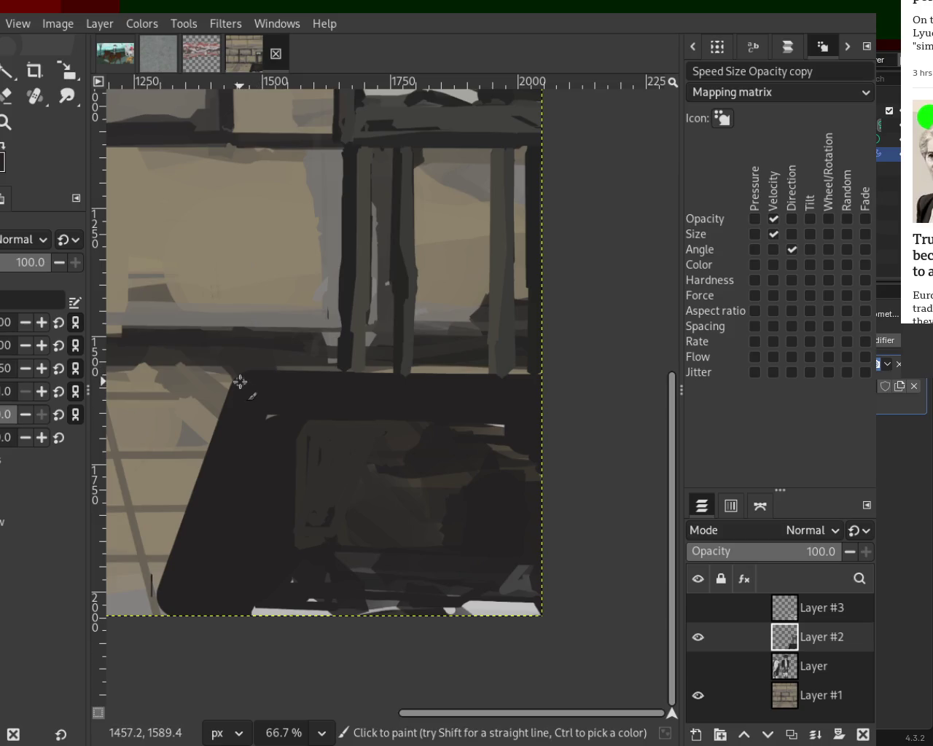
{"action": "key", "text": "shift"}
{"action": "left_click", "coordinate": [544, 377]}
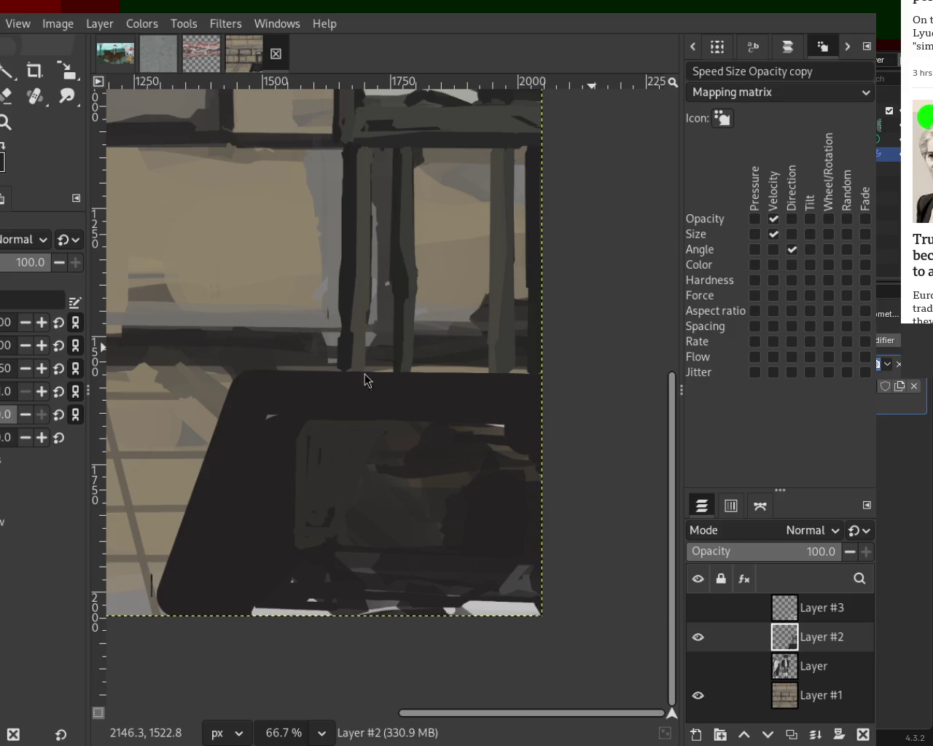
- Sample colours and add two dark vertical marks inside the box
{"action": "key", "text": "ctrl"}
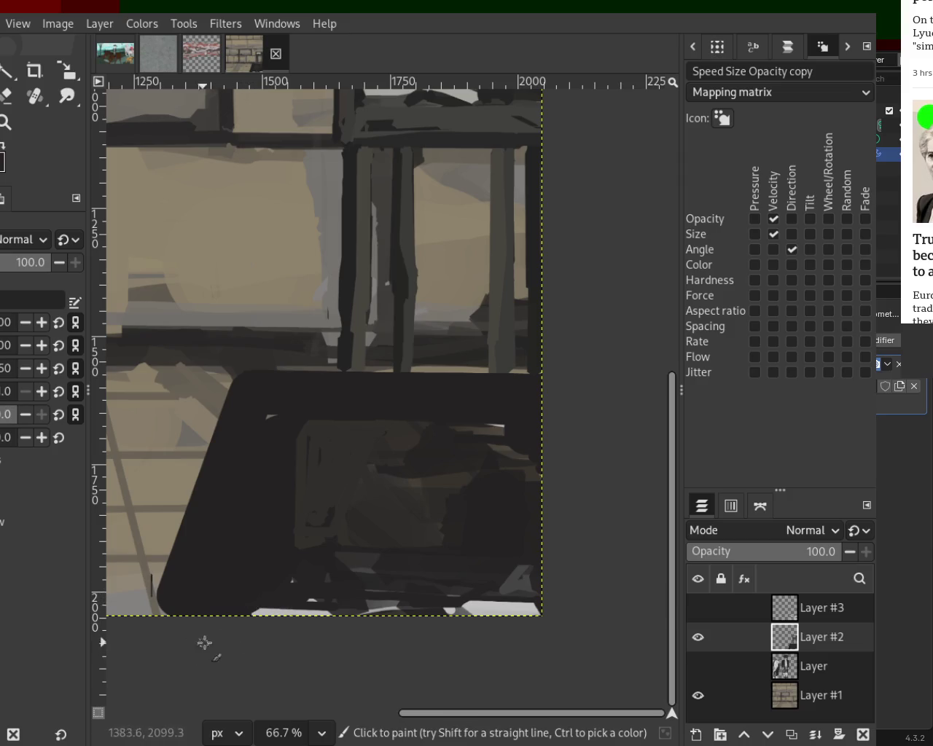
{"action": "key", "text": "ctrl"}
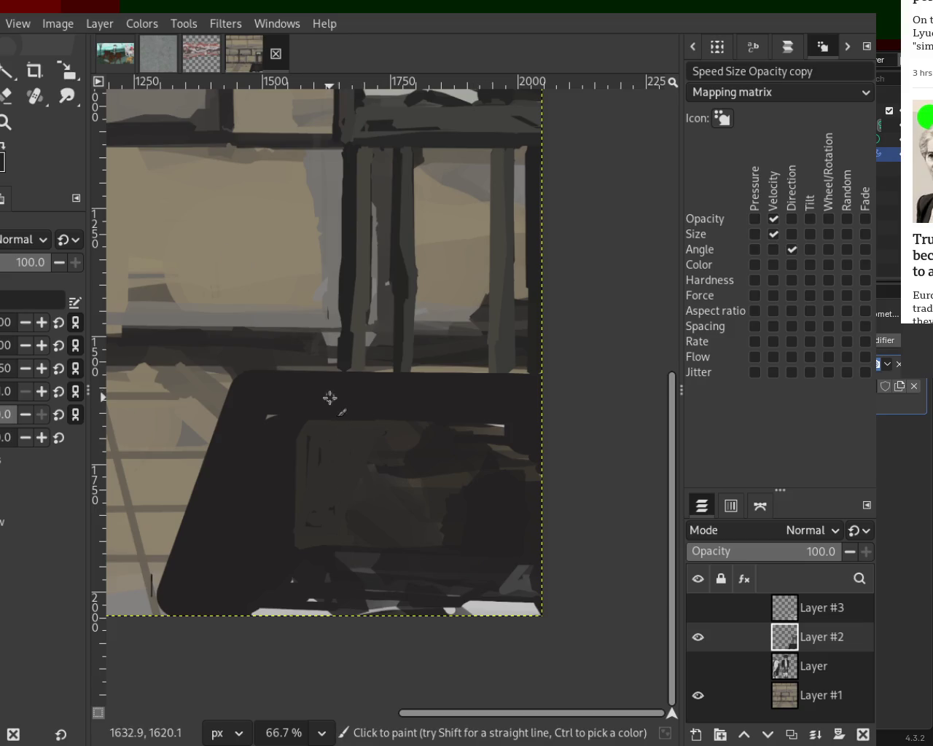
{"action": "mouse_move", "coordinate": [289, 470]}
{"action": "left_mouse_down"}
{"action": "mouse_move", "coordinate": [298, 422]}
{"action": "mouse_move", "coordinate": [296, 495]}
{"action": "left_mouse_up"}
{"action": "left_click_drag", "start_coordinate": [307, 428], "coordinate": [309, 458]}
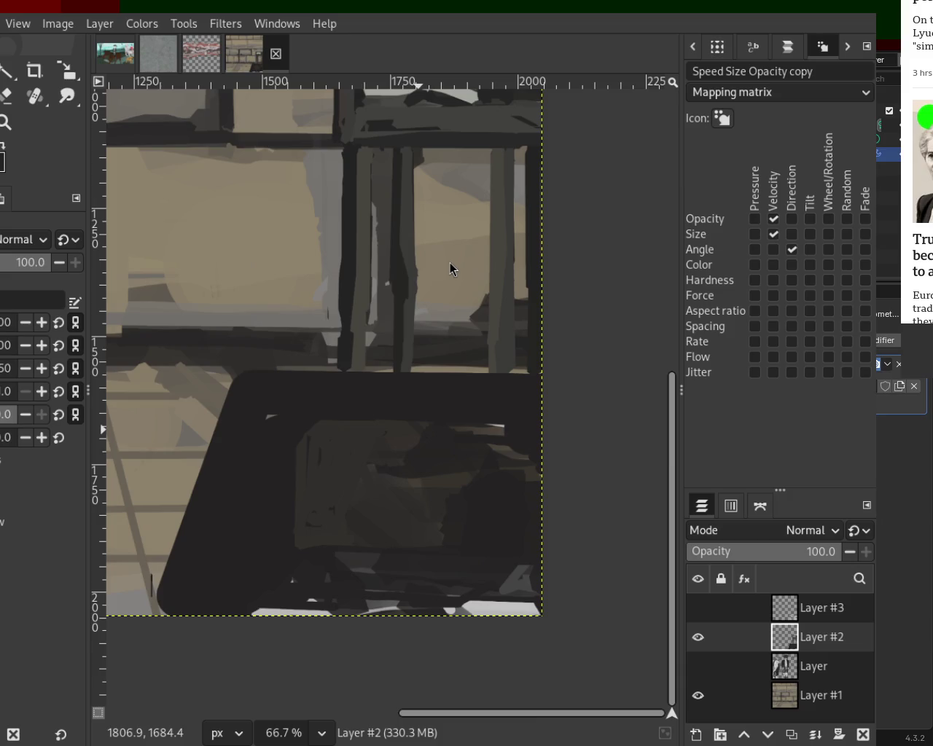
- Sample dark tones and paint over the lighter strokes inside the inner box
{"action": "key", "text": "ctrl"}
{"action": "mouse_move", "coordinate": [326, 422]}
{"action": "left_mouse_down"}
{"action": "mouse_move", "coordinate": [312, 460]}
{"action": "mouse_move", "coordinate": [288, 463]}
{"action": "left_mouse_up"}
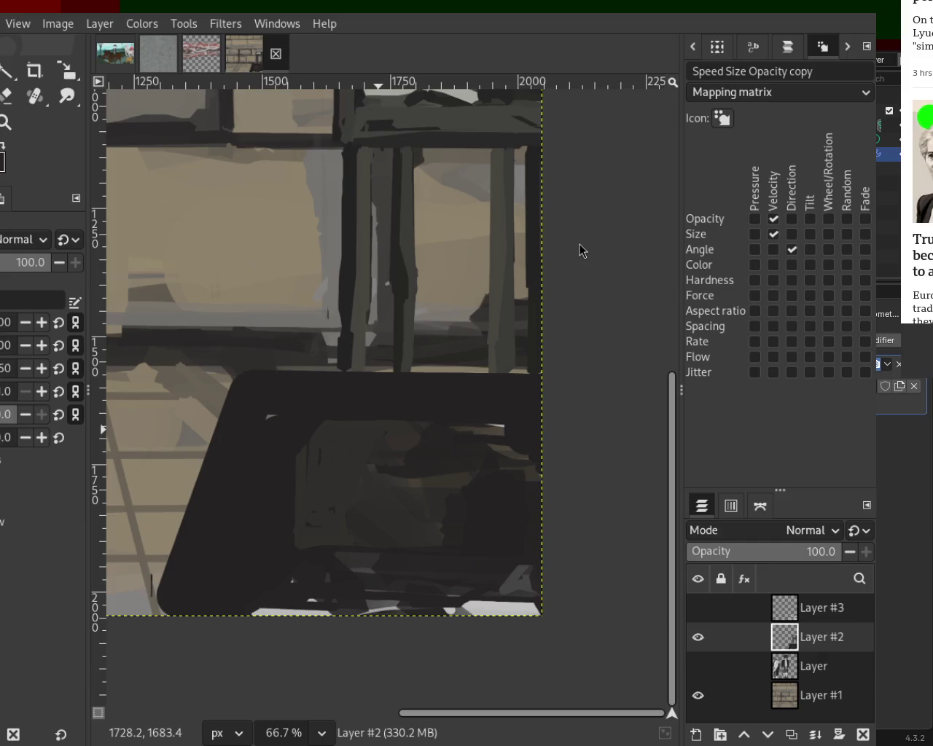
{"action": "key", "text": "ctrl"}
{"action": "key", "text": "ctrl"}
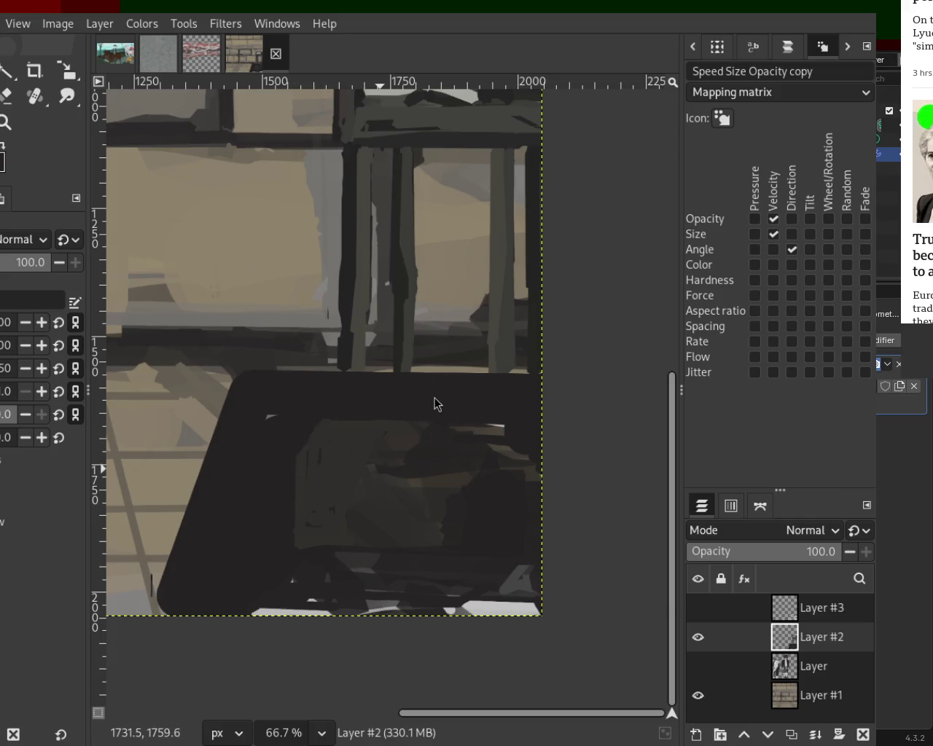
{"action": "key", "text": "ctrl"}
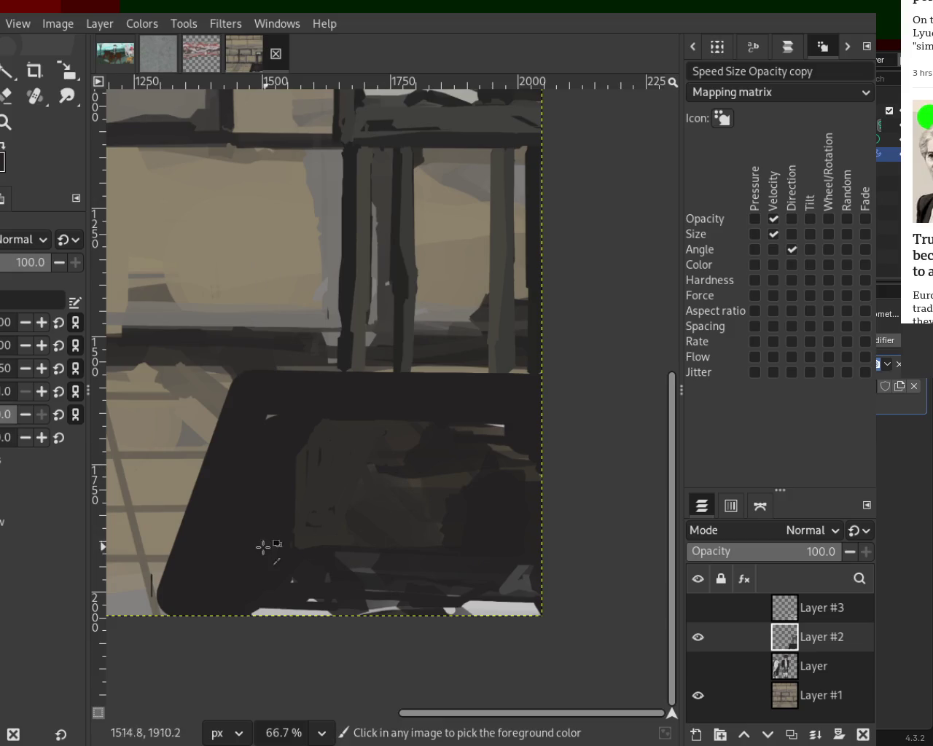
{"action": "key", "text": "ctrl"}
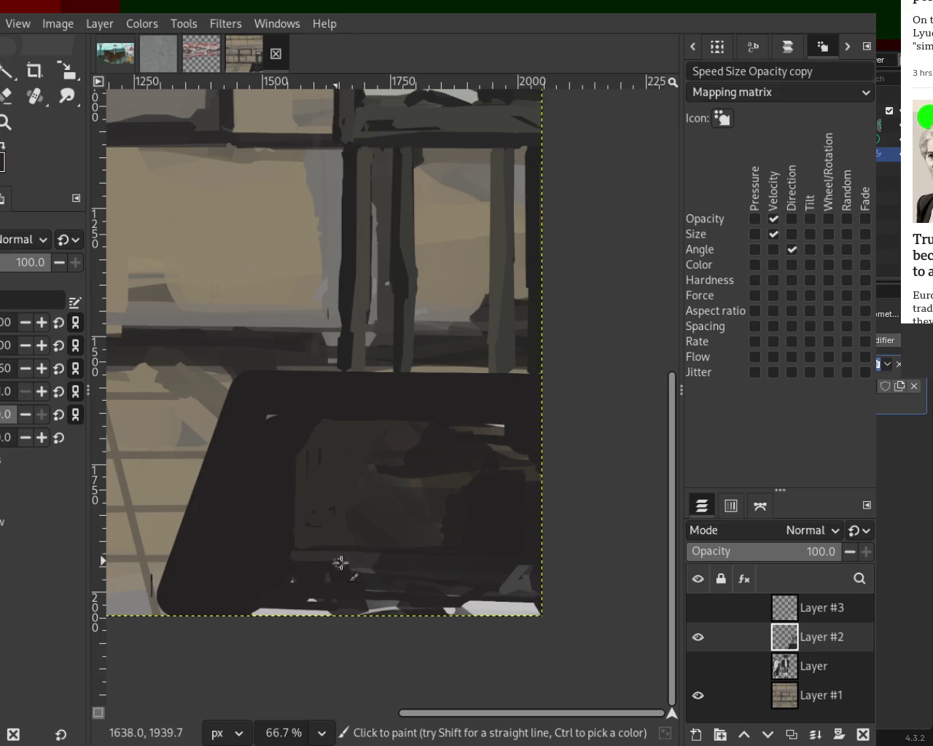
{"action": "key", "text": "ctrl"}
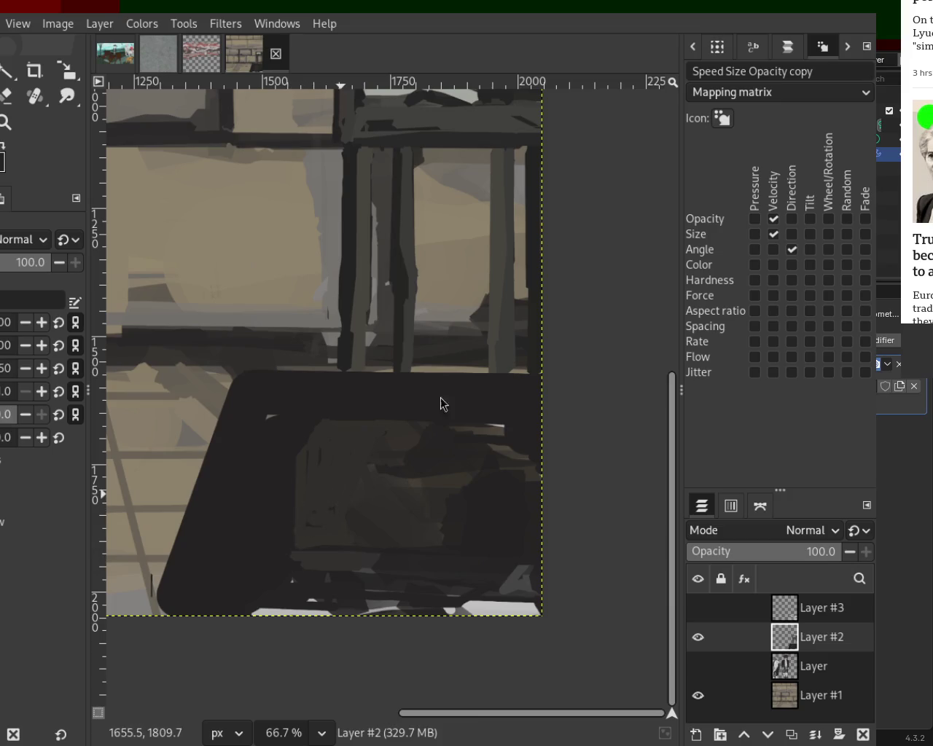
{"action": "key", "text": "ctrl"}
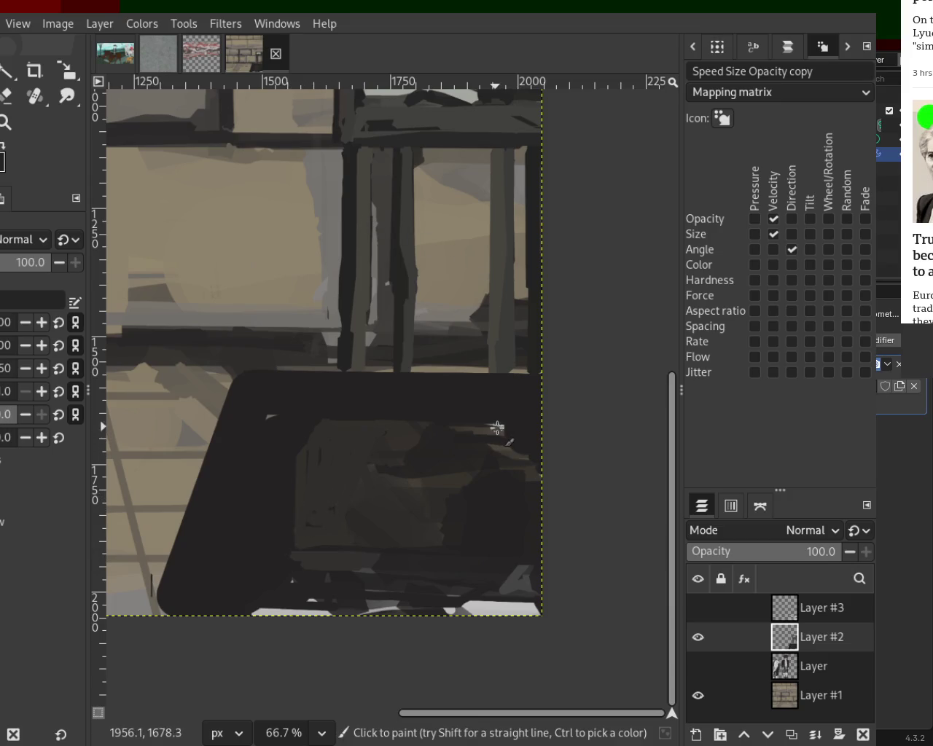
{"action": "left_click_drag", "start_coordinate": [484, 428], "coordinate": [524, 462]}
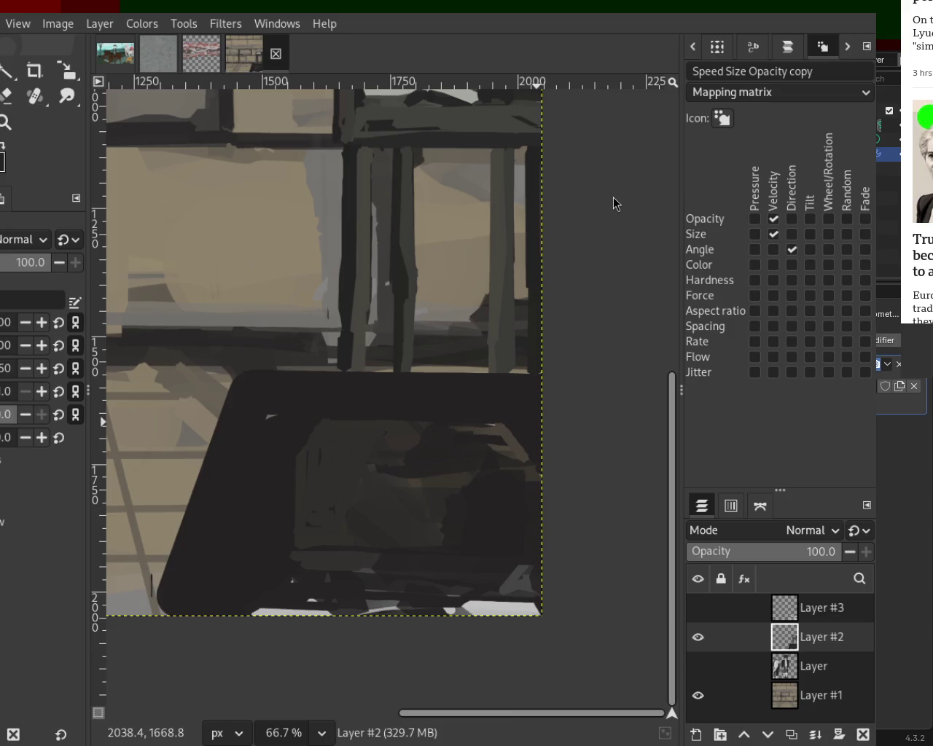
{"action": "key", "text": "o"}
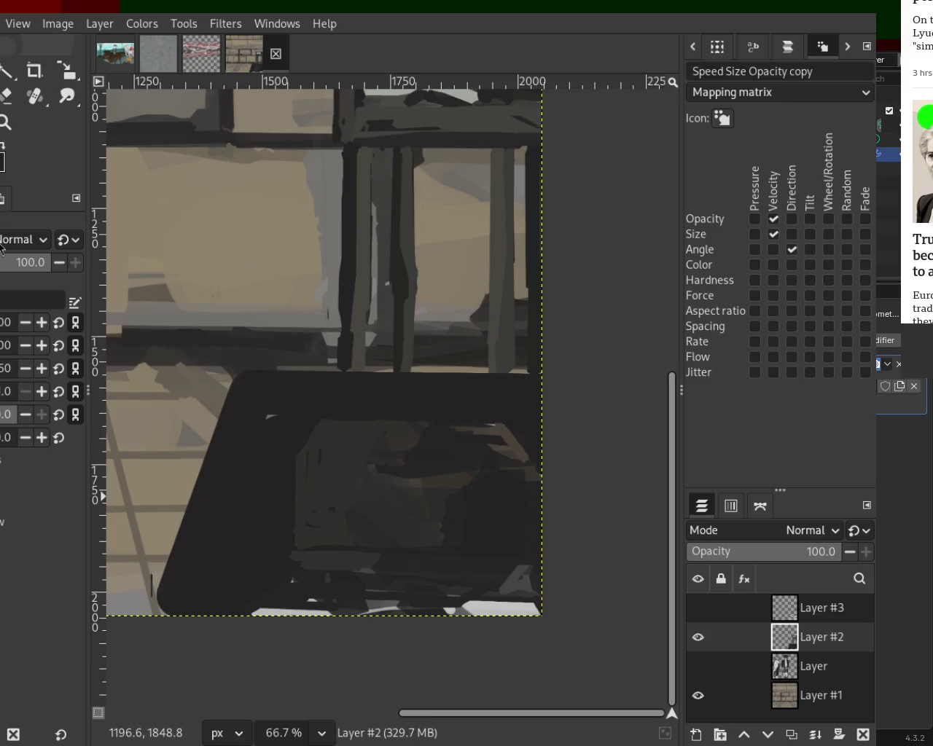
{"action": "left_click", "coordinate": [5, 95]}
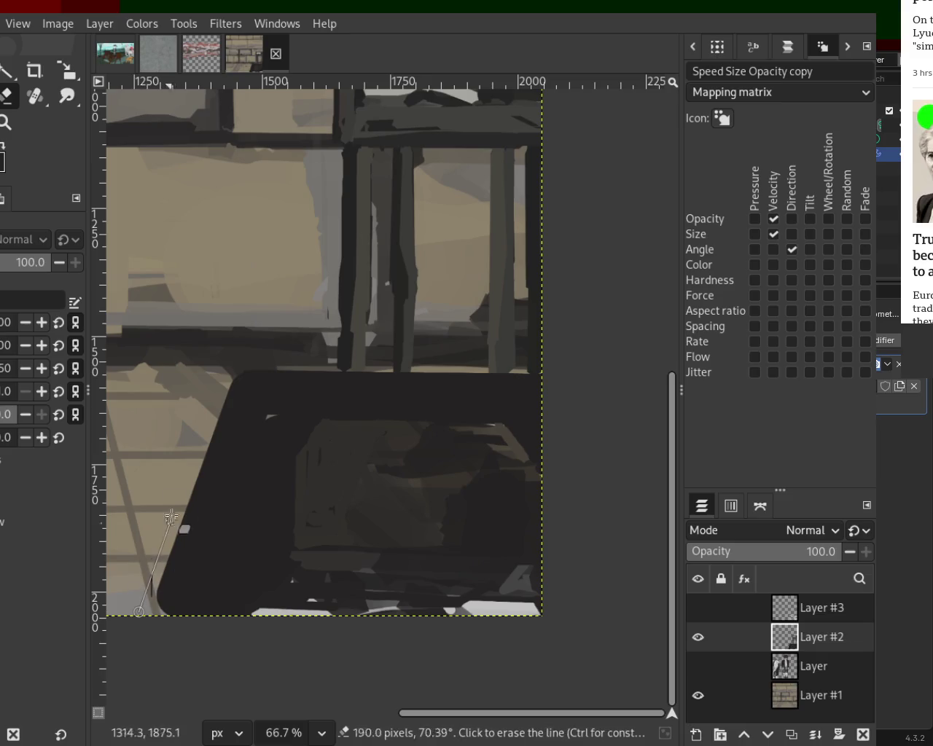
- Erase straight edges along the dark shape's upper-left, lower-left and top sides, then zoom out
{"action": "left_click", "coordinate": [242, 363], "text": "shift"}
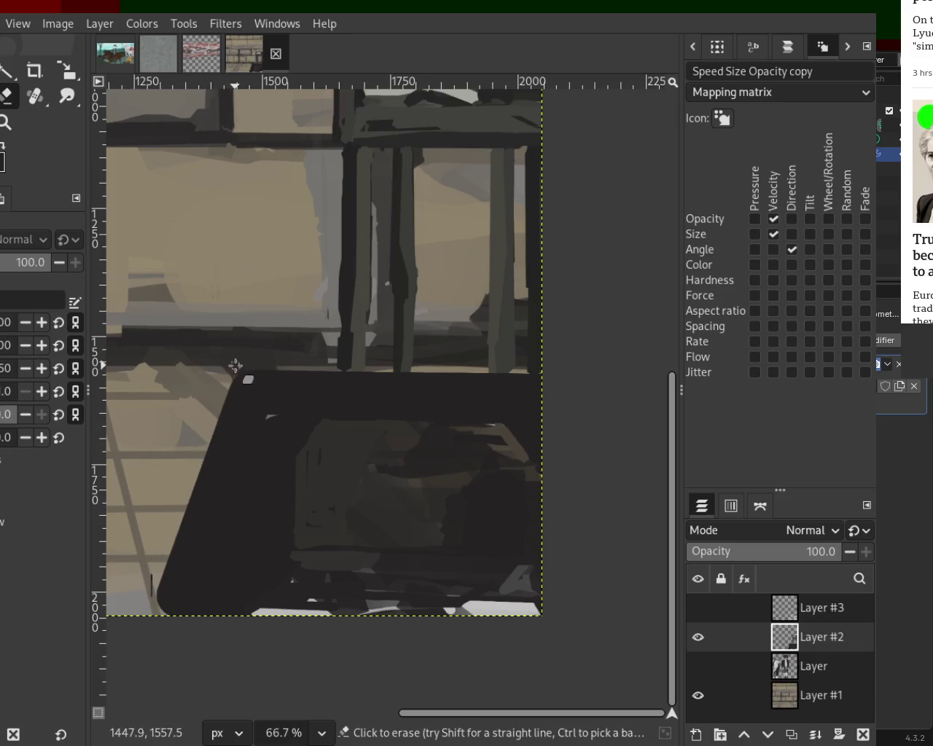
{"action": "left_click", "coordinate": [152, 605], "text": "shift"}
{"action": "left_click", "coordinate": [216, 370]}
{"action": "left_click", "coordinate": [547, 370], "text": "shift"}
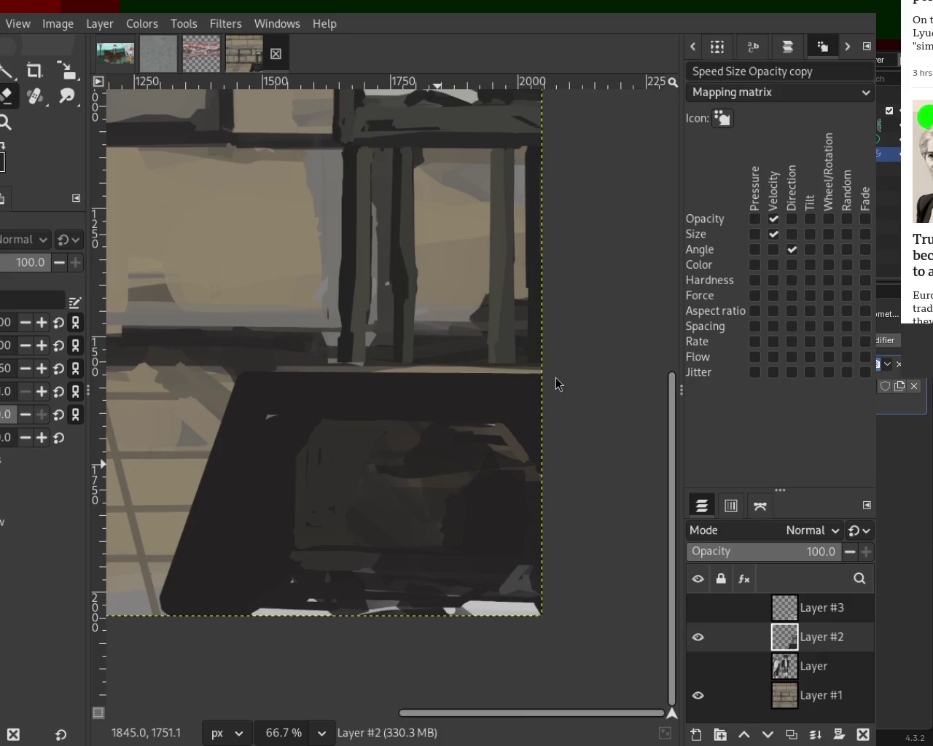
{"action": "key", "text": "z"}
{"action": "left_click", "coordinate": [461, 412], "text": "ctrl"}
- Erase the dark shape's lower-left edge slightly further inward, undoing a trial erase and a white dab
{"action": "scroll", "coordinate": [460, 412], "scroll_direction": "down", "scroll_amount": 3}
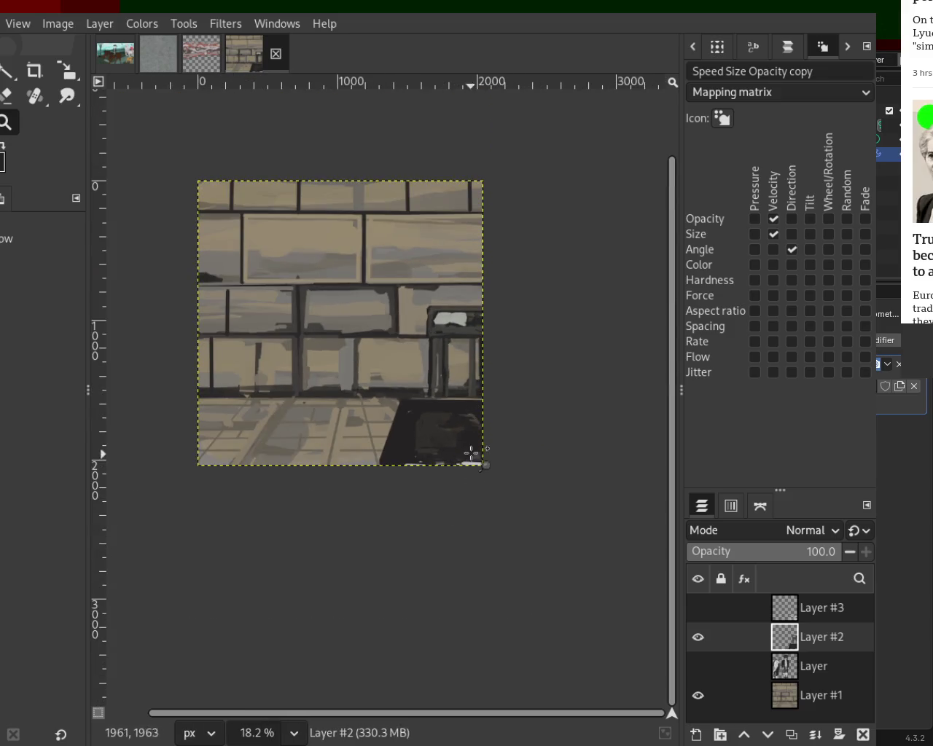
{"action": "scroll", "coordinate": [473, 450], "scroll_direction": "down", "scroll_amount": 1}
{"action": "scroll", "coordinate": [415, 479], "scroll_direction": "up", "scroll_amount": 2}
{"action": "scroll", "coordinate": [403, 455], "scroll_direction": "up", "scroll_amount": 3}
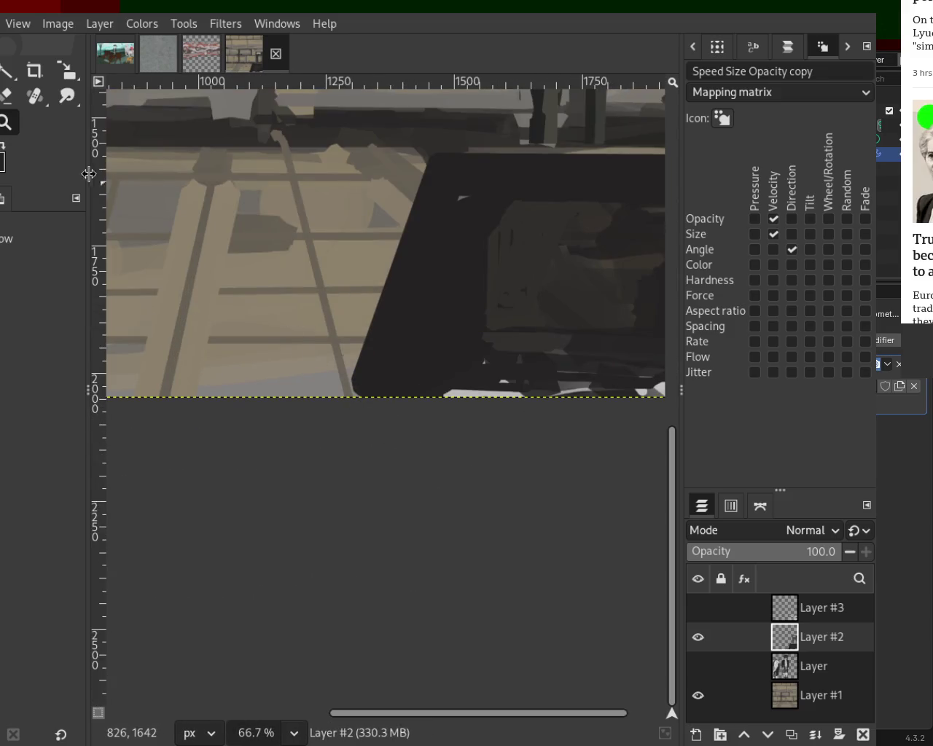
{"action": "key", "text": "p"}
{"action": "left_click", "coordinate": [9, 104]}
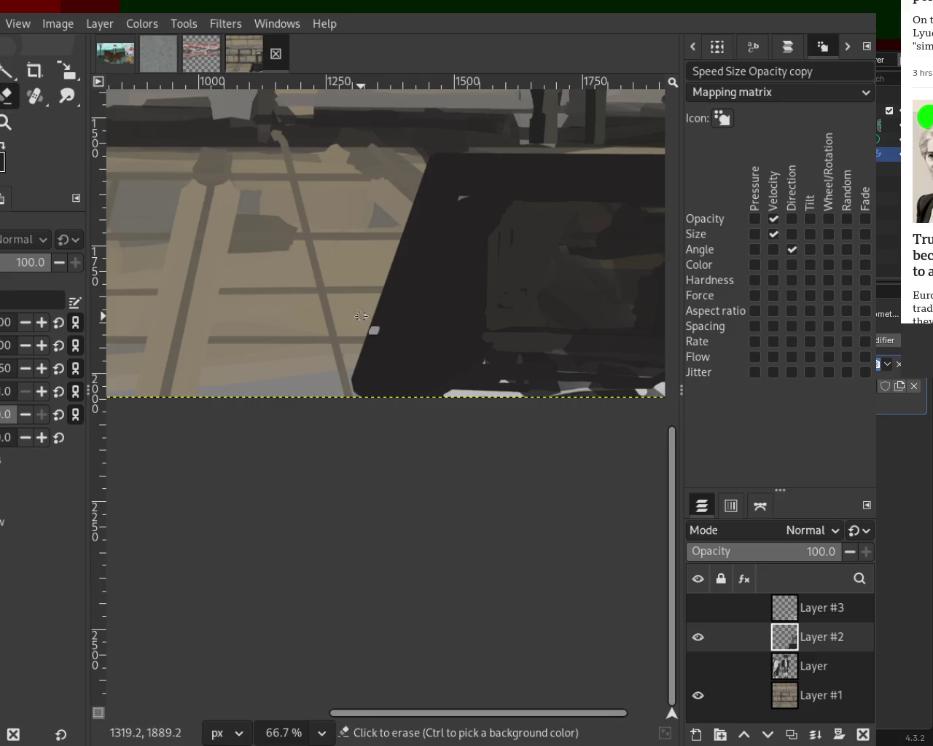
{"action": "left_click_drag", "start_coordinate": [359, 343], "coordinate": [372, 398]}
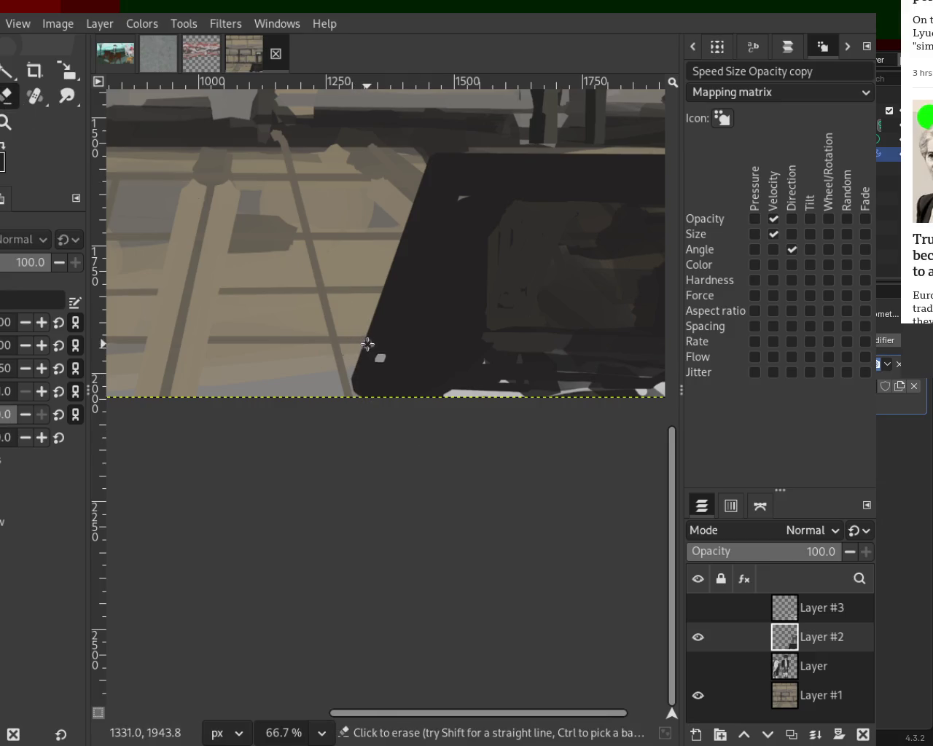
{"action": "key", "text": "ctrl+z"}
{"action": "left_click_drag", "start_coordinate": [352, 347], "coordinate": [368, 397]}
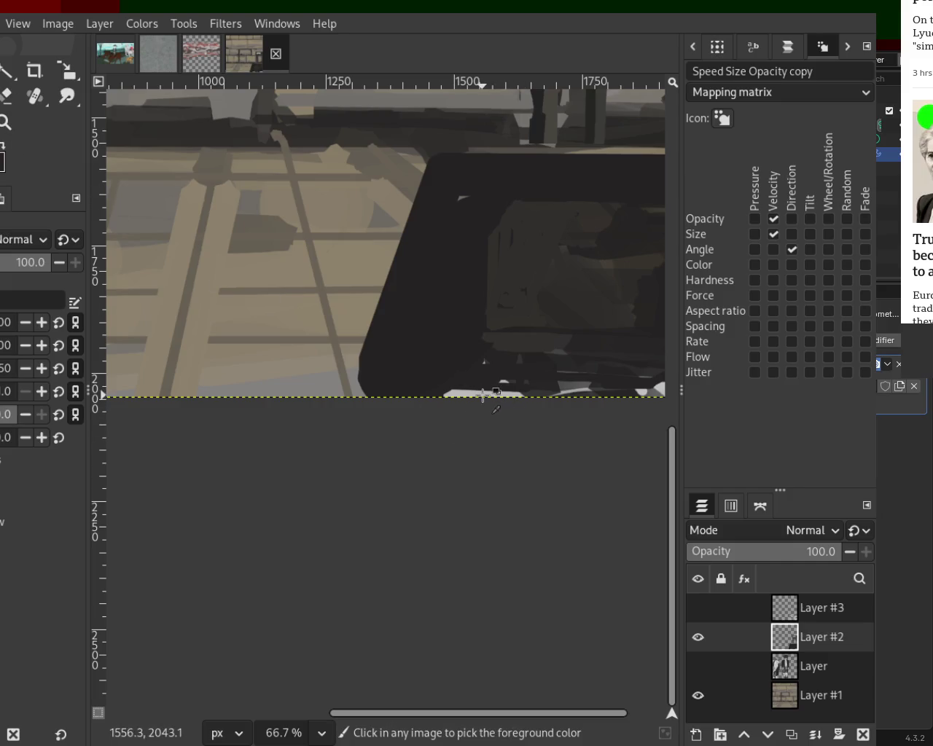
{"action": "left_click", "coordinate": [364, 390]}
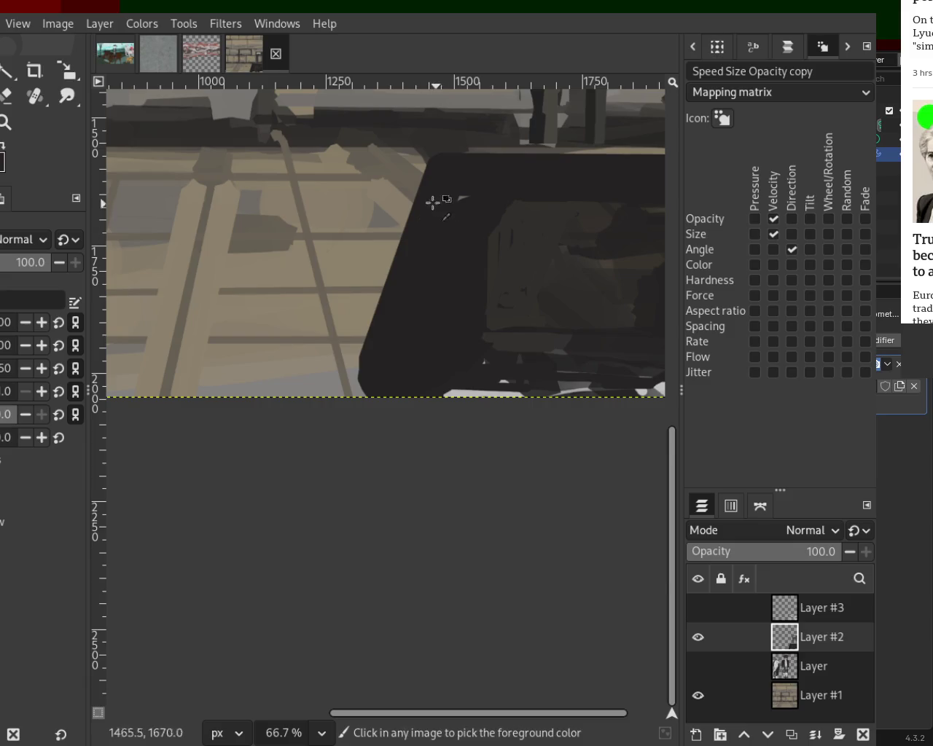
{"action": "key", "text": "ctrl+z"}
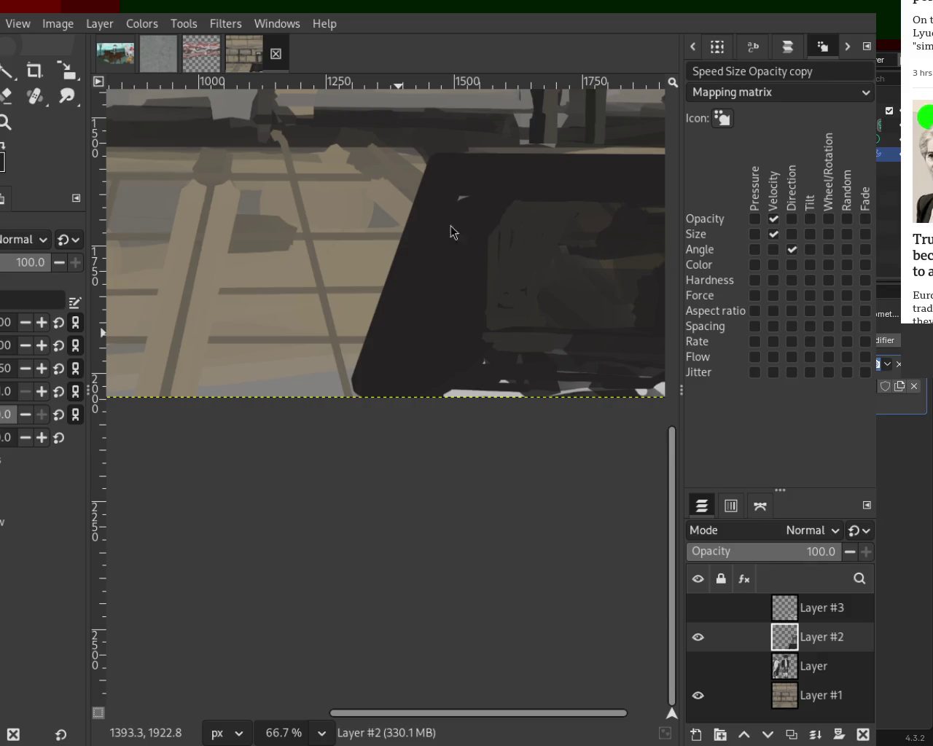
- Zoom out to the whole image and make Layer #3 visible again
{"action": "key", "text": "z"}
{"action": "left_click", "coordinate": [375, 358], "text": "ctrl"}
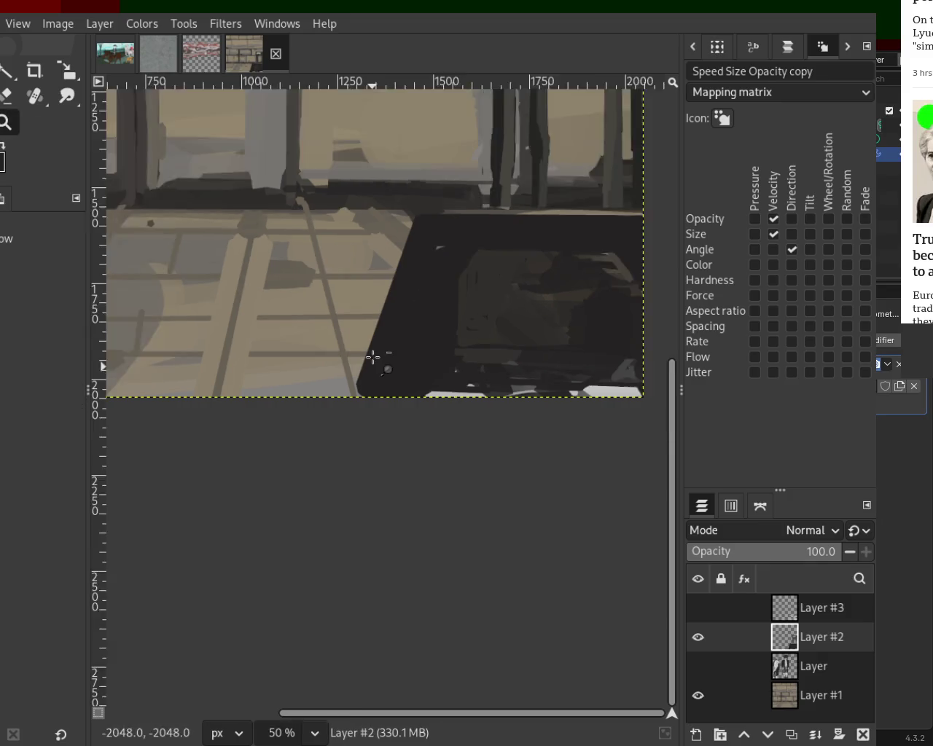
{"action": "left_click", "coordinate": [372, 357], "text": "ctrl"}
{"action": "left_click", "coordinate": [373, 357], "text": "ctrl"}
{"action": "left_click", "coordinate": [697, 608]}
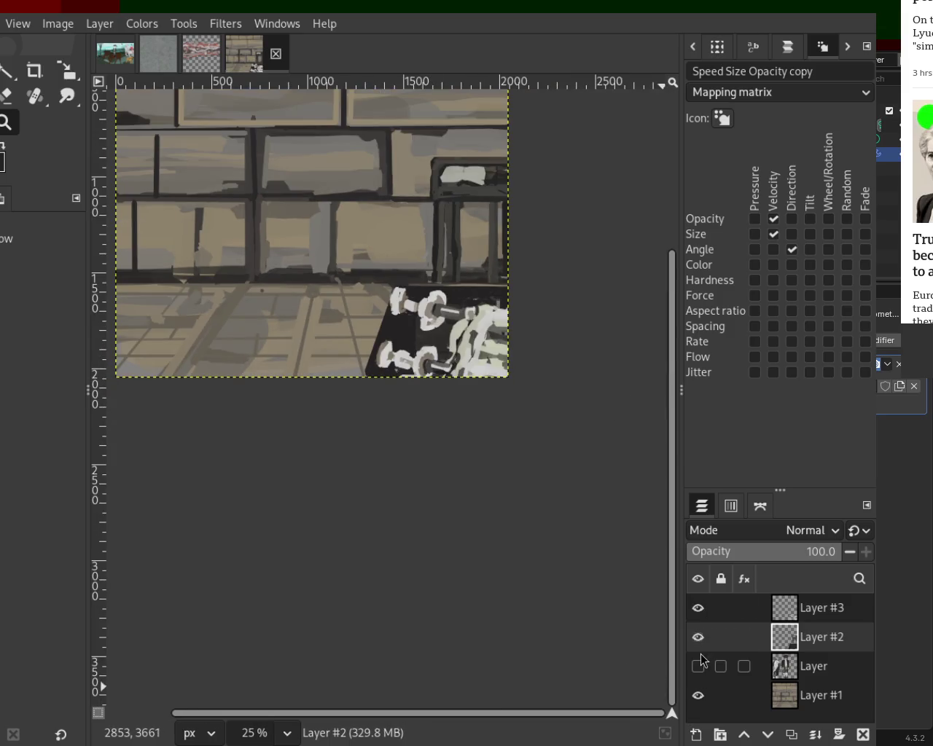
- Make the layer named 'Layer' visible again and adjust the view on the central figure
{"action": "left_click", "coordinate": [698, 666]}
{"action": "scroll", "coordinate": [288, 327], "scroll_direction": "down", "scroll_amount": 3}
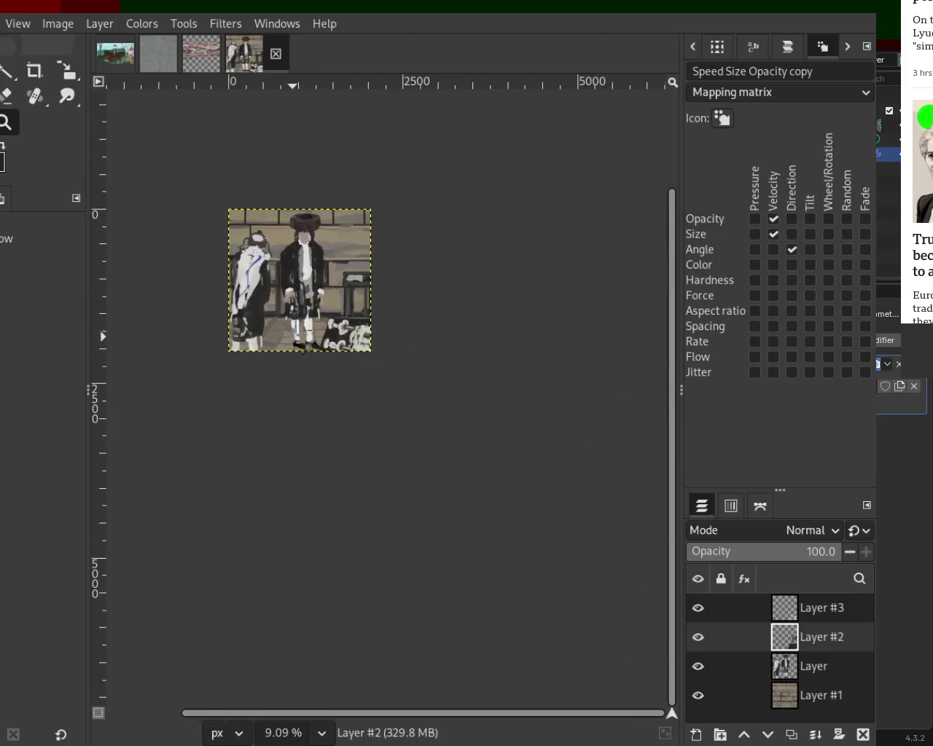
{"action": "scroll", "coordinate": [313, 306], "scroll_direction": "up", "scroll_amount": 2}
{"action": "scroll", "coordinate": [349, 284], "scroll_direction": "up", "scroll_amount": 3}
{"action": "scroll", "coordinate": [372, 267], "scroll_direction": "down", "scroll_amount": 1}
{"action": "scroll", "coordinate": [372, 267], "scroll_direction": "up", "scroll_amount": 1}
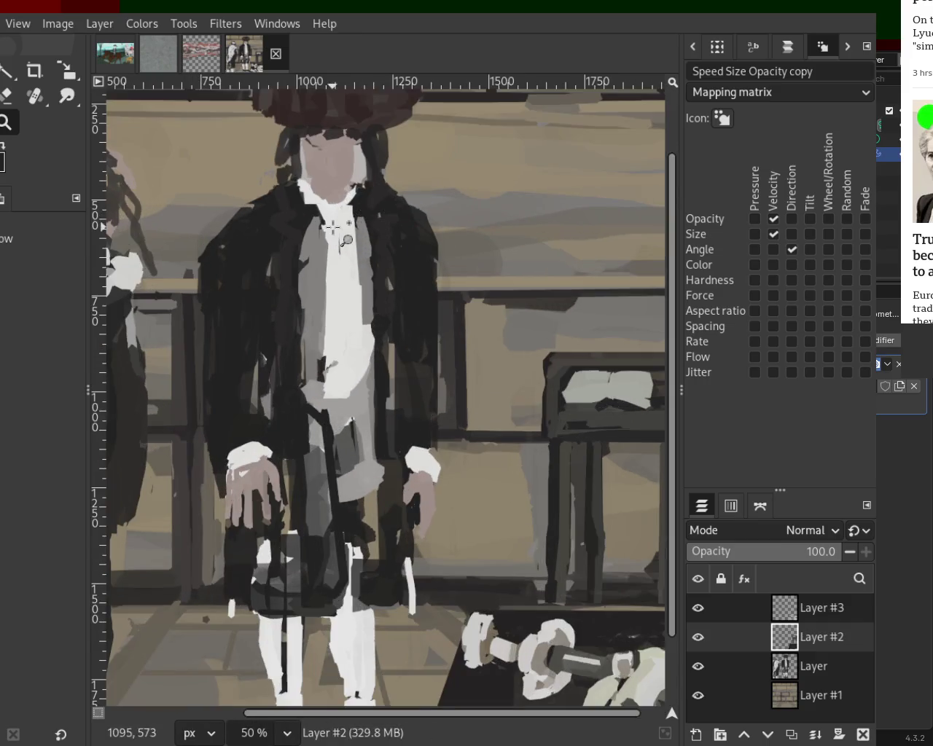
{"action": "scroll", "coordinate": [350, 241], "scroll_direction": "up", "scroll_amount": 2}
{"action": "key", "text": "p"}
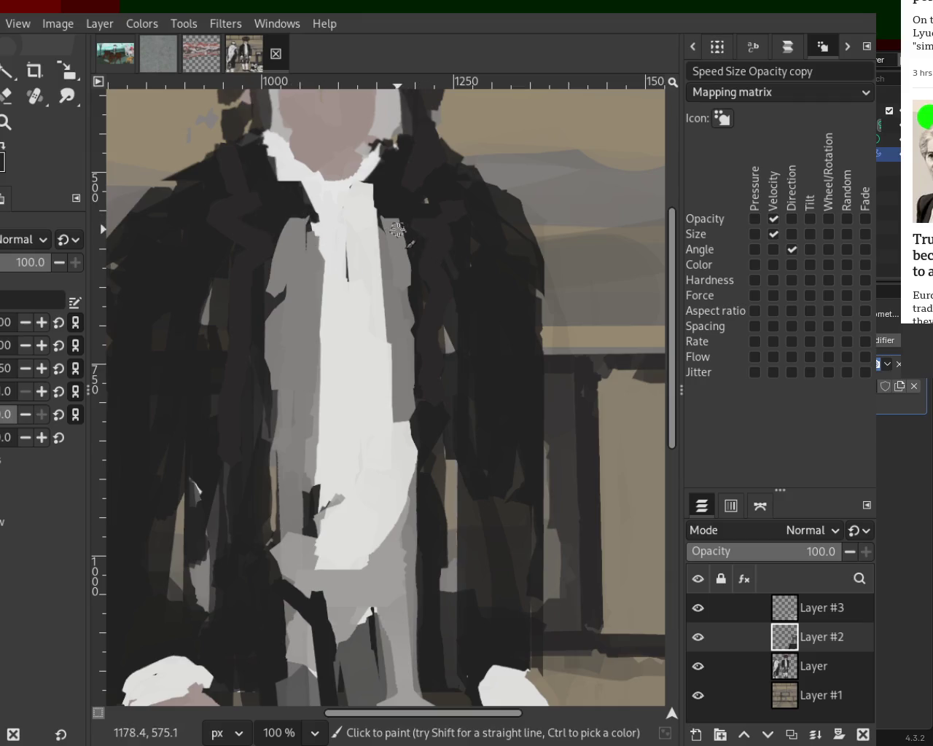
- Paint a lighter grey patch and a dark vertical stroke on the figure's black coat
{"action": "left_click_drag", "start_coordinate": [306, 215], "coordinate": [315, 275]}
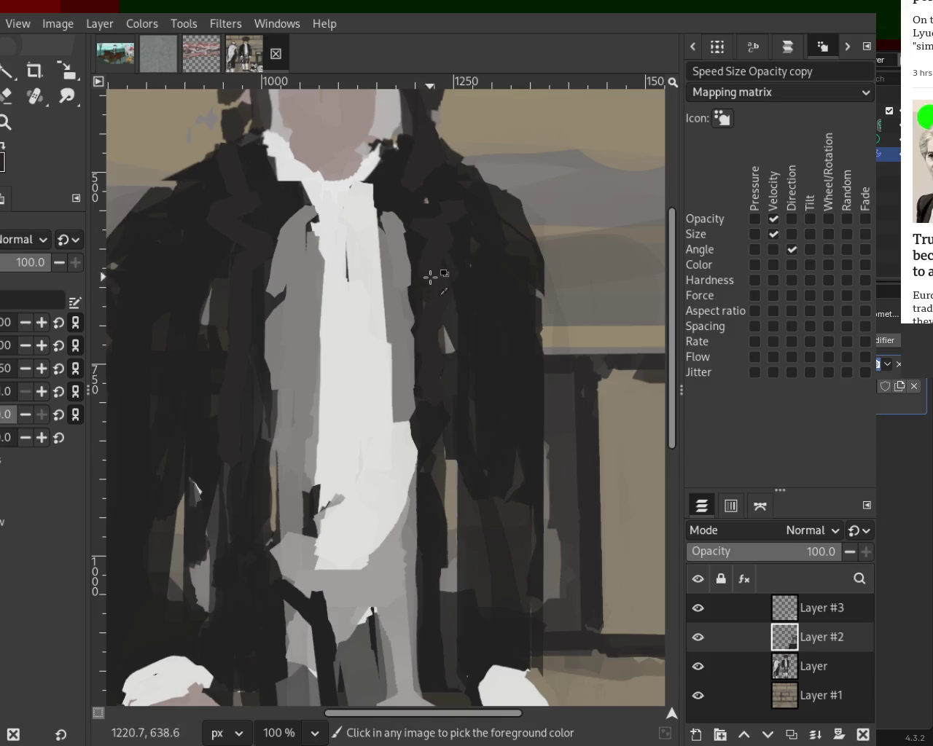
{"action": "mouse_move", "coordinate": [410, 298]}
{"action": "left_mouse_down"}
{"action": "mouse_move", "coordinate": [412, 460]}
{"action": "mouse_move", "coordinate": [423, 257]}
{"action": "mouse_move", "coordinate": [413, 513]}
{"action": "left_mouse_up"}
{"action": "key", "text": "ctrl+z"}
{"action": "key", "text": "ctrl+z"}
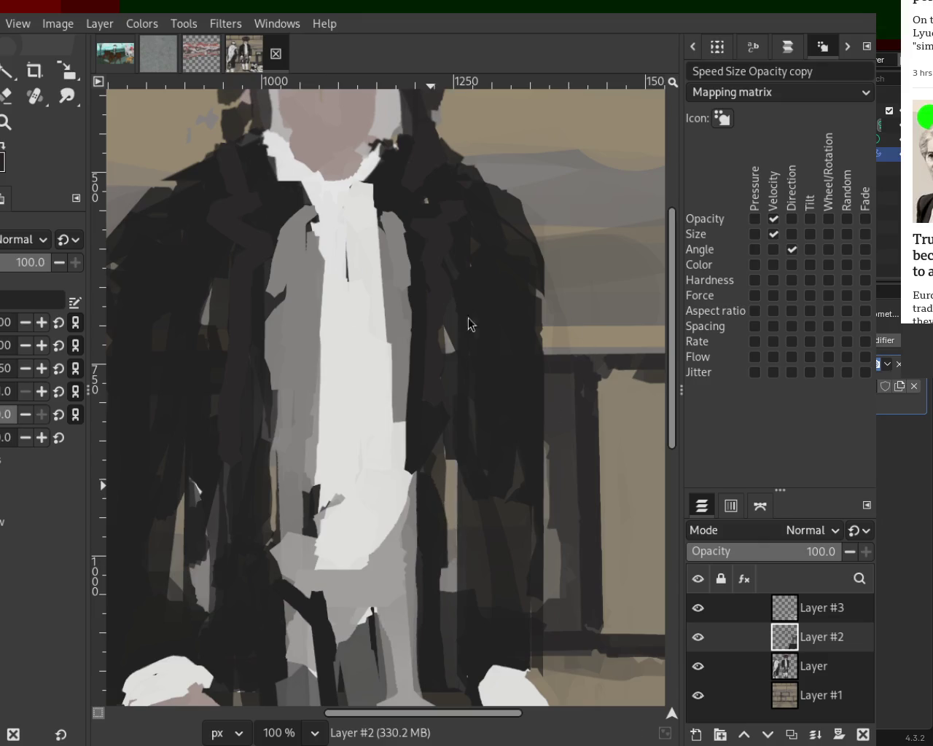
{"action": "key", "text": "z"}
{"action": "key", "text": "minus"}
{"action": "key", "text": "minus"}
{"action": "key", "text": "minus"}
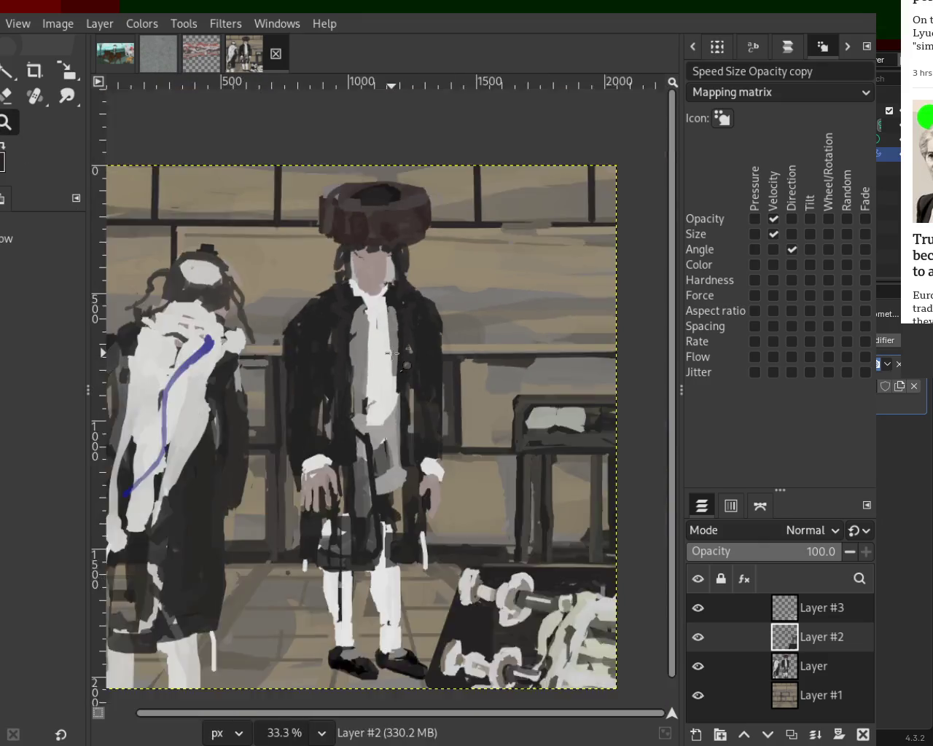
- Zoom in on the collar and try grey jacket-edge and white shirt-edge strokes, undoing unwanted ones
{"action": "key", "text": "minus"}
{"action": "key", "text": "plus"}
{"action": "key", "text": "plus"}
{"action": "key", "text": "plus"}
{"action": "key", "text": "plus"}
{"action": "key", "text": "plus"}
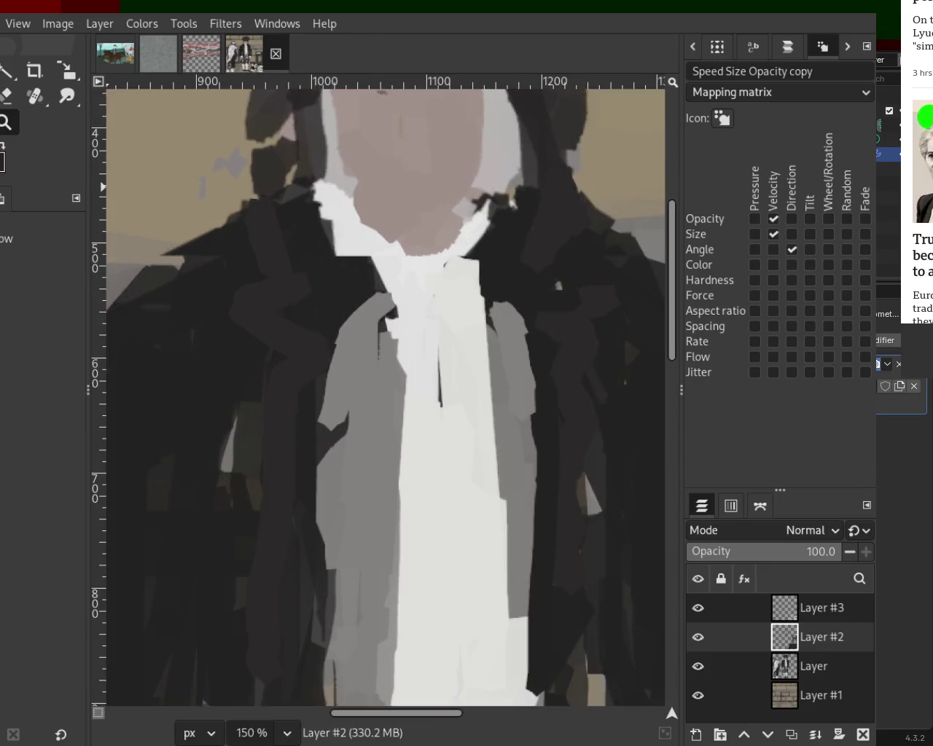
{"action": "key", "text": "p"}
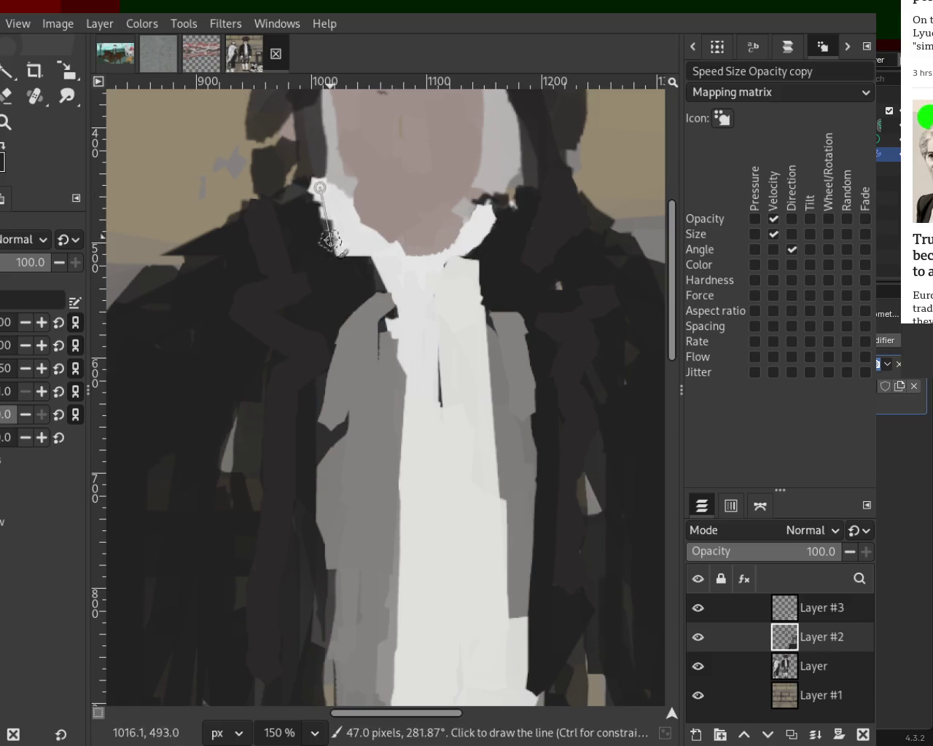
{"action": "left_click_drag", "start_coordinate": [323, 189], "coordinate": [361, 266]}
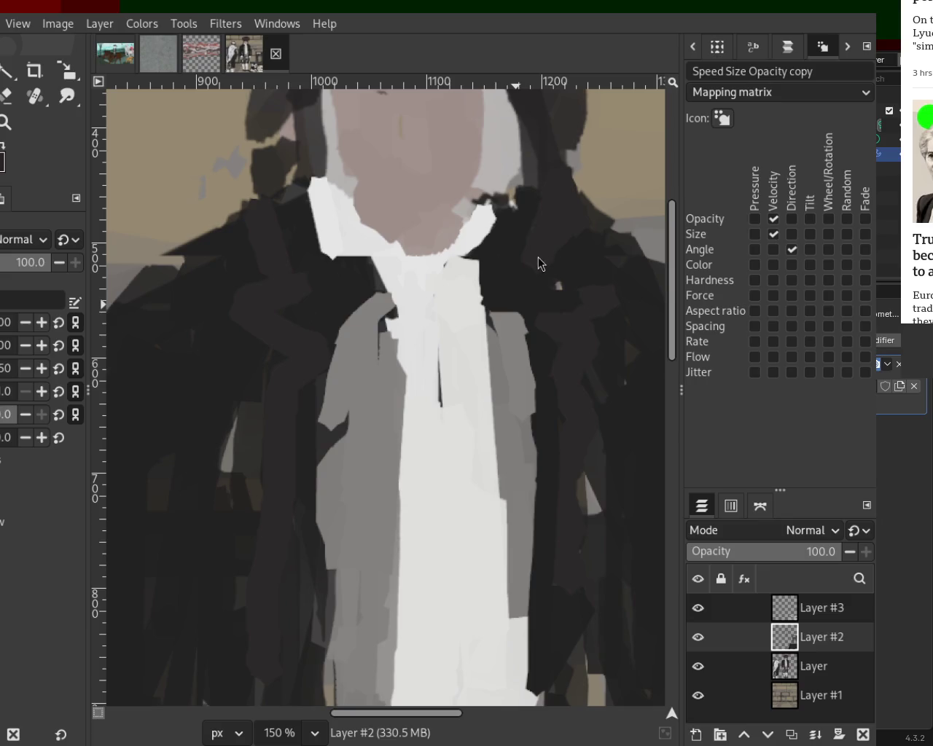
{"action": "key", "text": "ctrl+z"}
{"action": "key", "text": "ctrl+z"}
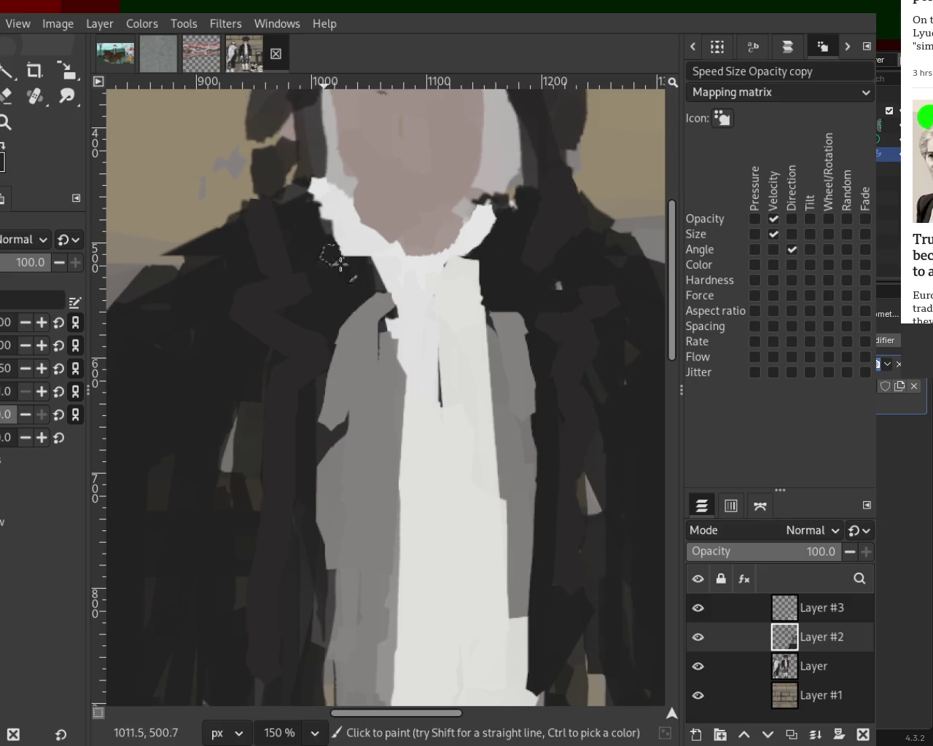
{"action": "mouse_move", "coordinate": [323, 344]}
{"action": "left_mouse_down"}
{"action": "mouse_move", "coordinate": [322, 602]}
{"action": "mouse_move", "coordinate": [328, 408]}
{"action": "left_mouse_up"}
{"action": "left_click_drag", "start_coordinate": [320, 539], "coordinate": [313, 703]}
{"action": "key", "text": "ctrl+z"}
{"action": "mouse_move", "coordinate": [397, 362]}
{"action": "left_mouse_down"}
{"action": "mouse_move", "coordinate": [375, 456]}
{"action": "mouse_move", "coordinate": [382, 703]}
{"action": "mouse_move", "coordinate": [412, 473]}
{"action": "mouse_move", "coordinate": [392, 703]}
{"action": "left_mouse_up"}
{"action": "key", "text": "ctrl+z"}
{"action": "key", "text": "ctrl+z"}
{"action": "left_click_drag", "start_coordinate": [375, 266], "coordinate": [388, 703]}
{"action": "key", "text": "ctrl+z"}
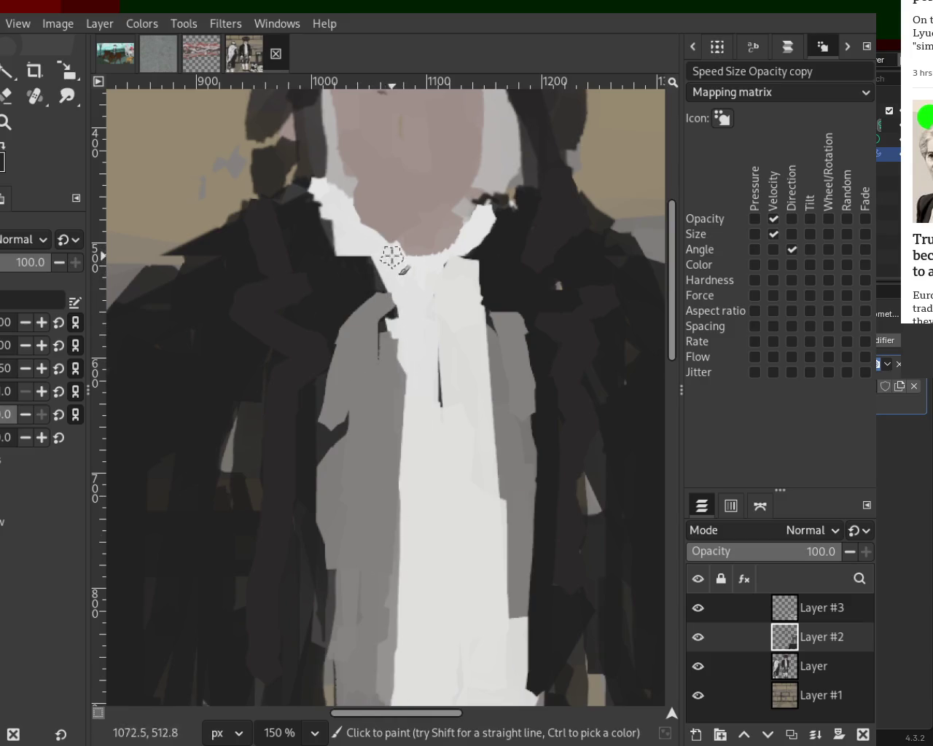
- Fill the dark gaps beside the collar with white and add a skin-tone patch at the throat
{"action": "left_click", "coordinate": [406, 269]}
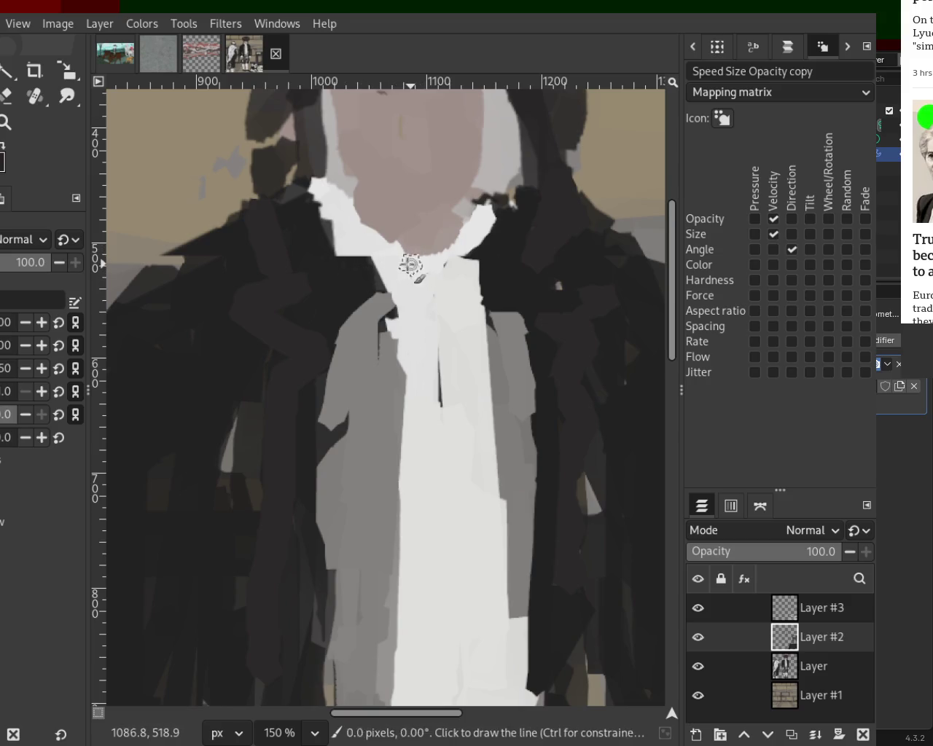
{"action": "left_click", "coordinate": [357, 289], "text": "shift"}
{"action": "left_click_drag", "start_coordinate": [358, 289], "coordinate": [353, 252]}
{"action": "left_click", "coordinate": [408, 221], "text": "ctrl"}
{"action": "mouse_move", "coordinate": [413, 222]}
{"action": "left_mouse_down"}
{"action": "mouse_move", "coordinate": [410, 292]}
{"action": "mouse_move", "coordinate": [443, 228]}
{"action": "mouse_move", "coordinate": [407, 283]}
{"action": "mouse_move", "coordinate": [399, 241]}
{"action": "mouse_move", "coordinate": [386, 299]}
{"action": "mouse_move", "coordinate": [429, 276]}
{"action": "mouse_move", "coordinate": [385, 279]}
{"action": "mouse_move", "coordinate": [420, 246]}
{"action": "mouse_move", "coordinate": [365, 282]}
{"action": "mouse_move", "coordinate": [375, 295]}
{"action": "left_mouse_up"}
{"action": "left_click", "coordinate": [399, 244], "text": "ctrl"}
{"action": "left_click", "coordinate": [358, 228], "text": "ctrl"}
{"action": "key", "text": "z"}
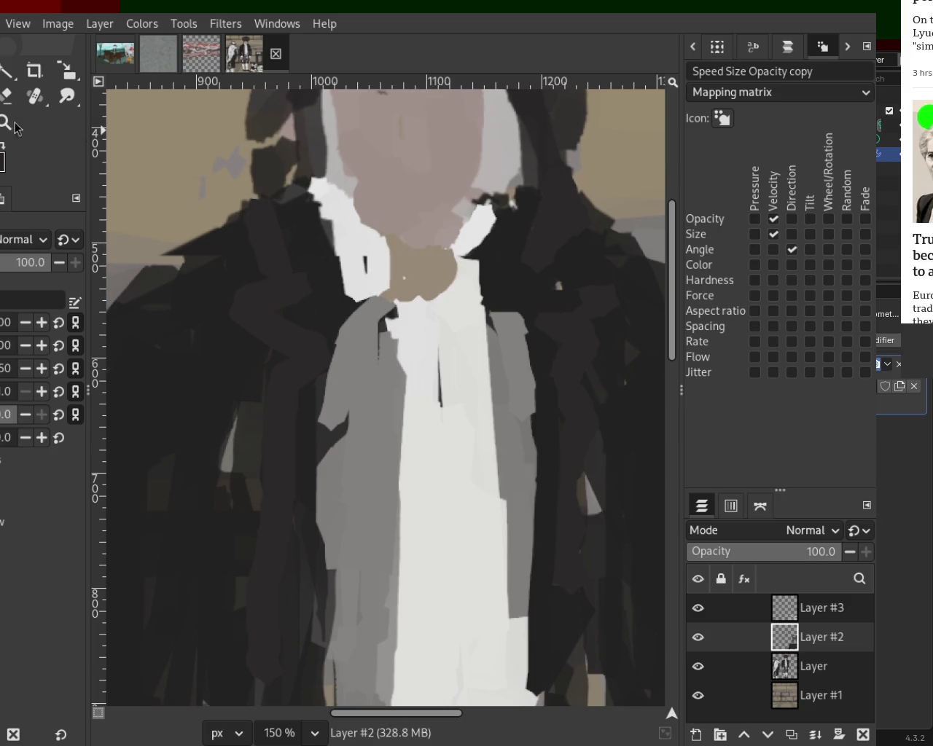
{"action": "scroll", "coordinate": [416, 386], "scroll_direction": "down", "scroll_amount": 4}
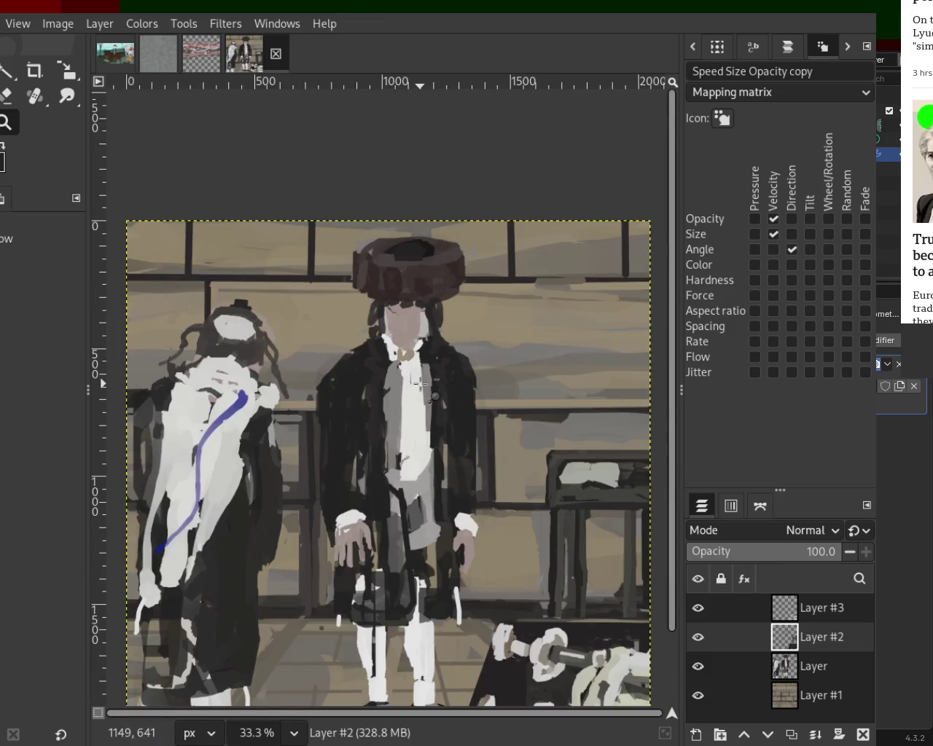
- Sample the face's skin tone and paint it down from the chin over the collar
{"action": "scroll", "coordinate": [442, 364], "scroll_direction": "down", "scroll_amount": 1}
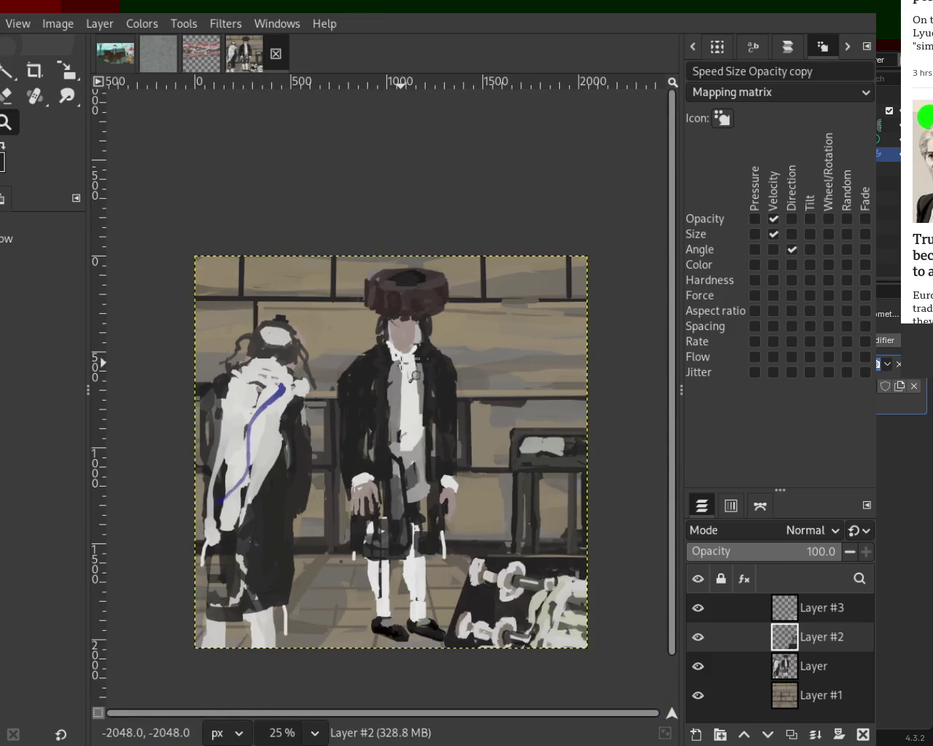
{"action": "scroll", "coordinate": [252, 260], "scroll_direction": "up", "scroll_amount": 2}
{"action": "scroll", "coordinate": [253, 260], "scroll_direction": "up", "scroll_amount": 2}
{"action": "key", "text": "p"}
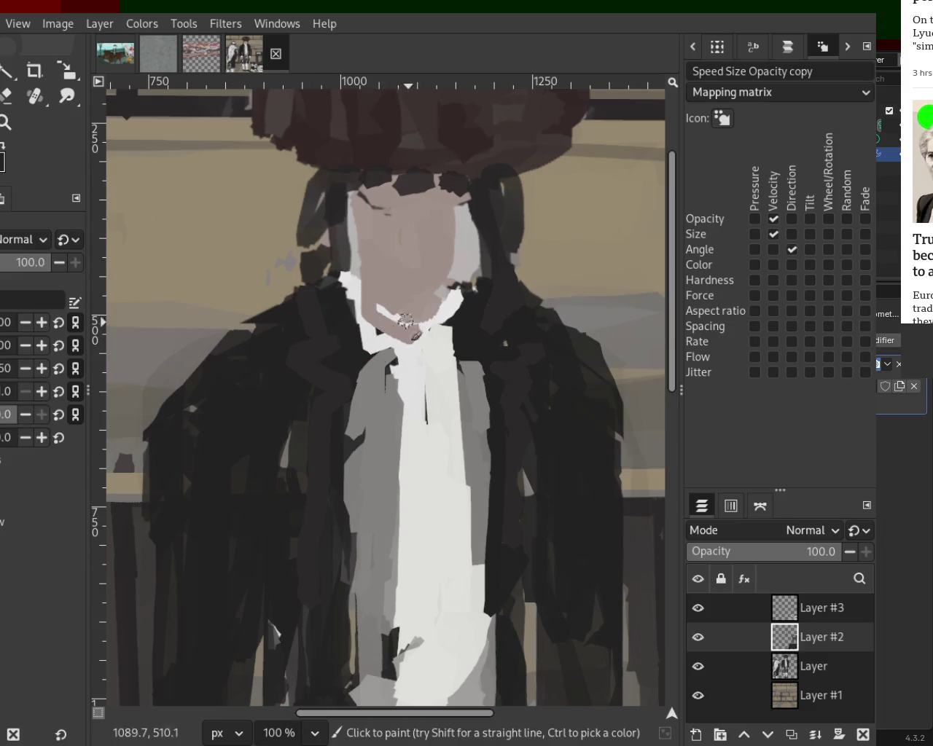
{"action": "key", "text": "ctrl"}
{"action": "left_click", "coordinate": [434, 340], "text": "ctrl"}
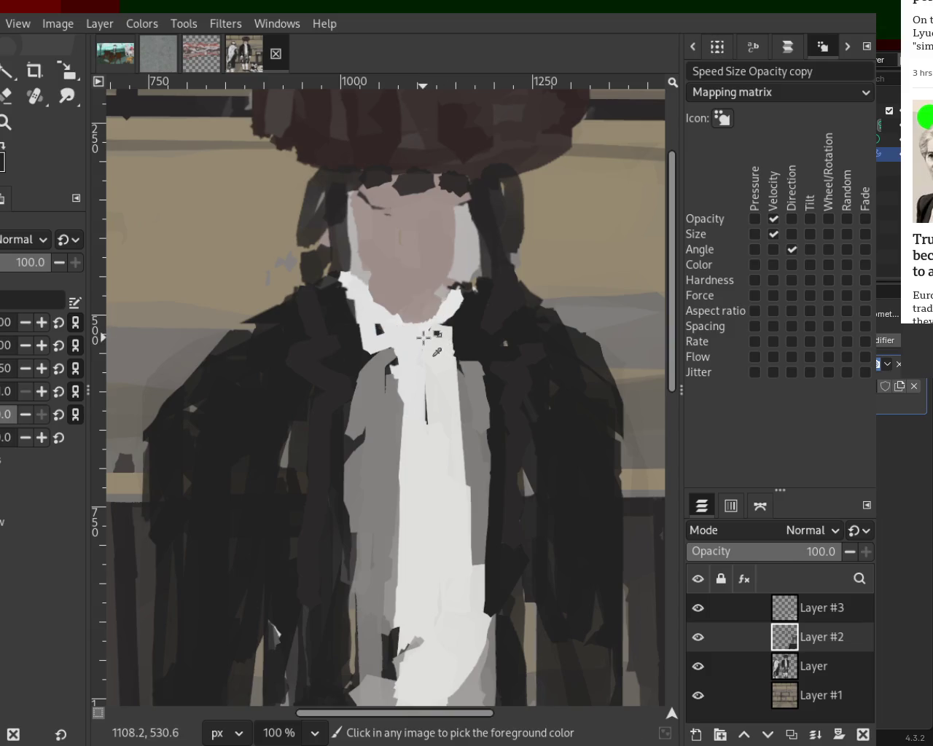
{"action": "key", "text": "ctrl"}
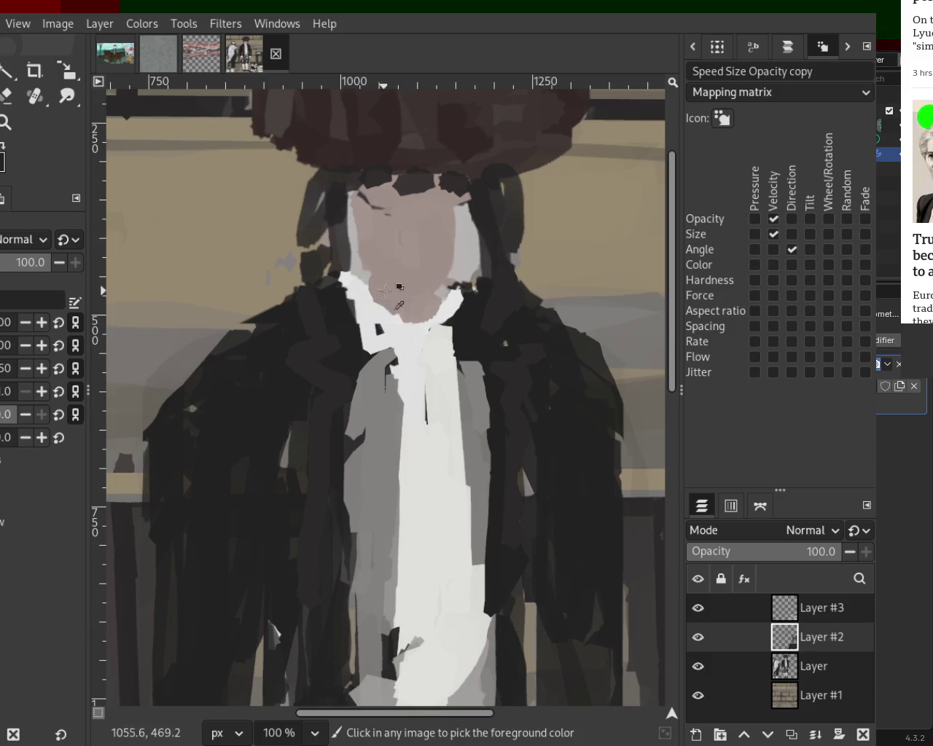
{"action": "mouse_move", "coordinate": [376, 299]}
{"action": "left_mouse_down"}
{"action": "mouse_move", "coordinate": [337, 327]}
{"action": "mouse_move", "coordinate": [377, 298]}
{"action": "mouse_move", "coordinate": [455, 343]}
{"action": "left_mouse_up"}
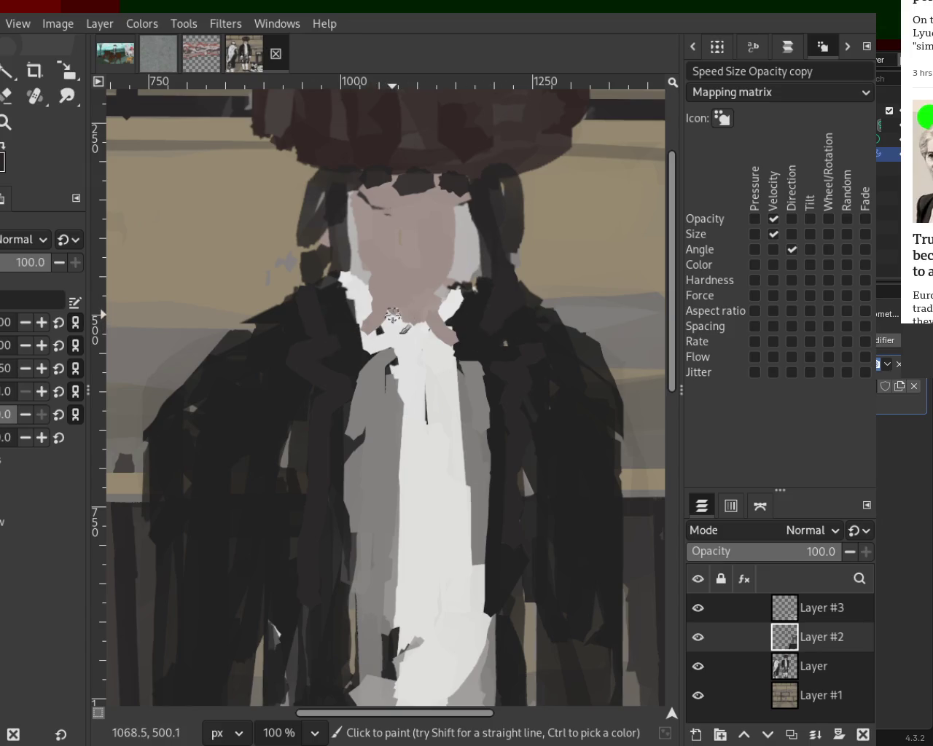
- Extend skin tone over the left collar, then draw a straight white right collar edge
{"action": "left_click", "coordinate": [356, 301], "text": "ctrl"}
{"action": "mouse_move", "coordinate": [368, 306]}
{"action": "left_mouse_down"}
{"action": "mouse_move", "coordinate": [355, 284]}
{"action": "mouse_move", "coordinate": [373, 310]}
{"action": "mouse_move", "coordinate": [364, 313]}
{"action": "left_mouse_up"}
{"action": "left_click_drag", "start_coordinate": [454, 296], "coordinate": [460, 287]}
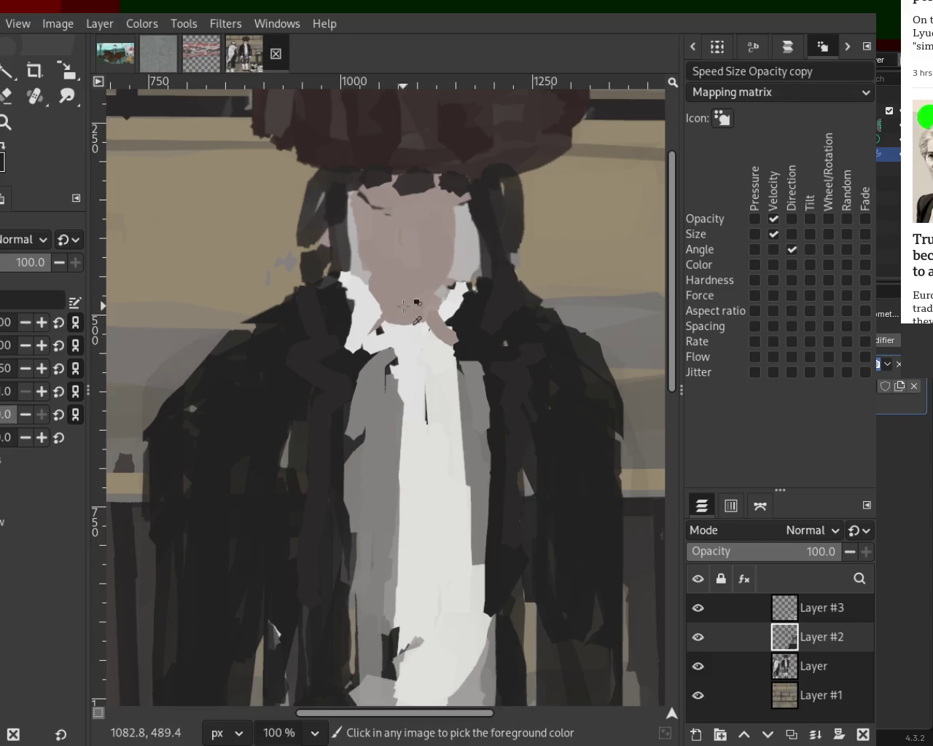
{"action": "mouse_move", "coordinate": [392, 318]}
{"action": "left_mouse_down"}
{"action": "mouse_move", "coordinate": [419, 319]}
{"action": "mouse_move", "coordinate": [411, 358]}
{"action": "left_mouse_up"}
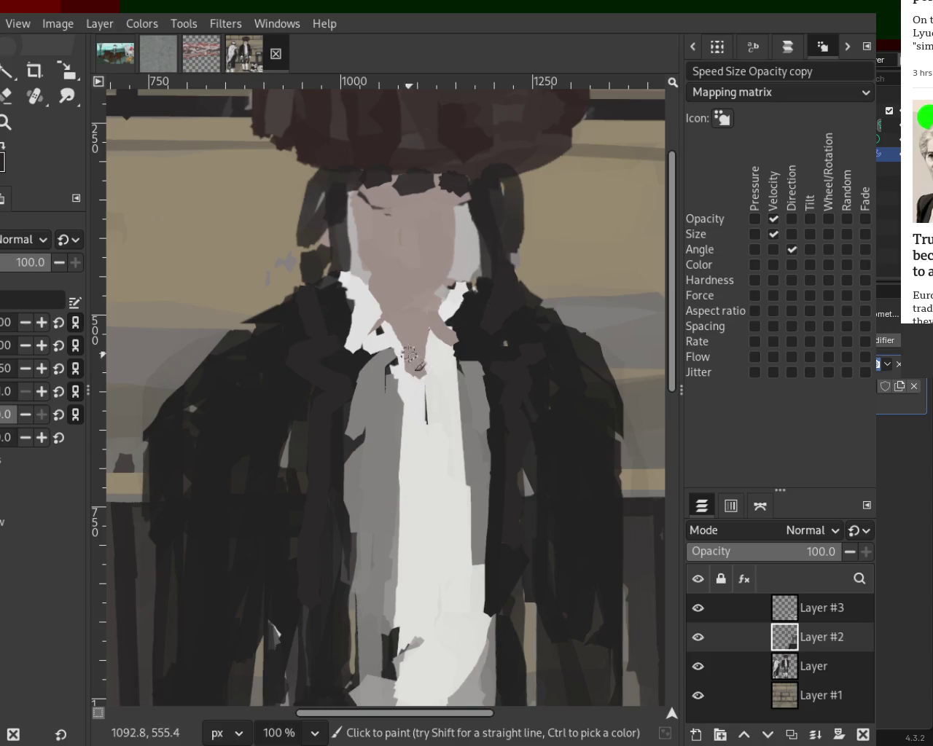
{"action": "key", "text": "ctrl+z"}
{"action": "key", "text": "ctrl+z"}
{"action": "key", "text": "ctrl+y"}
{"action": "mouse_move", "coordinate": [434, 347]}
{"action": "left_mouse_down"}
{"action": "mouse_move", "coordinate": [442, 323]}
{"action": "mouse_move", "coordinate": [466, 363]}
{"action": "left_mouse_up"}
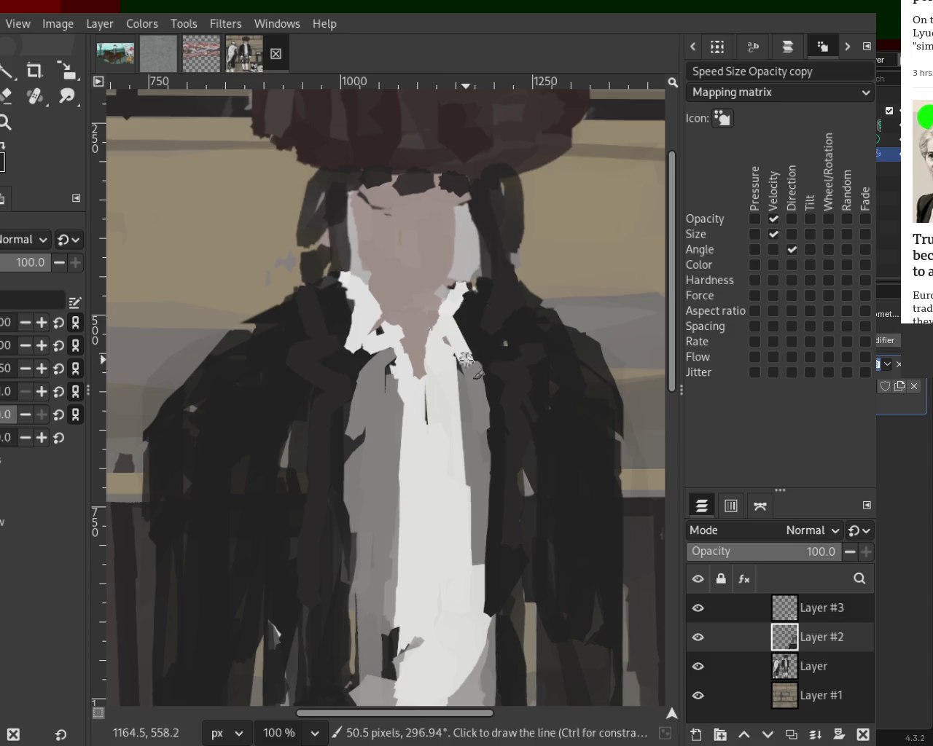
{"action": "key", "text": "ctrl+z"}
{"action": "key", "text": "ctrl+z"}
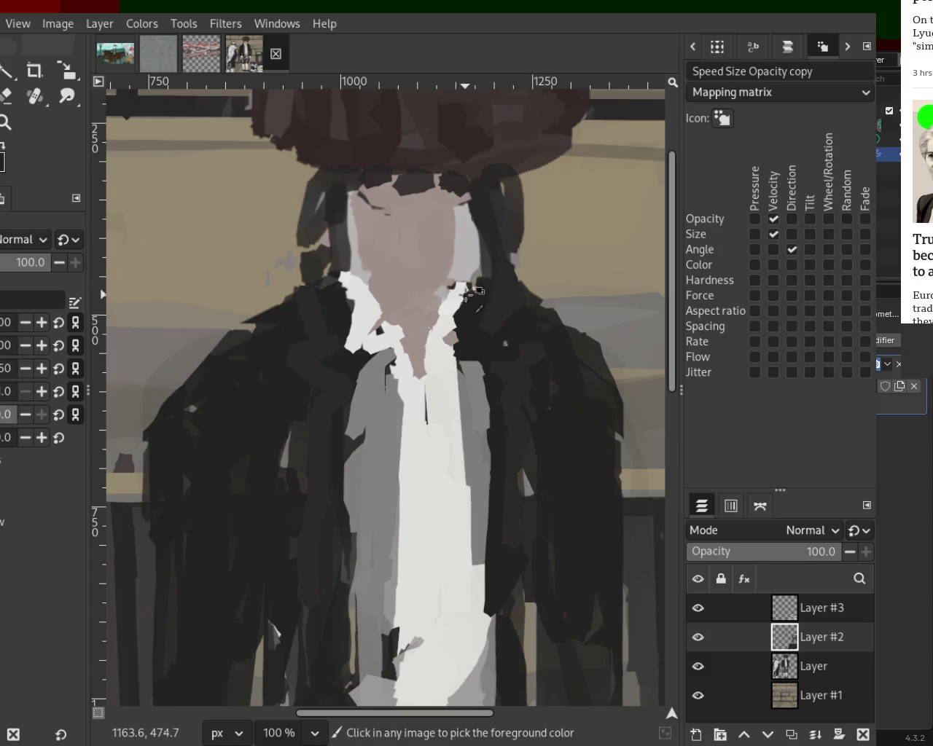
{"action": "left_click", "coordinate": [448, 322], "text": "shift"}
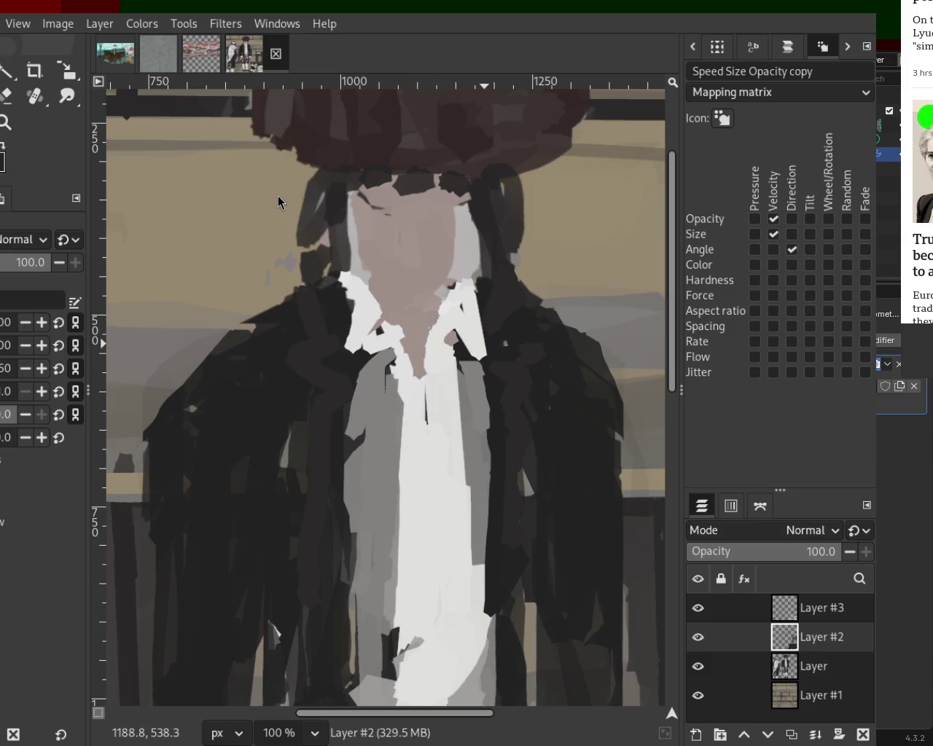
{"action": "key", "text": "ctrl"}
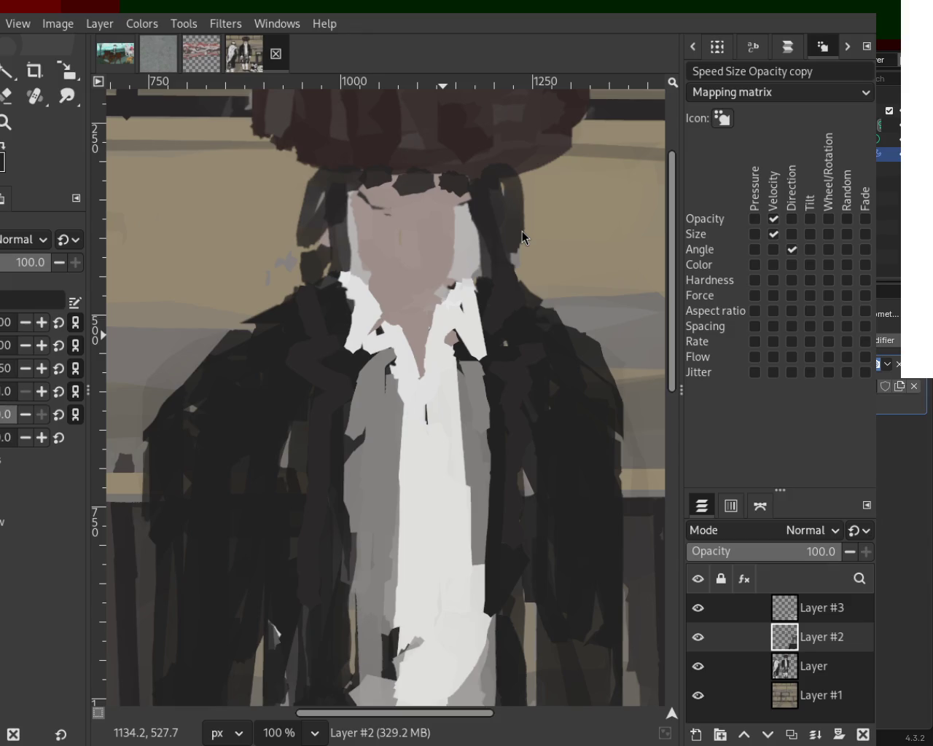
- Draw a short straight white stroke down the left collar point and zoom out to check it
{"action": "left_click", "coordinate": [343, 285]}
{"action": "left_click", "coordinate": [352, 331], "text": "shift"}
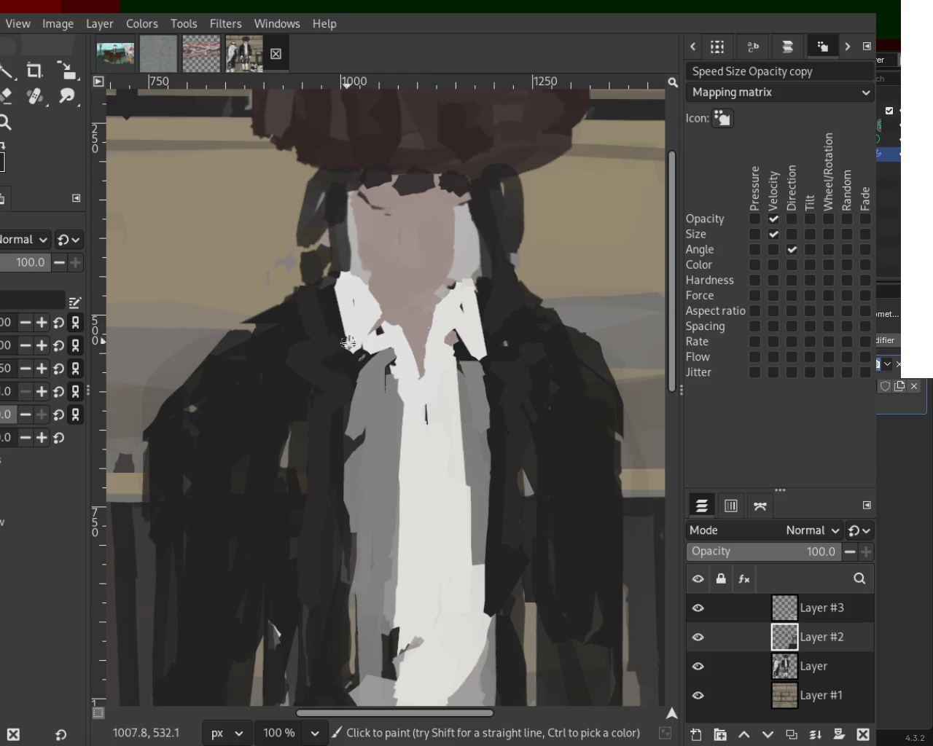
{"action": "key", "text": "z"}
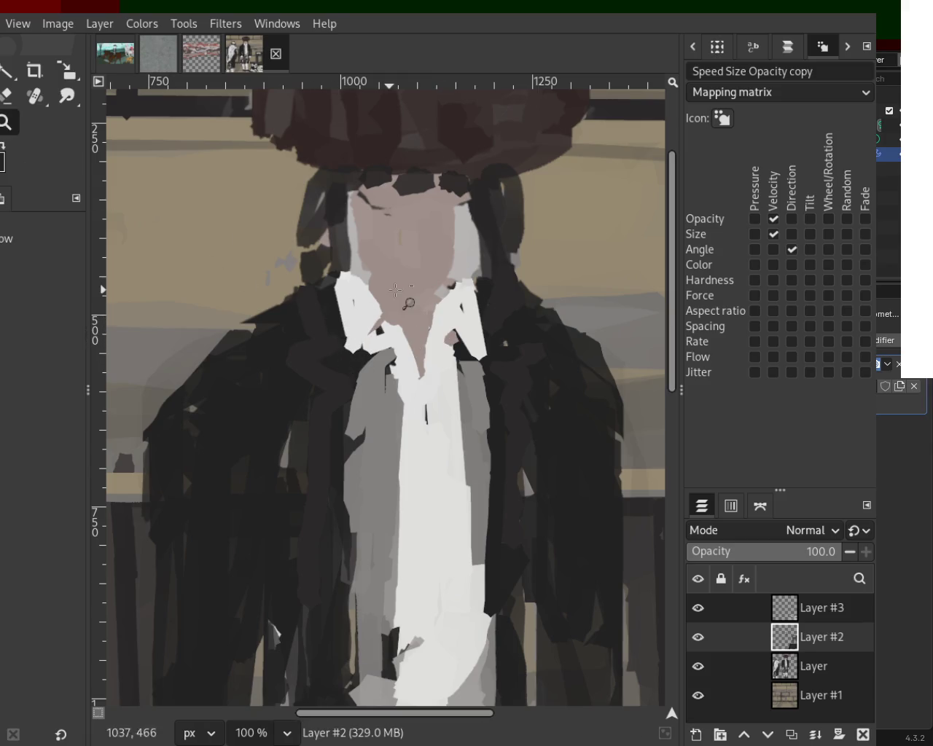
{"action": "scroll", "coordinate": [379, 307], "scroll_direction": "down", "scroll_amount": 3}
{"action": "scroll", "coordinate": [420, 311], "scroll_direction": "down", "scroll_amount": 1}
{"action": "scroll", "coordinate": [414, 291], "scroll_direction": "up", "scroll_amount": 1}
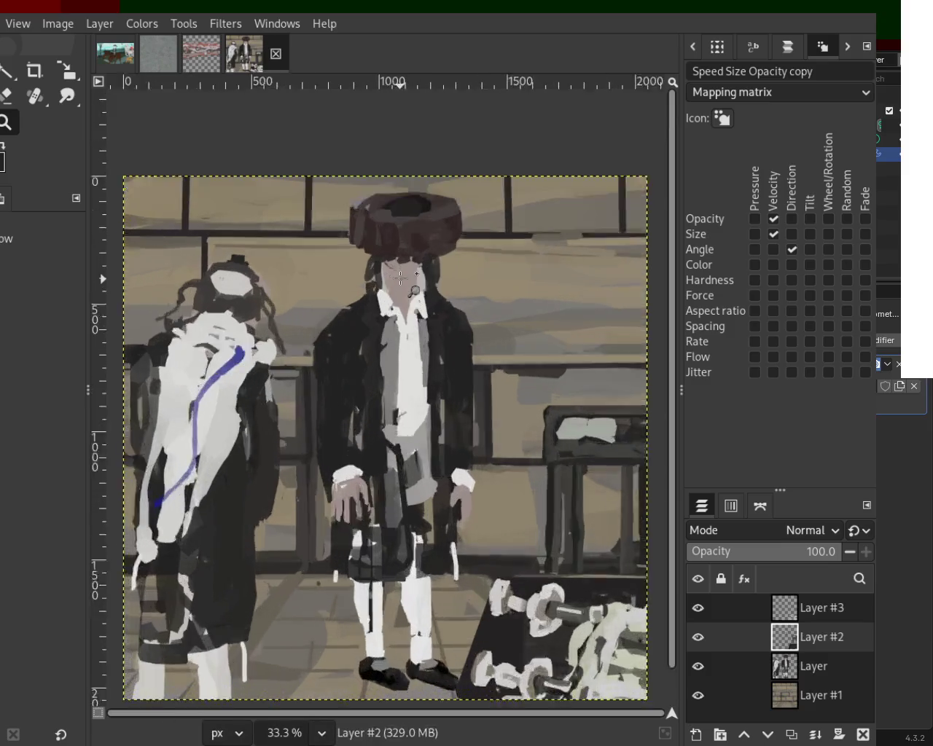
{"action": "scroll", "coordinate": [415, 290], "scroll_direction": "up", "scroll_amount": 3}
{"action": "scroll", "coordinate": [415, 290], "scroll_direction": "up", "scroll_amount": 1}
{"action": "scroll", "coordinate": [415, 290], "scroll_direction": "down", "scroll_amount": 1}
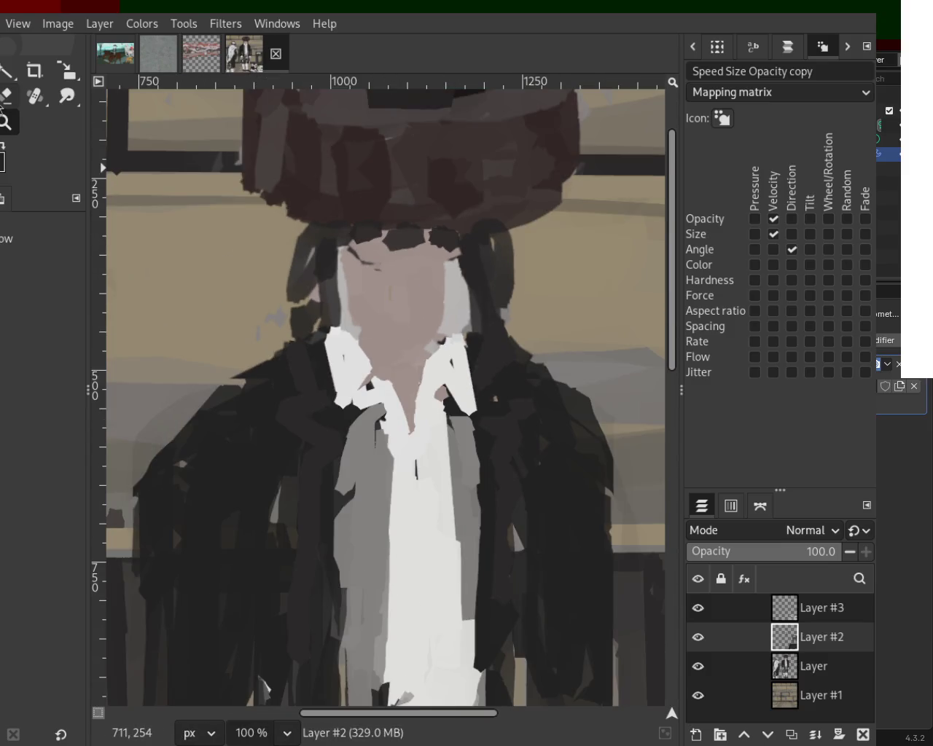
- Zoom out to the whole image, then back in on the central figure
{"action": "key", "text": "p"}
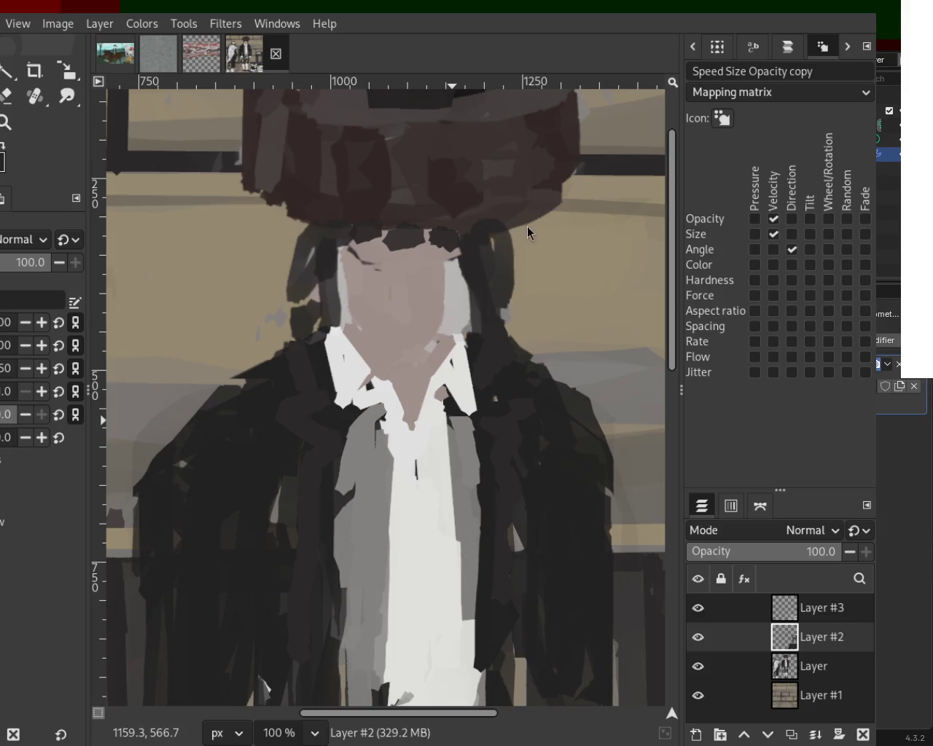
{"action": "key", "text": "z"}
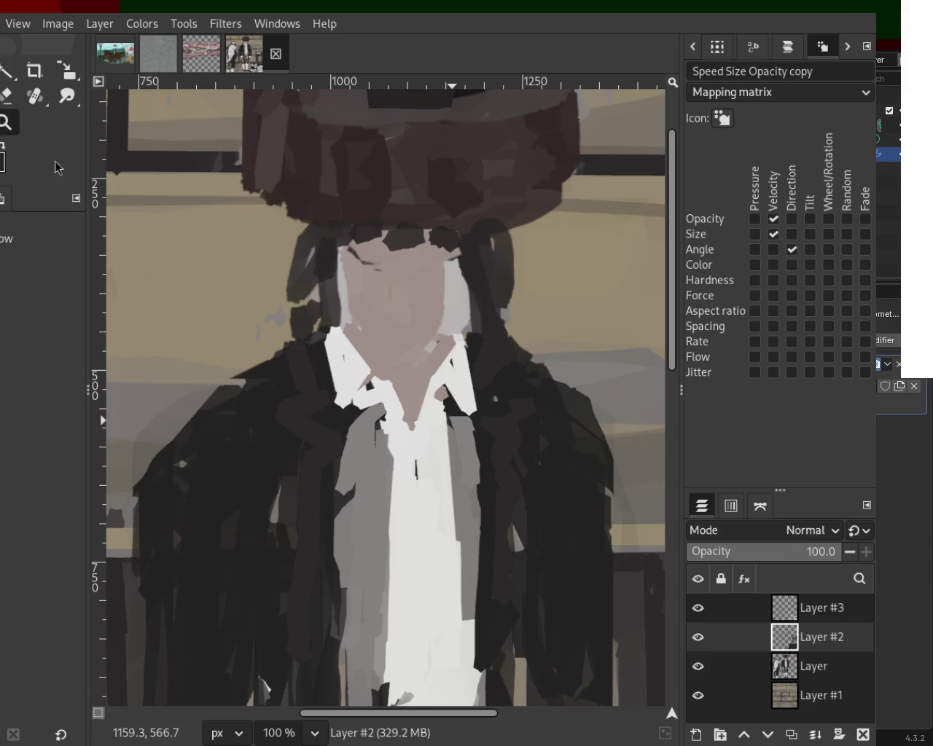
{"action": "key", "text": "minus"}
{"action": "key", "text": "minus"}
{"action": "key", "text": "minus"}
{"action": "key", "text": "minus"}
{"action": "key", "text": "minus"}
{"action": "key", "text": "plus"}
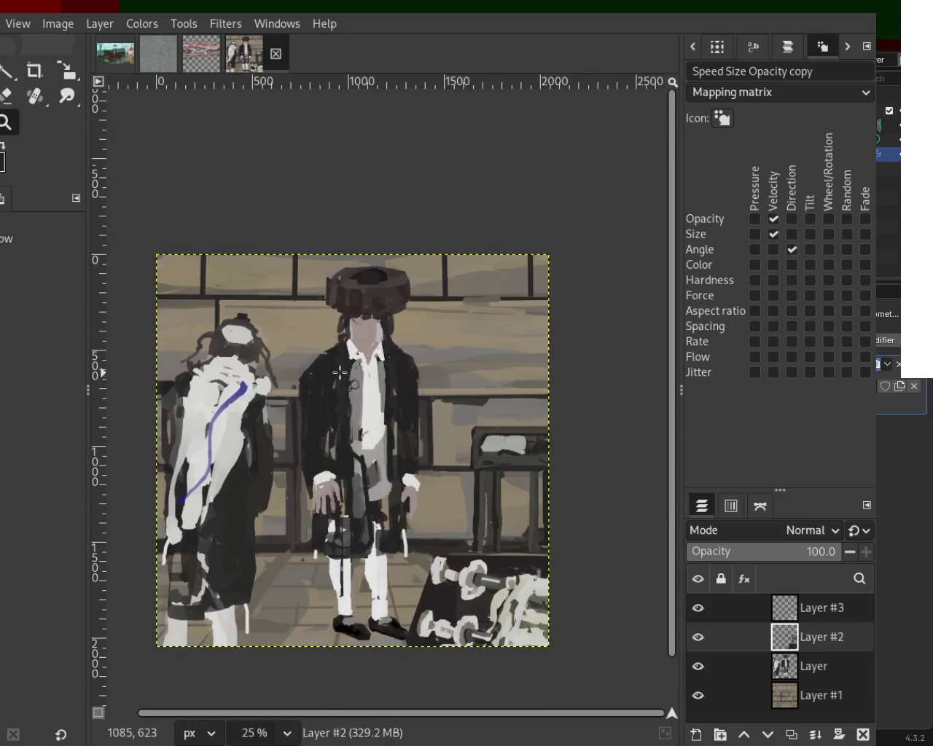
- Zoom in and paint first grey strokes across the white shirt near the left collar
{"action": "key", "text": "plus"}
{"action": "key", "text": "plus"}
{"action": "key", "text": "plus"}
{"action": "key", "text": "plus"}
{"action": "key", "text": "p"}
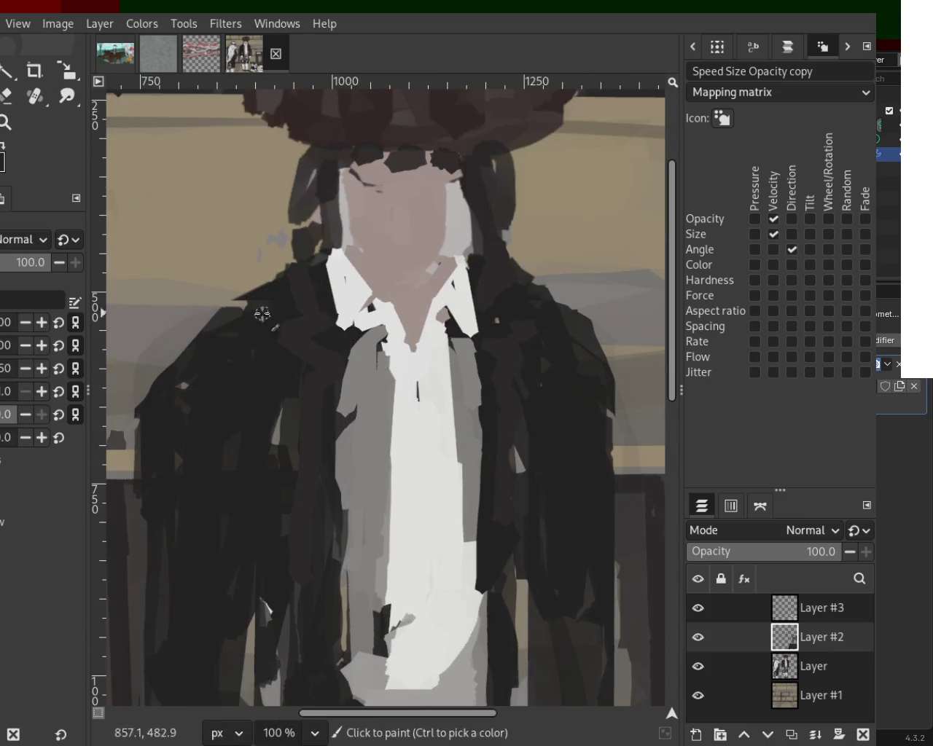
{"action": "mouse_move", "coordinate": [362, 364]}
{"action": "left_mouse_down"}
{"action": "mouse_move", "coordinate": [347, 365]}
{"action": "mouse_move", "coordinate": [357, 336]}
{"action": "left_mouse_up"}
{"action": "left_click", "coordinate": [360, 376], "text": "ctrl"}
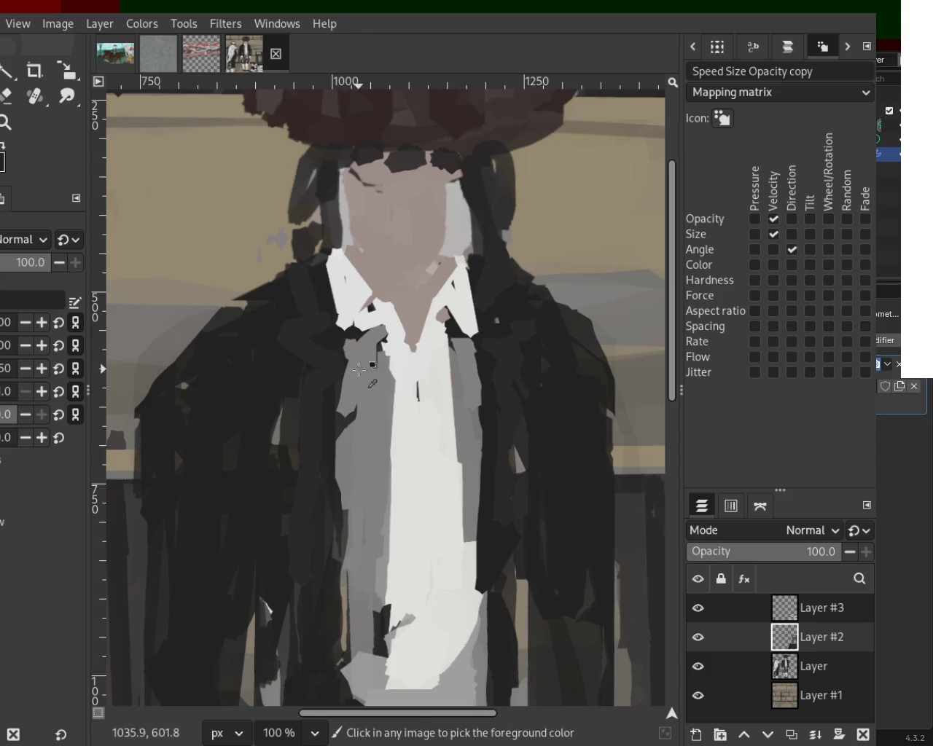
{"action": "left_click_drag", "start_coordinate": [379, 394], "coordinate": [432, 470]}
{"action": "mouse_move", "coordinate": [459, 401]}
{"action": "left_mouse_down"}
{"action": "mouse_move", "coordinate": [416, 465]}
{"action": "mouse_move", "coordinate": [421, 625]}
{"action": "mouse_move", "coordinate": [459, 491]}
{"action": "mouse_move", "coordinate": [445, 516]}
{"action": "mouse_move", "coordinate": [458, 459]}
{"action": "left_mouse_up"}
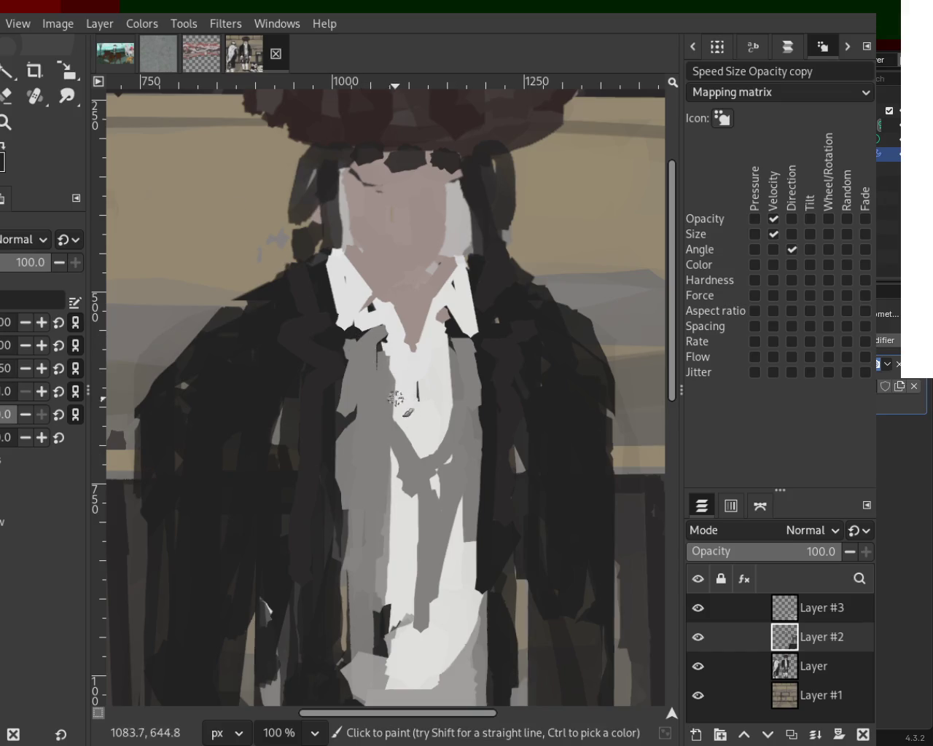
- Add light and grey strokes and dabs down the shirt front, undoing unwanted ones
{"action": "mouse_move", "coordinate": [385, 348]}
{"action": "left_mouse_down"}
{"action": "mouse_move", "coordinate": [384, 381]}
{"action": "mouse_move", "coordinate": [388, 336]}
{"action": "mouse_move", "coordinate": [398, 422]}
{"action": "mouse_move", "coordinate": [417, 470]}
{"action": "left_mouse_up"}
{"action": "left_click_drag", "start_coordinate": [446, 345], "coordinate": [439, 497]}
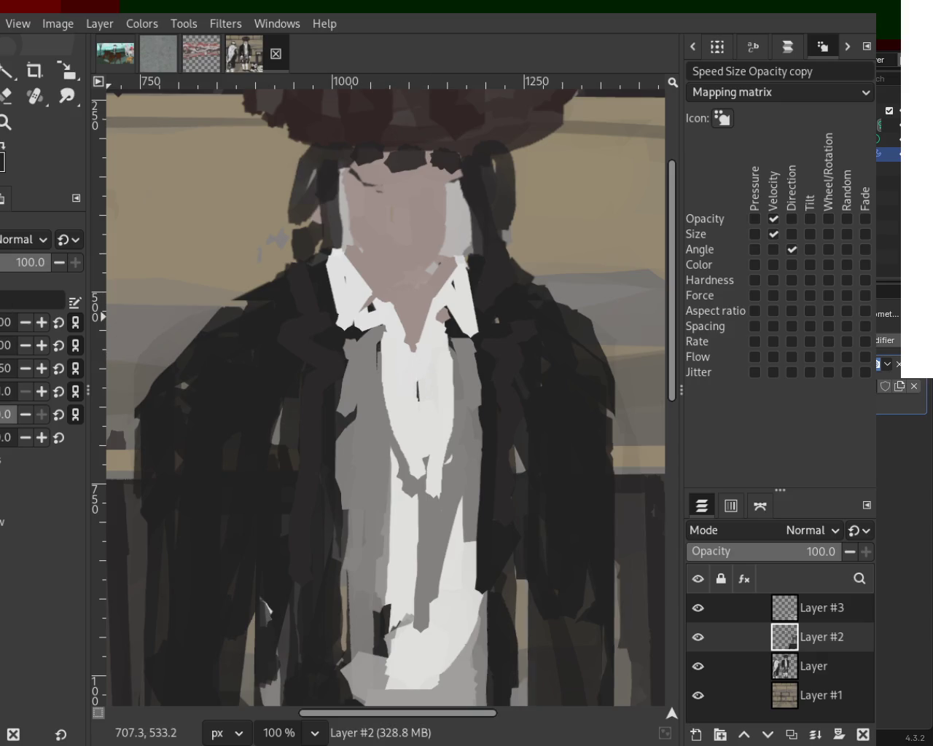
{"action": "left_click", "coordinate": [416, 366]}
{"action": "left_click", "coordinate": [420, 415]}
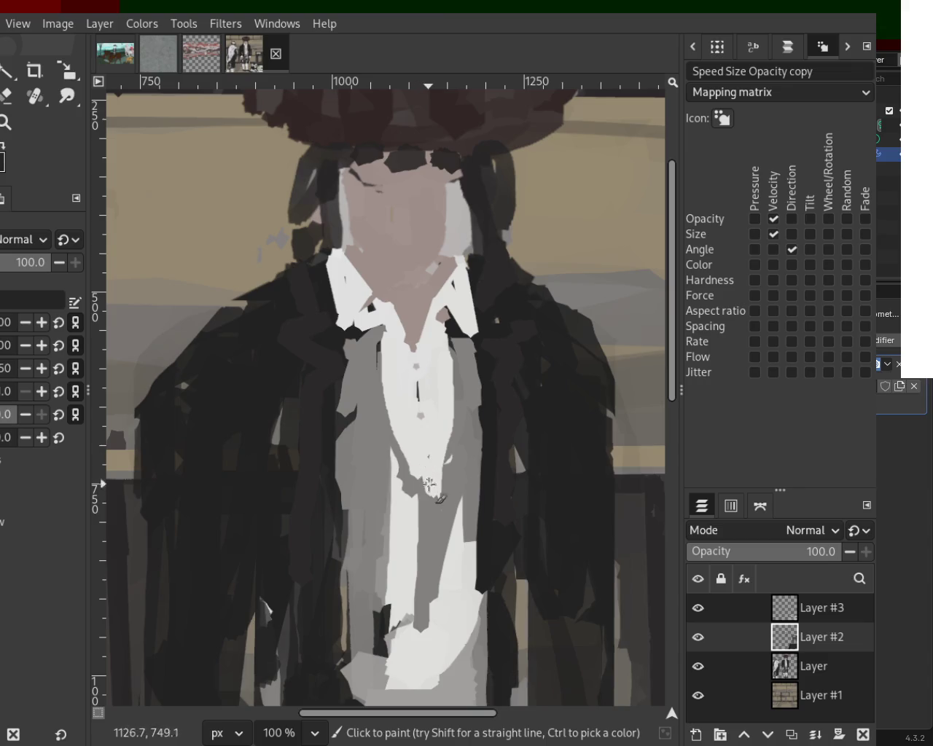
{"action": "left_click_drag", "start_coordinate": [430, 467], "coordinate": [433, 592]}
{"action": "left_click_drag", "start_coordinate": [426, 495], "coordinate": [437, 595]}
{"action": "key", "text": "ctrl+z"}
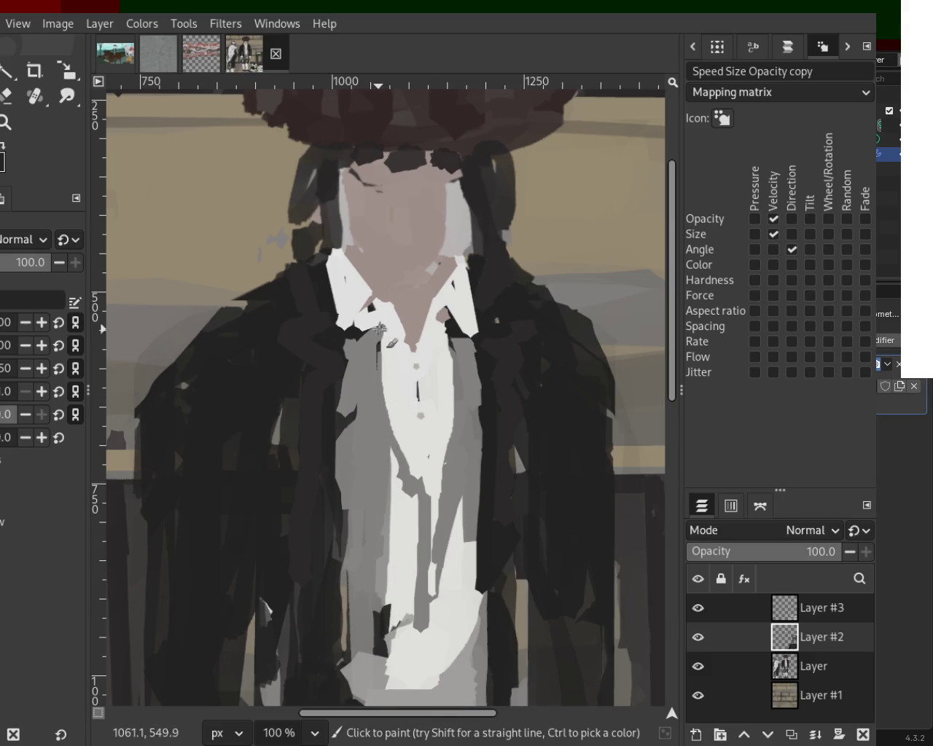
{"action": "left_click_drag", "start_coordinate": [382, 354], "coordinate": [388, 460]}
{"action": "key", "text": "ctrl+z"}
{"action": "key", "text": "ctrl+y"}
{"action": "key", "text": "ctrl+z"}
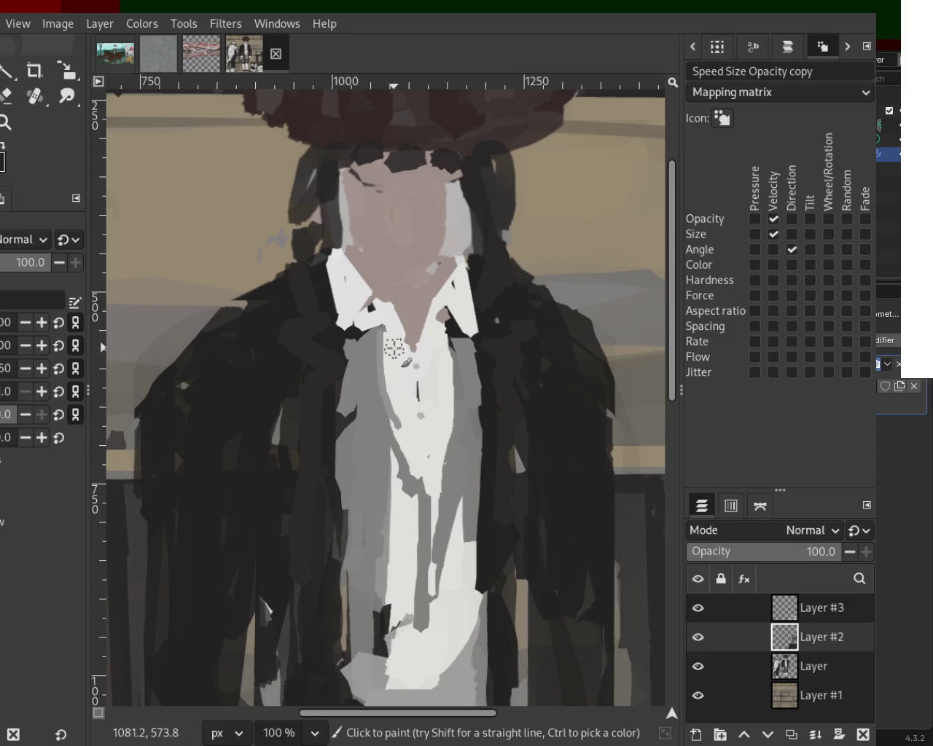
- Paint grey vest panels down from the left and right collar points
{"action": "left_click_drag", "start_coordinate": [374, 333], "coordinate": [390, 572]}
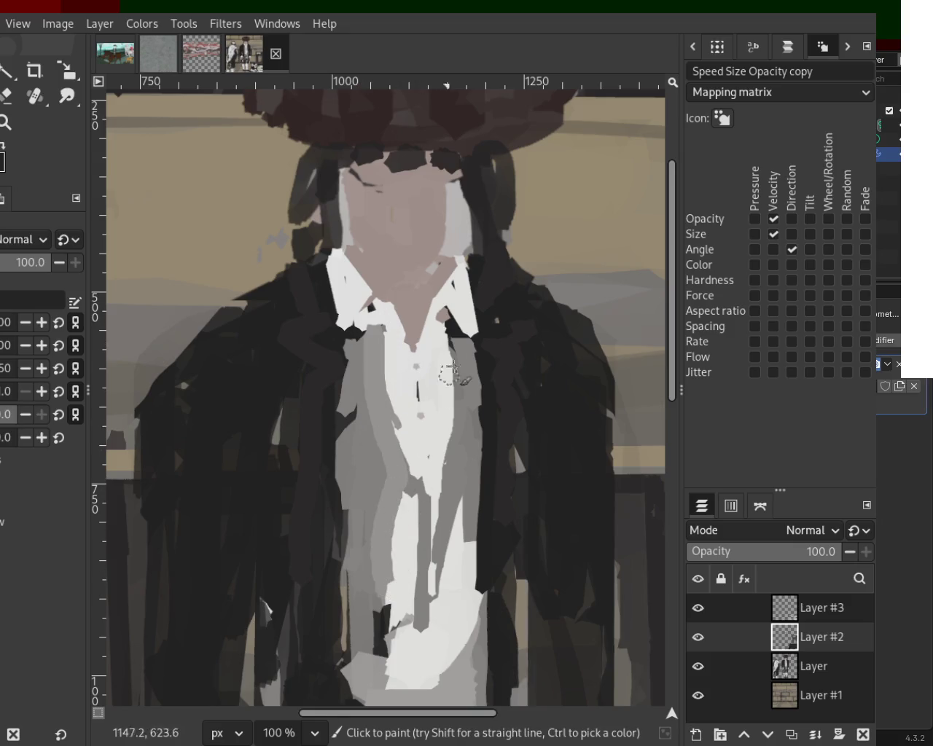
{"action": "left_click_drag", "start_coordinate": [455, 335], "coordinate": [438, 544]}
{"action": "key", "text": "ctrl+z"}
{"action": "left_click_drag", "start_coordinate": [455, 332], "coordinate": [430, 683]}
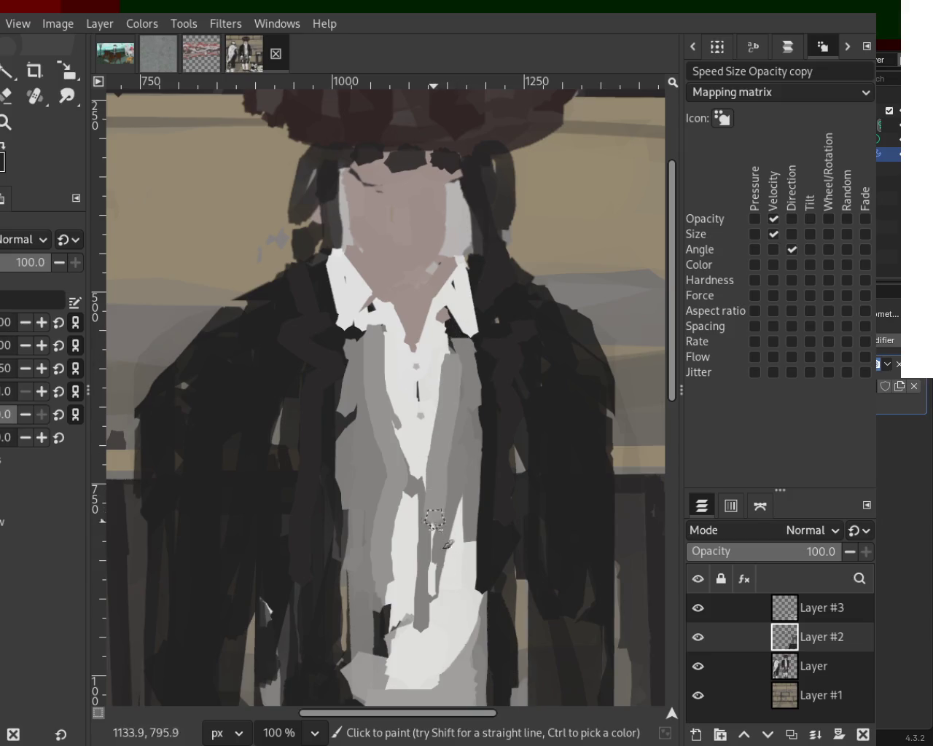
{"action": "key", "text": "ctrl+z"}
{"action": "left_click_drag", "start_coordinate": [438, 546], "coordinate": [434, 700]}
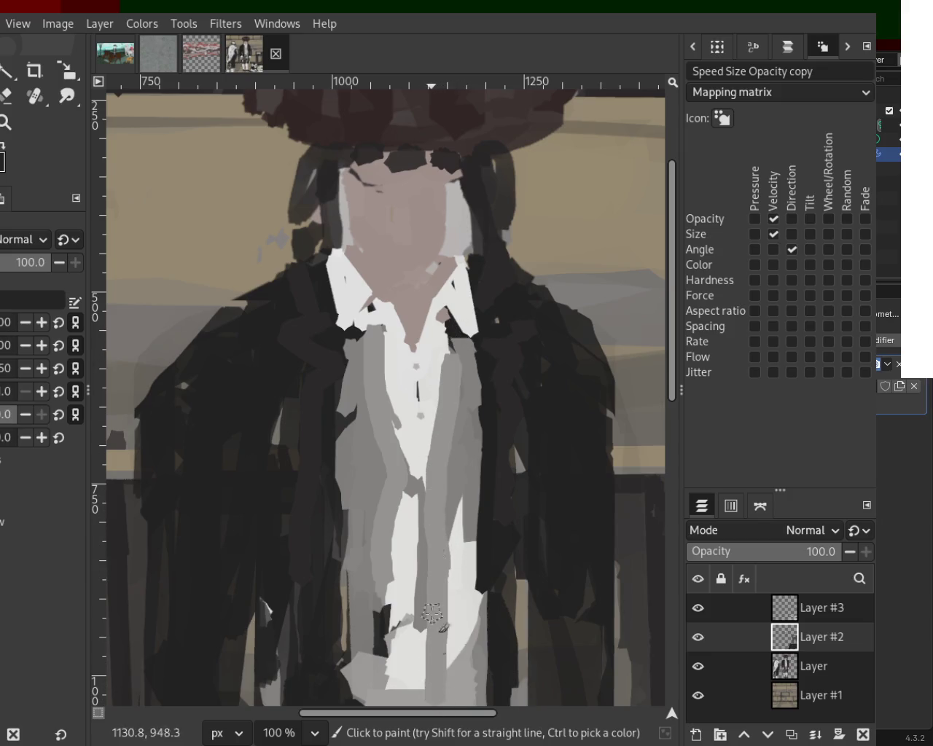
{"action": "left_click_drag", "start_coordinate": [471, 507], "coordinate": [448, 636]}
{"action": "left_click_drag", "start_coordinate": [470, 547], "coordinate": [457, 616]}
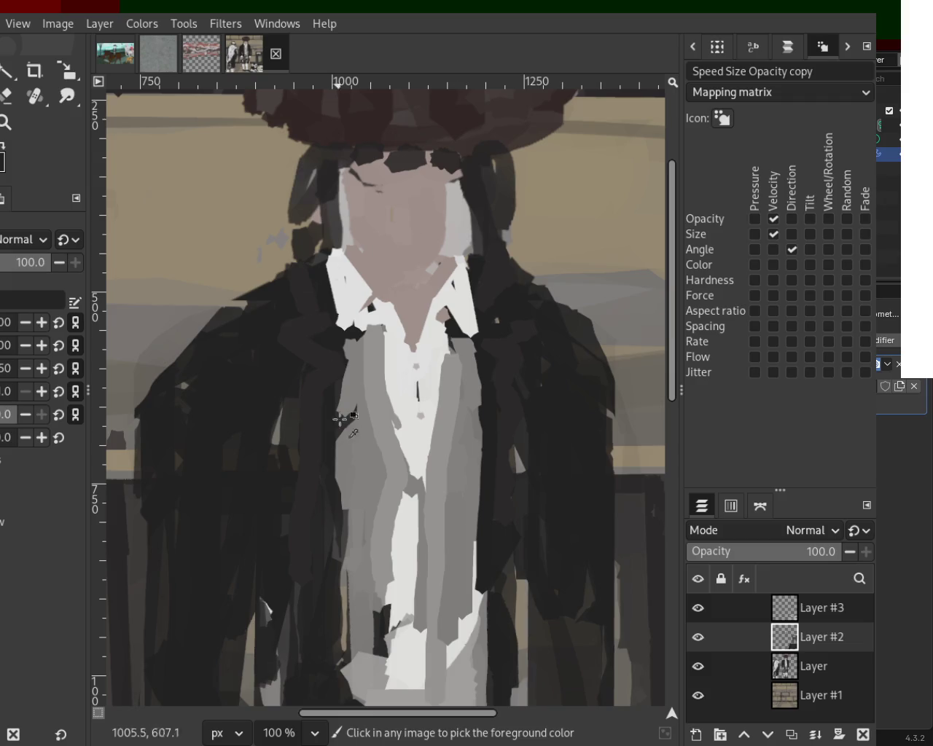
- Narrow the central white shirt strip with darker grey and dab a first dark button
{"action": "left_click_drag", "start_coordinate": [375, 609], "coordinate": [368, 653]}
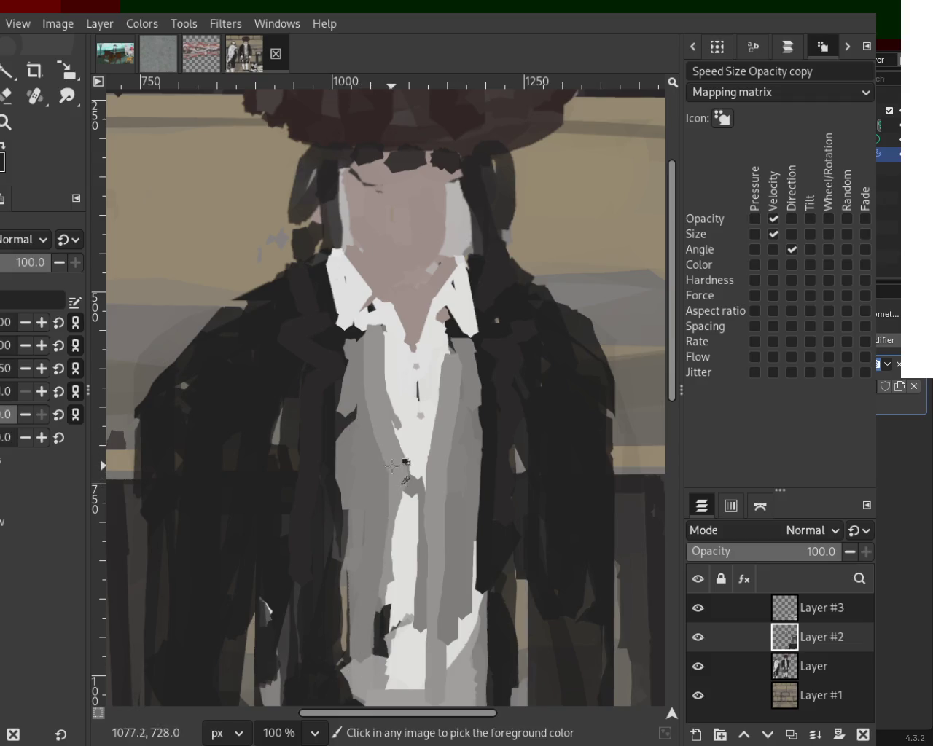
{"action": "left_click_drag", "start_coordinate": [391, 465], "coordinate": [386, 696]}
{"action": "key", "text": "ctrl+z"}
{"action": "left_click_drag", "start_coordinate": [397, 499], "coordinate": [388, 682]}
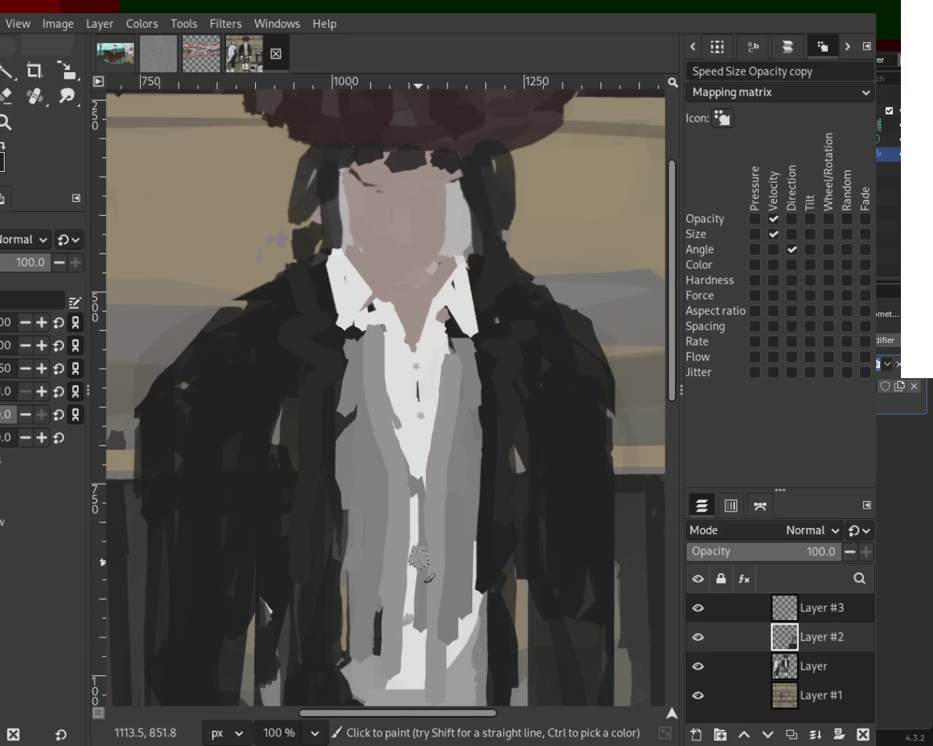
{"action": "left_click", "coordinate": [417, 465], "text": "ctrl"}
{"action": "left_click_drag", "start_coordinate": [420, 472], "coordinate": [430, 652]}
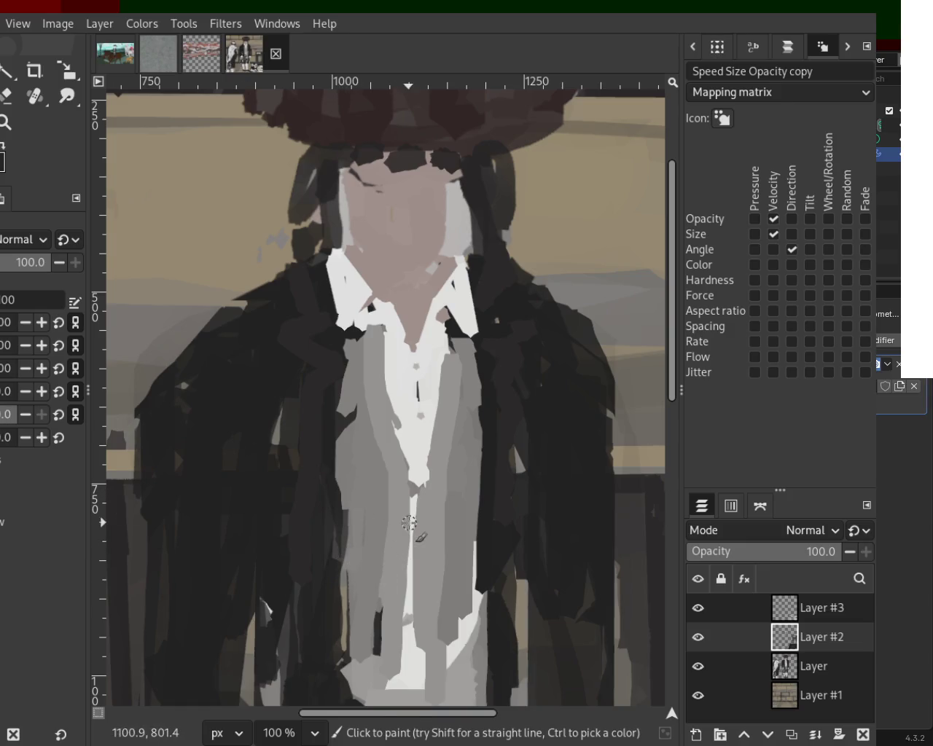
{"action": "left_click", "coordinate": [400, 576]}
- Dab three dark buttons down the vest, repositioning misplaced ones
{"action": "key", "text": "ctrl+z"}
{"action": "left_click", "coordinate": [402, 508]}
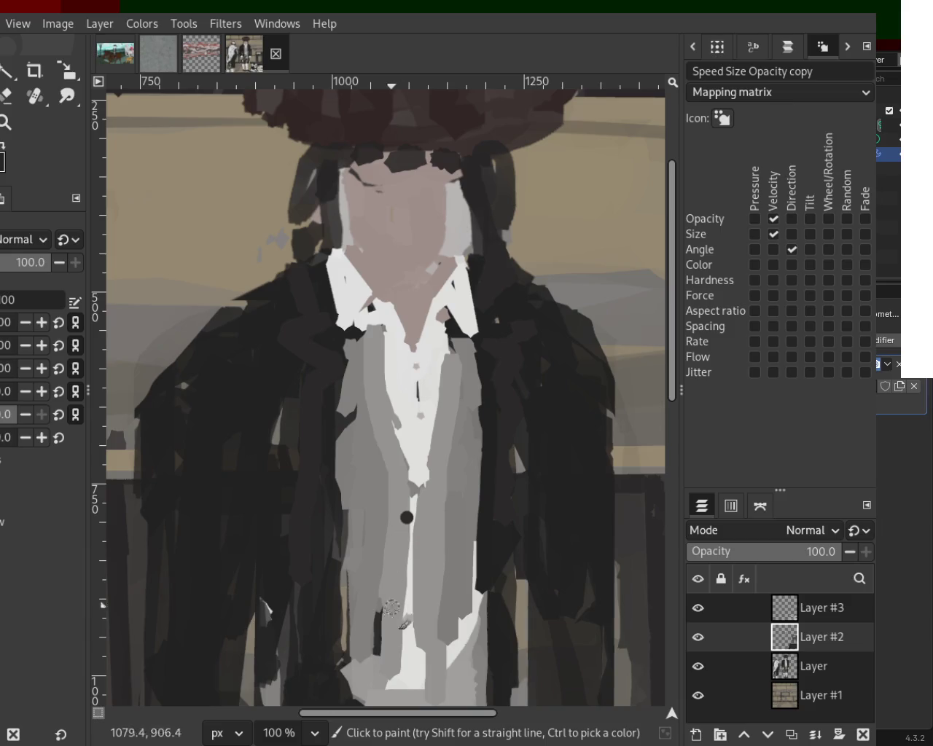
{"action": "left_click", "coordinate": [400, 531]}
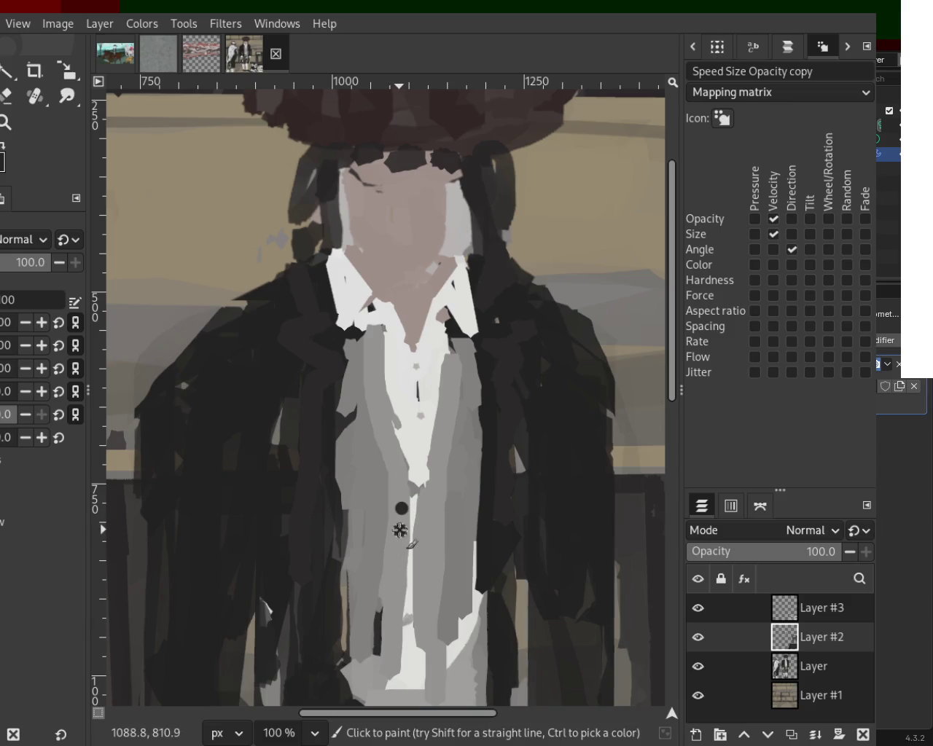
{"action": "key", "text": "ctrl+z"}
{"action": "left_click", "coordinate": [400, 554]}
{"action": "left_click", "coordinate": [392, 622]}
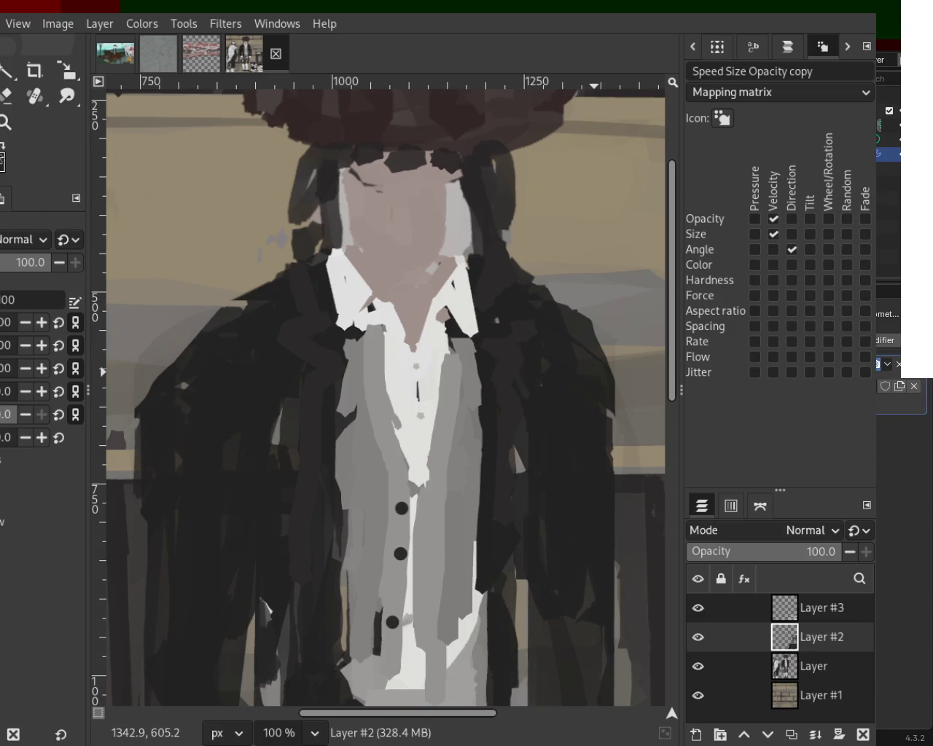
- Undo the lowest dot, pick the dark button colour and paint two more buttons lower down
{"action": "key", "text": "z"}
{"action": "scroll", "coordinate": [333, 333], "scroll_direction": "down", "scroll_amount": 3}
{"action": "scroll", "coordinate": [201, 307], "scroll_direction": "up", "scroll_amount": 1}
{"action": "scroll", "coordinate": [201, 306], "scroll_direction": "up", "scroll_amount": 2}
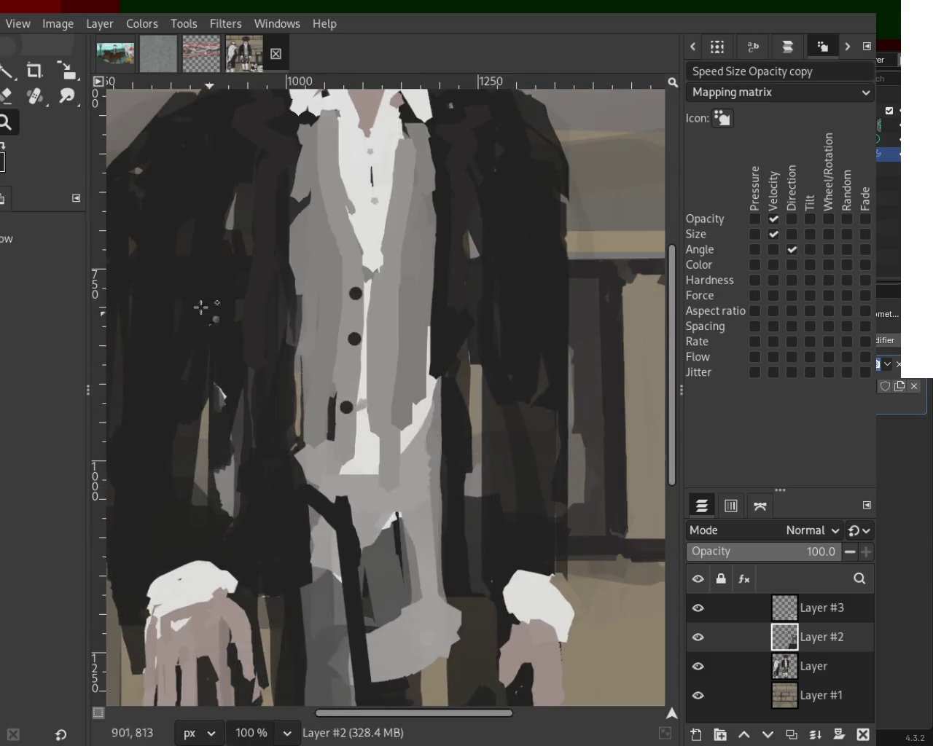
{"action": "key", "text": "p"}
{"action": "key", "text": "ctrl+z"}
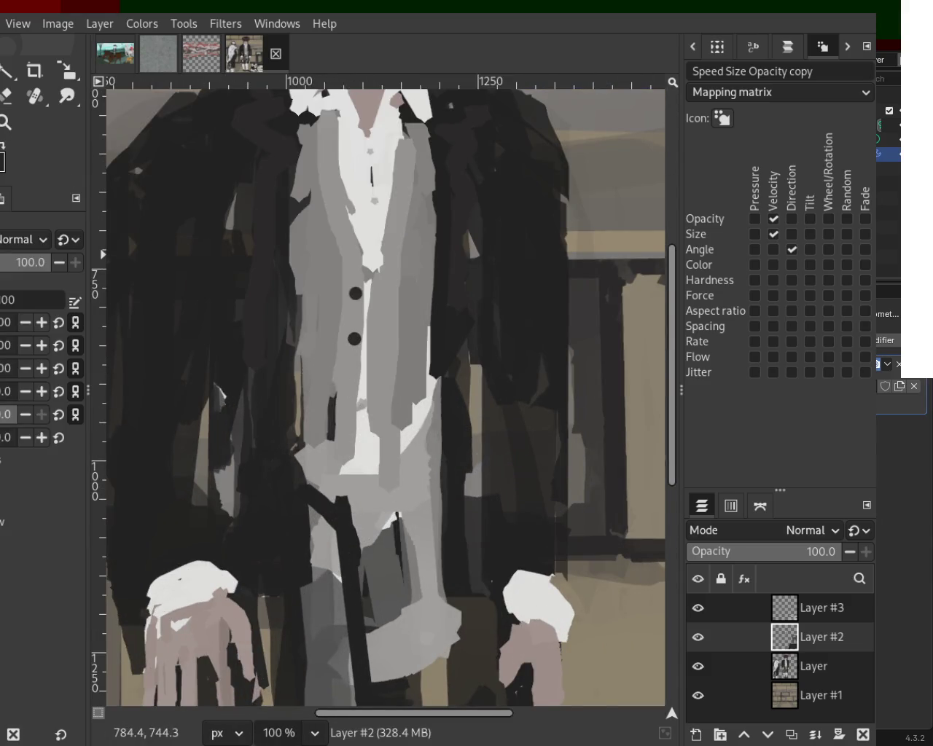
{"action": "left_click", "coordinate": [355, 294], "text": "ctrl"}
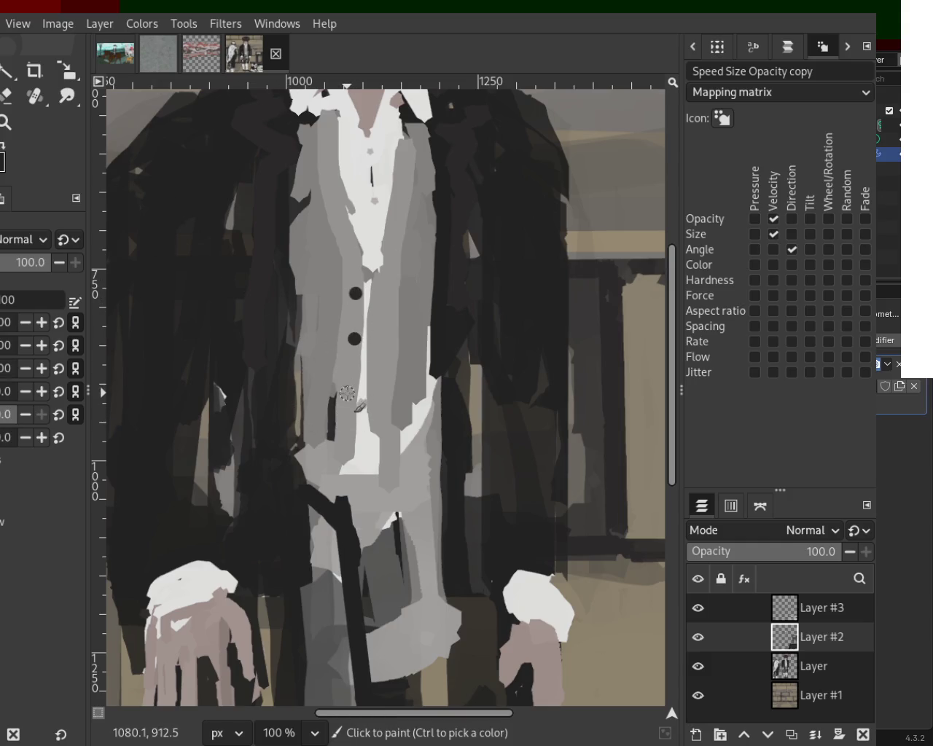
{"action": "left_click", "coordinate": [347, 395]}
{"action": "left_click", "coordinate": [343, 457]}
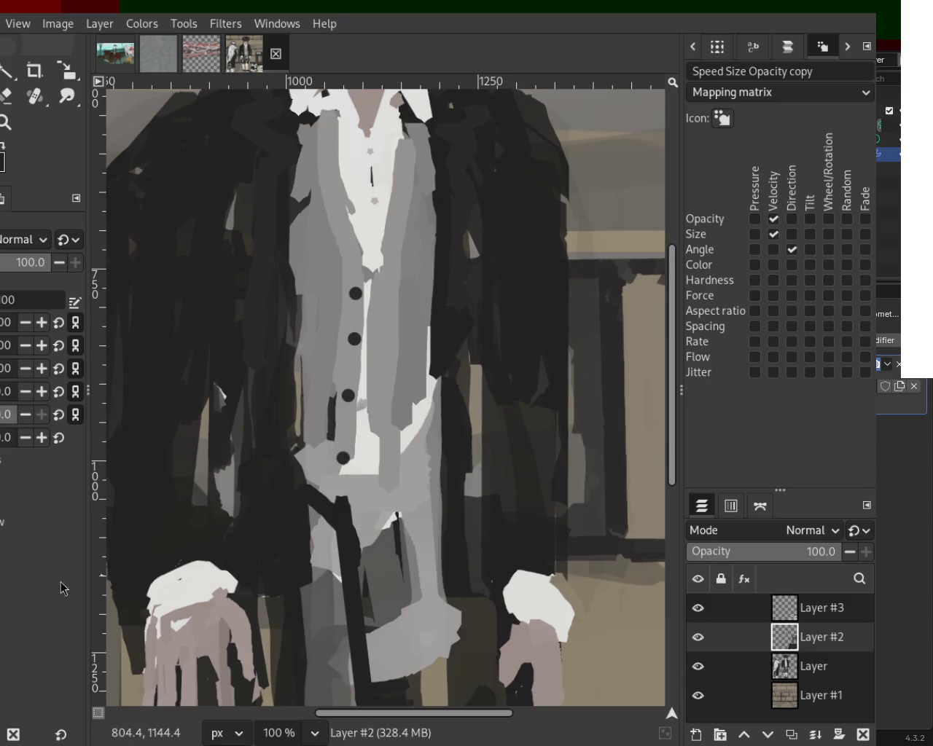
- Cover misplaced buttons with grey and repaint the final two buttons, including the lowest
{"action": "left_click", "coordinate": [326, 364], "text": "ctrl"}
{"action": "left_click", "coordinate": [354, 339]}
{"action": "left_click", "coordinate": [355, 293]}
{"action": "left_click_drag", "start_coordinate": [355, 330], "coordinate": [352, 271]}
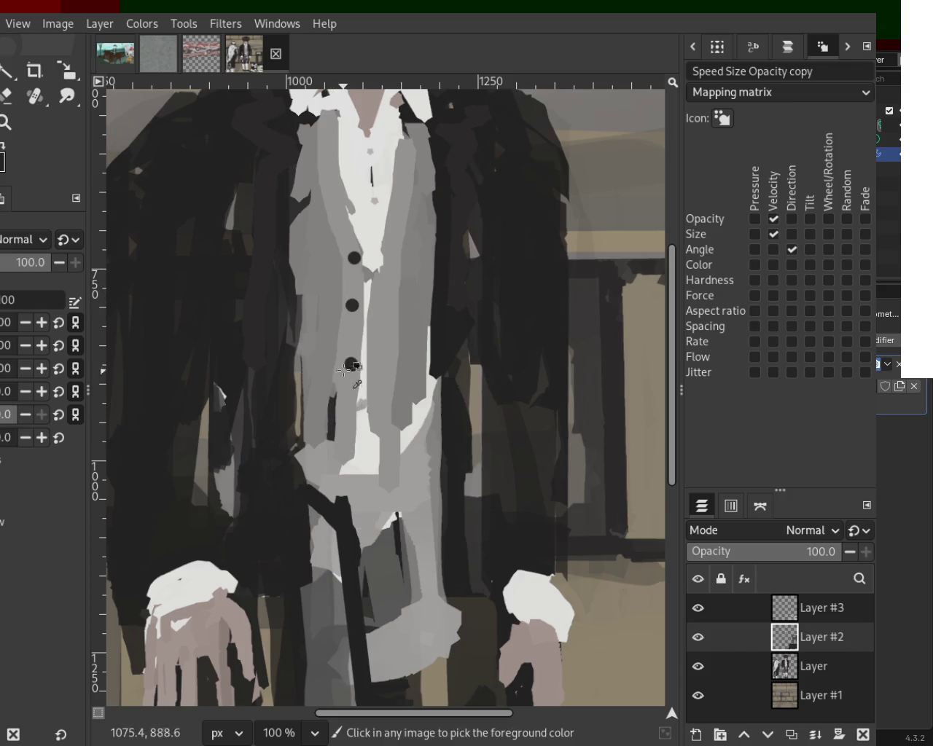
{"action": "left_click", "coordinate": [348, 354]}
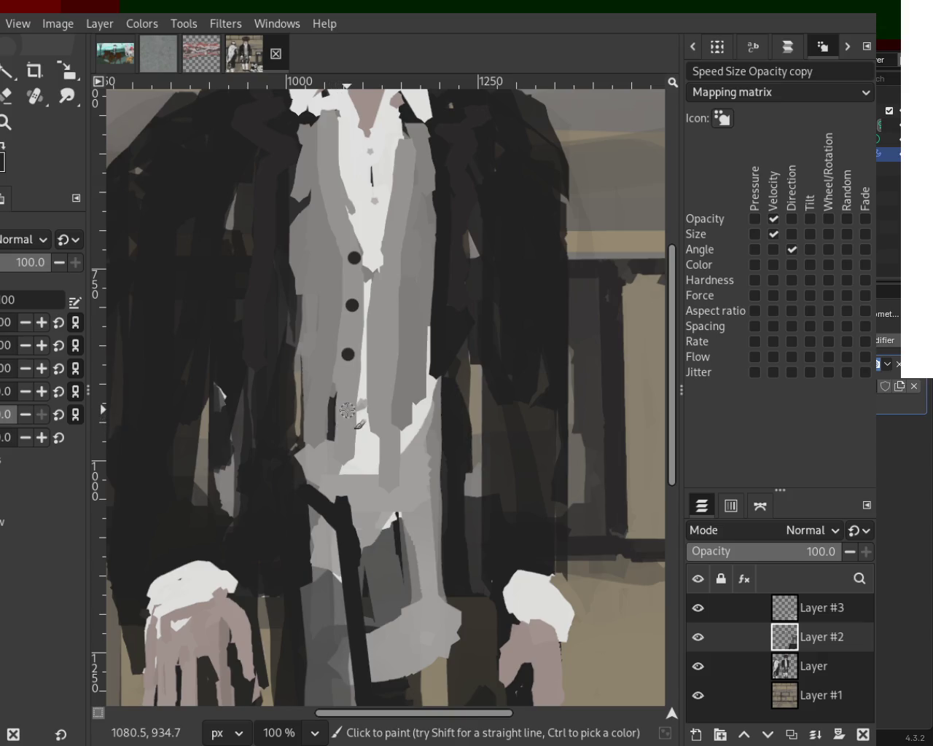
{"action": "left_click", "coordinate": [332, 474]}
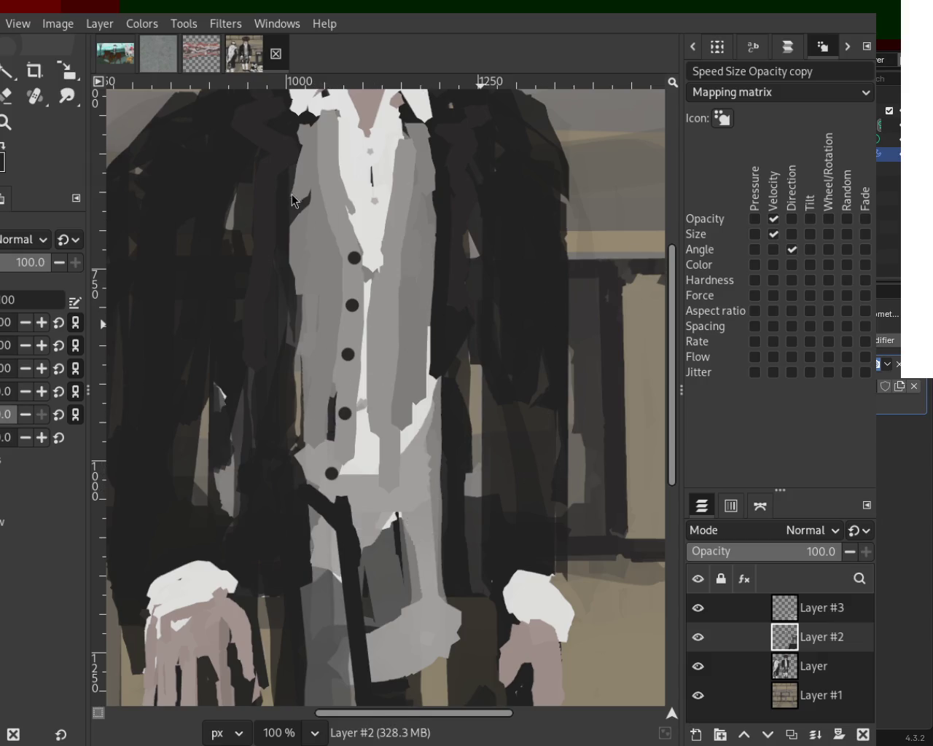
{"action": "scroll", "coordinate": [398, 415], "scroll_direction": "down", "scroll_amount": 4}
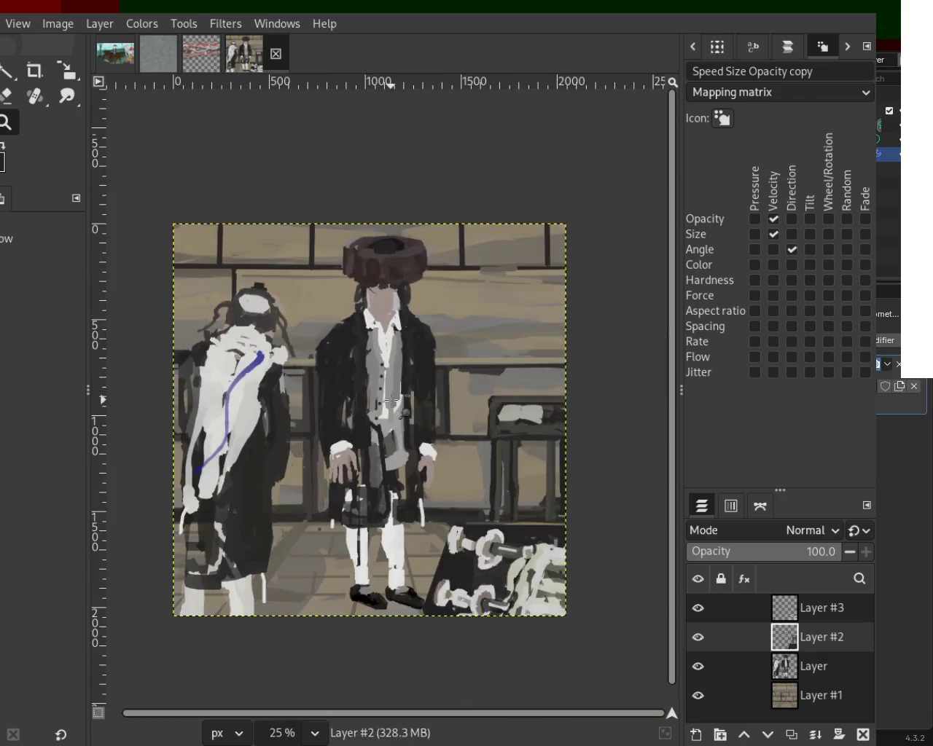
{"action": "scroll", "coordinate": [372, 350], "scroll_direction": "up", "scroll_amount": 1}
{"action": "scroll", "coordinate": [365, 343], "scroll_direction": "up", "scroll_amount": 1}
{"action": "scroll", "coordinate": [364, 342], "scroll_direction": "up", "scroll_amount": 2}
{"action": "scroll", "coordinate": [365, 342], "scroll_direction": "up", "scroll_amount": 2}
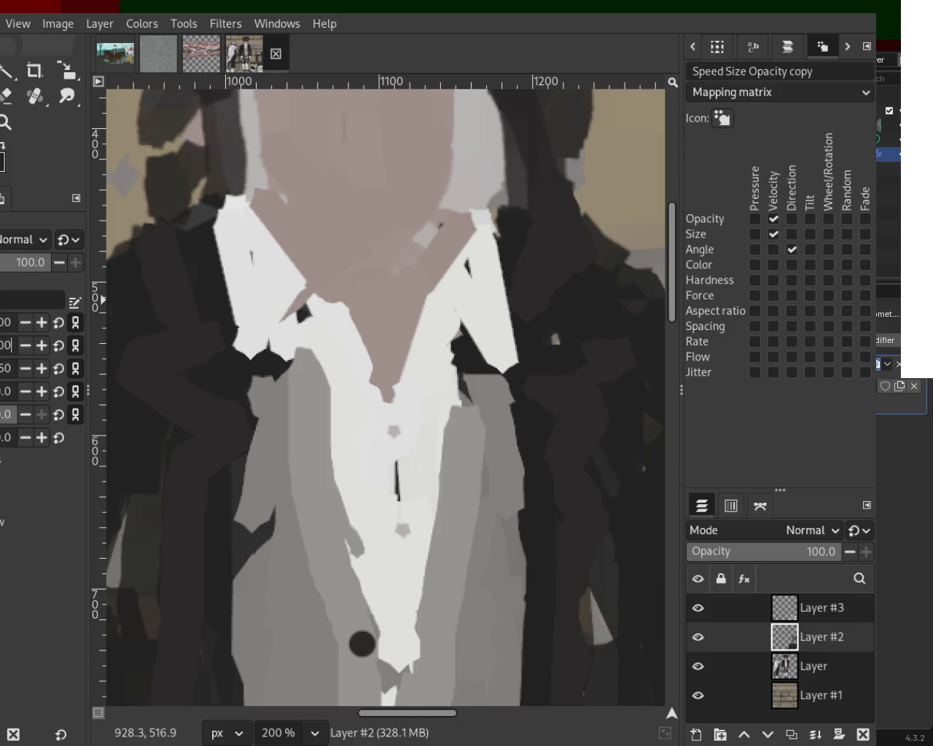
{"action": "left_click", "coordinate": [16, 130]}
{"action": "scroll", "coordinate": [343, 375], "scroll_direction": "down", "scroll_amount": 3}
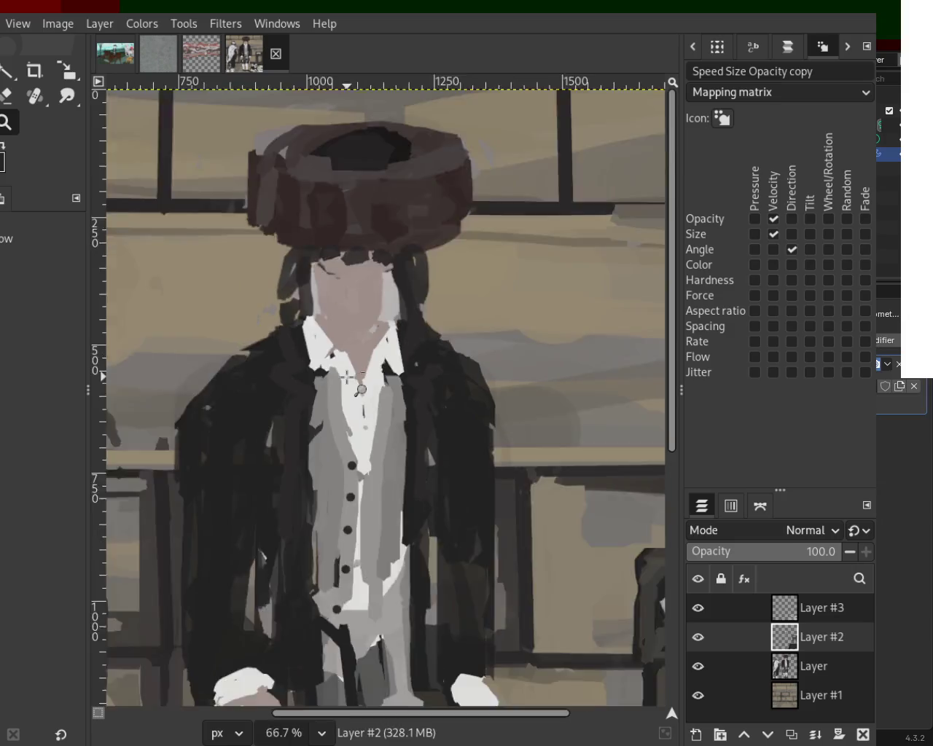
{"action": "scroll", "coordinate": [344, 374], "scroll_direction": "down", "scroll_amount": 3}
{"action": "scroll", "coordinate": [347, 435], "scroll_direction": "up", "scroll_amount": 2}
{"action": "scroll", "coordinate": [347, 435], "scroll_direction": "up", "scroll_amount": 2}
{"action": "scroll", "coordinate": [347, 451], "scroll_direction": "up", "scroll_amount": 2}
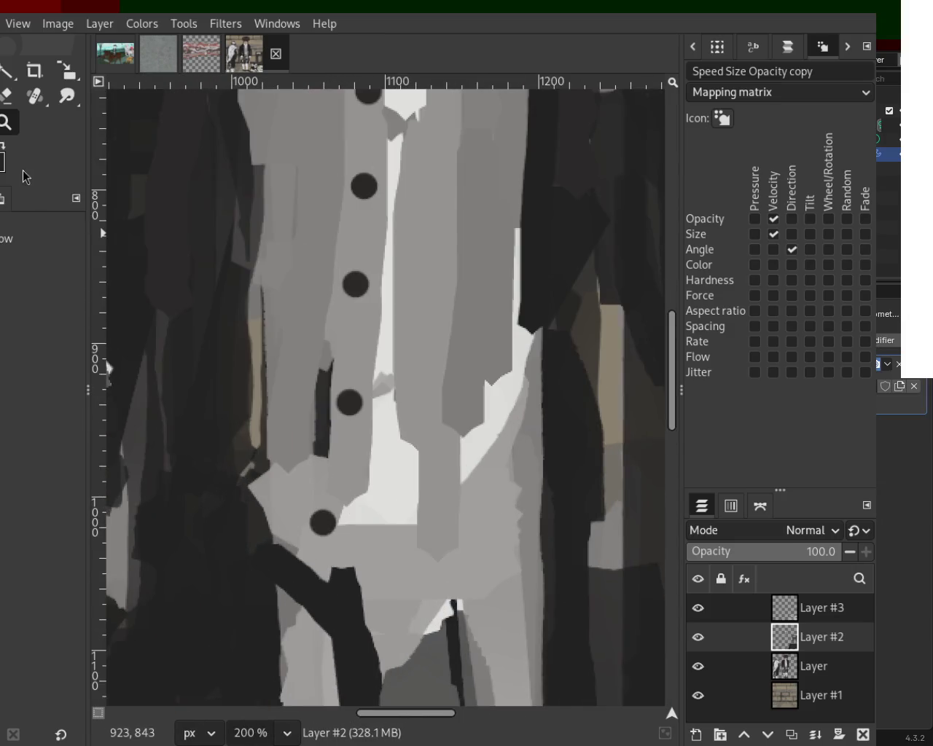
{"action": "key", "text": "p"}
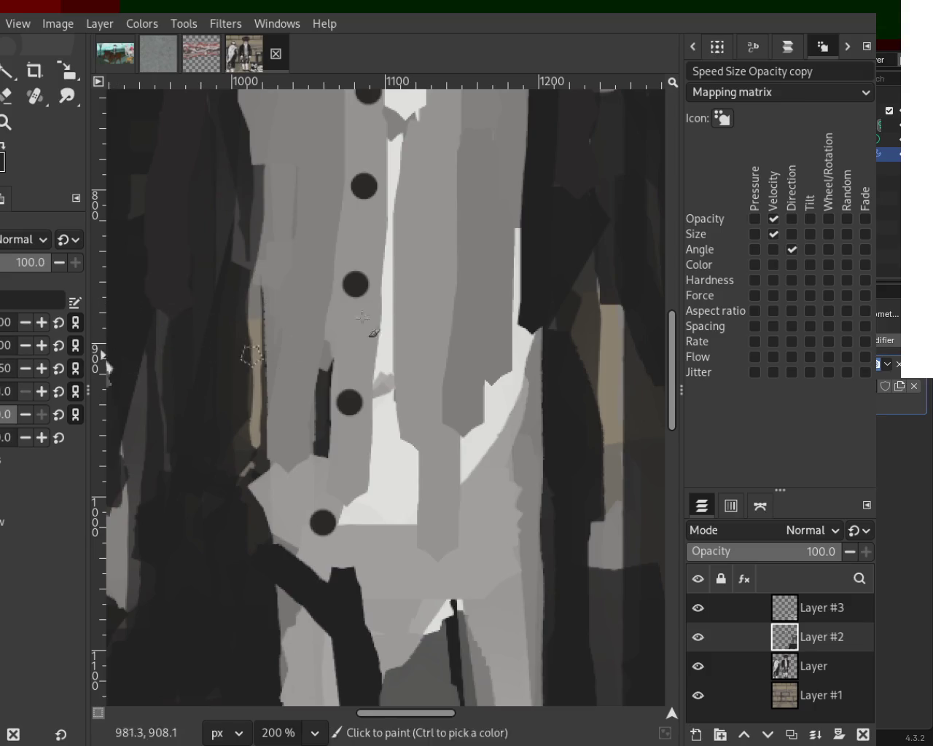
{"action": "left_click", "coordinate": [321, 256], "text": "ctrl"}
{"action": "left_click_drag", "start_coordinate": [324, 361], "coordinate": [324, 438]}
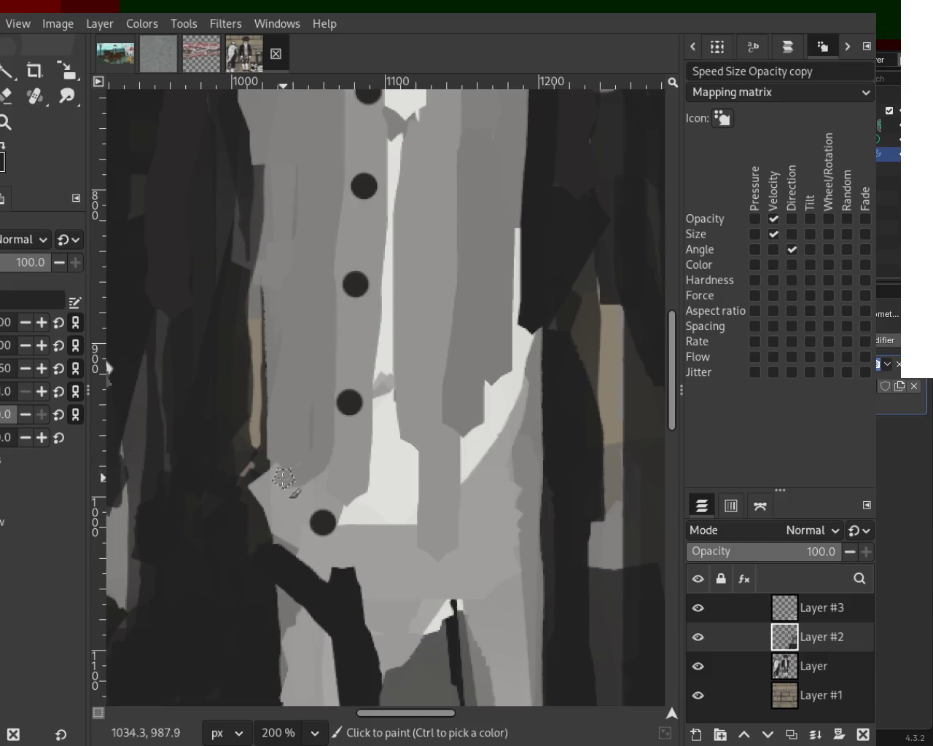
{"action": "mouse_move", "coordinate": [244, 382]}
{"action": "left_mouse_down"}
{"action": "mouse_move", "coordinate": [254, 490]}
{"action": "mouse_move", "coordinate": [266, 504]}
{"action": "left_mouse_up"}
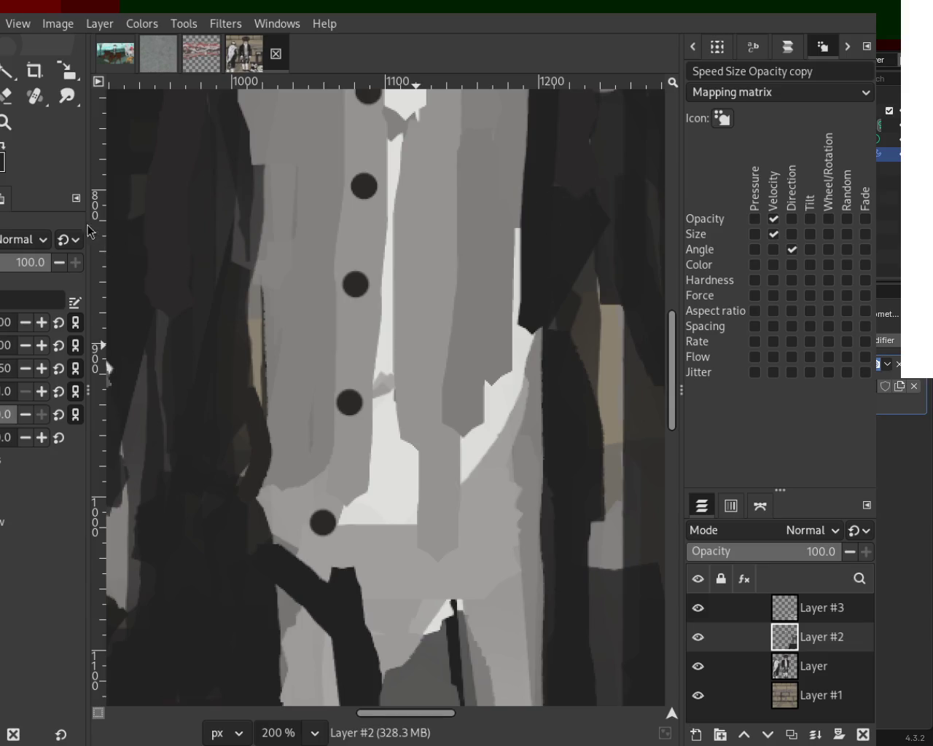
{"action": "scroll", "coordinate": [308, 431], "scroll_direction": "down", "scroll_amount": 4}
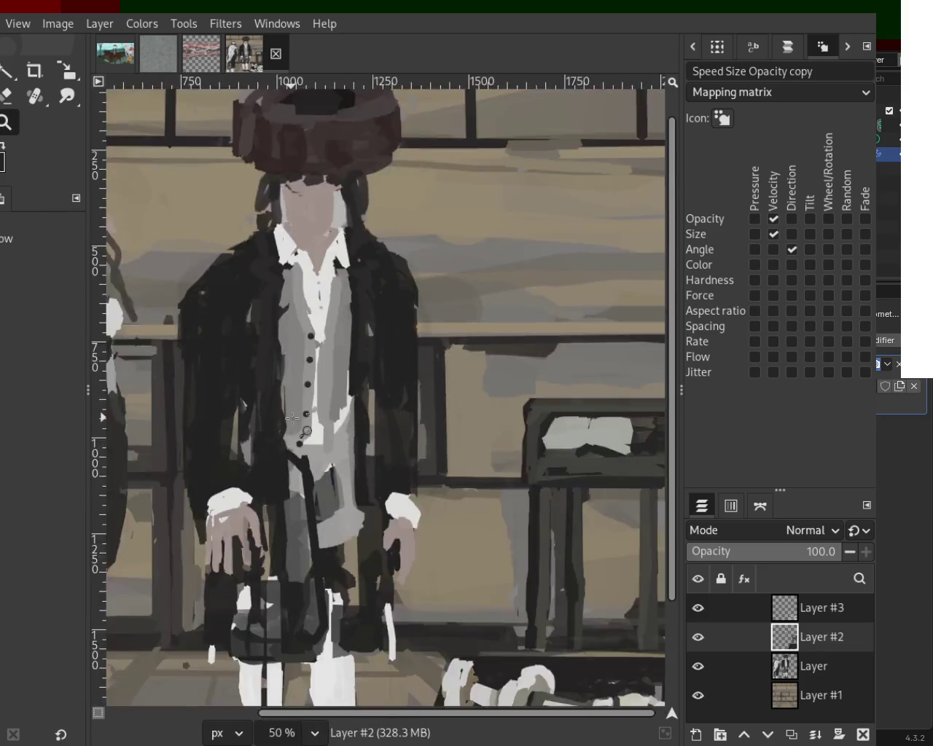
{"action": "scroll", "coordinate": [299, 430], "scroll_direction": "down", "scroll_amount": 2}
{"action": "scroll", "coordinate": [251, 382], "scroll_direction": "up", "scroll_amount": 3}
{"action": "scroll", "coordinate": [251, 382], "scroll_direction": "up", "scroll_amount": 1}
{"action": "scroll", "coordinate": [271, 385], "scroll_direction": "up", "scroll_amount": 1}
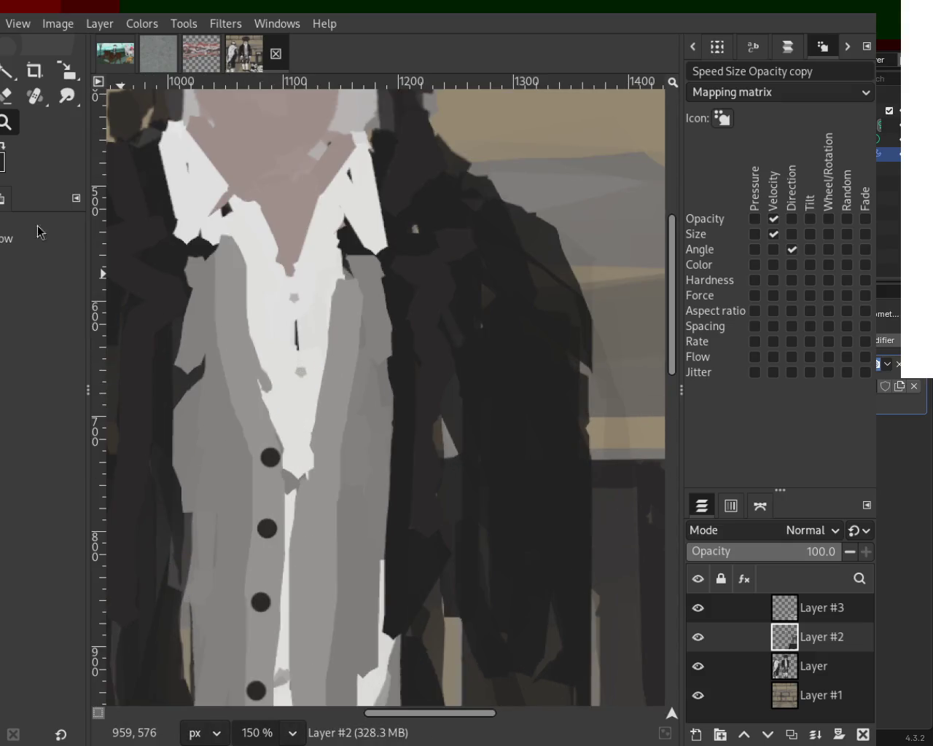
{"action": "key", "text": "p"}
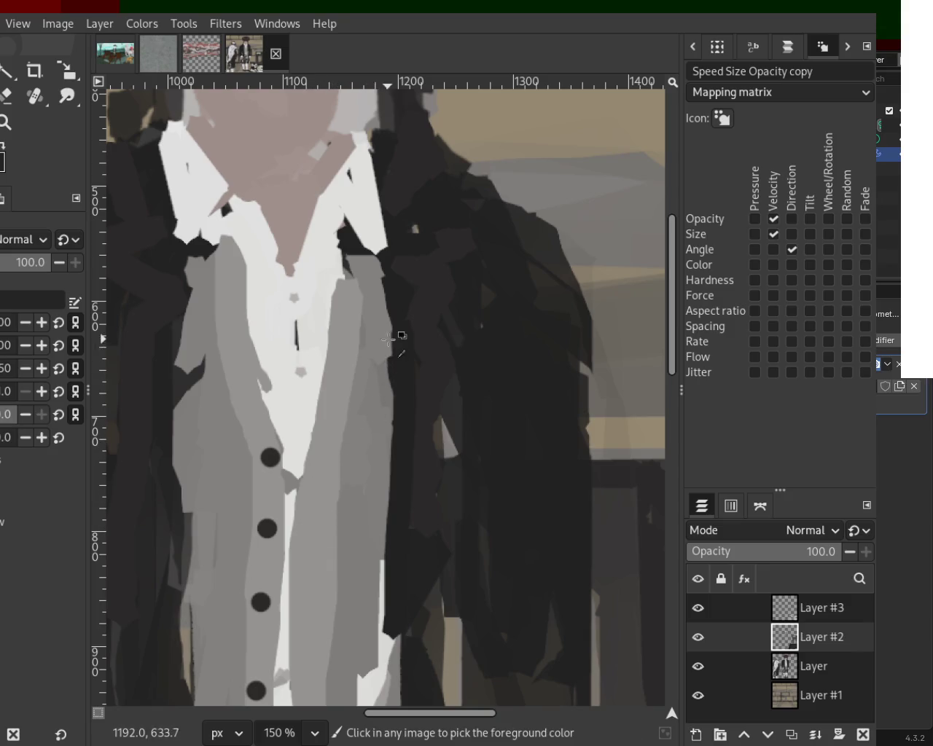
{"action": "left_click_drag", "start_coordinate": [394, 328], "coordinate": [380, 589]}
{"action": "key", "text": "ctrl+z"}
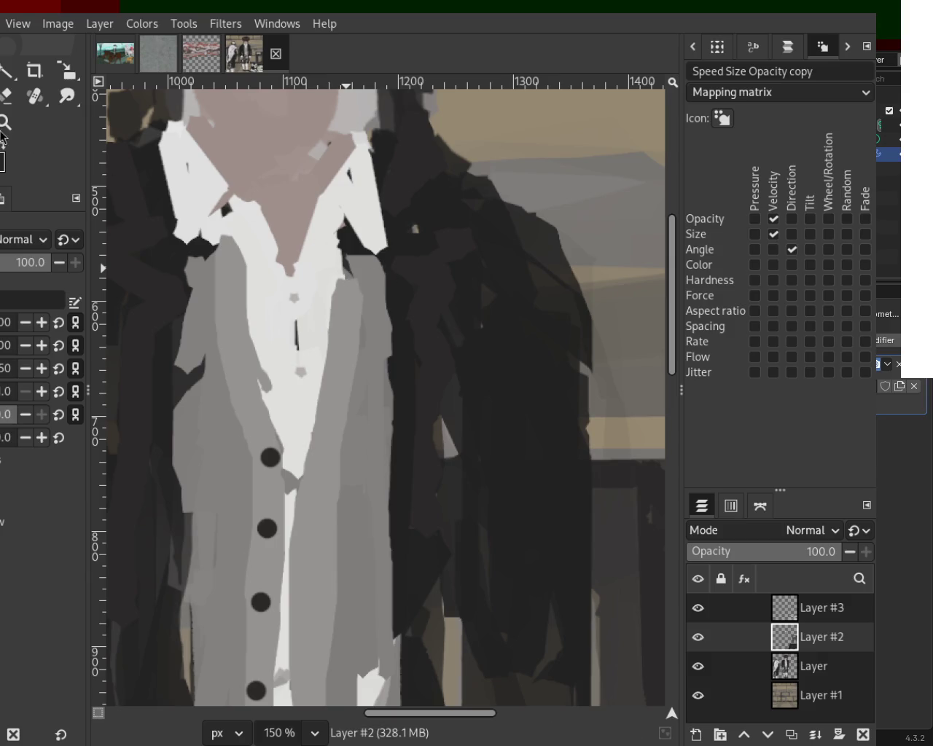
{"action": "key", "text": "z"}
{"action": "scroll", "coordinate": [444, 329], "scroll_direction": "down", "scroll_amount": 2}
{"action": "scroll", "coordinate": [409, 438], "scroll_direction": "down", "scroll_amount": 3}
{"action": "scroll", "coordinate": [393, 511], "scroll_direction": "up", "scroll_amount": 1}
{"action": "scroll", "coordinate": [381, 563], "scroll_direction": "down", "scroll_amount": 1}
{"action": "scroll", "coordinate": [396, 579], "scroll_direction": "up", "scroll_amount": 1}
{"action": "scroll", "coordinate": [387, 511], "scroll_direction": "down", "scroll_amount": 2}
{"action": "scroll", "coordinate": [412, 437], "scroll_direction": "up", "scroll_amount": 2}
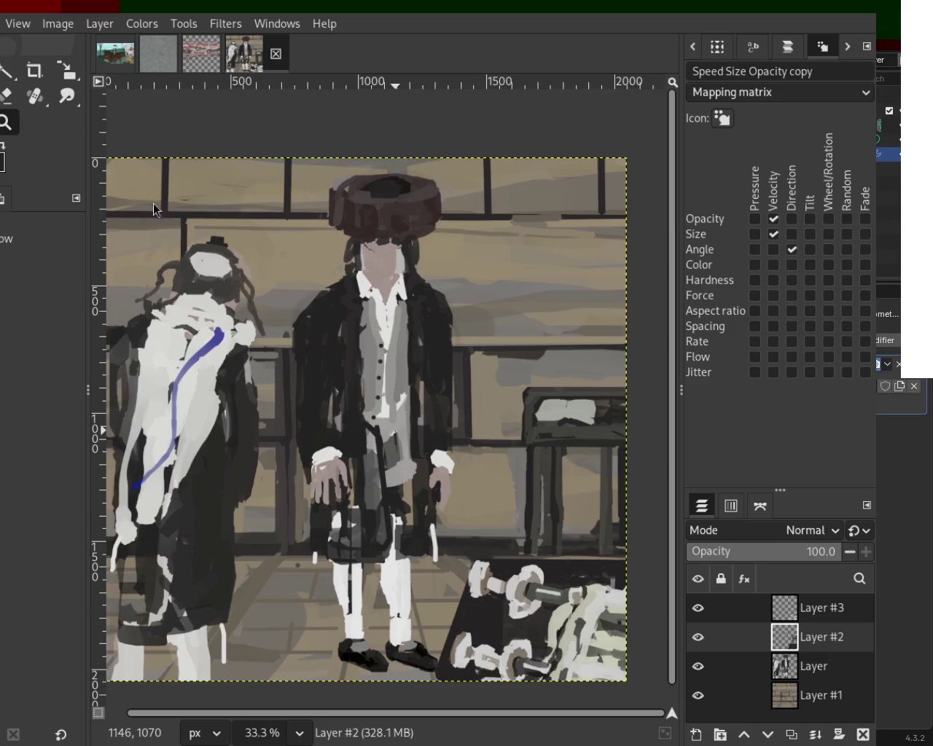
{"action": "scroll", "coordinate": [401, 401], "scroll_direction": "down", "scroll_amount": 1}
{"action": "scroll", "coordinate": [401, 510], "scroll_direction": "up", "scroll_amount": 1}
{"action": "scroll", "coordinate": [371, 554], "scroll_direction": "up", "scroll_amount": 3}
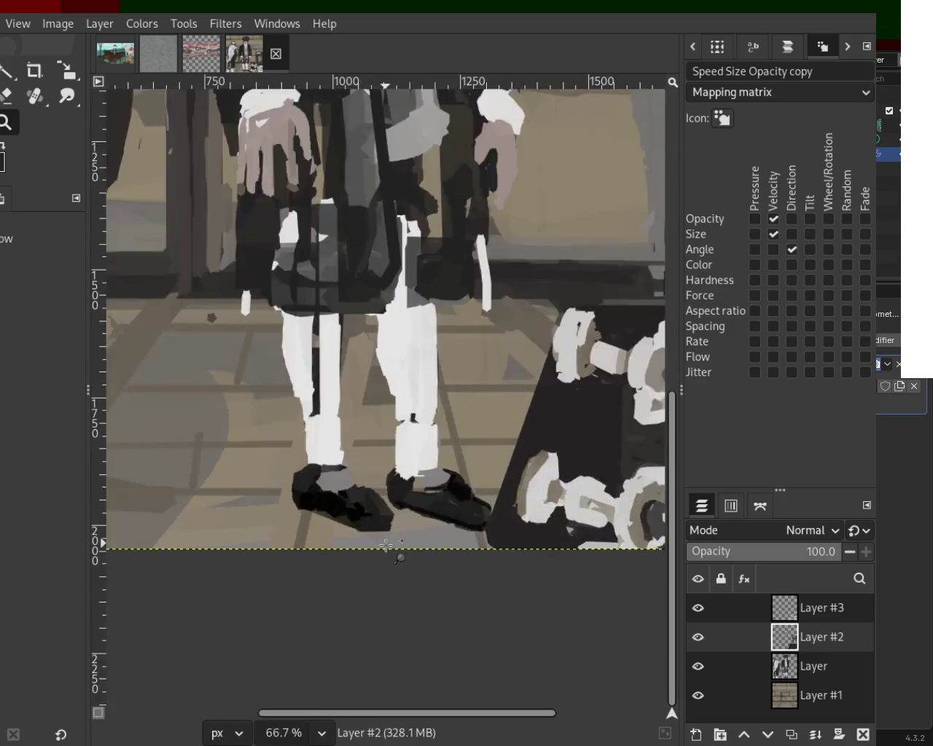
- Draw a straight dark stroke across the shoe and brush white over the right trouser hem
{"action": "scroll", "coordinate": [292, 488], "scroll_direction": "up", "scroll_amount": 3}
{"action": "key", "text": "p"}
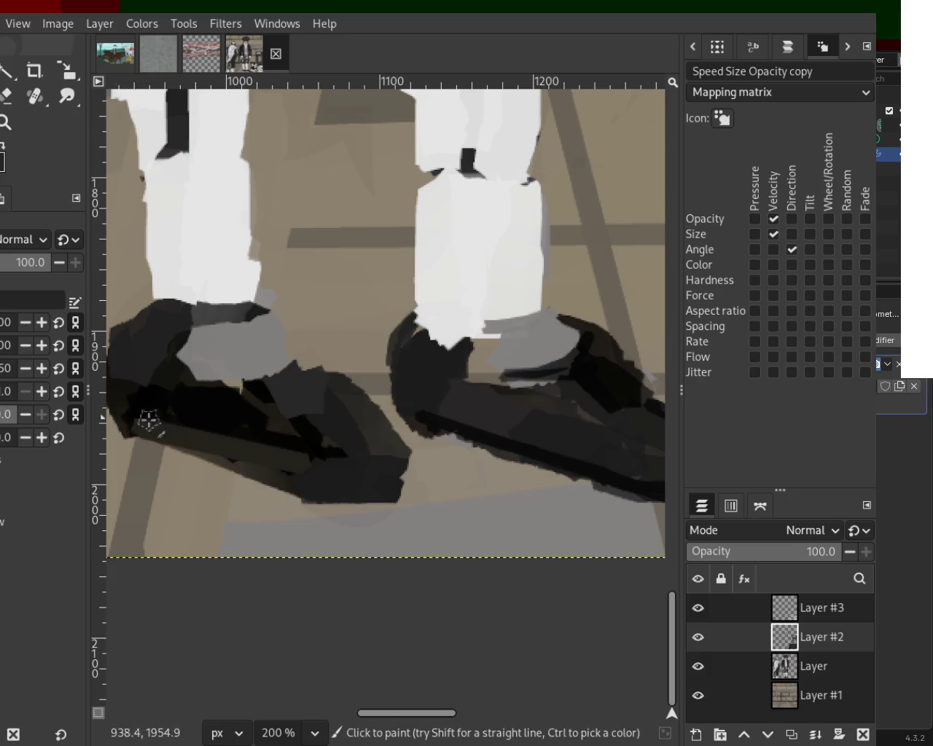
{"action": "left_click", "coordinate": [281, 485]}
{"action": "left_click", "coordinate": [152, 430], "text": "shift"}
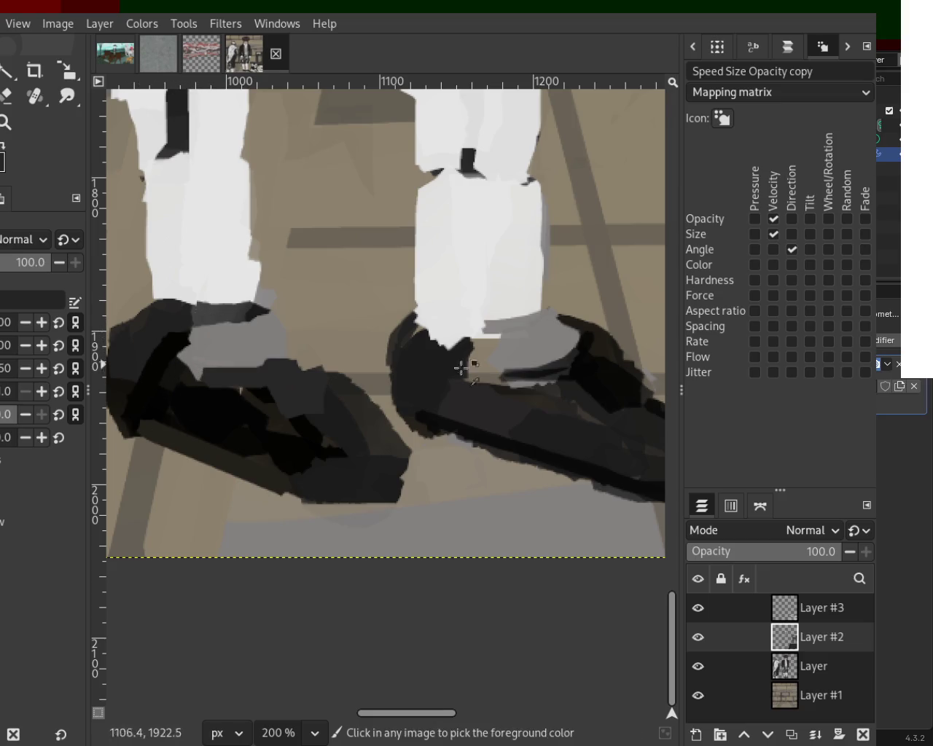
{"action": "left_click_drag", "start_coordinate": [438, 198], "coordinate": [445, 360]}
{"action": "left_click_drag", "start_coordinate": [437, 291], "coordinate": [496, 332]}
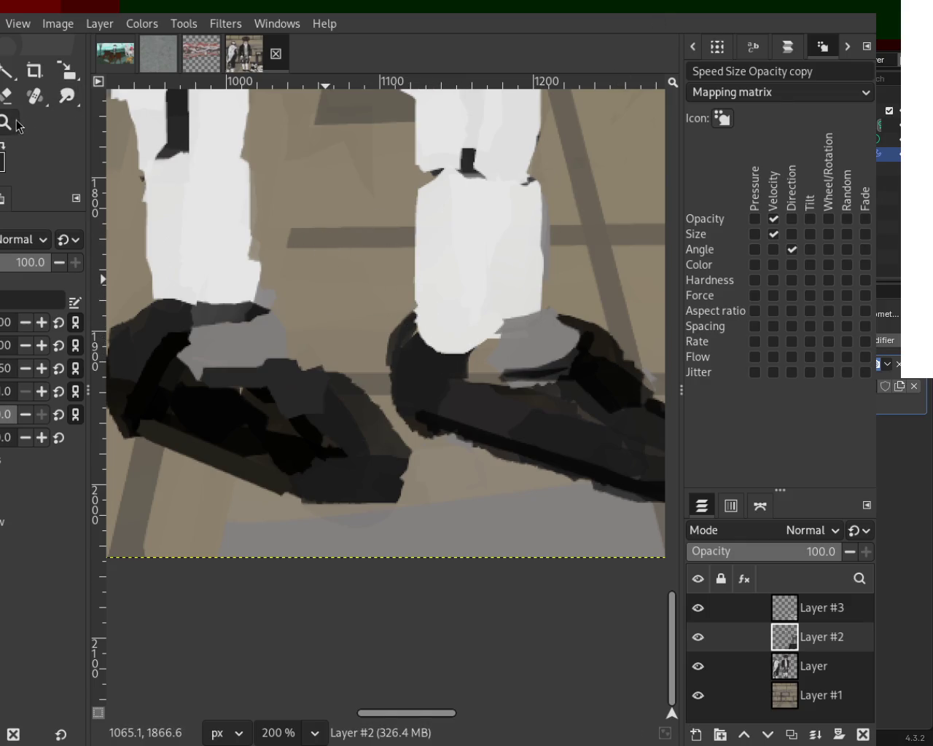
- Scroll back and forth to inspect the painting and the Layers panel
{"action": "scroll", "coordinate": [387, 328], "scroll_direction": "down", "scroll_amount": 1}
{"action": "scroll", "coordinate": [408, 306], "scroll_direction": "down", "scroll_amount": 3}
{"action": "scroll", "coordinate": [437, 292], "scroll_direction": "down", "scroll_amount": 2}
{"action": "scroll", "coordinate": [452, 284], "scroll_direction": "up", "scroll_amount": 2}
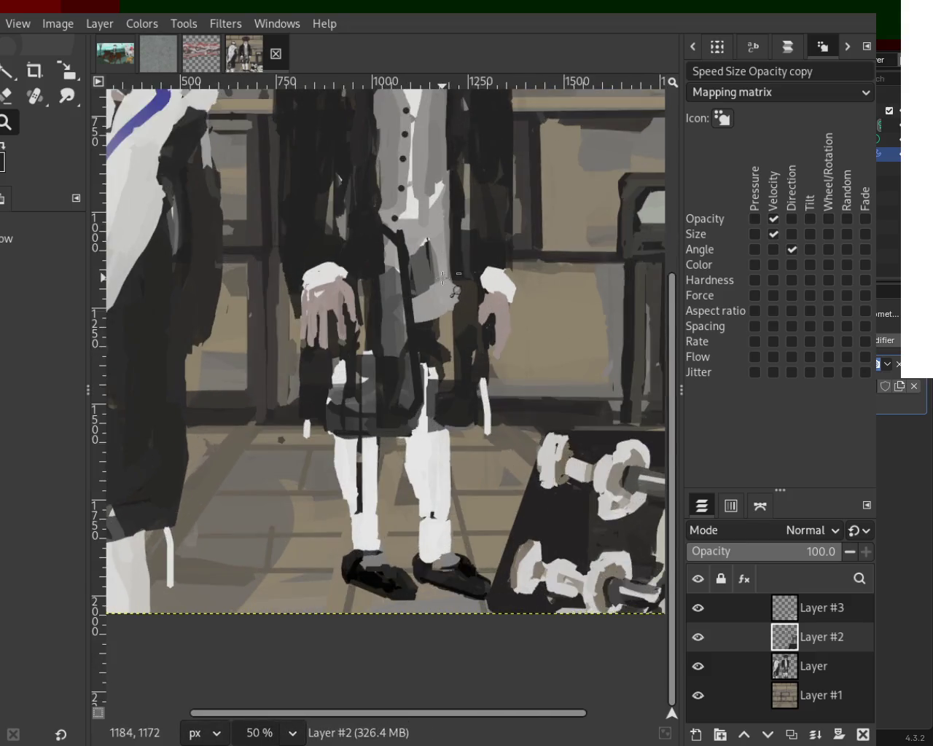
{"action": "scroll", "coordinate": [442, 278], "scroll_direction": "down", "scroll_amount": 3}
{"action": "scroll", "coordinate": [438, 292], "scroll_direction": "up", "scroll_amount": 3}
{"action": "scroll", "coordinate": [375, 352], "scroll_direction": "down", "scroll_amount": 15}
{"action": "scroll", "coordinate": [351, 305], "scroll_direction": "up", "scroll_amount": 1}
{"action": "scroll", "coordinate": [351, 305], "scroll_direction": "up", "scroll_amount": 2}
{"action": "scroll", "coordinate": [343, 299], "scroll_direction": "up", "scroll_amount": 2}
{"action": "scroll", "coordinate": [336, 295], "scroll_direction": "up", "scroll_amount": 2}
{"action": "scroll", "coordinate": [324, 290], "scroll_direction": "up", "scroll_amount": 3}
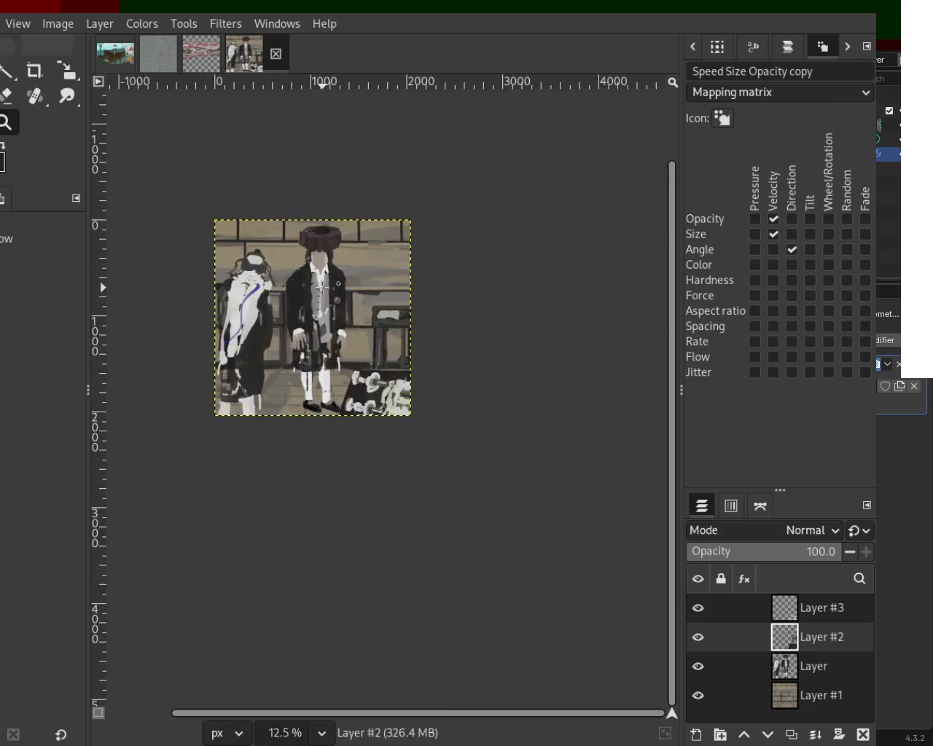
{"action": "scroll", "coordinate": [321, 288], "scroll_direction": "up", "scroll_amount": 2}
{"action": "scroll", "coordinate": [398, 458], "scroll_direction": "up", "scroll_amount": 1}
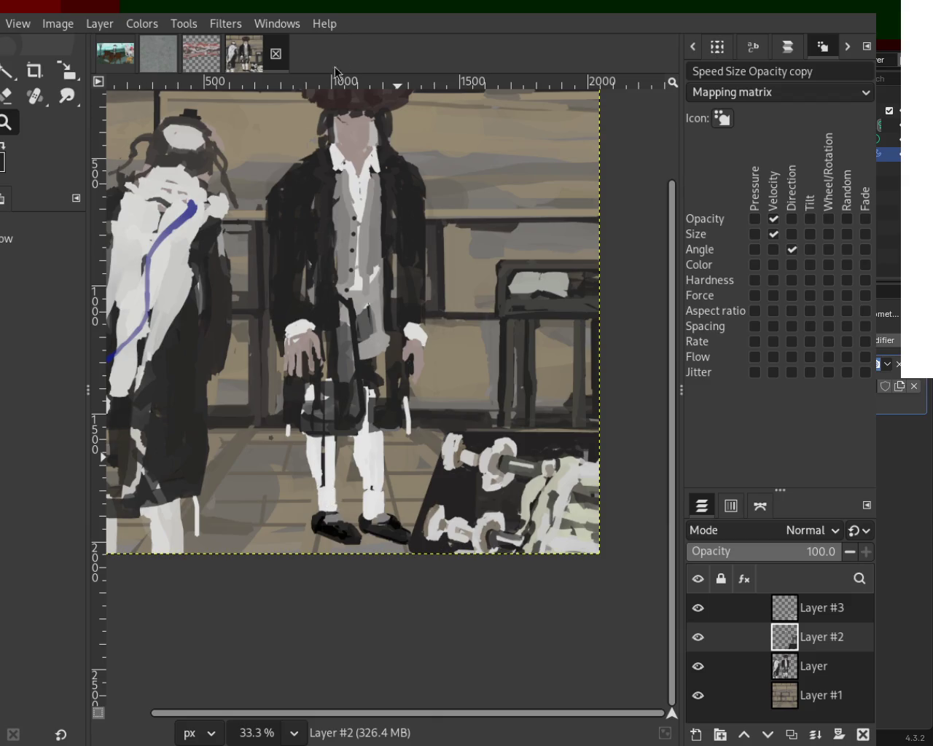
{"action": "scroll", "coordinate": [335, 343], "scroll_direction": "down", "scroll_amount": 2}
{"action": "scroll", "coordinate": [349, 390], "scroll_direction": "up", "scroll_amount": 1}
{"action": "scroll", "coordinate": [348, 393], "scroll_direction": "up", "scroll_amount": 1}
{"action": "scroll", "coordinate": [343, 421], "scroll_direction": "down", "scroll_amount": 2}
{"action": "scroll", "coordinate": [342, 421], "scroll_direction": "up", "scroll_amount": 2}
{"action": "scroll", "coordinate": [408, 445], "scroll_direction": "down", "scroll_amount": 1}
{"action": "scroll", "coordinate": [443, 465], "scroll_direction": "up", "scroll_amount": 2}
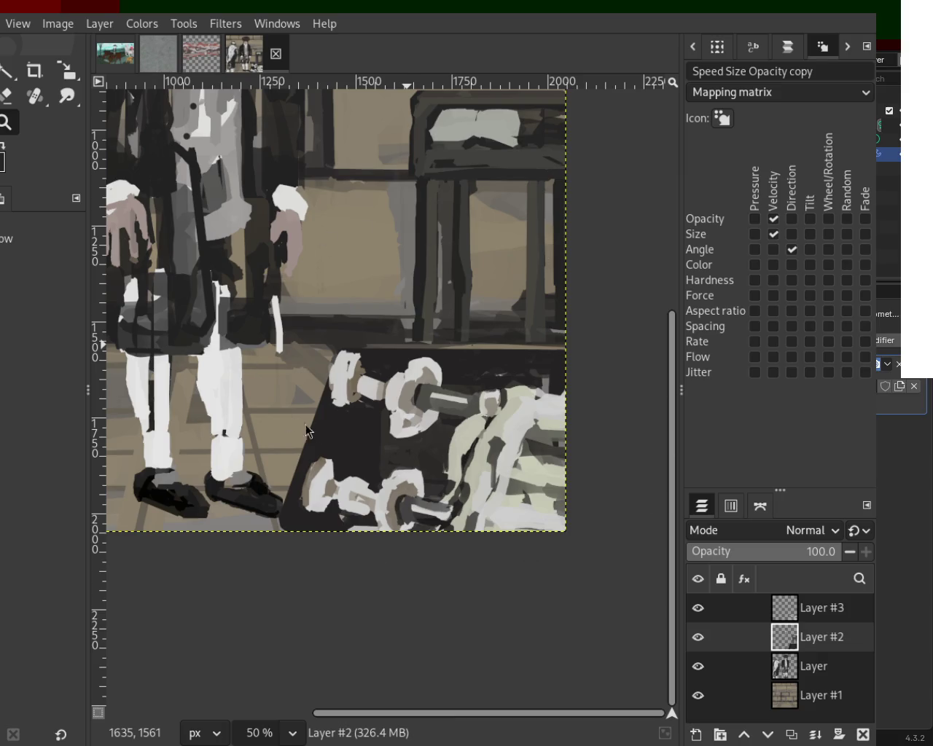
{"action": "scroll", "coordinate": [422, 362], "scroll_direction": "down", "scroll_amount": 3}
{"action": "scroll", "coordinate": [365, 260], "scroll_direction": "up", "scroll_amount": 2}
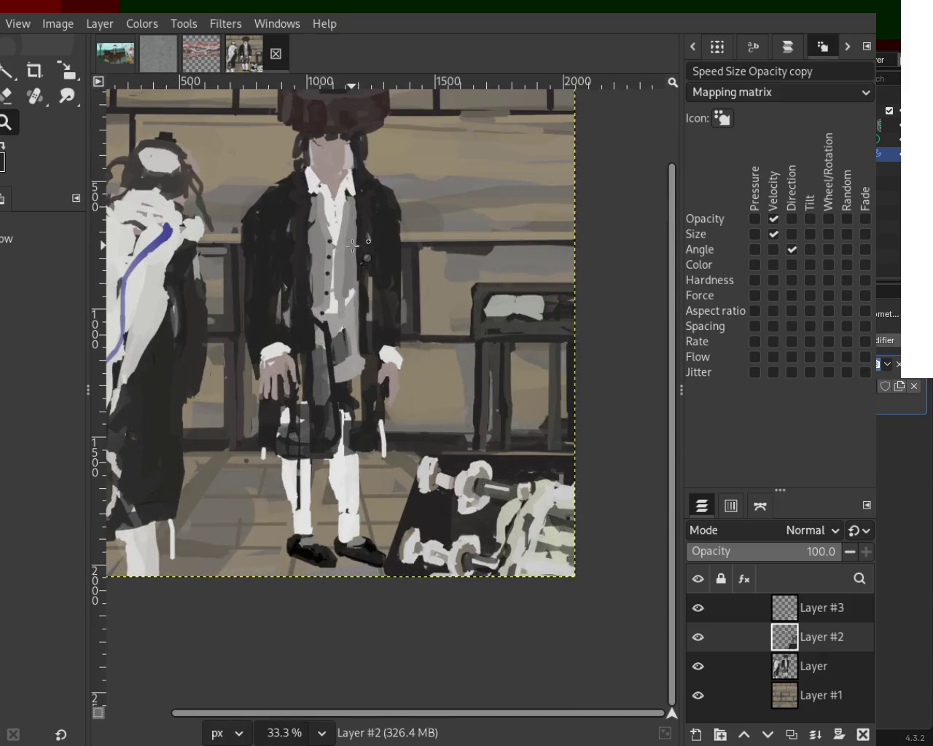
{"action": "scroll", "coordinate": [368, 261], "scroll_direction": "down", "scroll_amount": 1}
{"action": "scroll", "coordinate": [373, 263], "scroll_direction": "up", "scroll_amount": 1}
{"action": "scroll", "coordinate": [380, 229], "scroll_direction": "down", "scroll_amount": 1}
{"action": "scroll", "coordinate": [380, 229], "scroll_direction": "up", "scroll_amount": 1}
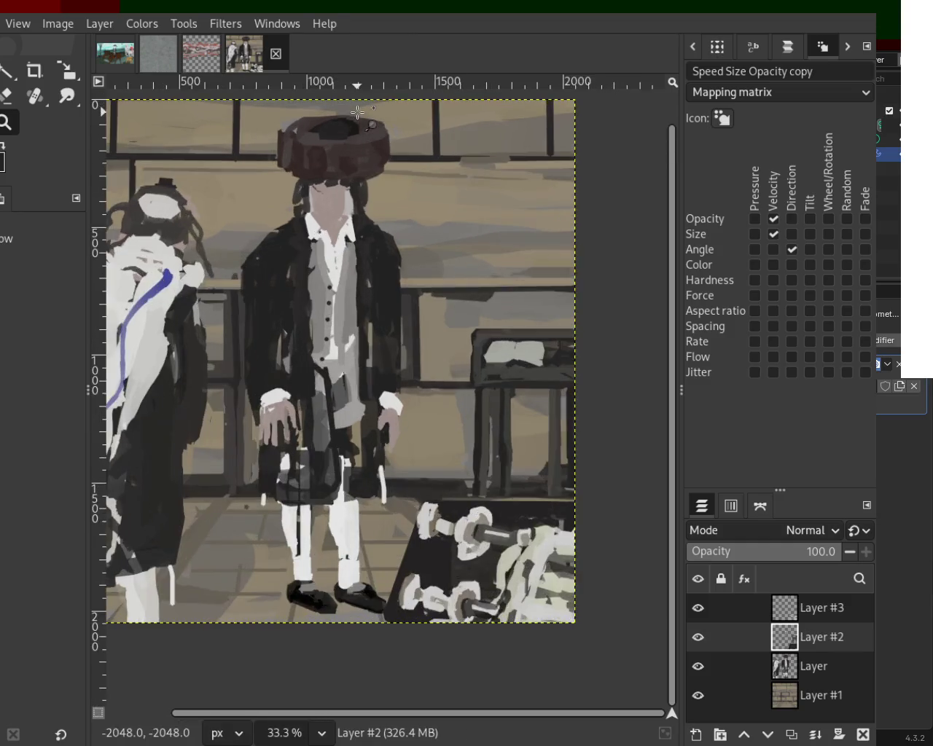
{"action": "scroll", "coordinate": [333, 146], "scroll_direction": "up", "scroll_amount": 3}
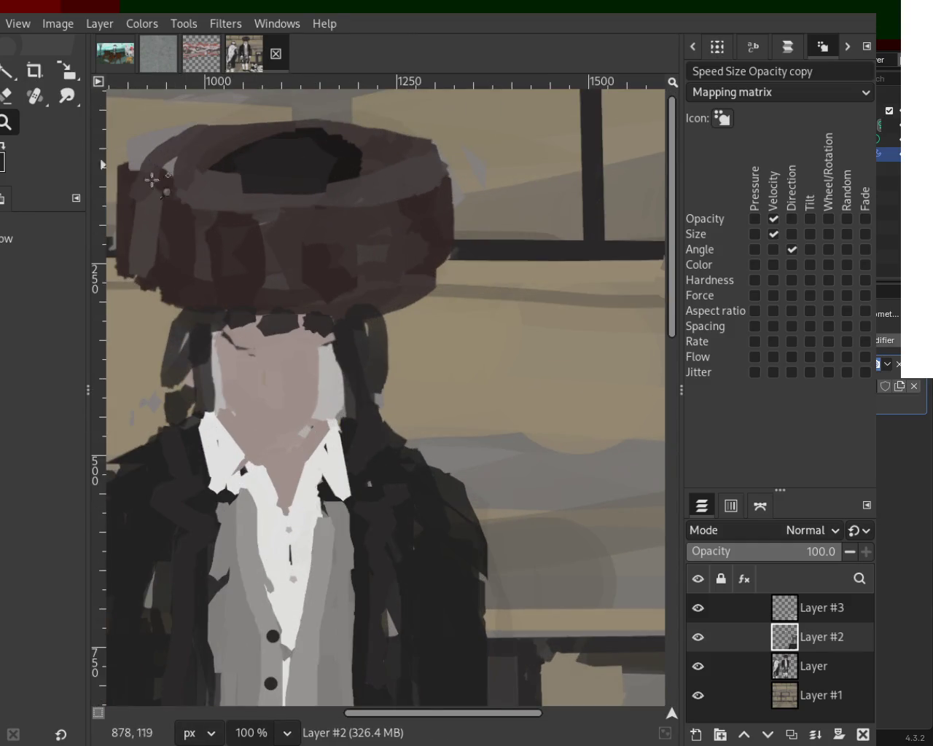
- Select Layer and toggle visibility so Layer is hidden and Layer #2 is shown
{"action": "left_click", "coordinate": [802, 667]}
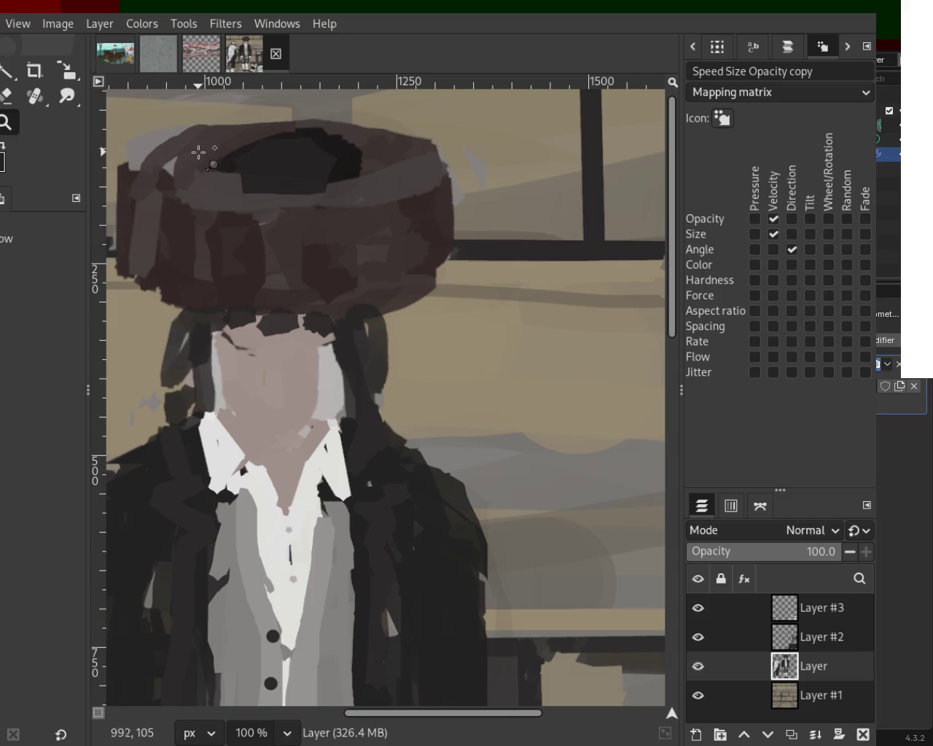
{"action": "left_click", "coordinate": [702, 638]}
{"action": "left_click", "coordinate": [697, 666]}
{"action": "left_click", "coordinate": [3, 122]}
{"action": "left_click", "coordinate": [349, 331], "text": "ctrl"}
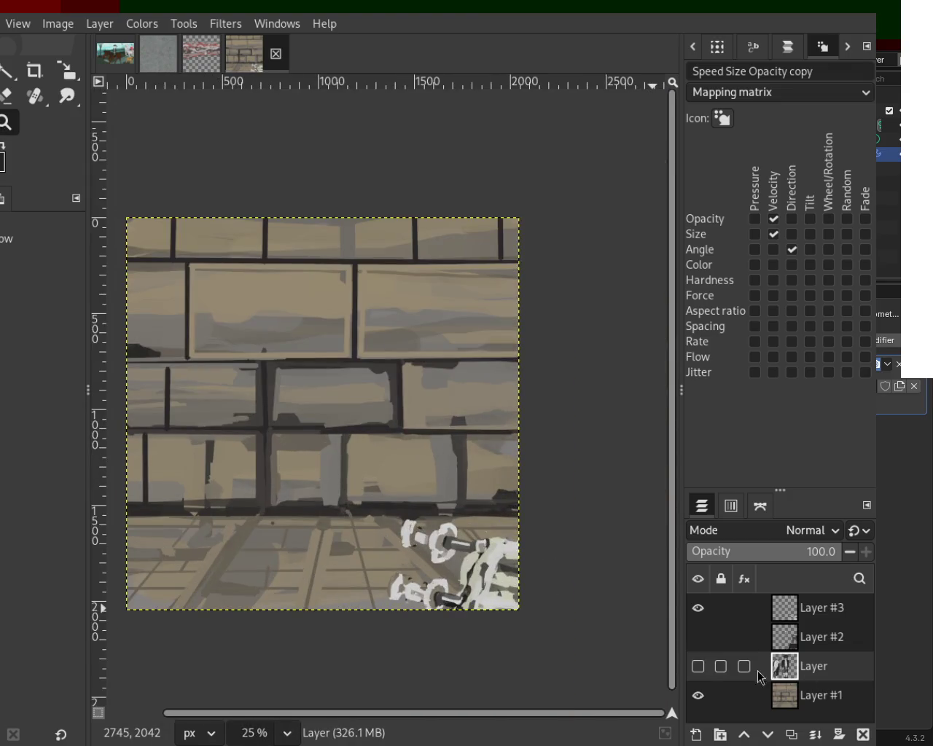
{"action": "left_click", "coordinate": [698, 666]}
{"action": "left_click", "coordinate": [698, 666]}
{"action": "left_click", "coordinate": [698, 637]}
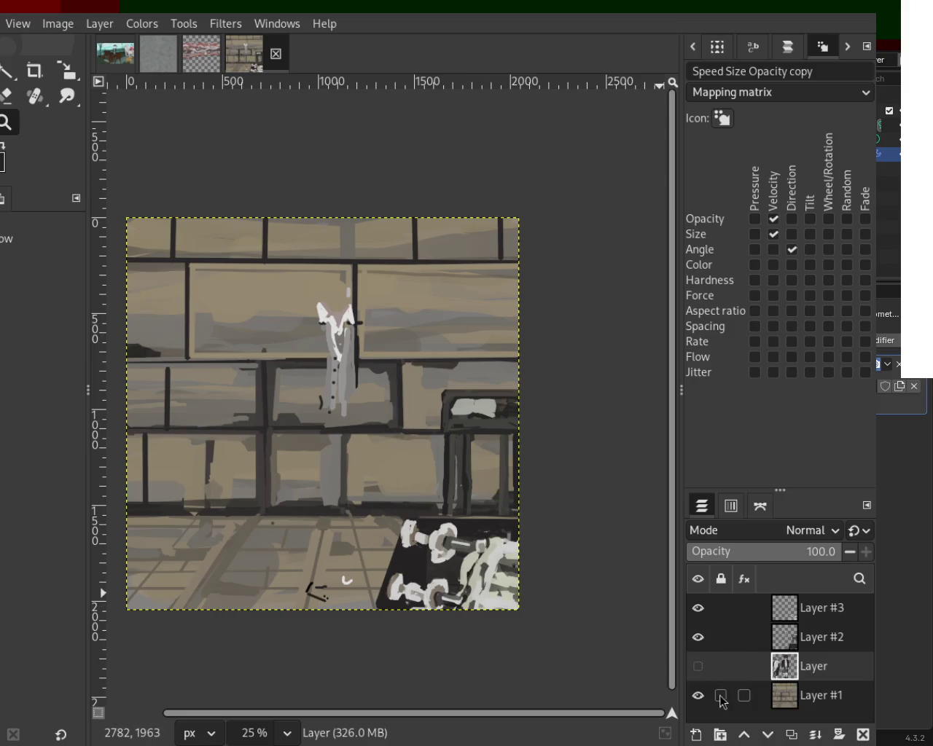
- Toggle layer visibility so only Layer #2's strokes are showing
{"action": "left_click", "coordinate": [698, 696]}
{"action": "left_click", "coordinate": [698, 637]}
{"action": "left_click", "coordinate": [698, 608]}
{"action": "left_click", "coordinate": [698, 608]}
{"action": "left_click", "coordinate": [697, 608]}
{"action": "left_click", "coordinate": [698, 666]}
{"action": "left_click", "coordinate": [697, 666]}
{"action": "left_click", "coordinate": [698, 637]}
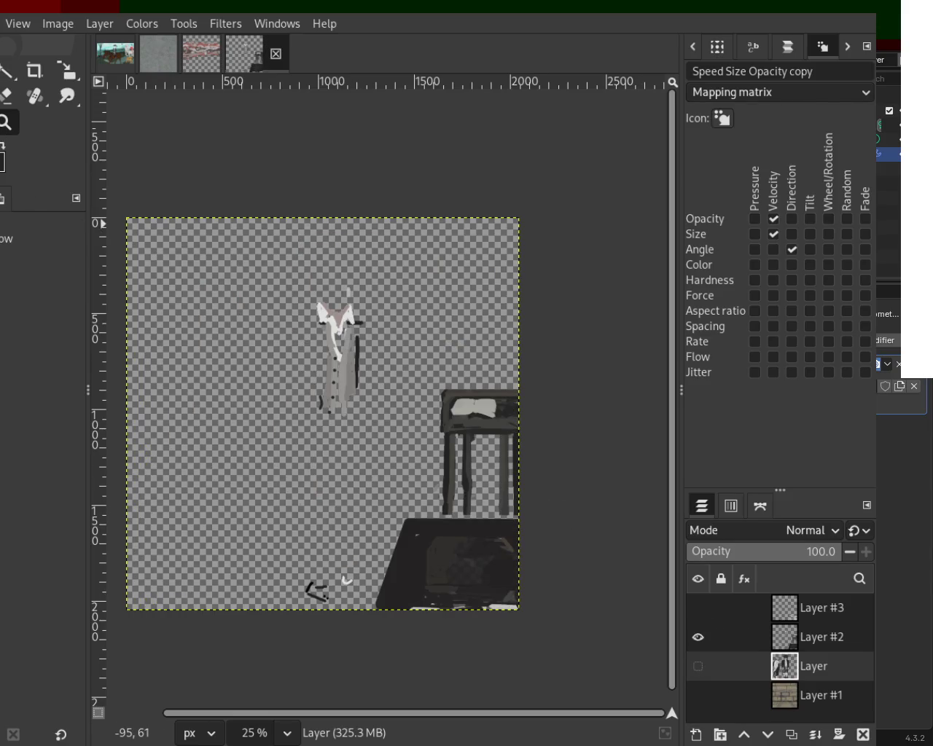
- Rectangle-select the central figure and cut his strokes out of Layer #2
{"action": "key", "text": "r"}
{"action": "left_click_drag", "start_coordinate": [255, 267], "coordinate": [358, 622]}
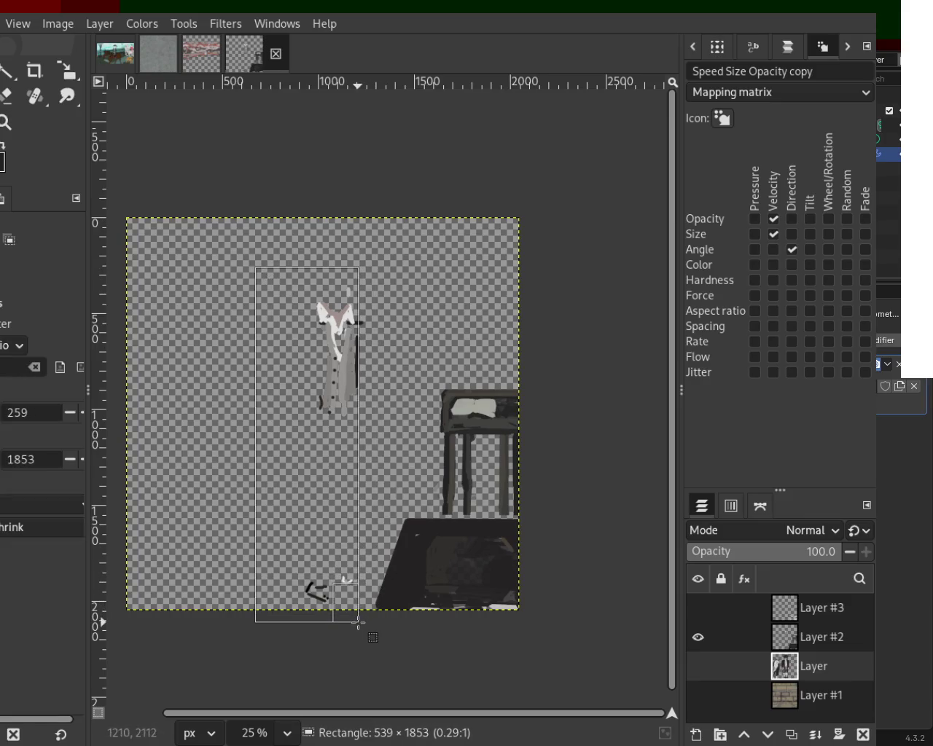
{"action": "left_click_drag", "start_coordinate": [358, 622], "coordinate": [365, 627]}
{"action": "key", "text": "ctrl+x"}
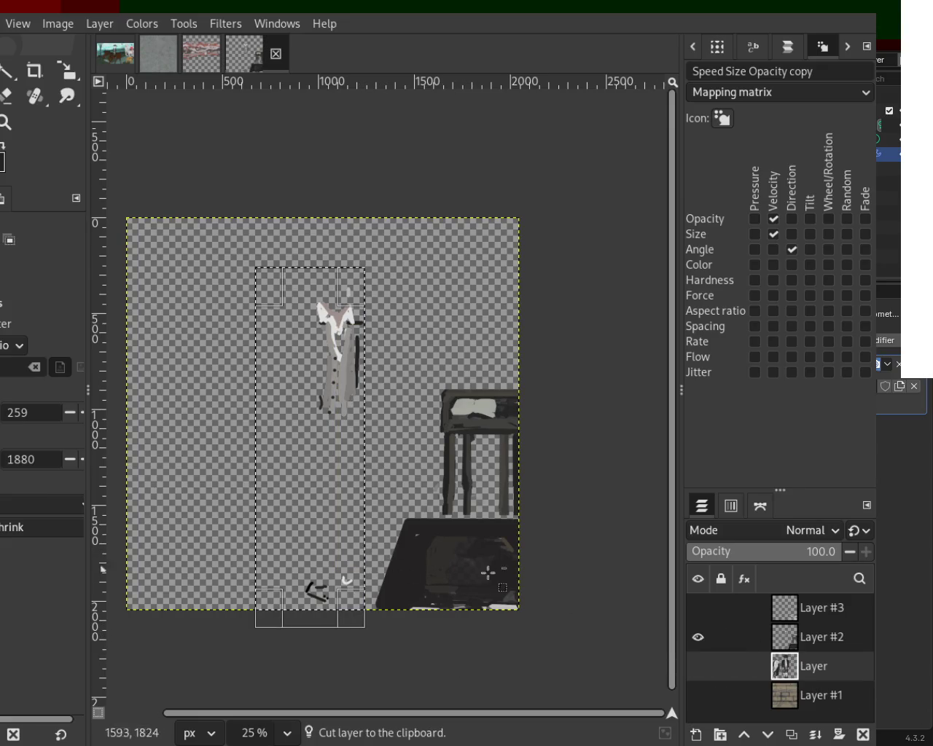
{"action": "key", "text": "ctrl+shift+a"}
{"action": "left_click_drag", "start_coordinate": [286, 277], "coordinate": [365, 621]}
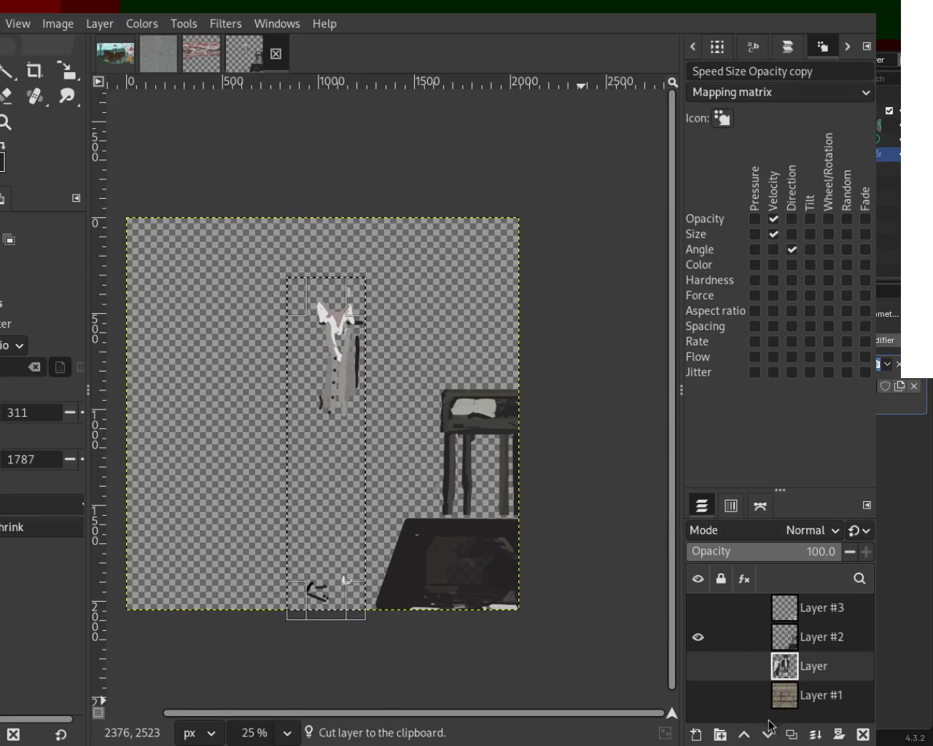
{"action": "left_click", "coordinate": [799, 631]}
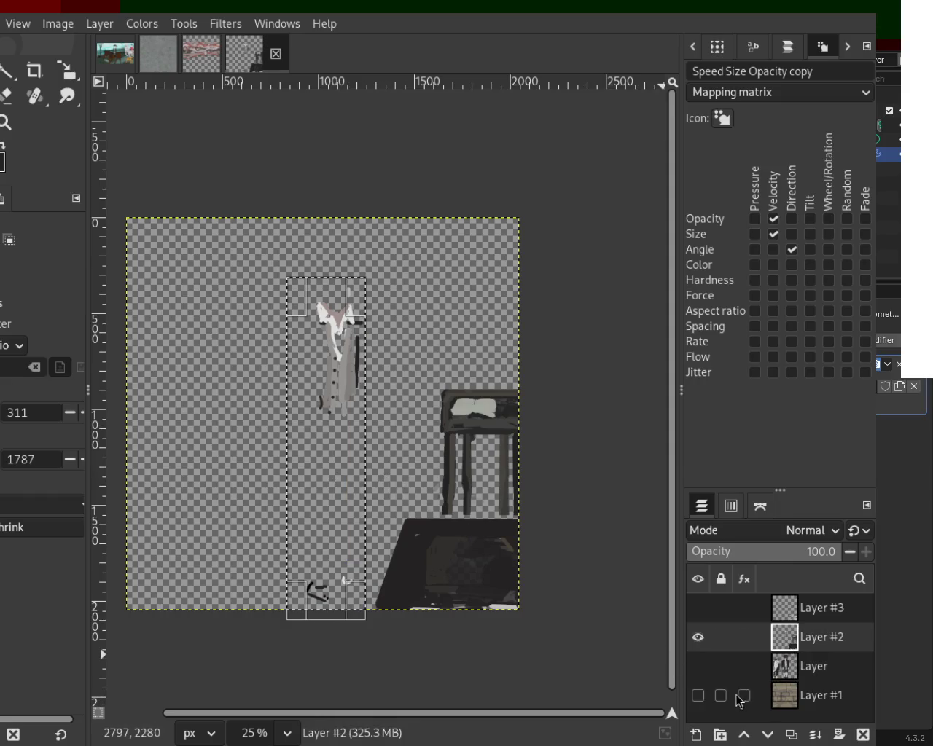
{"action": "key", "text": "ctrl+x"}
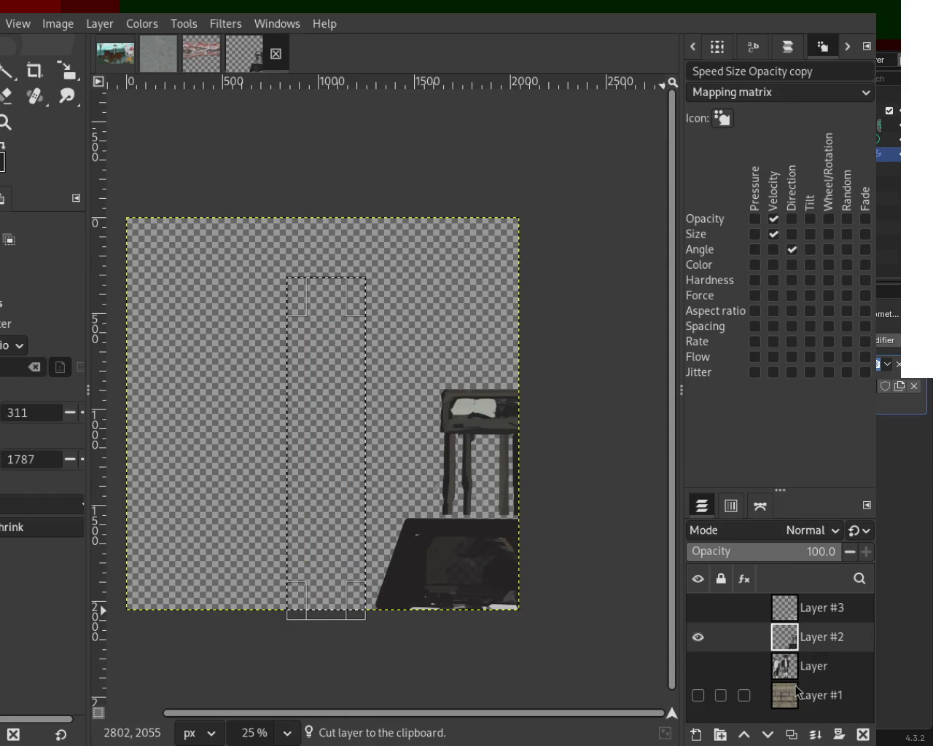
- Paste the cut strokes onto the main Layer, merge them down, deselect, and show Layer #3
{"action": "left_click", "coordinate": [699, 667]}
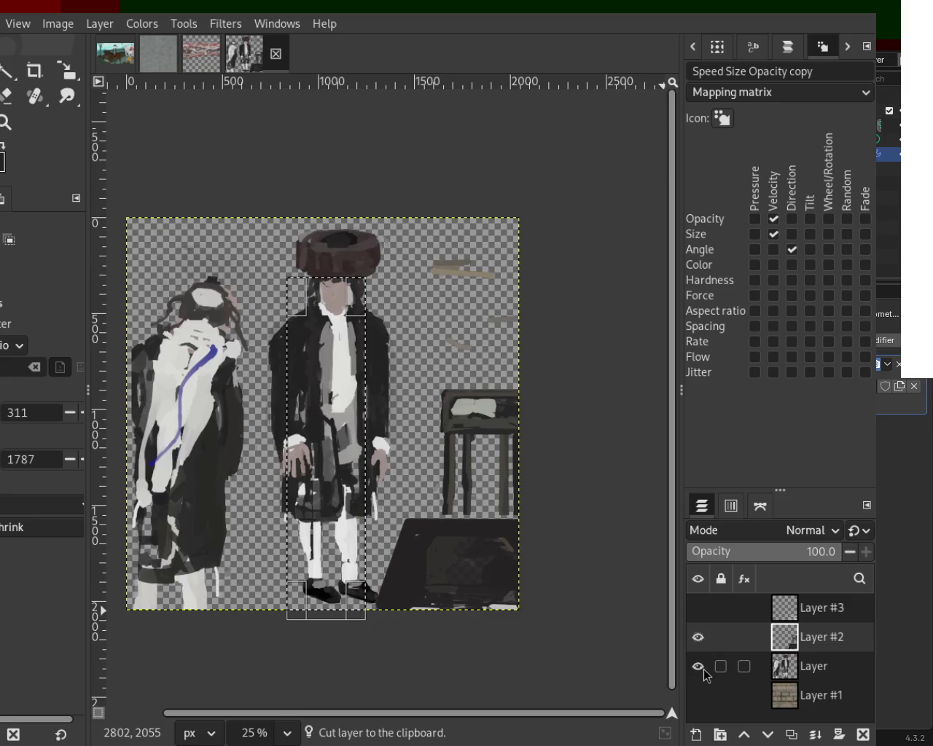
{"action": "key", "text": "ctrl+v"}
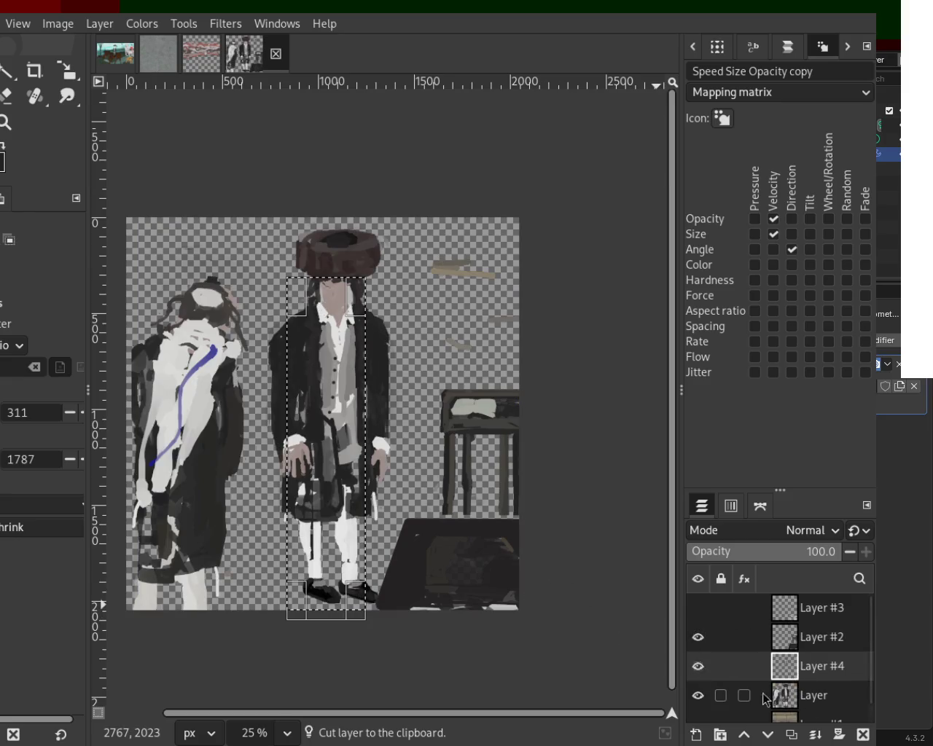
{"action": "left_click", "coordinate": [815, 734]}
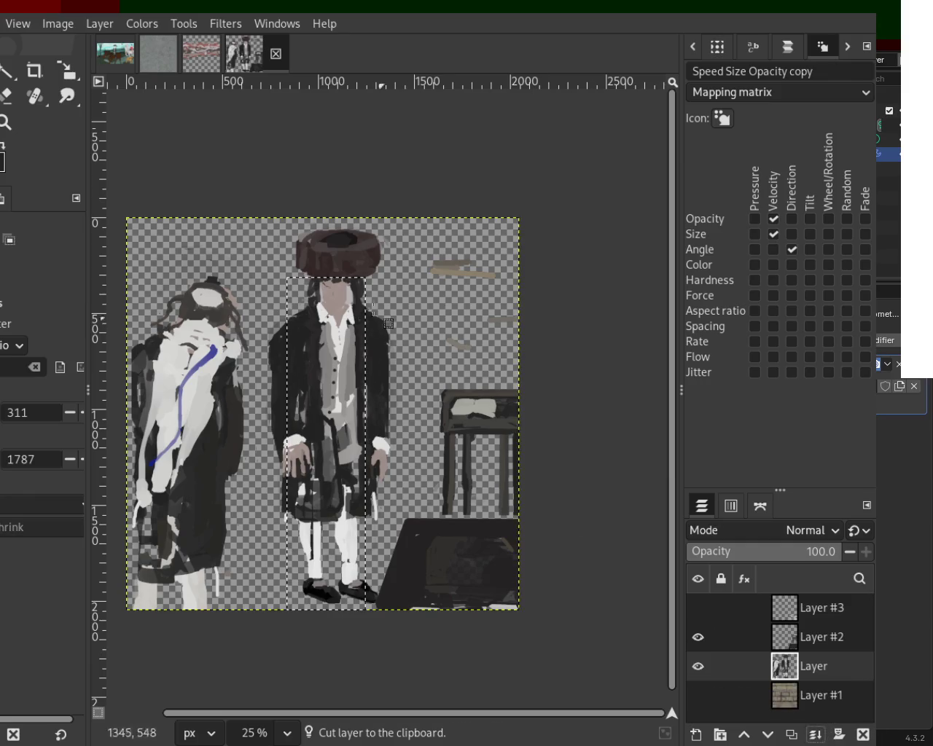
{"action": "key", "text": "ctrl+shift+a"}
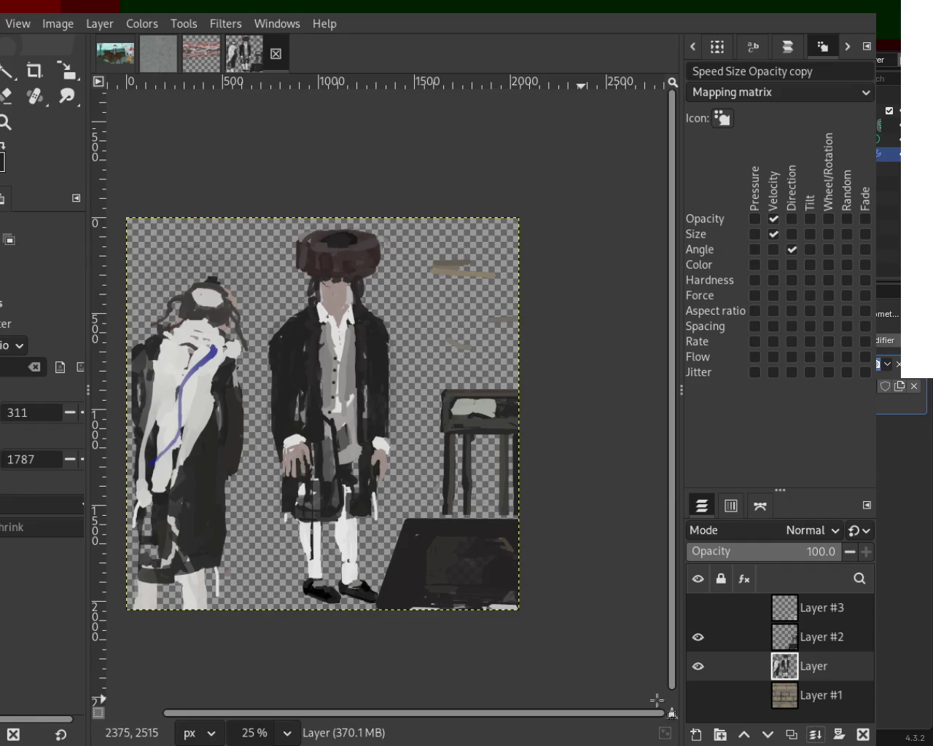
{"action": "left_click", "coordinate": [697, 608]}
- Show Layer #1 and zoom in on the central man's face and collar
{"action": "left_click", "coordinate": [698, 695]}
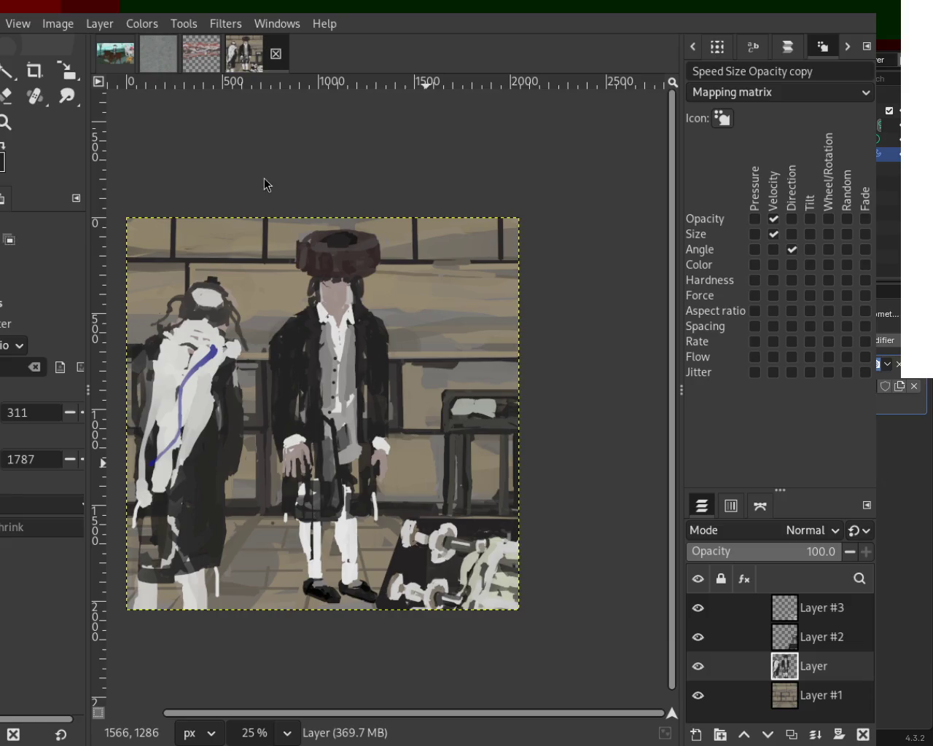
{"action": "left_click", "coordinate": [294, 459], "text": "ctrl"}
{"action": "left_click", "coordinate": [6, 122]}
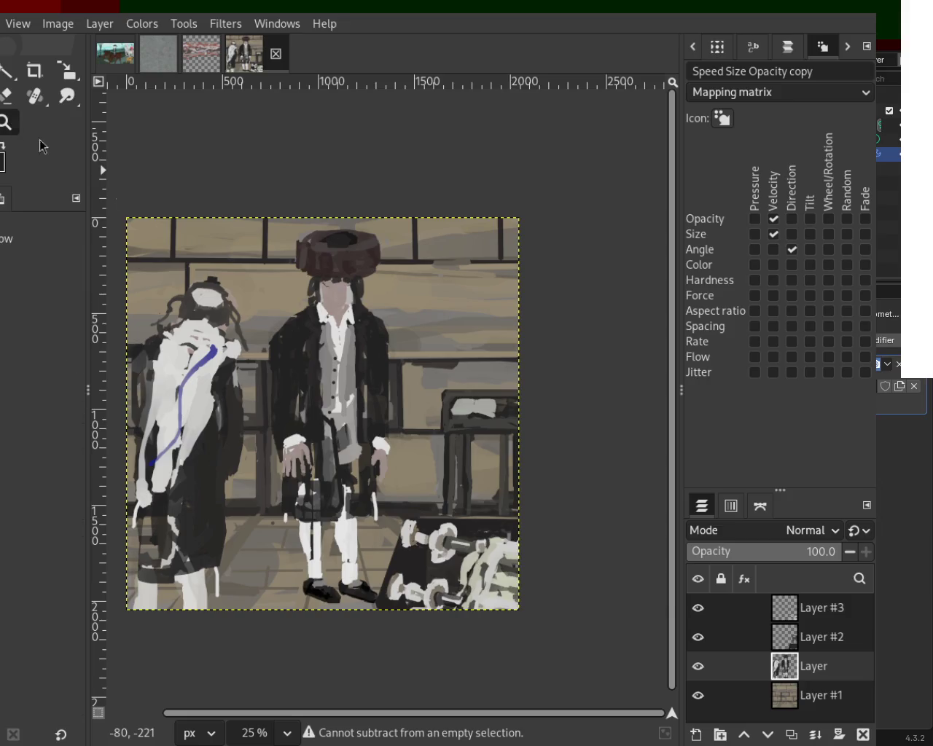
{"action": "left_click", "coordinate": [442, 373], "text": "ctrl"}
{"action": "left_click", "coordinate": [421, 487]}
{"action": "left_click", "coordinate": [408, 482]}
{"action": "left_click", "coordinate": [386, 406], "text": "ctrl"}
{"action": "left_click", "coordinate": [387, 407], "text": "ctrl"}
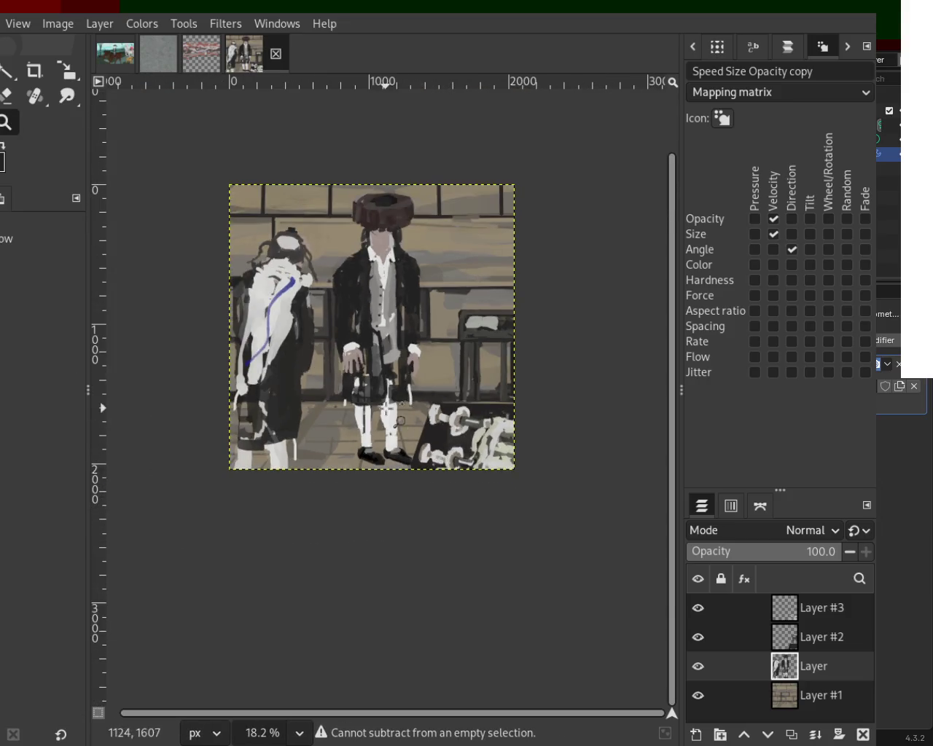
{"action": "left_click", "coordinate": [367, 400]}
{"action": "left_click", "coordinate": [372, 328], "text": "ctrl"}
{"action": "left_click", "coordinate": [376, 256]}
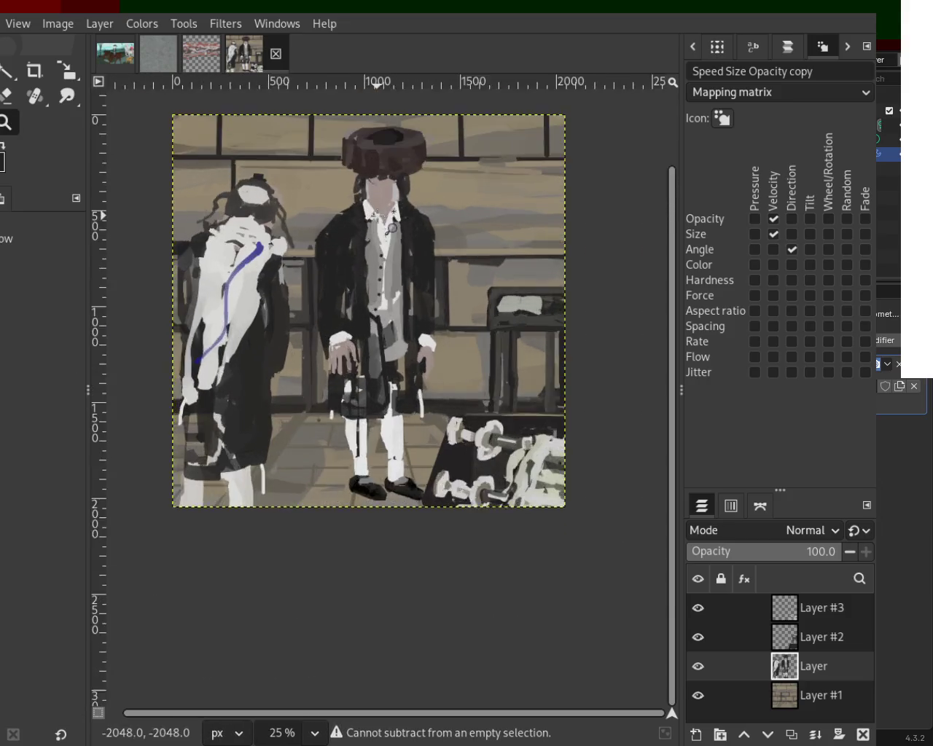
{"action": "left_click", "coordinate": [377, 215]}
{"action": "left_click", "coordinate": [377, 216]}
{"action": "left_click", "coordinate": [328, 292], "text": "ctrl"}
{"action": "left_click", "coordinate": [328, 291], "text": "ctrl"}
{"action": "left_click", "coordinate": [442, 209]}
{"action": "left_click", "coordinate": [441, 208]}
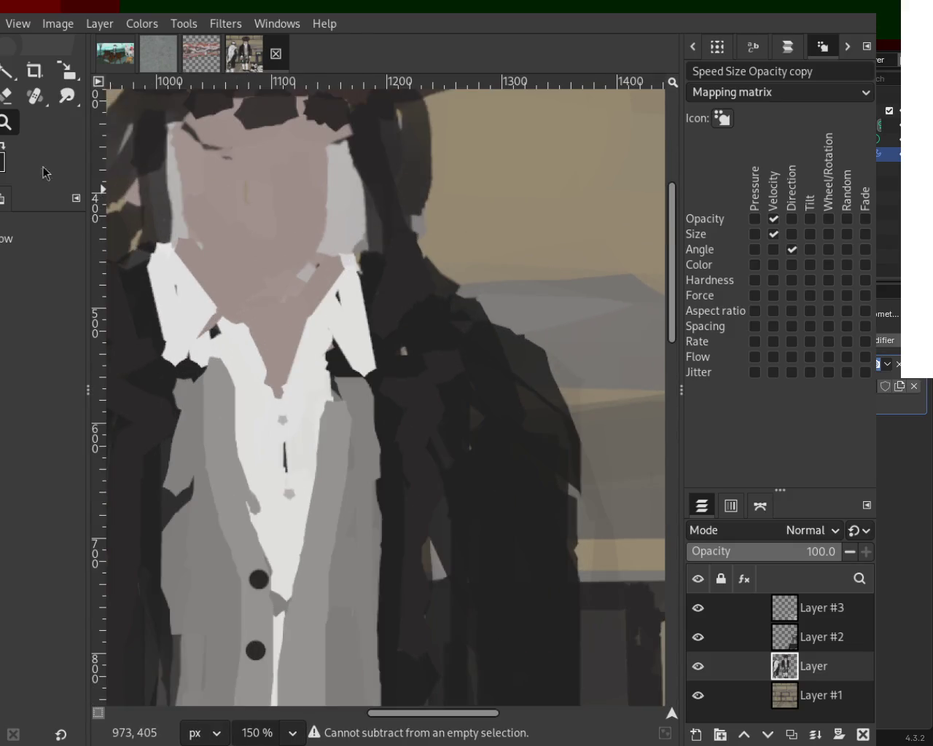
- Dab paint on the dark coat and draw a straight white line along the left collar
{"action": "key", "text": "p"}
{"action": "left_click", "coordinate": [387, 354]}
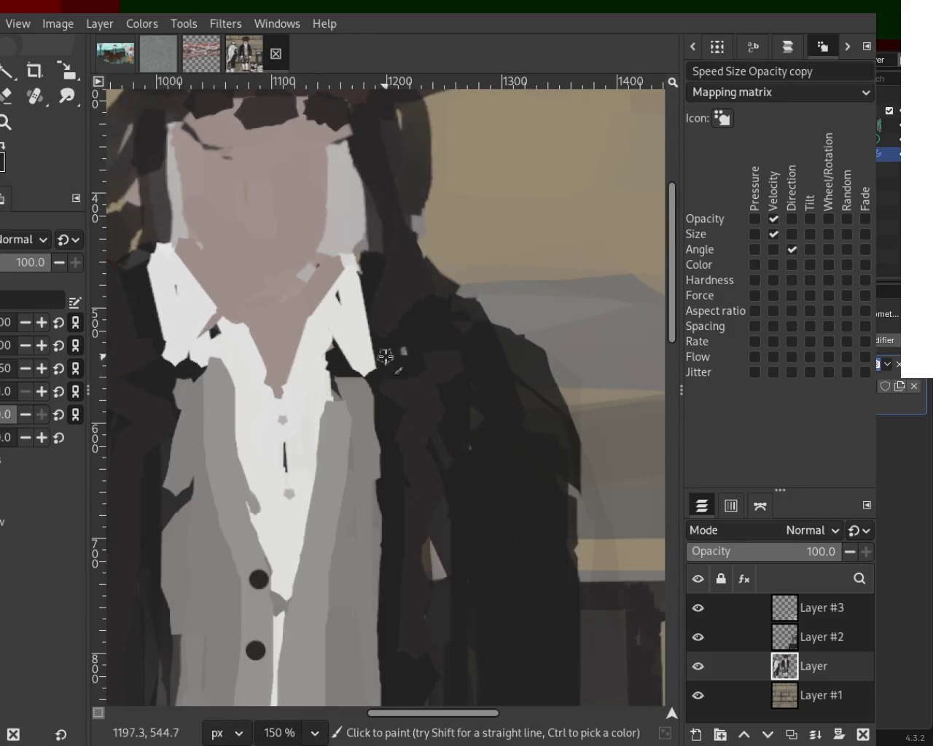
{"action": "left_click", "coordinate": [381, 280]}
{"action": "left_click", "coordinate": [163, 276]}
{"action": "left_click", "coordinate": [167, 355], "text": "shift"}
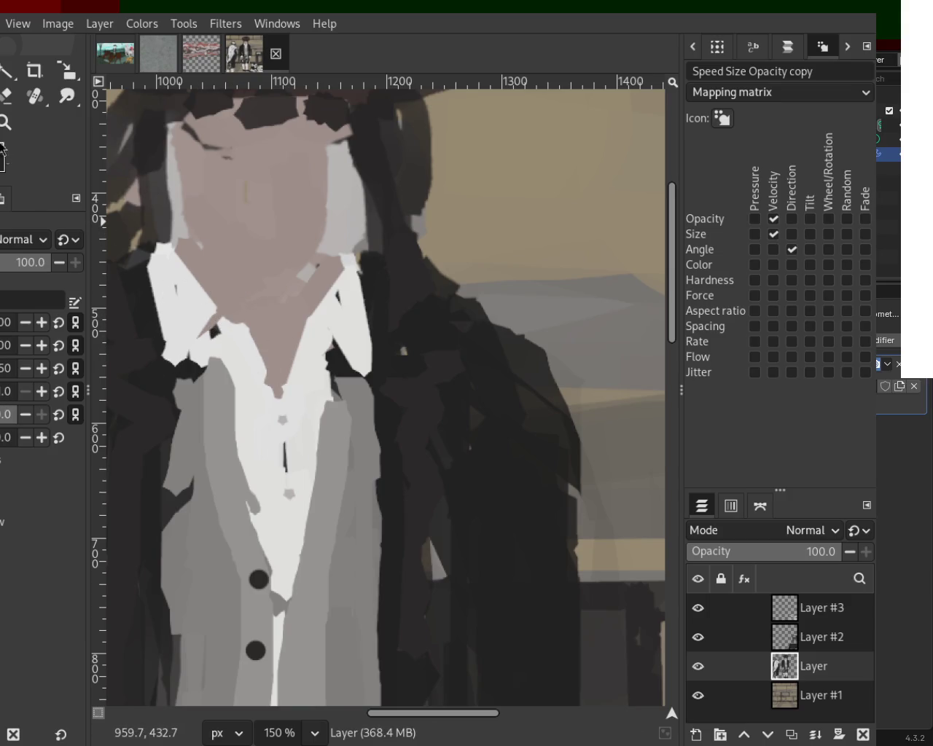
{"action": "key", "text": "z"}
{"action": "scroll", "coordinate": [313, 339], "scroll_direction": "down", "scroll_amount": 4}
{"action": "scroll", "coordinate": [321, 350], "scroll_direction": "down", "scroll_amount": 2}
{"action": "scroll", "coordinate": [343, 368], "scroll_direction": "up", "scroll_amount": 3}
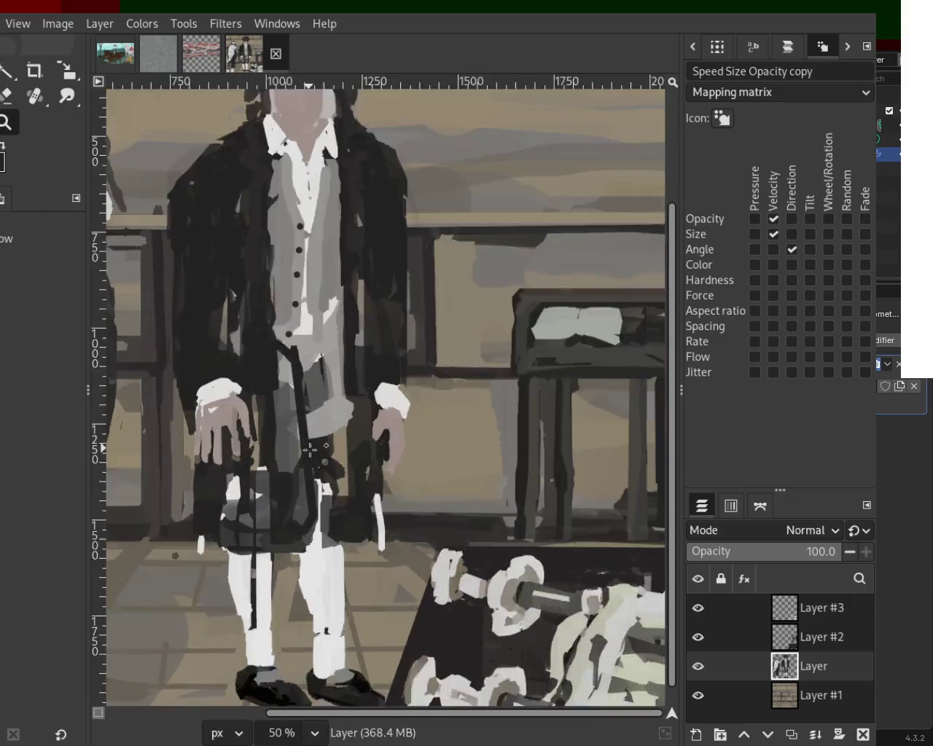
{"action": "scroll", "coordinate": [357, 379], "scroll_direction": "up", "scroll_amount": 2}
{"action": "scroll", "coordinate": [356, 379], "scroll_direction": "down", "scroll_amount": 1}
{"action": "scroll", "coordinate": [346, 361], "scroll_direction": "up", "scroll_amount": 1}
{"action": "scroll", "coordinate": [335, 336], "scroll_direction": "down", "scroll_amount": 2}
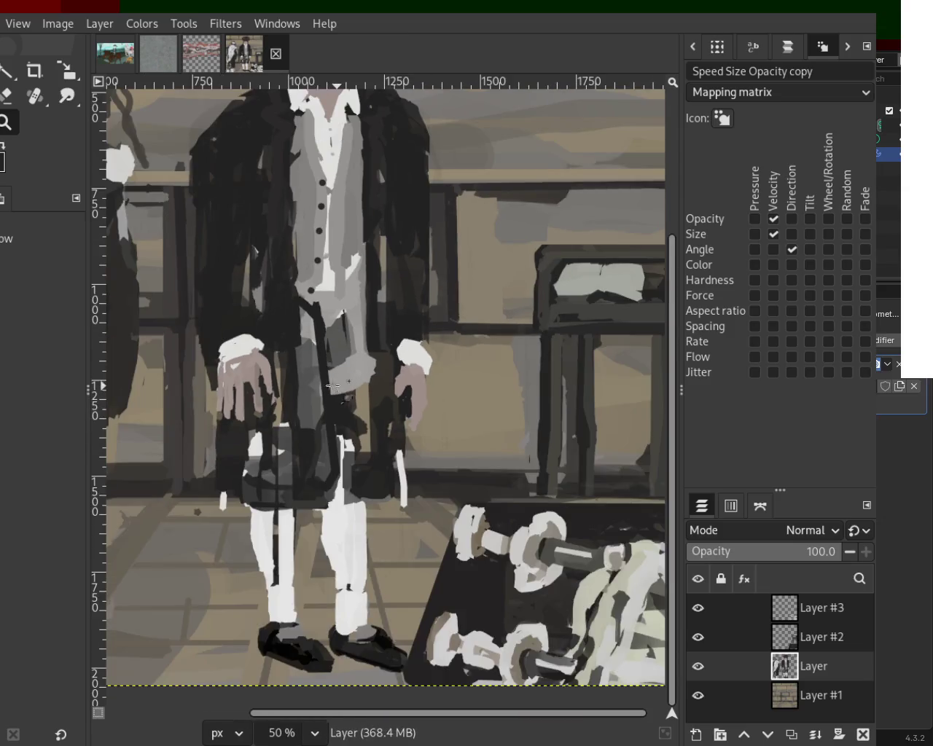
{"action": "scroll", "coordinate": [317, 297], "scroll_direction": "up", "scroll_amount": 1}
{"action": "scroll", "coordinate": [333, 355], "scroll_direction": "down", "scroll_amount": 2}
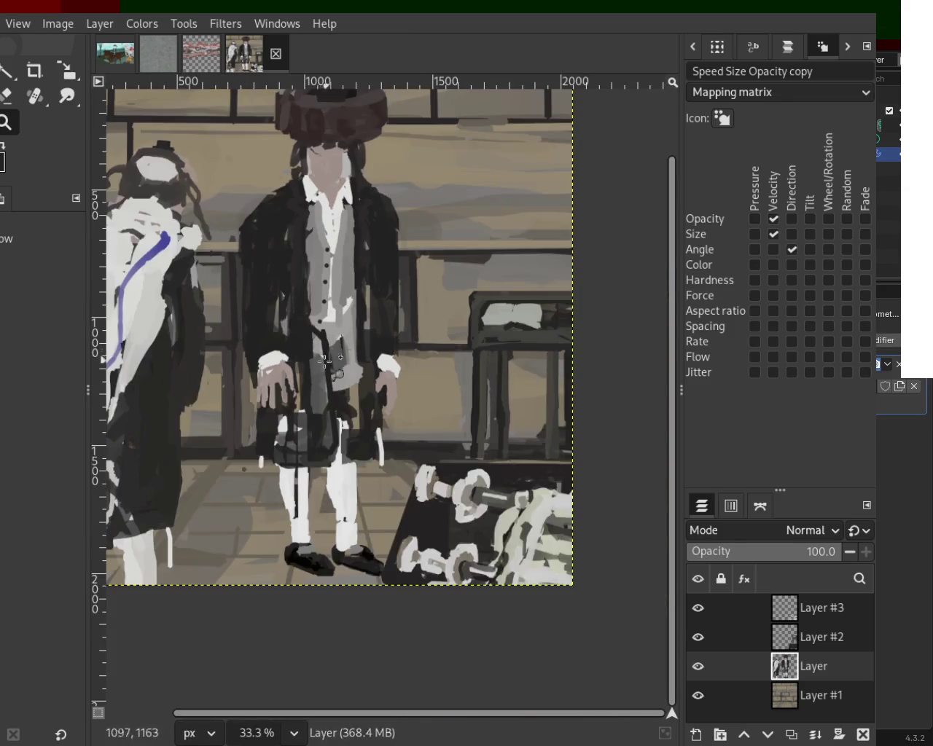
{"action": "scroll", "coordinate": [244, 288], "scroll_direction": "up", "scroll_amount": 2}
- Try light strokes and a straight line on the shirt, then undo them
{"action": "key", "text": "p"}
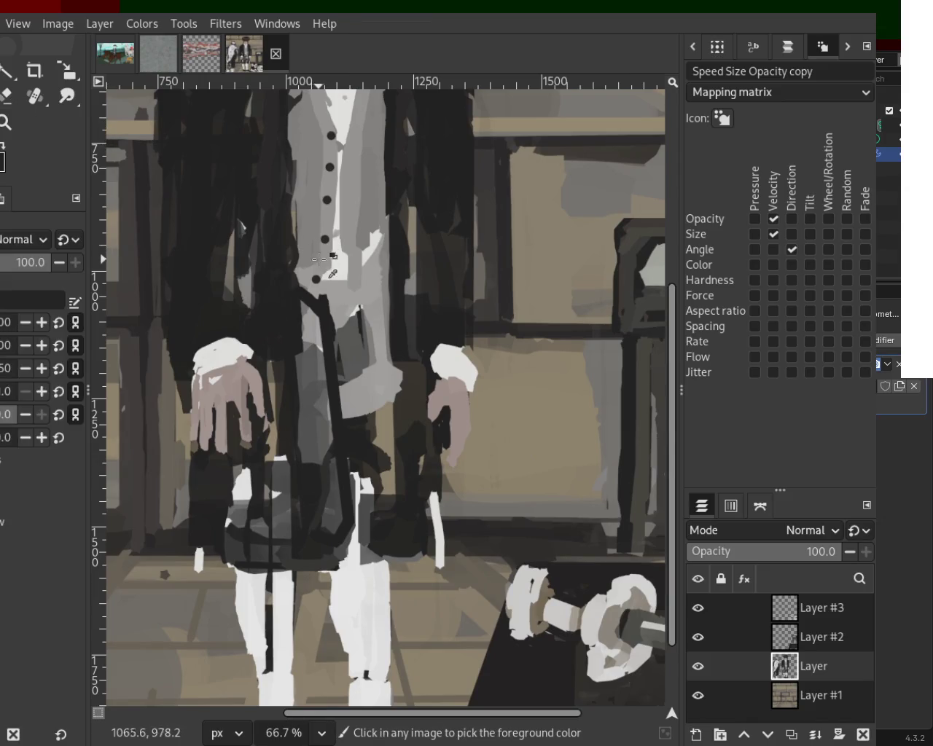
{"action": "left_click", "coordinate": [335, 286]}
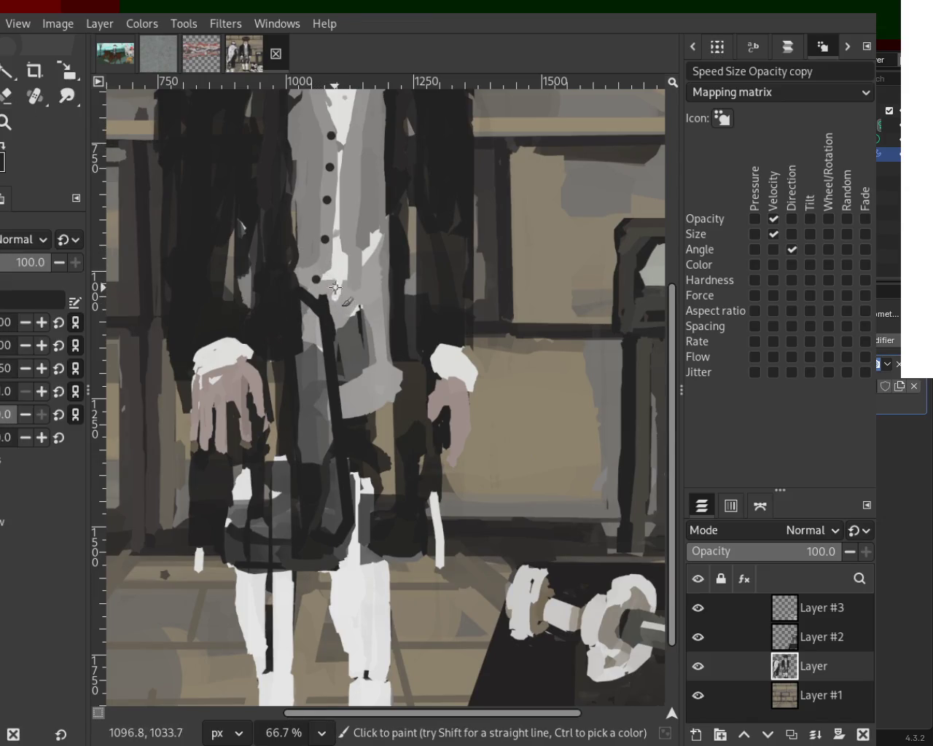
{"action": "left_click", "coordinate": [327, 277]}
{"action": "left_click", "coordinate": [348, 157], "text": "ctrl"}
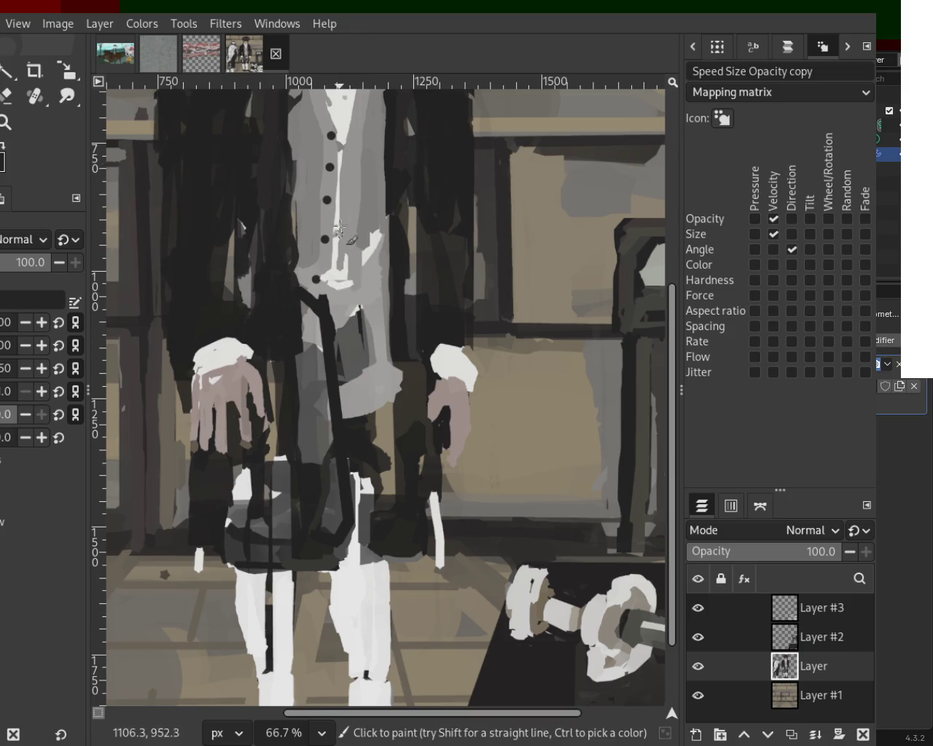
{"action": "left_click", "coordinate": [386, 133], "text": "shift"}
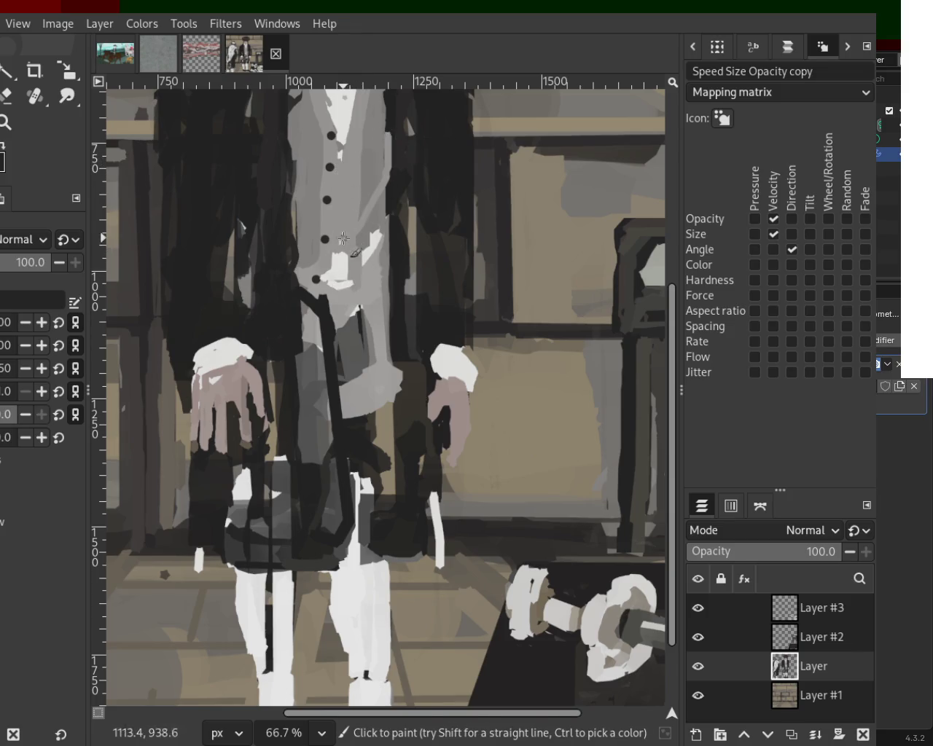
{"action": "key", "text": "ctrl+z"}
{"action": "key", "text": "ctrl+z"}
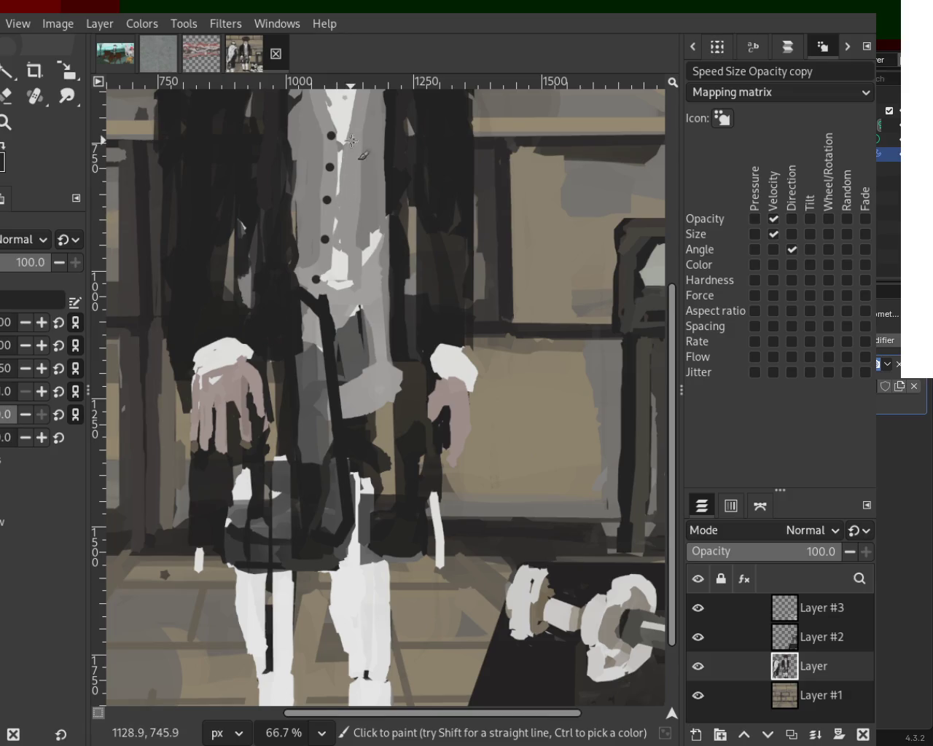
- Sample the vest grey and paint over the dark line above the hands
{"action": "key", "text": "ctrl"}
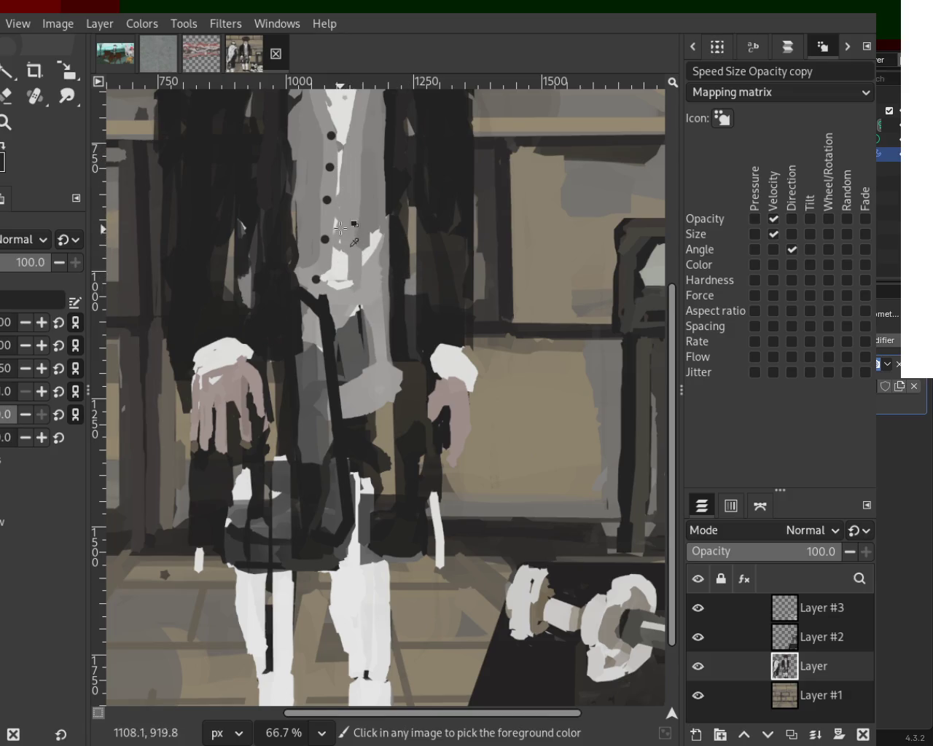
{"action": "left_click", "coordinate": [352, 323], "text": "shift"}
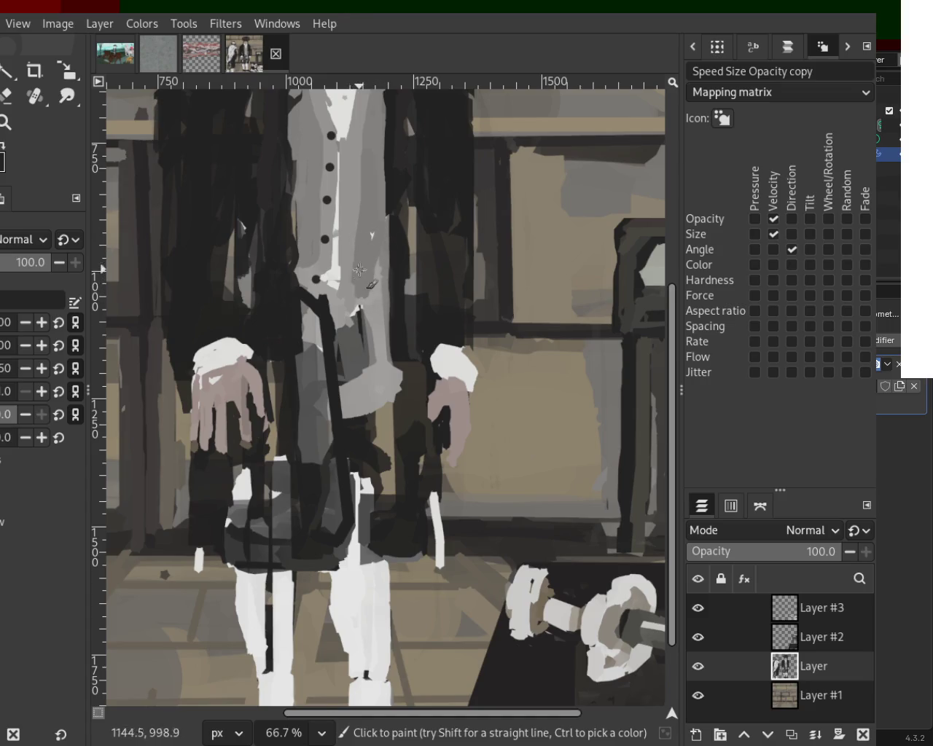
{"action": "left_click", "coordinate": [343, 364], "text": "ctrl"}
{"action": "mouse_move", "coordinate": [342, 364]}
{"action": "left_mouse_down"}
{"action": "mouse_move", "coordinate": [318, 348]}
{"action": "mouse_move", "coordinate": [337, 374]}
{"action": "left_mouse_up"}
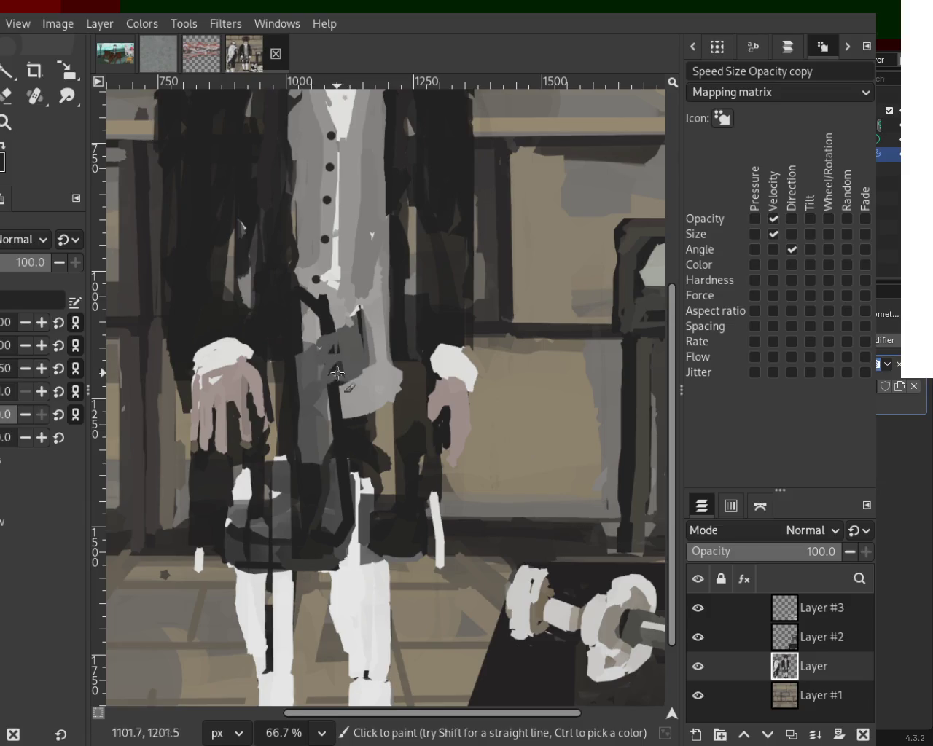
{"action": "left_click", "coordinate": [338, 319], "text": "ctrl"}
{"action": "left_click_drag", "start_coordinate": [339, 319], "coordinate": [324, 318]}
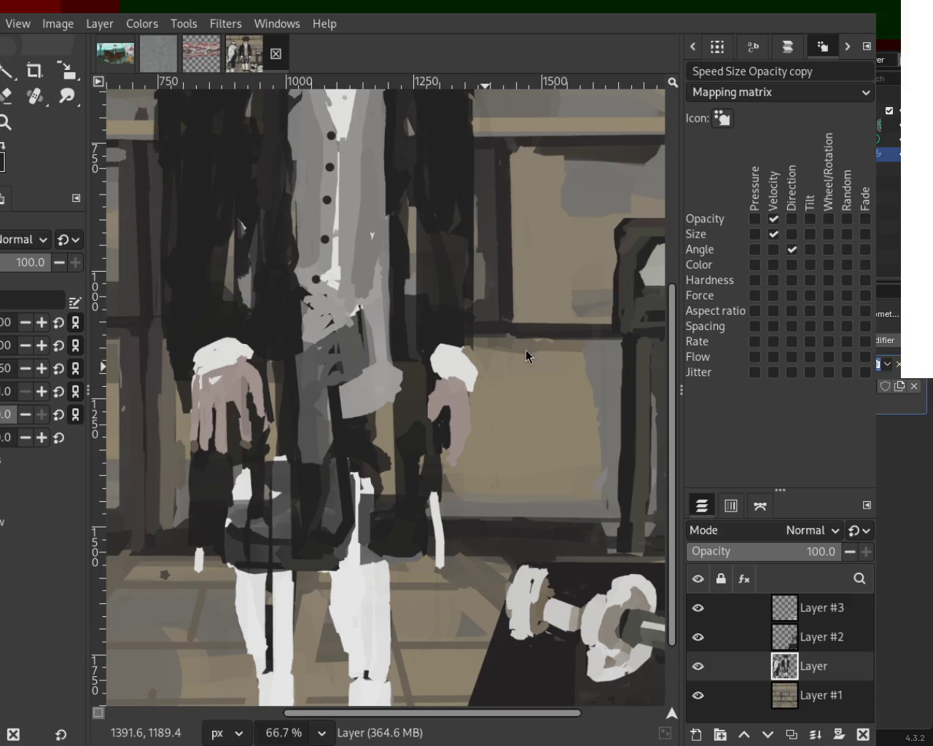
{"action": "left_click", "coordinate": [6, 122]}
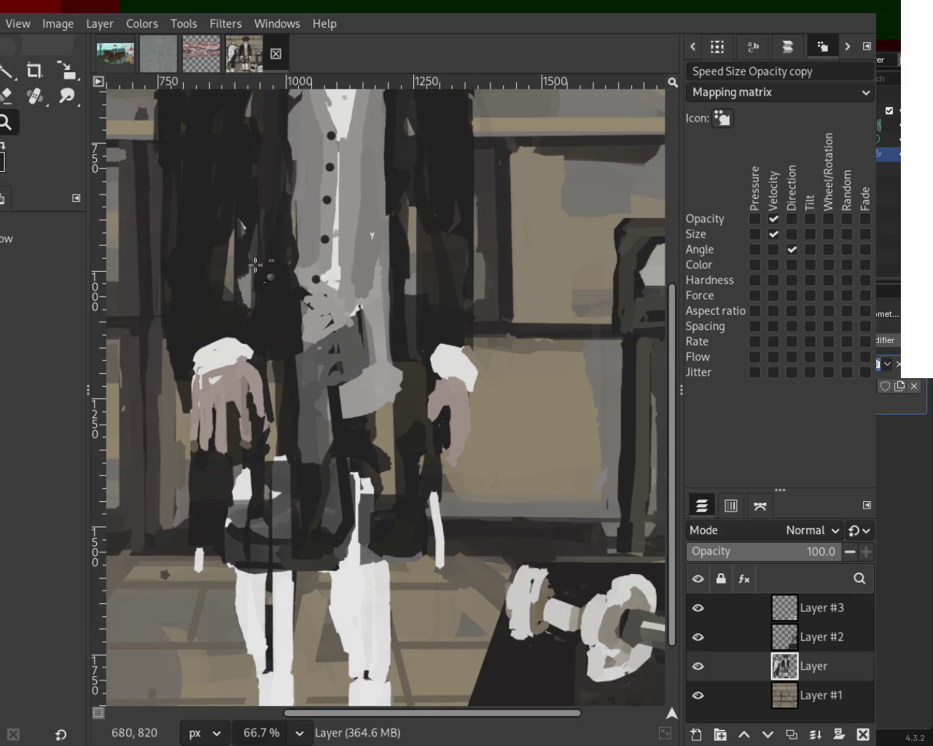
{"action": "scroll", "coordinate": [392, 345], "scroll_direction": "down", "scroll_amount": 3}
{"action": "scroll", "coordinate": [391, 344], "scroll_direction": "up", "scroll_amount": 1}
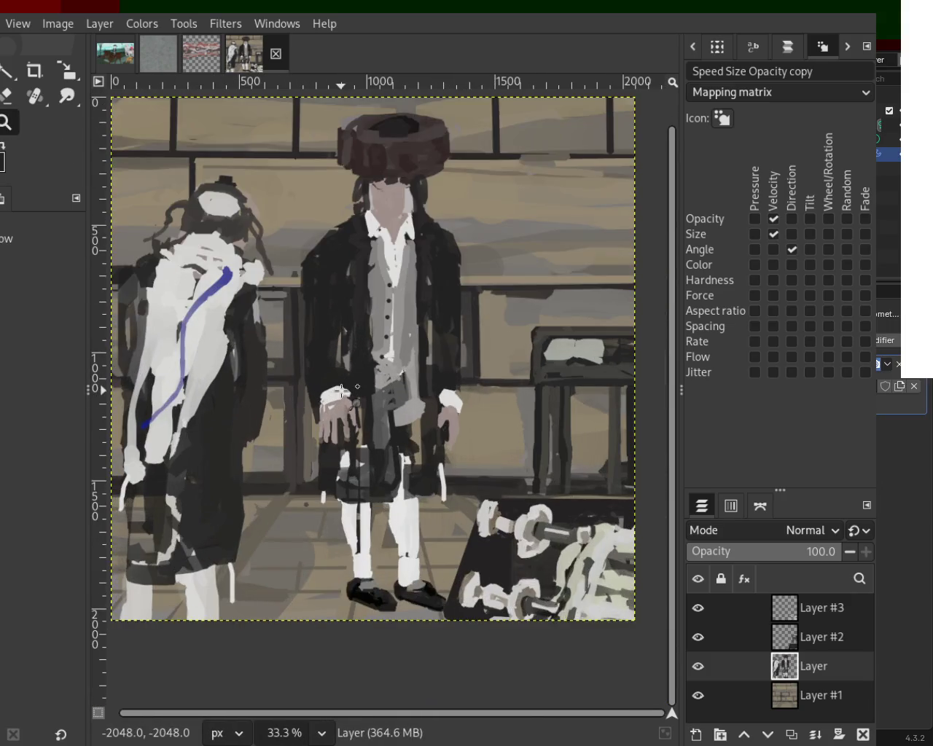
- Save the painting as 54.xcf
{"action": "scroll", "coordinate": [390, 358], "scroll_direction": "down", "scroll_amount": 1}
{"action": "scroll", "coordinate": [390, 368], "scroll_direction": "up", "scroll_amount": 1}
{"action": "key", "text": "ctrl+s"}
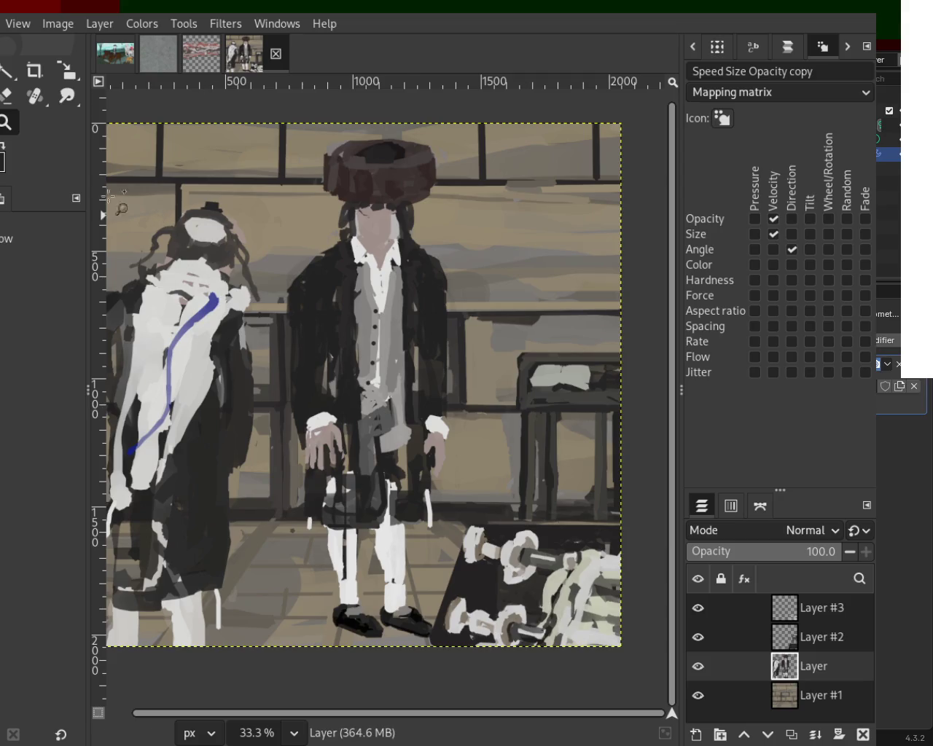
- Zoom in on the vest and brush dark marks beside the lowest button
{"action": "scroll", "coordinate": [108, 196], "scroll_direction": "down", "scroll_amount": 1}
{"action": "scroll", "coordinate": [348, 327], "scroll_direction": "up", "scroll_amount": 1}
{"action": "scroll", "coordinate": [348, 327], "scroll_direction": "up", "scroll_amount": 2}
{"action": "scroll", "coordinate": [348, 327], "scroll_direction": "up", "scroll_amount": 1}
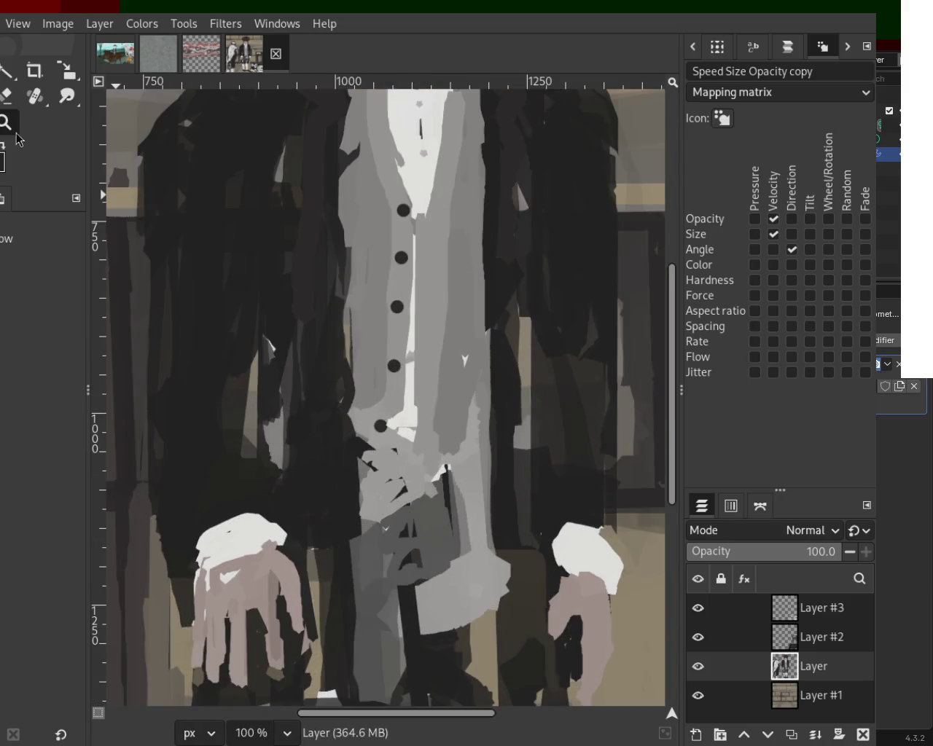
{"action": "key", "text": "p"}
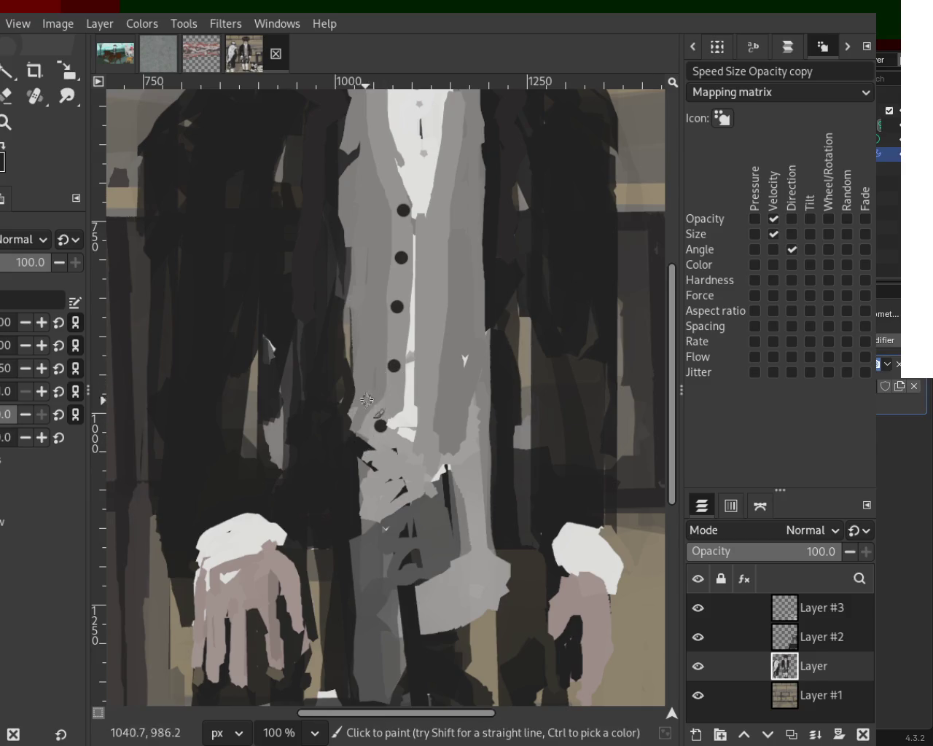
{"action": "left_click_drag", "start_coordinate": [362, 420], "coordinate": [360, 437]}
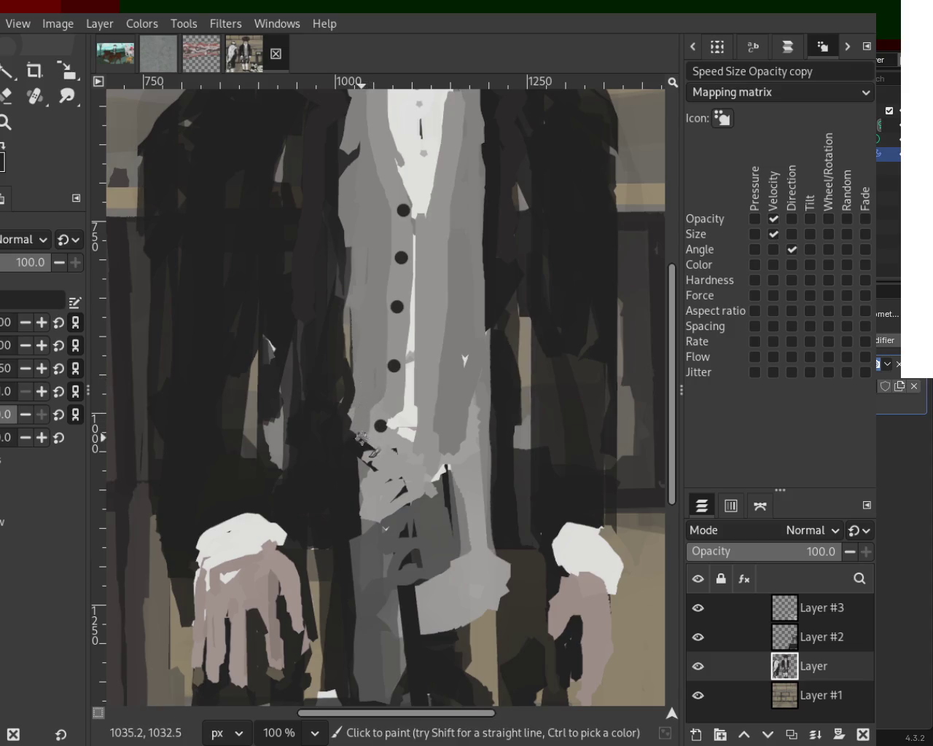
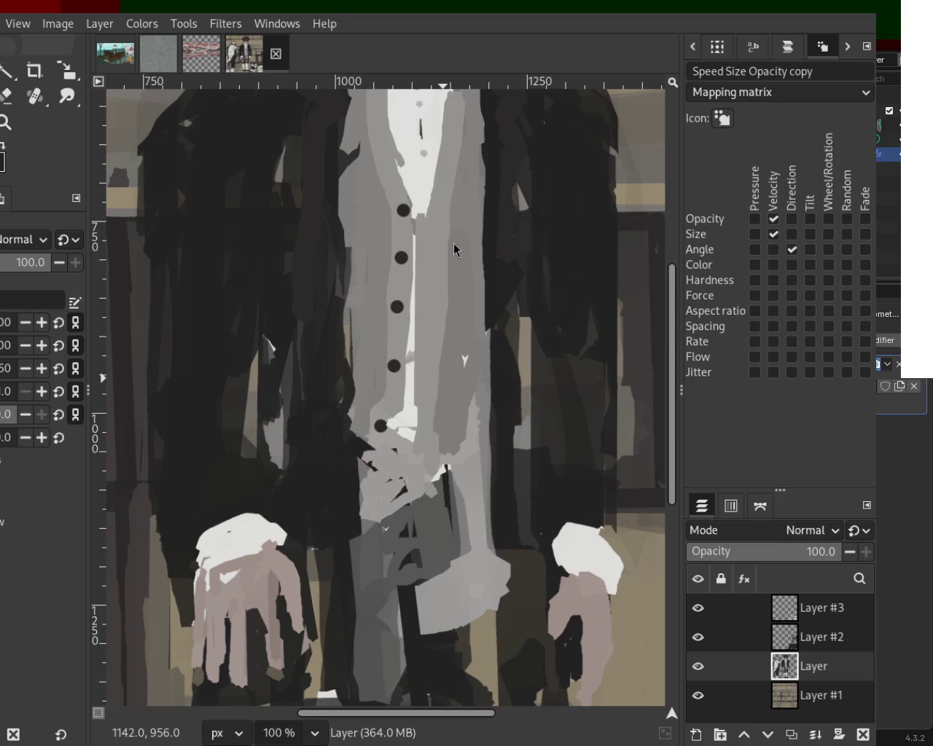
- Sample a dark coat colour, darken the lower coat's grey patch, and stroke down the coat
{"action": "key", "text": "ctrl"}
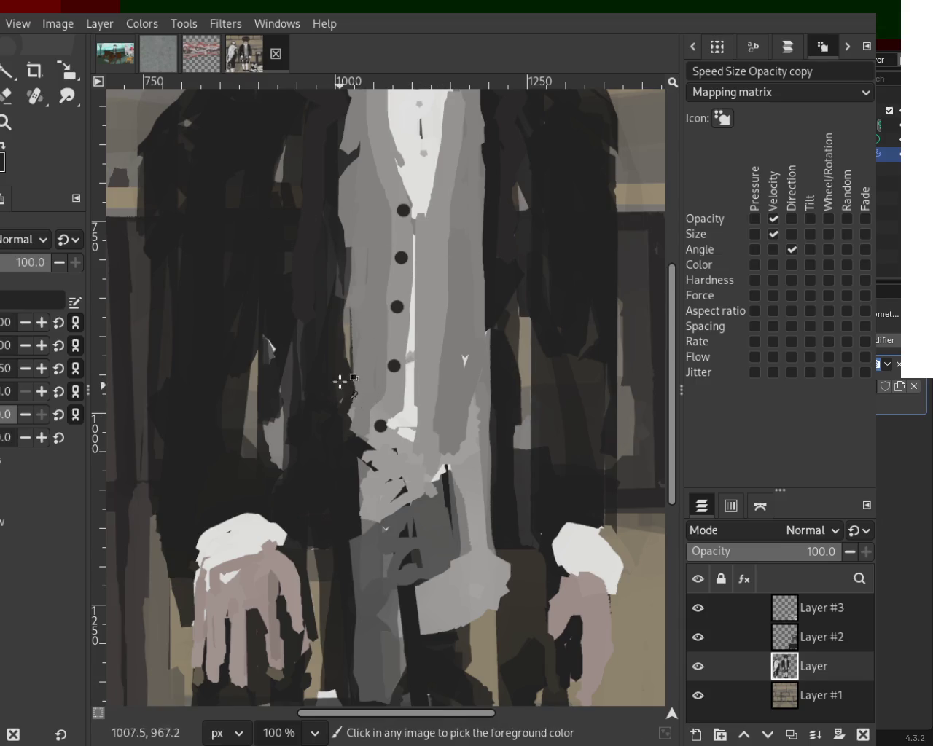
{"action": "left_click_drag", "start_coordinate": [344, 427], "coordinate": [341, 518]}
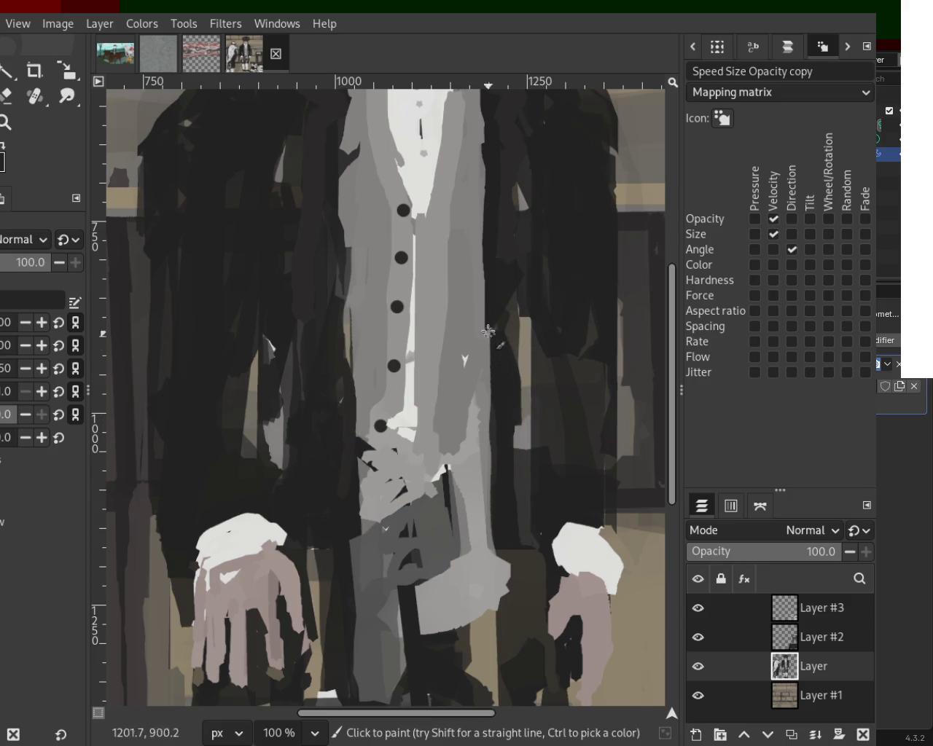
{"action": "left_click_drag", "start_coordinate": [492, 260], "coordinate": [488, 566]}
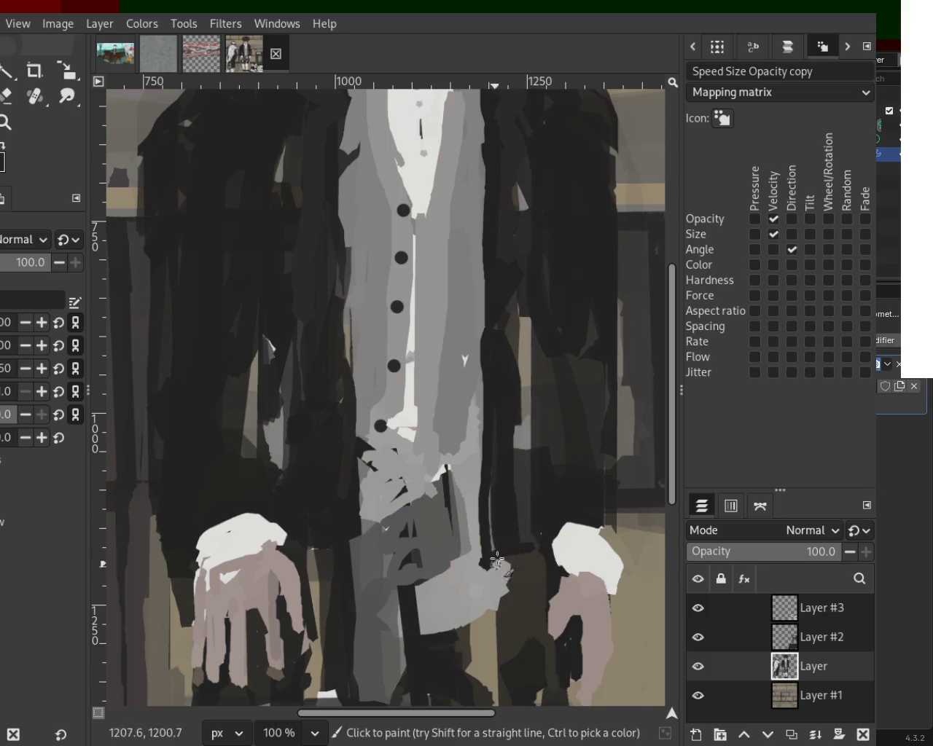
- Paint a dark stroke down the vest's left edge, retrying until it sits right
{"action": "key", "text": "ctrl"}
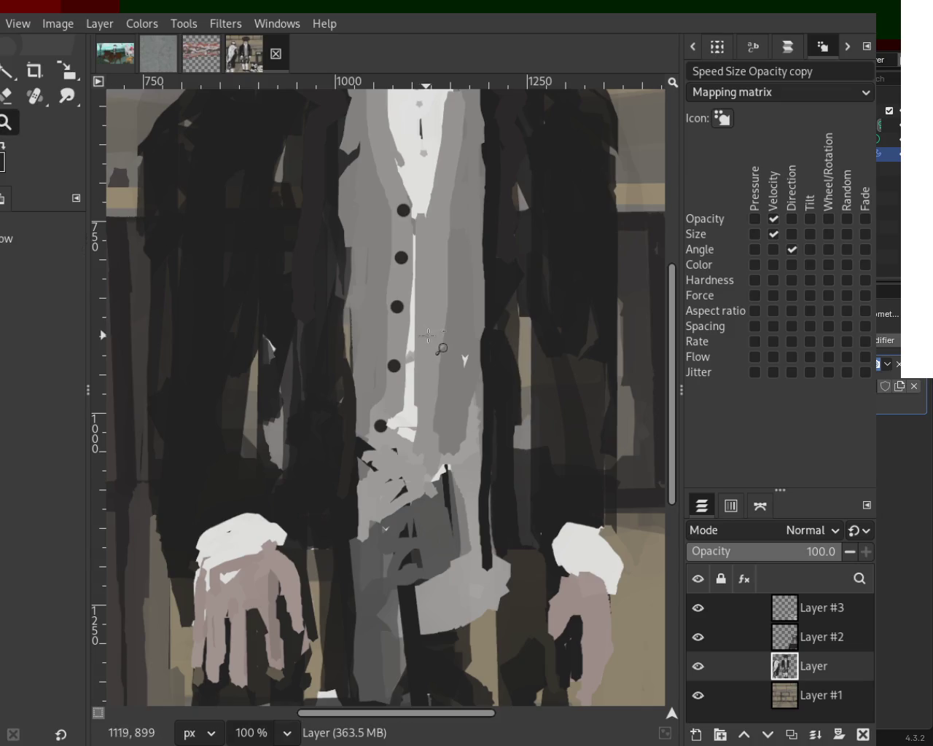
{"action": "scroll", "coordinate": [429, 350], "scroll_direction": "down", "scroll_amount": 3}
{"action": "scroll", "coordinate": [432, 314], "scroll_direction": "up", "scroll_amount": 1}
{"action": "scroll", "coordinate": [432, 313], "scroll_direction": "up", "scroll_amount": 3}
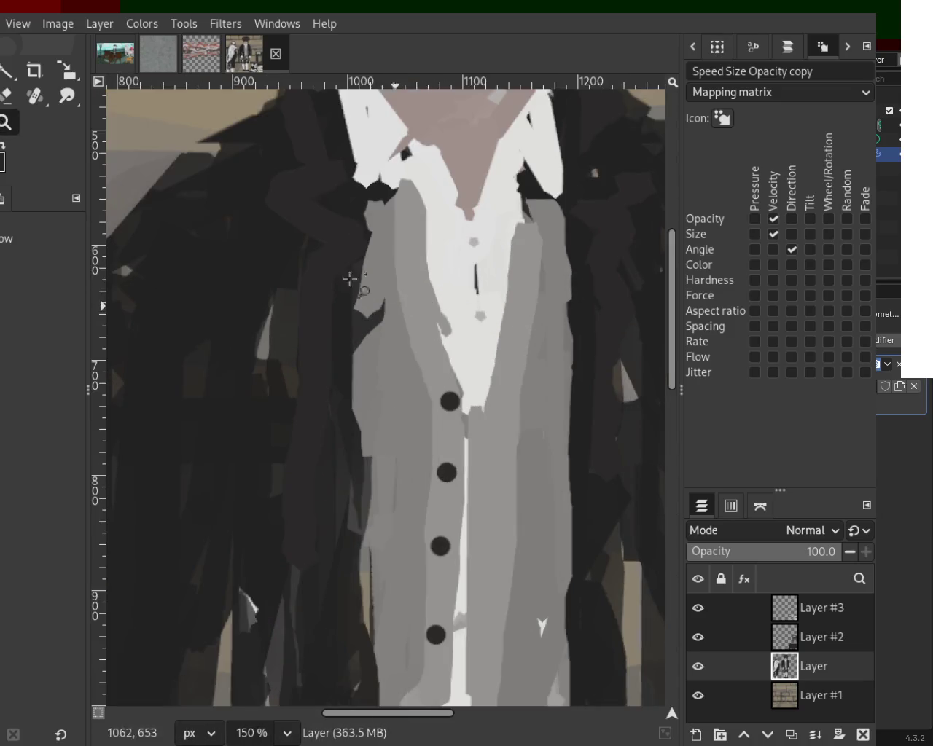
{"action": "key", "text": "p"}
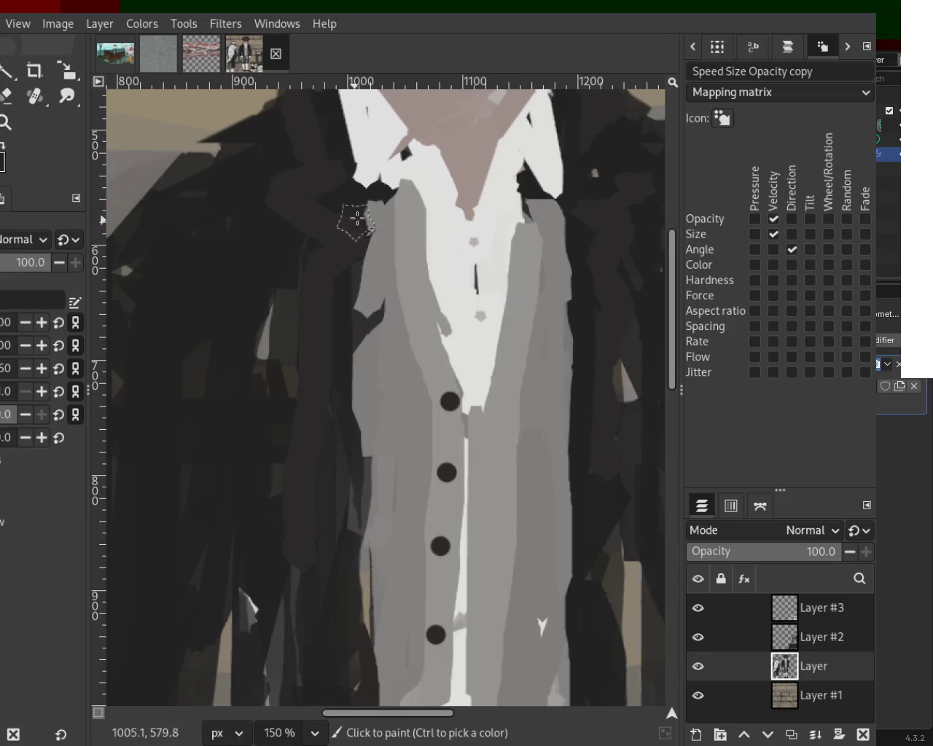
{"action": "left_click_drag", "start_coordinate": [368, 218], "coordinate": [359, 509]}
{"action": "key", "text": "ctrl+z"}
{"action": "mouse_move", "coordinate": [383, 215]}
{"action": "left_mouse_down"}
{"action": "mouse_move", "coordinate": [383, 365]}
{"action": "mouse_move", "coordinate": [360, 522]}
{"action": "left_mouse_up"}
{"action": "key", "text": "ctrl+z"}
{"action": "left_click_drag", "start_coordinate": [380, 224], "coordinate": [386, 519]}
{"action": "key", "text": "ctrl+z"}
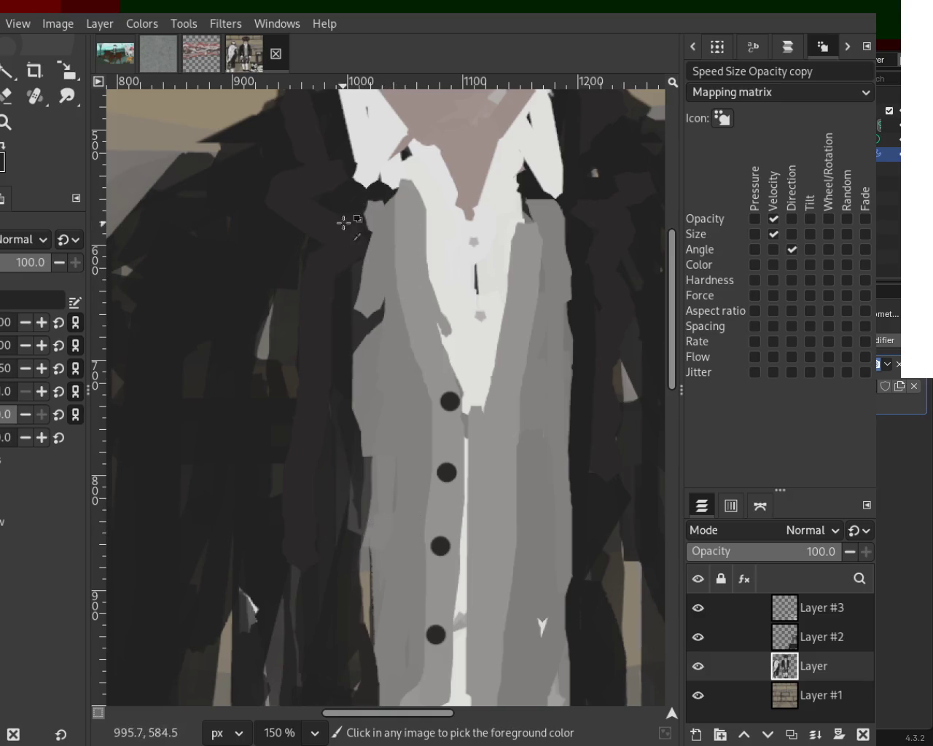
{"action": "left_click_drag", "start_coordinate": [353, 203], "coordinate": [323, 431]}
{"action": "key", "text": "ctrl+z"}
{"action": "mouse_move", "coordinate": [357, 211]}
{"action": "left_mouse_down"}
{"action": "mouse_move", "coordinate": [359, 540]}
{"action": "mouse_move", "coordinate": [368, 372]}
{"action": "mouse_move", "coordinate": [357, 557]}
{"action": "left_mouse_up"}
{"action": "key", "text": "ctrl+z"}
{"action": "key", "text": "ctrl+z"}
{"action": "left_click_drag", "start_coordinate": [356, 207], "coordinate": [365, 567]}
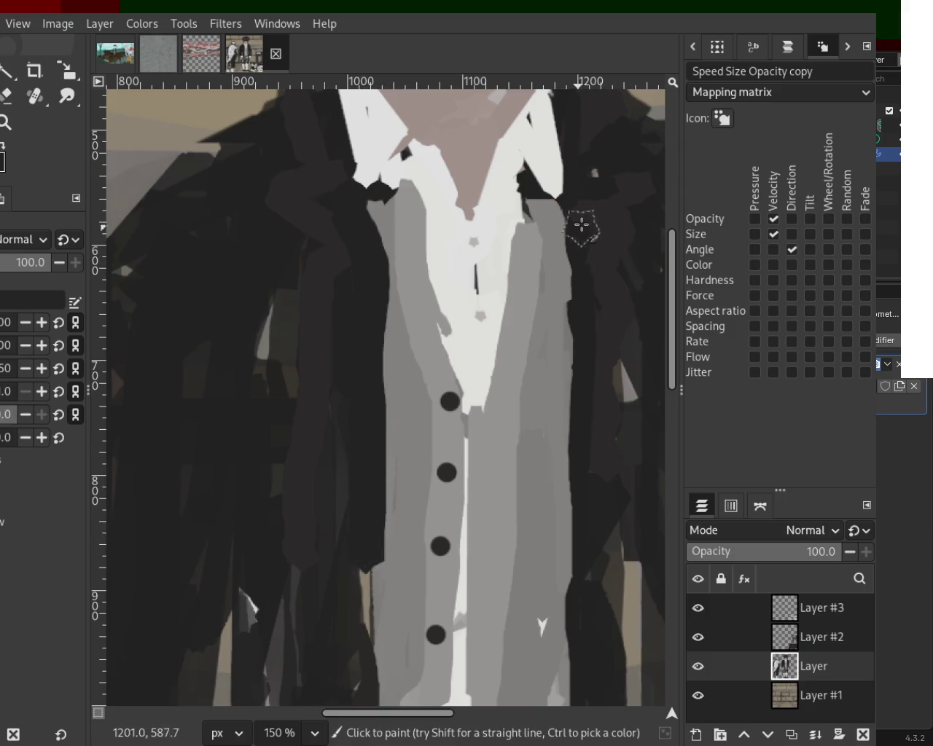
- Paint a dark coat-edge stroke down the vest's right side, retrying until it fits
{"action": "left_click_drag", "start_coordinate": [585, 217], "coordinate": [591, 608]}
{"action": "key", "text": "ctrl+z"}
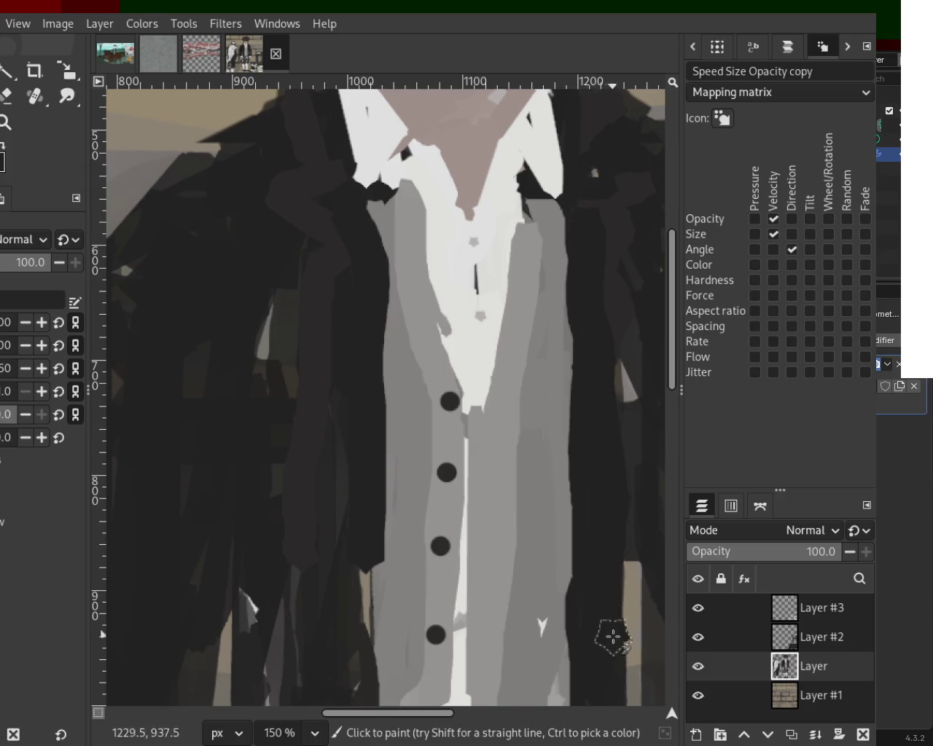
{"action": "left_click_drag", "start_coordinate": [572, 227], "coordinate": [569, 515]}
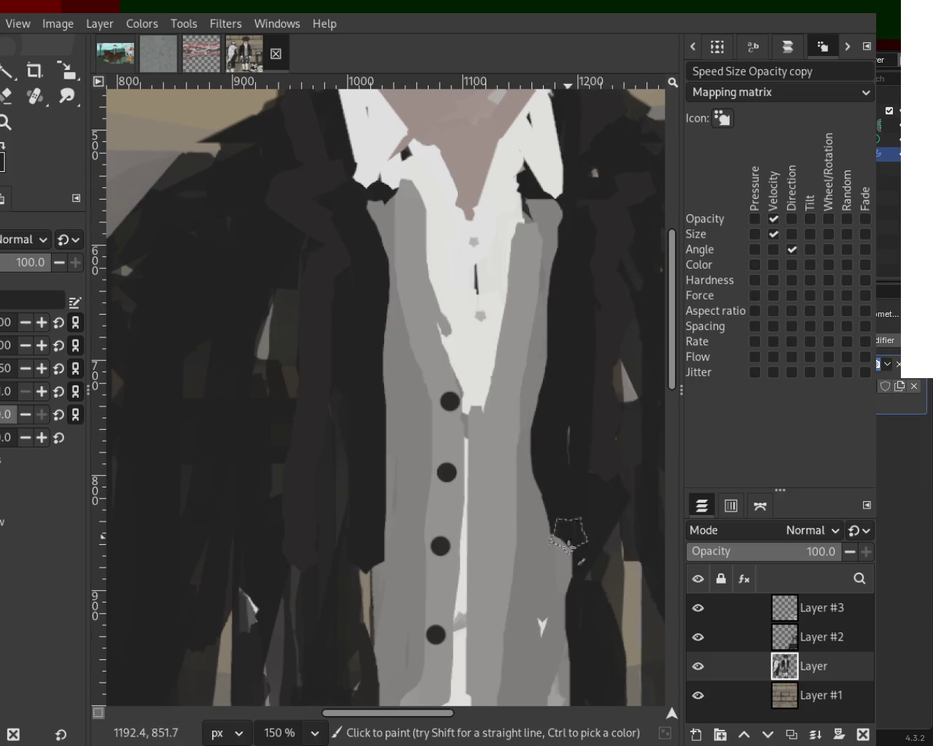
{"action": "key", "text": "ctrl+z"}
{"action": "left_click_drag", "start_coordinate": [565, 226], "coordinate": [580, 700]}
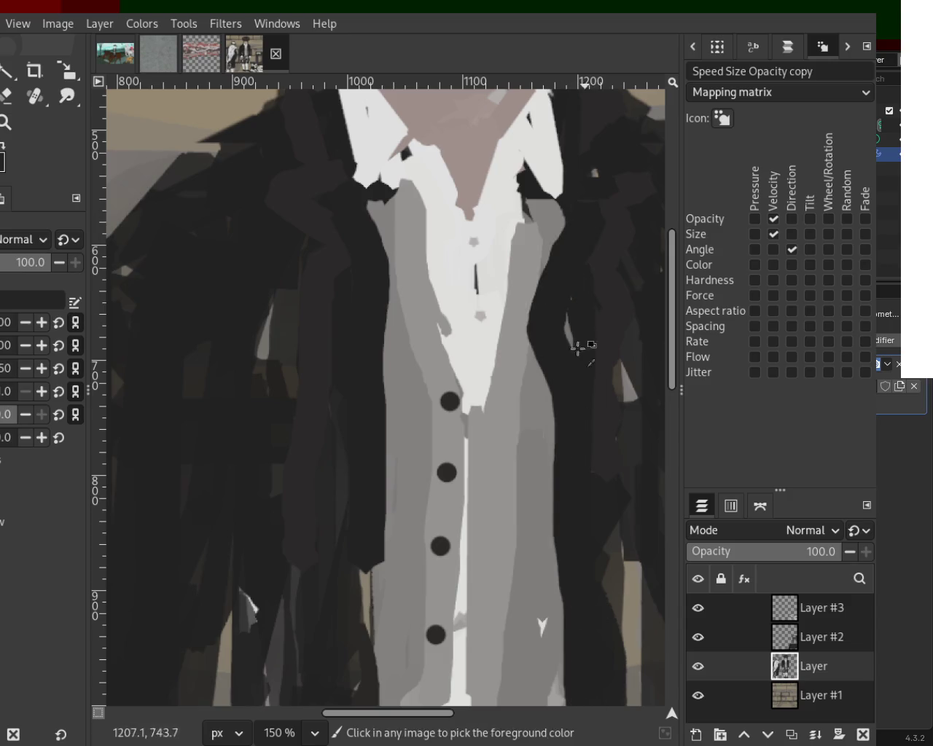
{"action": "key", "text": "ctrl+z"}
{"action": "left_click_drag", "start_coordinate": [573, 277], "coordinate": [583, 572]}
{"action": "key", "text": "ctrl+z"}
{"action": "left_click_drag", "start_coordinate": [594, 246], "coordinate": [600, 547]}
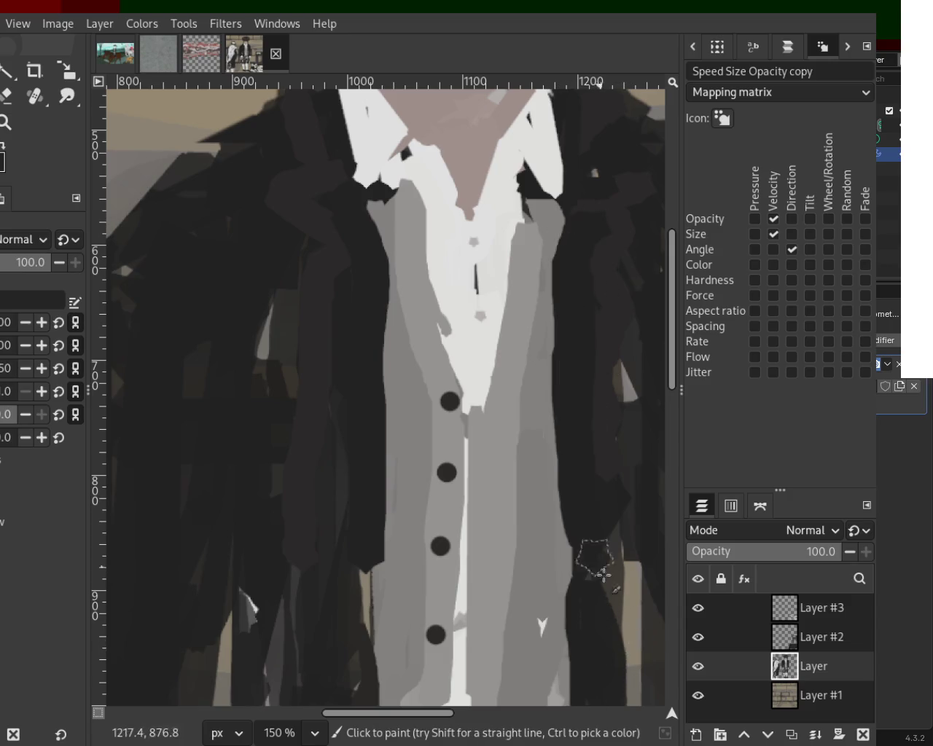
{"action": "key", "text": "ctrl+z"}
{"action": "mouse_move", "coordinate": [579, 212]}
{"action": "left_mouse_down"}
{"action": "mouse_move", "coordinate": [615, 649]}
{"action": "mouse_move", "coordinate": [579, 375]}
{"action": "mouse_move", "coordinate": [576, 558]}
{"action": "left_mouse_up"}
{"action": "key", "text": "ctrl+z"}
{"action": "key", "text": "ctrl+z"}
{"action": "left_click_drag", "start_coordinate": [587, 219], "coordinate": [593, 625]}
{"action": "key", "text": "ctrl+z"}
{"action": "left_click_drag", "start_coordinate": [573, 193], "coordinate": [601, 685]}
{"action": "key", "text": "ctrl+z"}
{"action": "left_click_drag", "start_coordinate": [591, 221], "coordinate": [593, 629]}
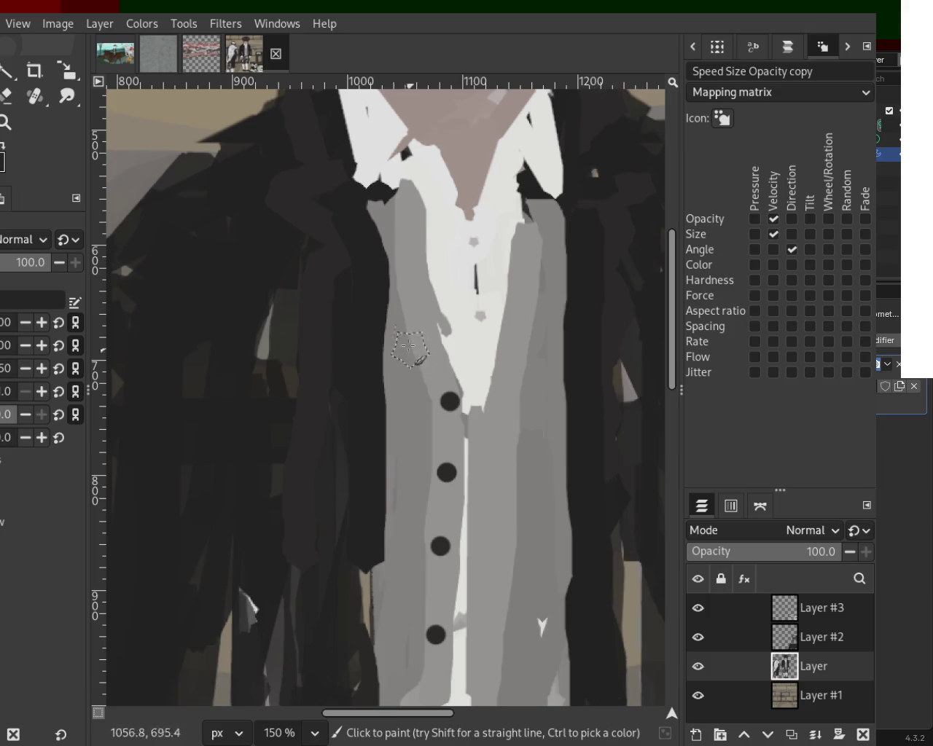
- Paint a straight light-grey band across the lower vest beside the white stripe
{"action": "key", "text": "z"}
{"action": "scroll", "coordinate": [367, 308], "scroll_direction": "down", "scroll_amount": 2}
{"action": "scroll", "coordinate": [367, 308], "scroll_direction": "down", "scroll_amount": 2}
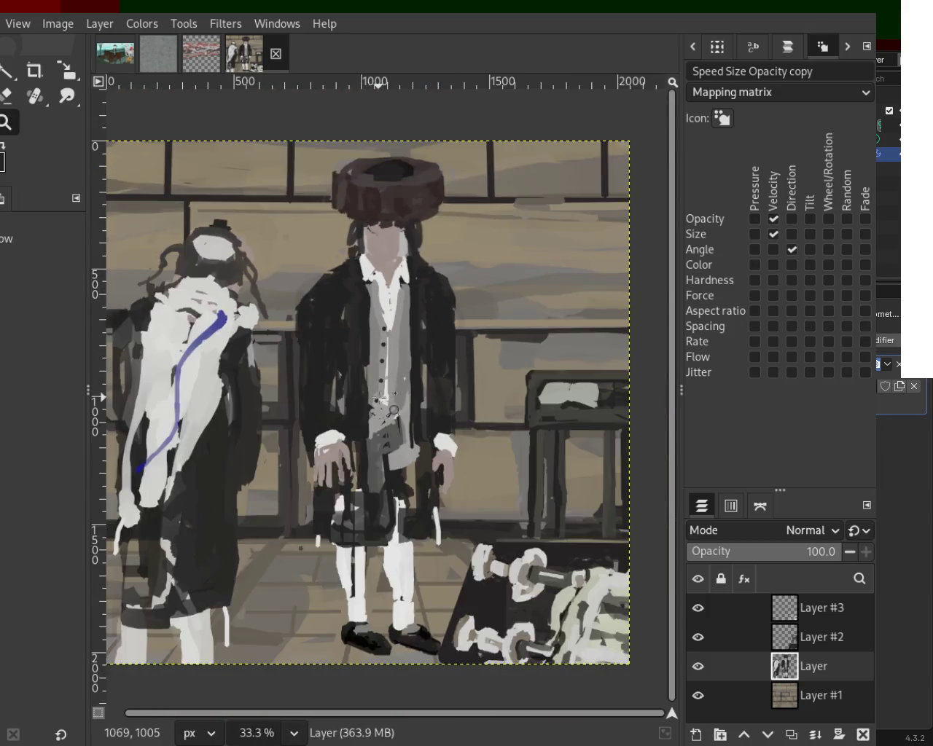
{"action": "scroll", "coordinate": [382, 399], "scroll_direction": "up", "scroll_amount": 1}
{"action": "scroll", "coordinate": [376, 489], "scroll_direction": "up", "scroll_amount": 2}
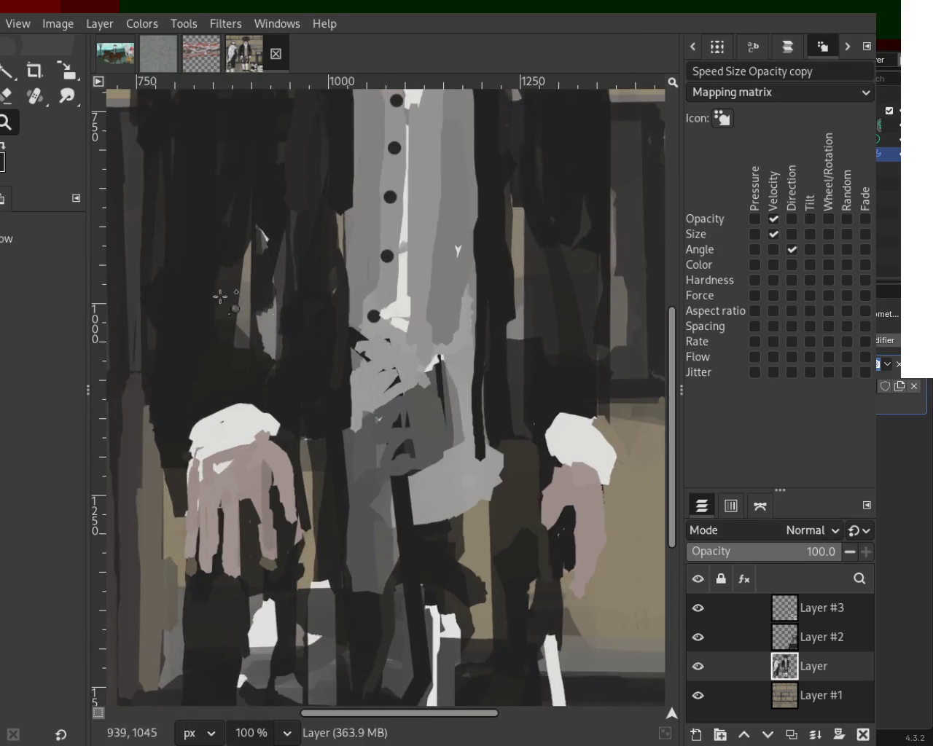
{"action": "key", "text": "p"}
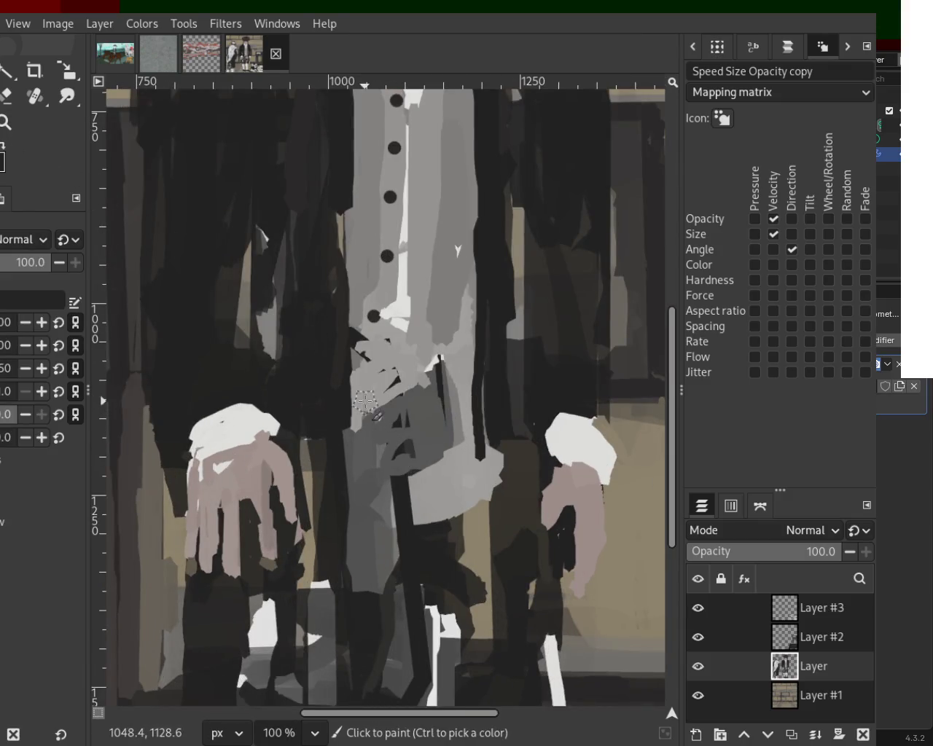
{"action": "left_click", "coordinate": [482, 399], "text": "shift"}
{"action": "mouse_move", "coordinate": [464, 387]}
{"action": "left_mouse_down"}
{"action": "mouse_move", "coordinate": [425, 375]}
{"action": "mouse_move", "coordinate": [451, 363]}
{"action": "mouse_move", "coordinate": [444, 350]}
{"action": "left_mouse_up"}
{"action": "mouse_move", "coordinate": [435, 216]}
{"action": "left_mouse_down"}
{"action": "mouse_move", "coordinate": [440, 300]}
{"action": "mouse_move", "coordinate": [407, 346]}
{"action": "left_mouse_up"}
{"action": "left_click_drag", "start_coordinate": [419, 276], "coordinate": [425, 358]}
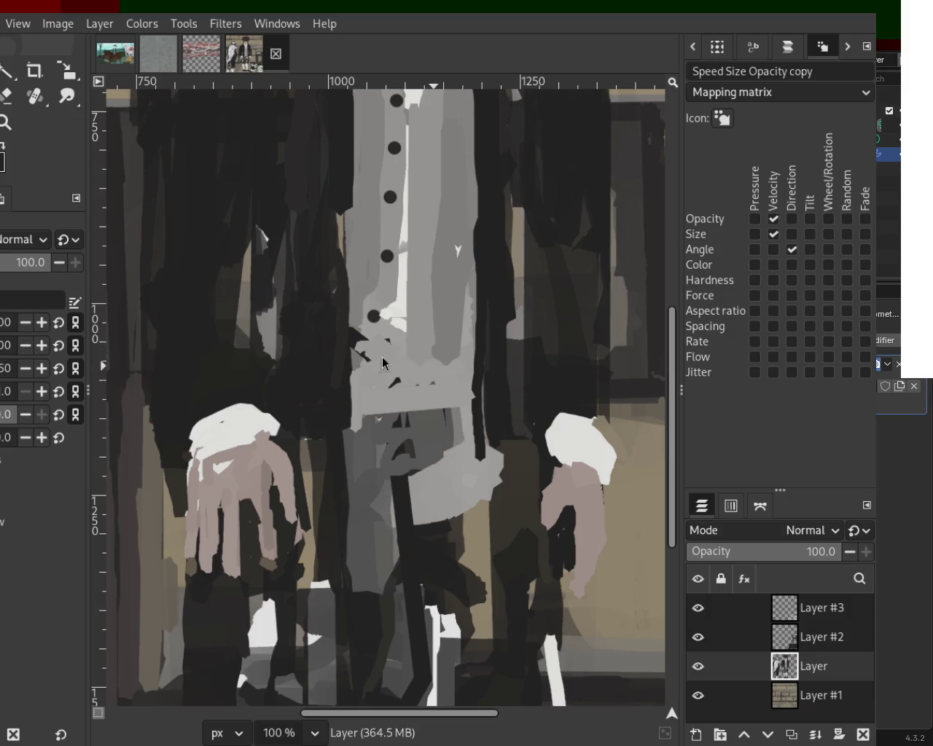
- Extend the white shirt stripe downward and smooth the hem marks with grey
{"action": "left_click", "coordinate": [386, 311], "text": "ctrl"}
{"action": "mouse_move", "coordinate": [395, 310]}
{"action": "left_mouse_down"}
{"action": "mouse_move", "coordinate": [380, 403]}
{"action": "mouse_move", "coordinate": [389, 317]}
{"action": "mouse_move", "coordinate": [390, 370]}
{"action": "left_mouse_up"}
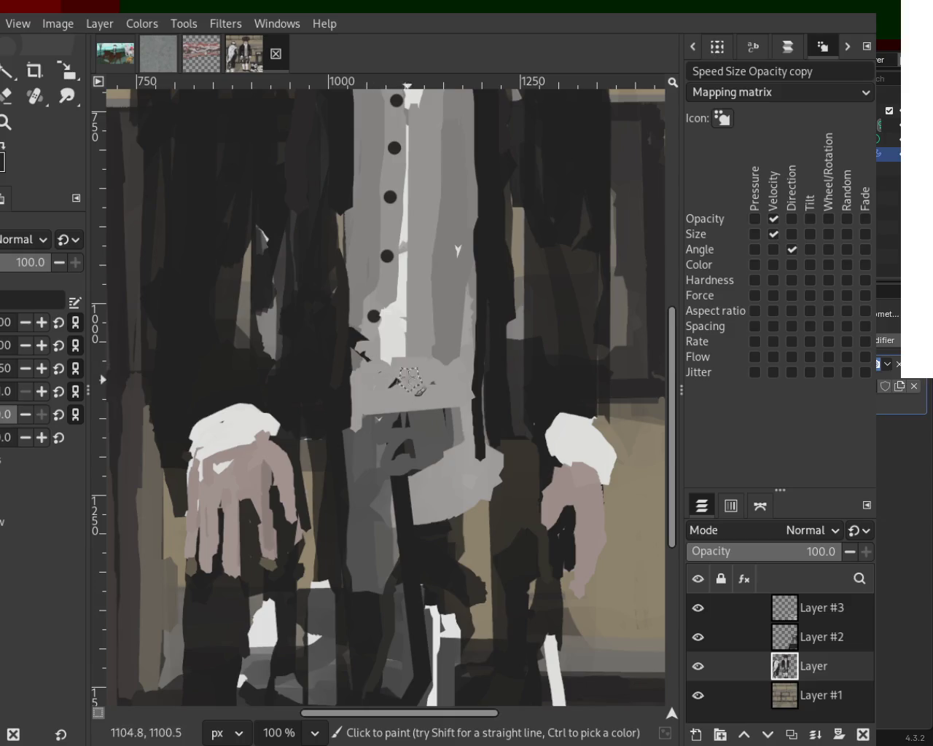
{"action": "left_click_drag", "start_coordinate": [420, 369], "coordinate": [376, 388]}
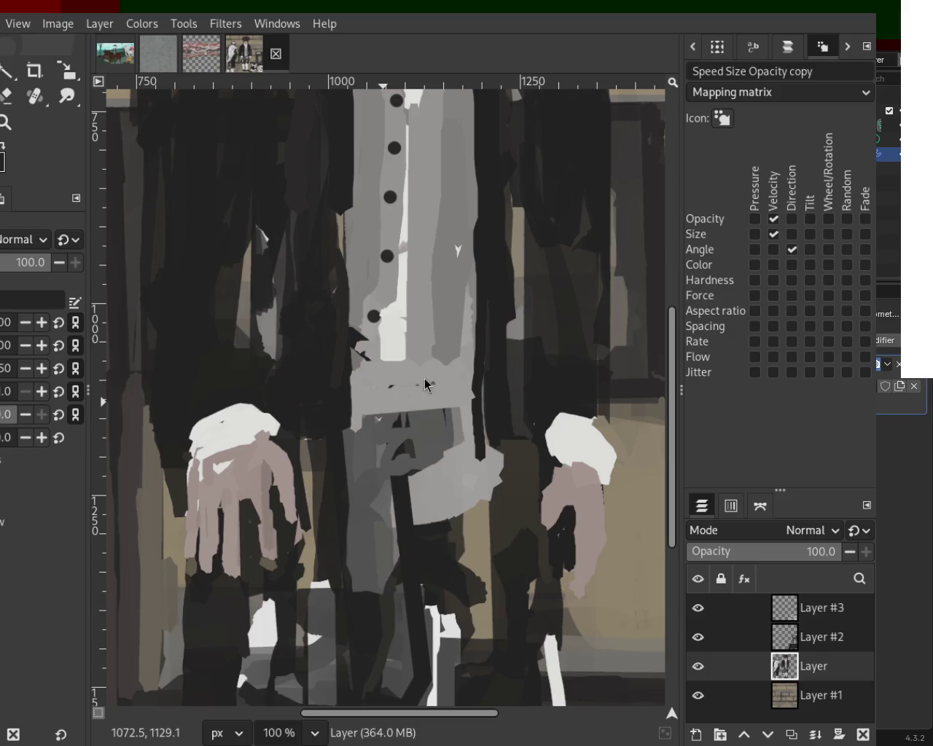
- Zoom to the collar and reshape both shirt collars with skin pink and white
{"action": "left_click", "coordinate": [5, 125]}
{"action": "scroll", "coordinate": [364, 365], "scroll_direction": "down", "scroll_amount": 1}
{"action": "scroll", "coordinate": [365, 365], "scroll_direction": "down", "scroll_amount": 3}
{"action": "scroll", "coordinate": [393, 274], "scroll_direction": "up", "scroll_amount": 2}
{"action": "scroll", "coordinate": [392, 274], "scroll_direction": "up", "scroll_amount": 1}
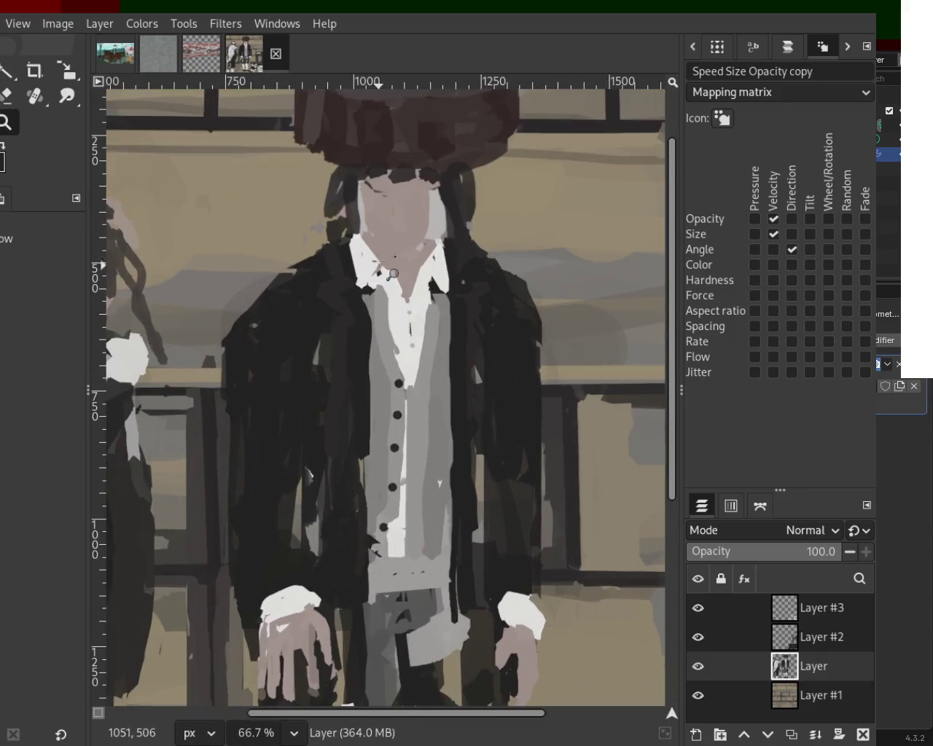
{"action": "scroll", "coordinate": [392, 274], "scroll_direction": "up", "scroll_amount": 3}
{"action": "key", "text": "p"}
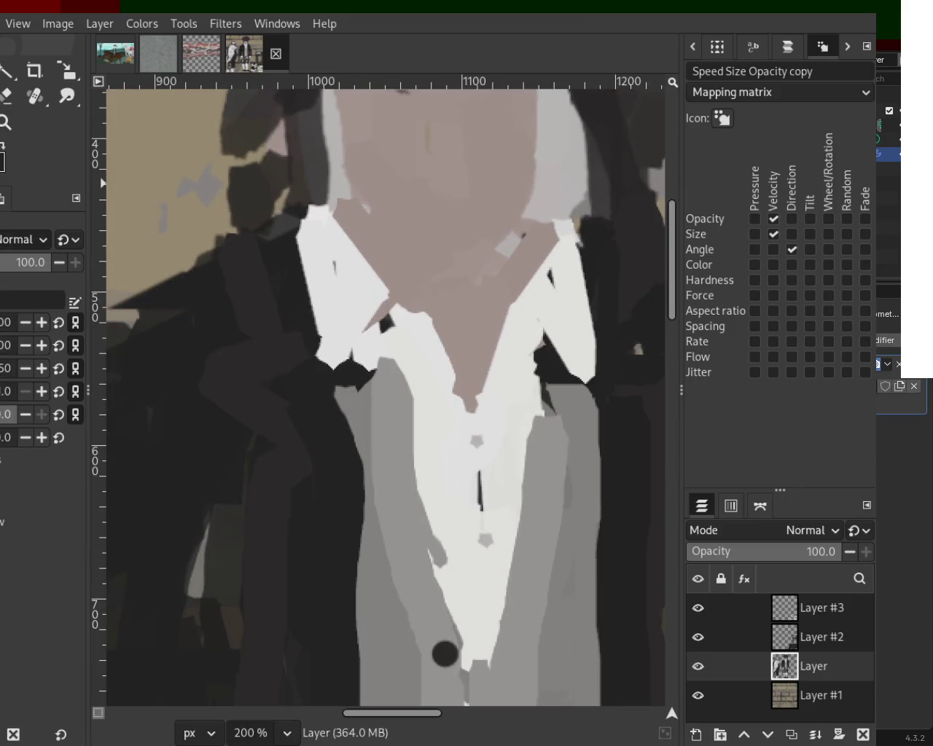
{"action": "left_click_drag", "start_coordinate": [413, 174], "coordinate": [372, 328]}
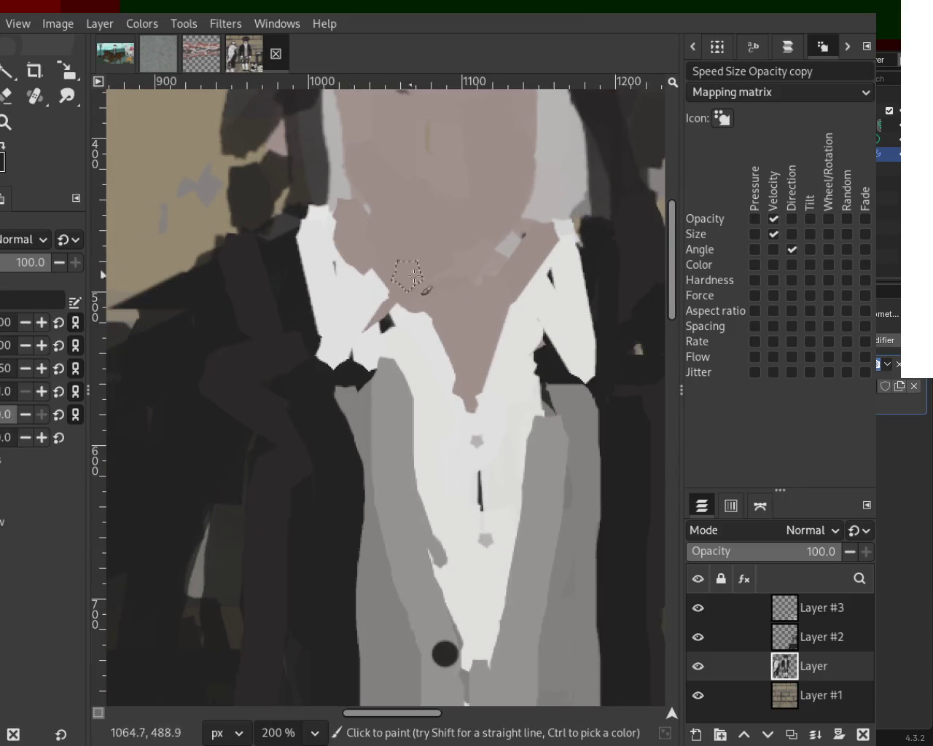
{"action": "left_click", "coordinate": [335, 235], "text": "ctrl"}
{"action": "mouse_move", "coordinate": [304, 183]}
{"action": "left_mouse_down"}
{"action": "mouse_move", "coordinate": [336, 211]}
{"action": "mouse_move", "coordinate": [307, 239]}
{"action": "left_mouse_up"}
{"action": "left_click", "coordinate": [339, 208], "text": "ctrl"}
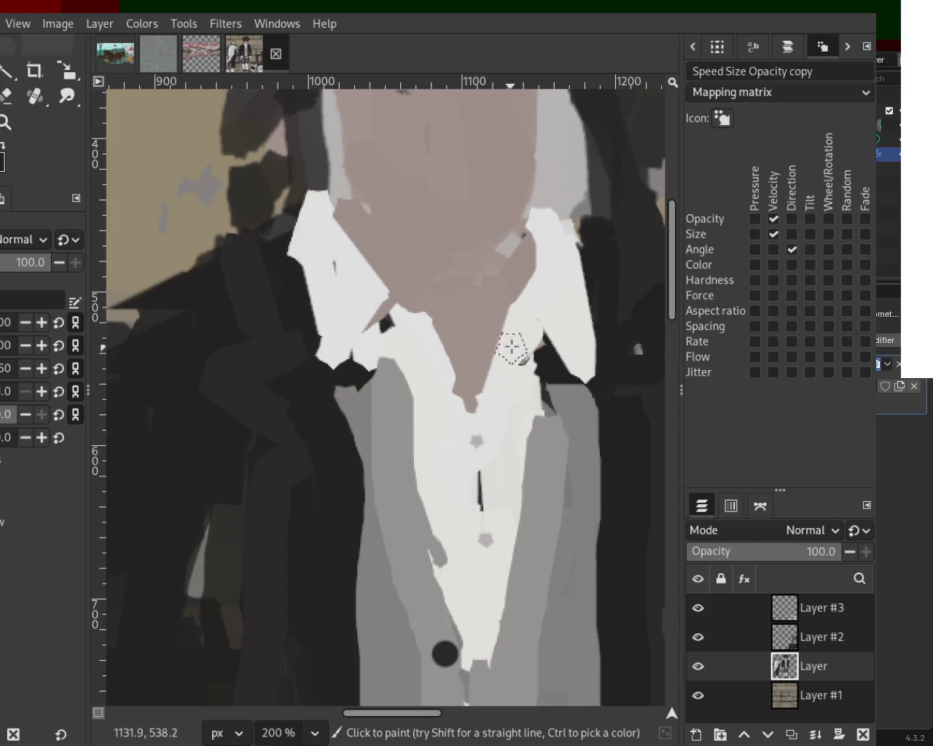
{"action": "left_click_drag", "start_coordinate": [556, 213], "coordinate": [559, 227]}
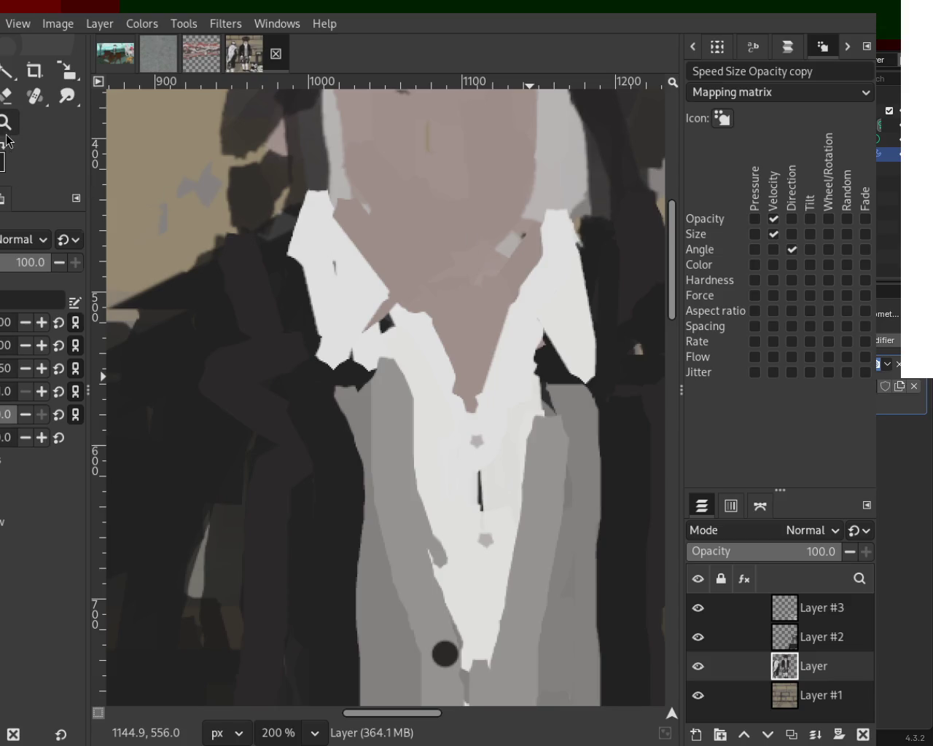
- Cover part of the white stripe on the lower vest with grey, undoing the stray dark dot
{"action": "scroll", "coordinate": [240, 260], "scroll_direction": "down", "scroll_amount": 4, "text": "ctrl"}
{"action": "scroll", "coordinate": [247, 277], "scroll_direction": "down", "scroll_amount": 1, "text": "ctrl"}
{"action": "scroll", "coordinate": [258, 296], "scroll_direction": "up", "scroll_amount": 2, "text": "ctrl"}
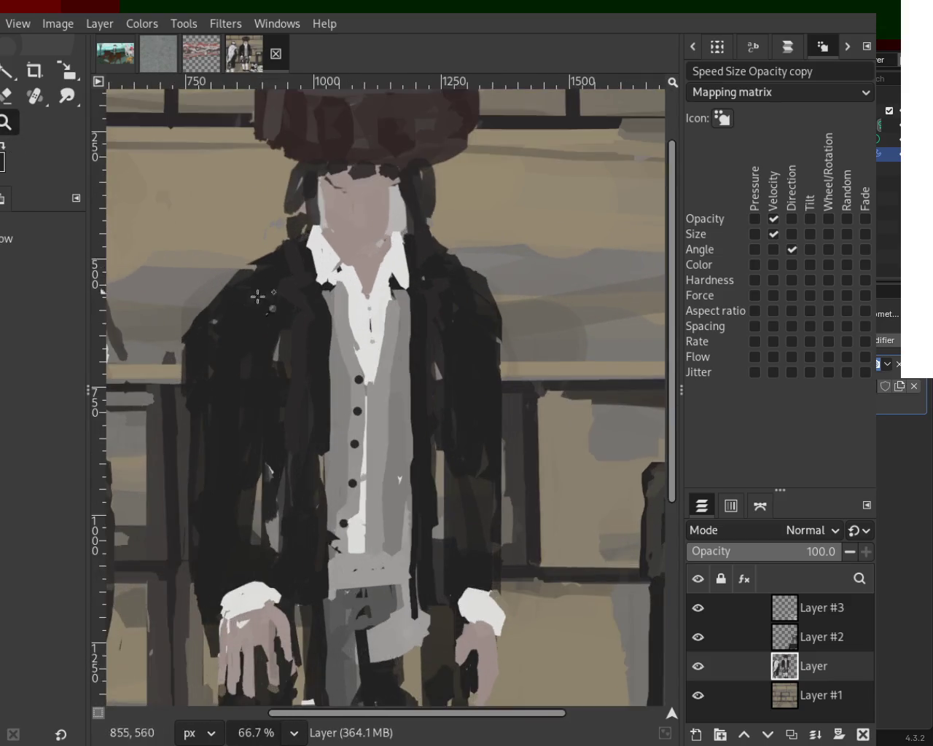
{"action": "scroll", "coordinate": [258, 296], "scroll_direction": "down", "scroll_amount": 1, "text": "ctrl"}
{"action": "scroll", "coordinate": [292, 350], "scroll_direction": "up", "scroll_amount": 2, "text": "ctrl"}
{"action": "scroll", "coordinate": [321, 413], "scroll_direction": "up", "scroll_amount": 1, "text": "ctrl"}
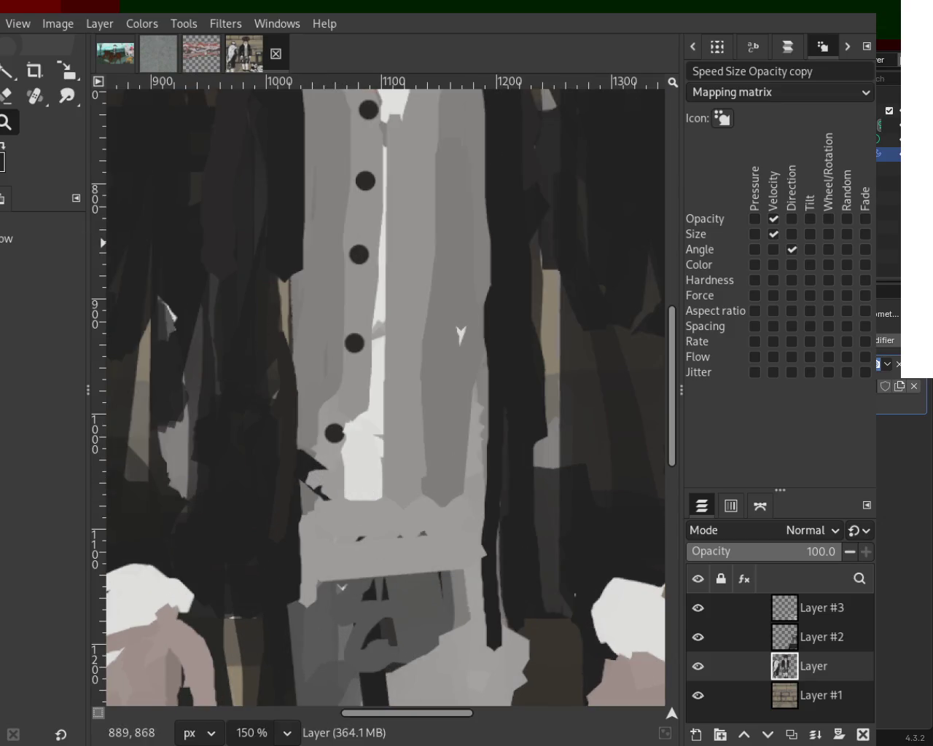
{"action": "key", "text": "p"}
{"action": "left_click", "coordinate": [364, 397], "text": "ctrl"}
{"action": "mouse_move", "coordinate": [361, 437]}
{"action": "left_mouse_down"}
{"action": "mouse_move", "coordinate": [368, 466]}
{"action": "mouse_move", "coordinate": [333, 433]}
{"action": "left_mouse_up"}
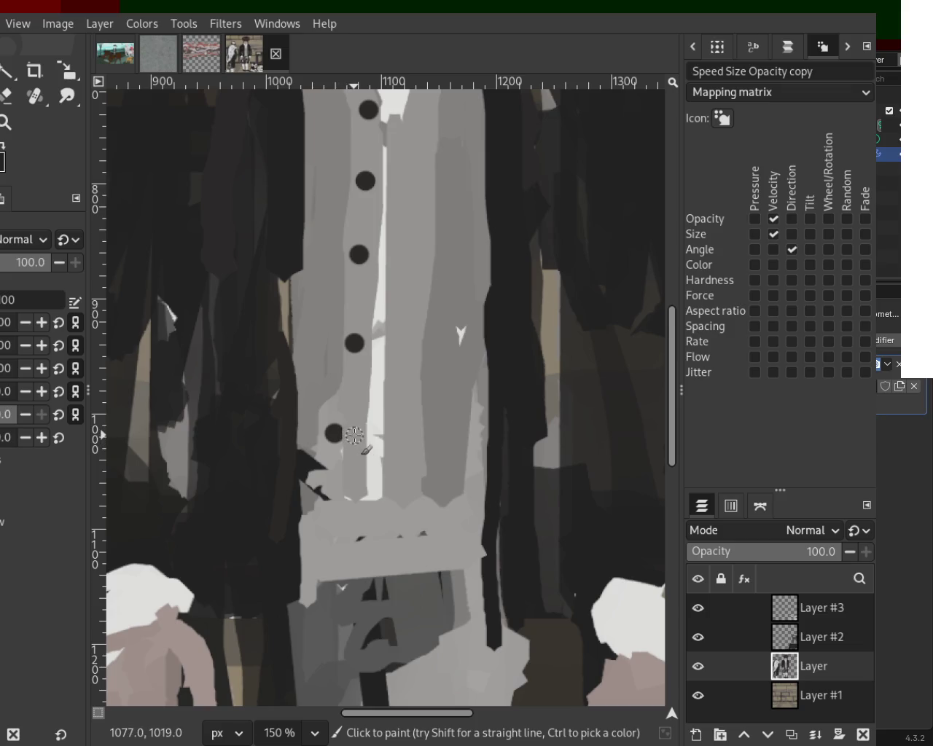
{"action": "key", "text": "ctrl+z"}
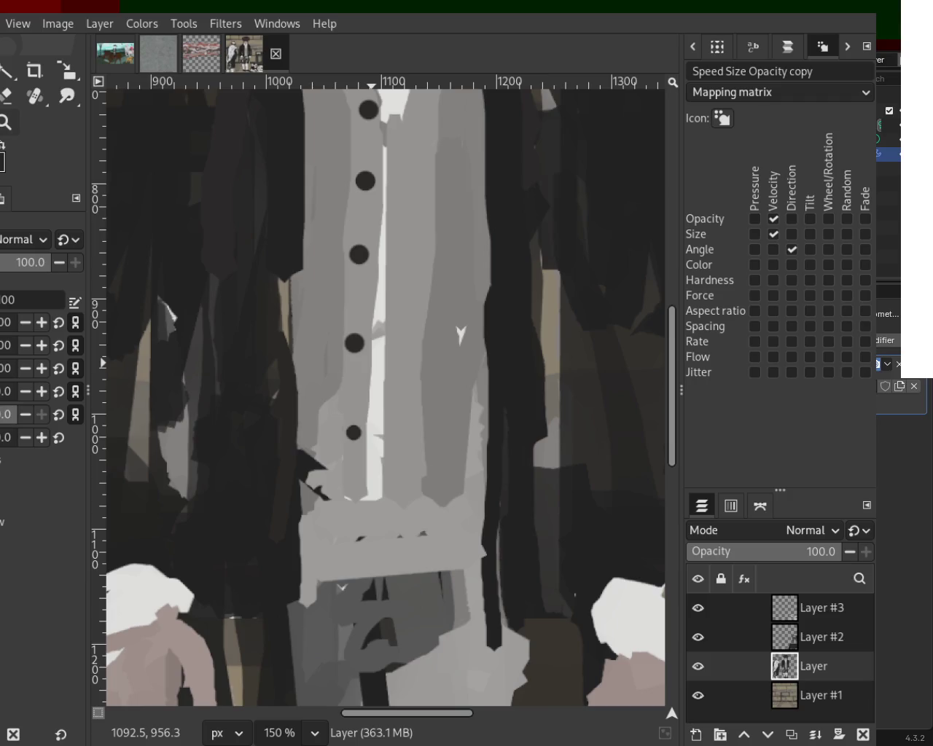
{"action": "scroll", "coordinate": [229, 308], "scroll_direction": "down", "scroll_amount": 2}
- Paint light grey over the stray flap beside the shirt
{"action": "scroll", "coordinate": [229, 308], "scroll_direction": "down", "scroll_amount": 2}
{"action": "scroll", "coordinate": [277, 278], "scroll_direction": "up", "scroll_amount": 2}
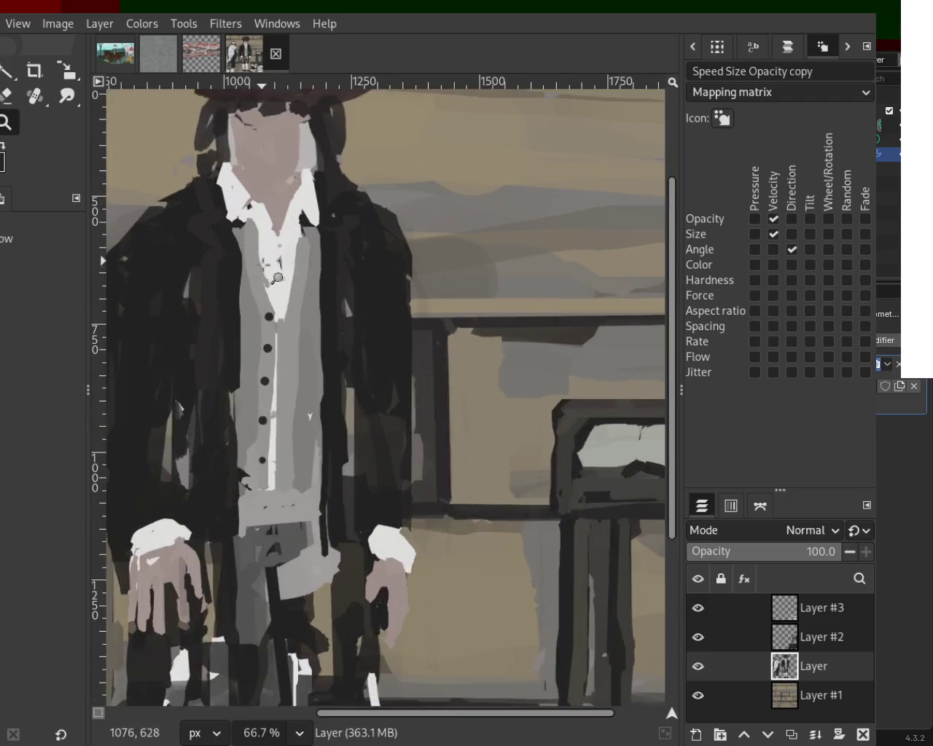
{"action": "scroll", "coordinate": [277, 278], "scroll_direction": "up", "scroll_amount": 3}
{"action": "scroll", "coordinate": [268, 271], "scroll_direction": "up", "scroll_amount": 1}
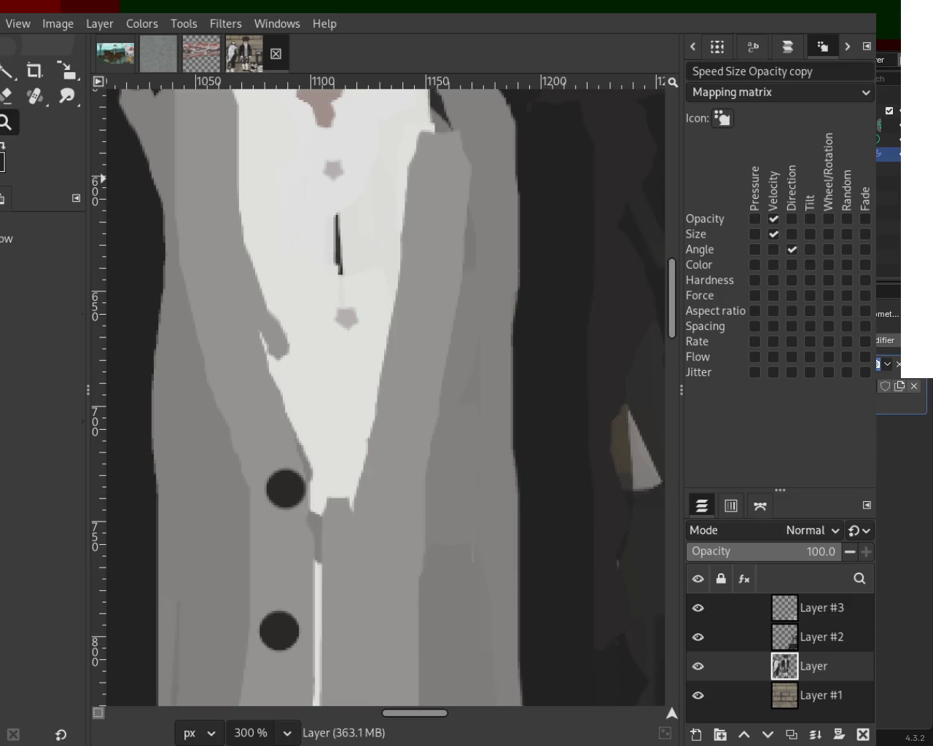
{"action": "key", "text": "p"}
{"action": "left_click_drag", "start_coordinate": [294, 392], "coordinate": [250, 201]}
{"action": "key", "text": "ctrl+z"}
{"action": "left_click_drag", "start_coordinate": [271, 337], "coordinate": [292, 358]}
{"action": "key", "text": "ctrl+z"}
{"action": "left_click_drag", "start_coordinate": [261, 223], "coordinate": [321, 439]}
- Finish covering the flap and turn both star-shaped shirt marks into round grey buttons
{"action": "key", "text": "ctrl+z"}
{"action": "key", "text": "ctrl+z"}
{"action": "left_click_drag", "start_coordinate": [281, 354], "coordinate": [245, 209]}
{"action": "key", "text": "ctrl+z"}
{"action": "left_click_drag", "start_coordinate": [290, 372], "coordinate": [255, 222]}
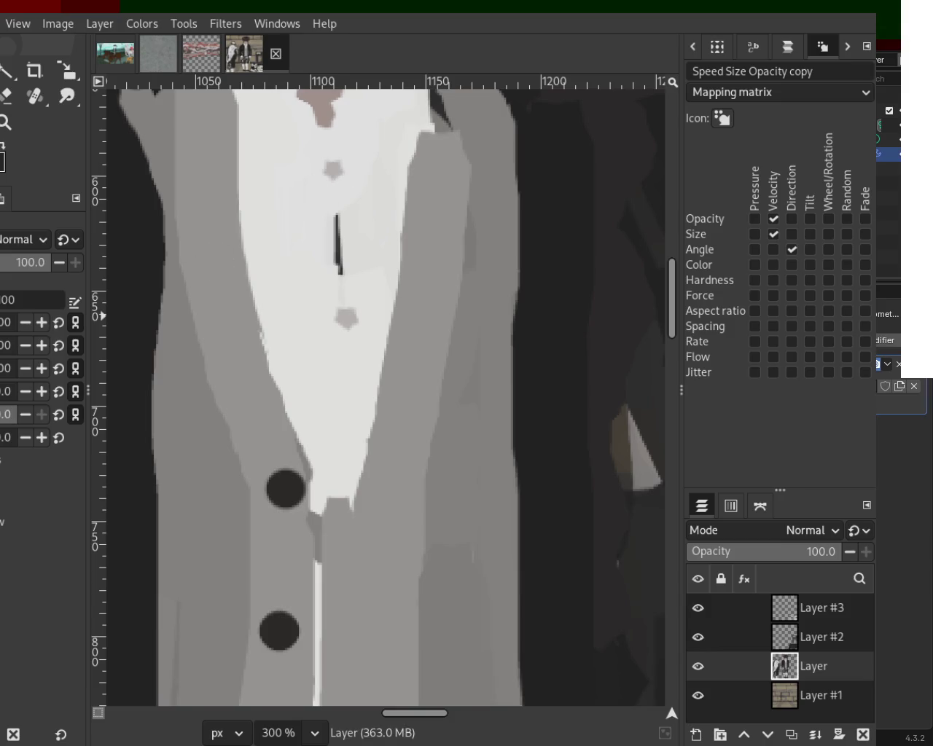
{"action": "left_click", "coordinate": [331, 168]}
{"action": "left_click", "coordinate": [347, 317]}
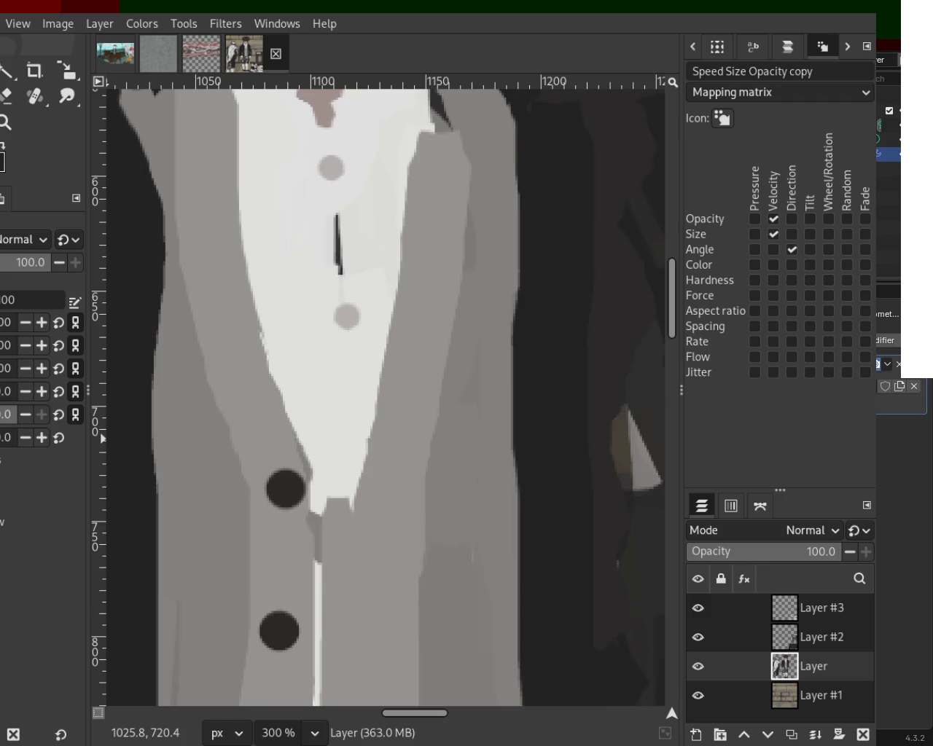
- Dab light grey centres into the upper and lower vest buttons
{"action": "left_click", "coordinate": [285, 487]}
{"action": "key", "text": "ctrl+z"}
{"action": "left_click", "coordinate": [285, 488]}
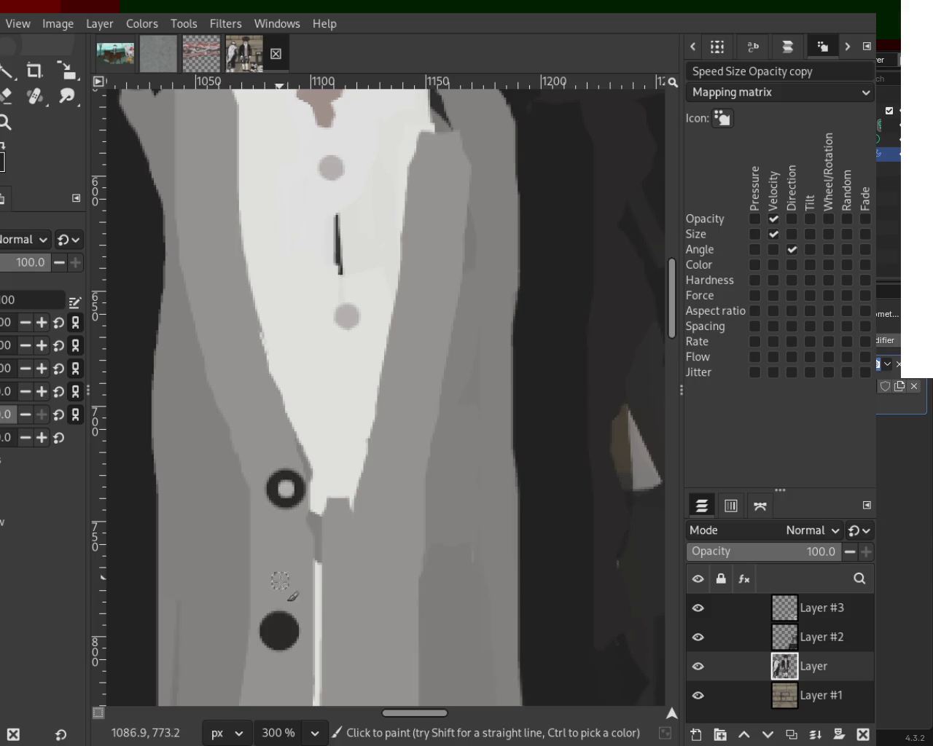
{"action": "left_click", "coordinate": [279, 632]}
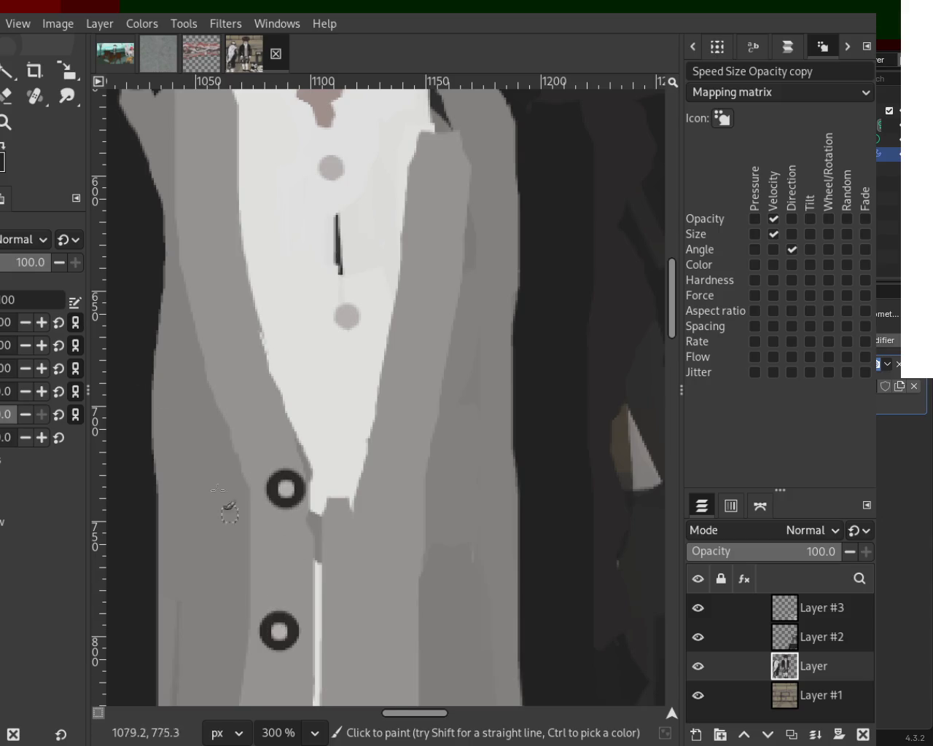
- Zoom out to review, then give the third and bottom vest buttons light centres
{"action": "left_click", "coordinate": [6, 122]}
{"action": "left_click", "coordinate": [369, 329], "text": "ctrl"}
{"action": "left_click", "coordinate": [370, 329], "text": "ctrl"}
{"action": "left_click", "coordinate": [379, 379], "text": "ctrl"}
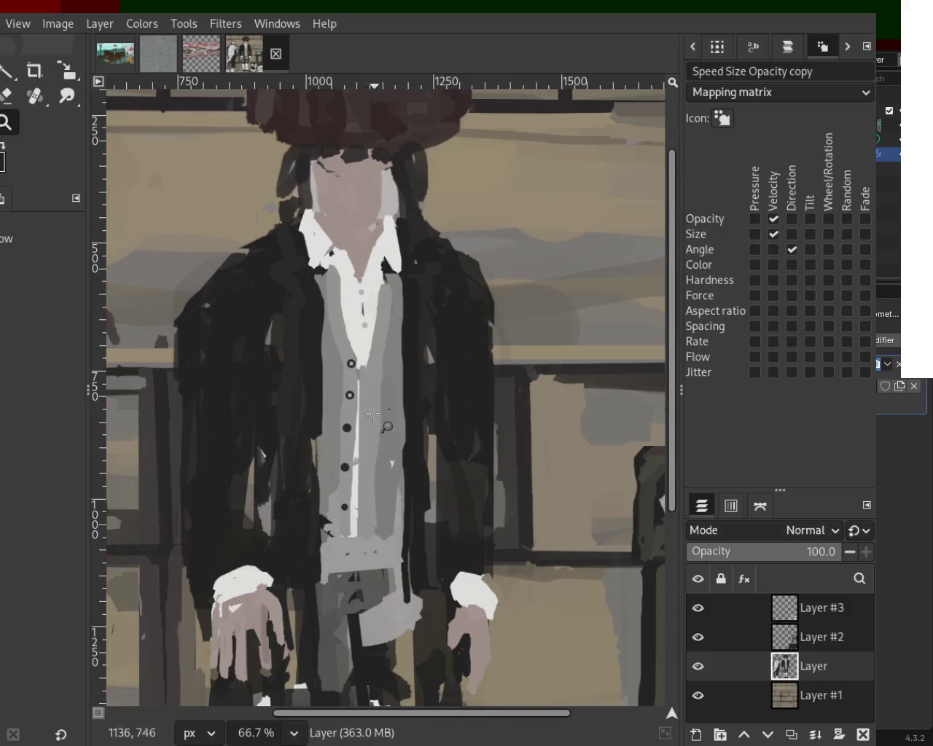
{"action": "left_click", "coordinate": [387, 423], "text": "ctrl"}
{"action": "scroll", "coordinate": [383, 417], "scroll_direction": "down", "scroll_amount": 3}
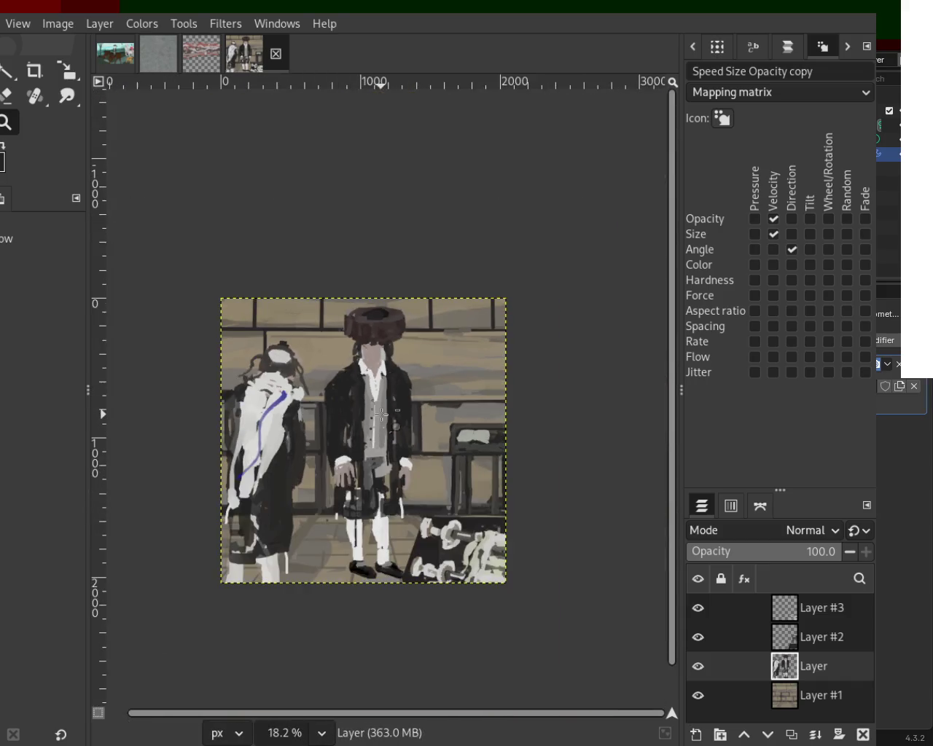
{"action": "scroll", "coordinate": [375, 415], "scroll_direction": "up", "scroll_amount": 2}
{"action": "scroll", "coordinate": [373, 415], "scroll_direction": "down", "scroll_amount": 1}
{"action": "scroll", "coordinate": [373, 415], "scroll_direction": "up", "scroll_amount": 1}
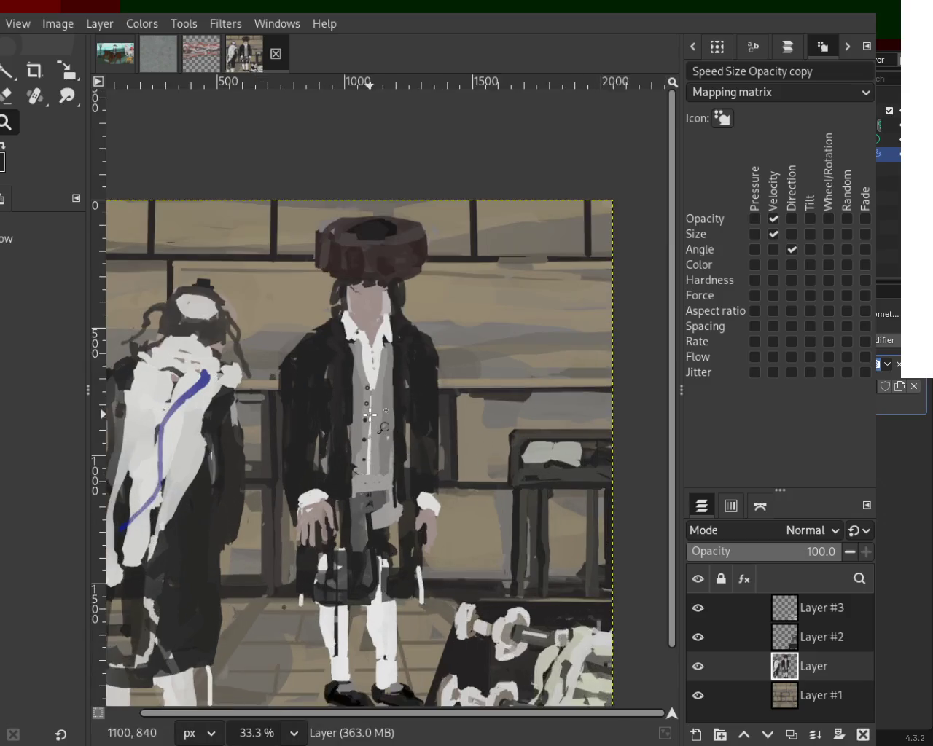
{"action": "scroll", "coordinate": [374, 419], "scroll_direction": "up", "scroll_amount": 3}
{"action": "scroll", "coordinate": [376, 425], "scroll_direction": "up", "scroll_amount": 2}
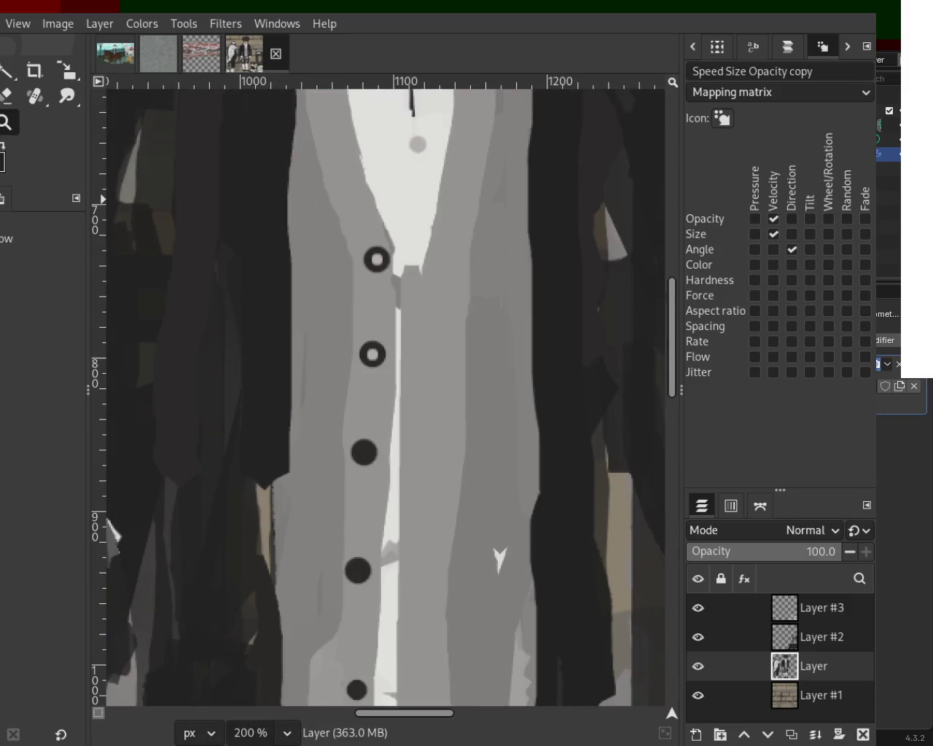
{"action": "key", "text": "p"}
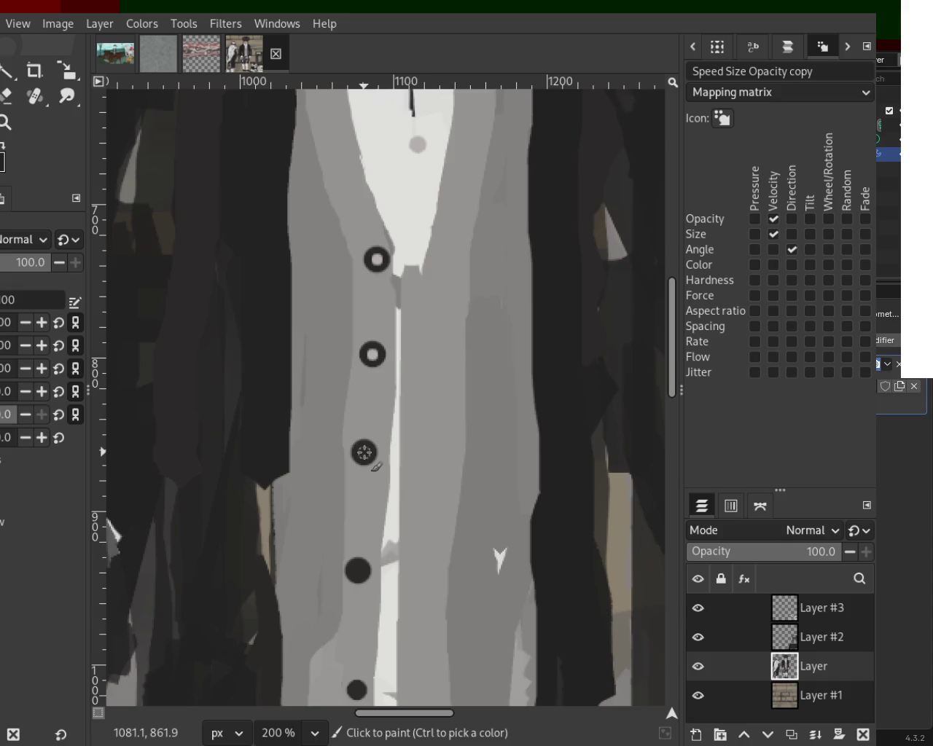
{"action": "left_click", "coordinate": [364, 452]}
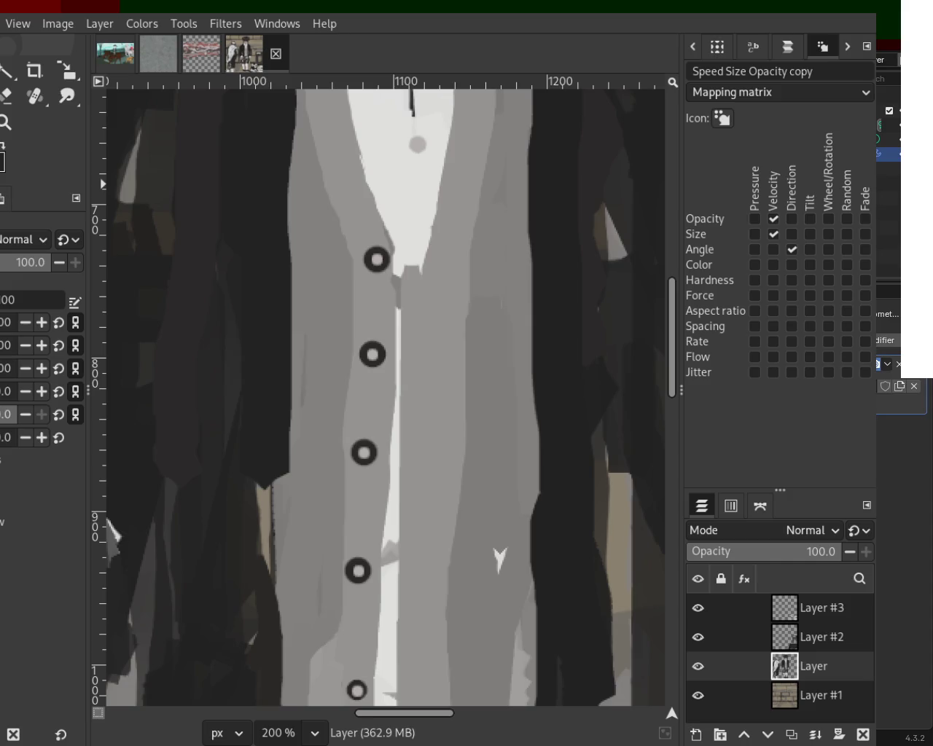
{"action": "left_click", "coordinate": [357, 690]}
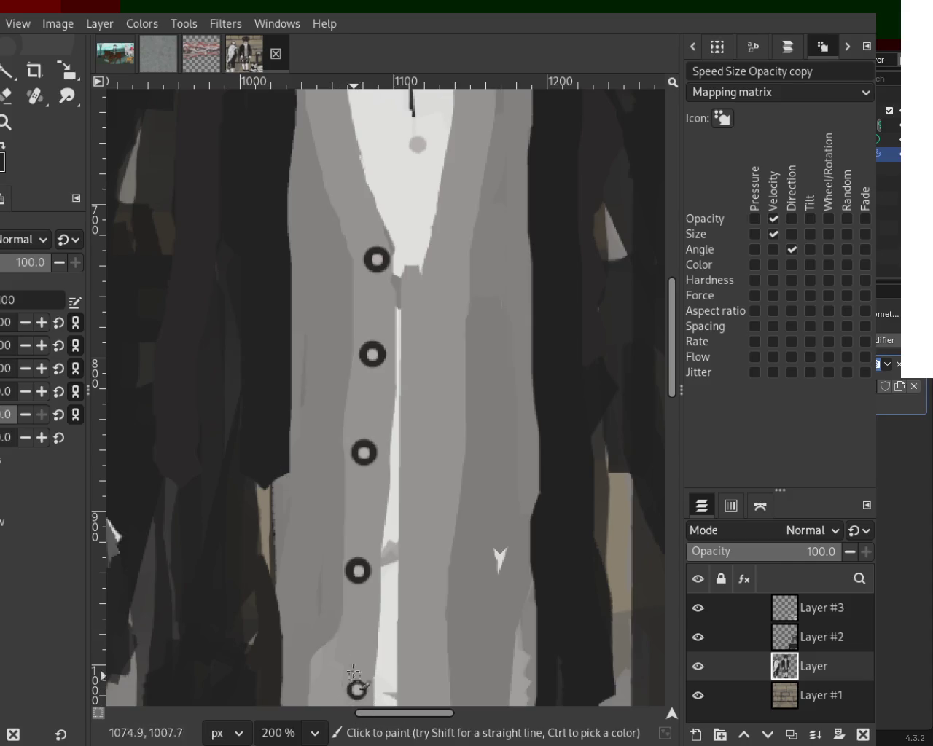
- Zoom in on the collar and try a dark dab on the small shirt button, then undo it
{"action": "left_click", "coordinate": [6, 122]}
{"action": "left_click", "coordinate": [357, 485], "text": "ctrl"}
{"action": "scroll", "coordinate": [358, 485], "scroll_direction": "up", "scroll_amount": 2}
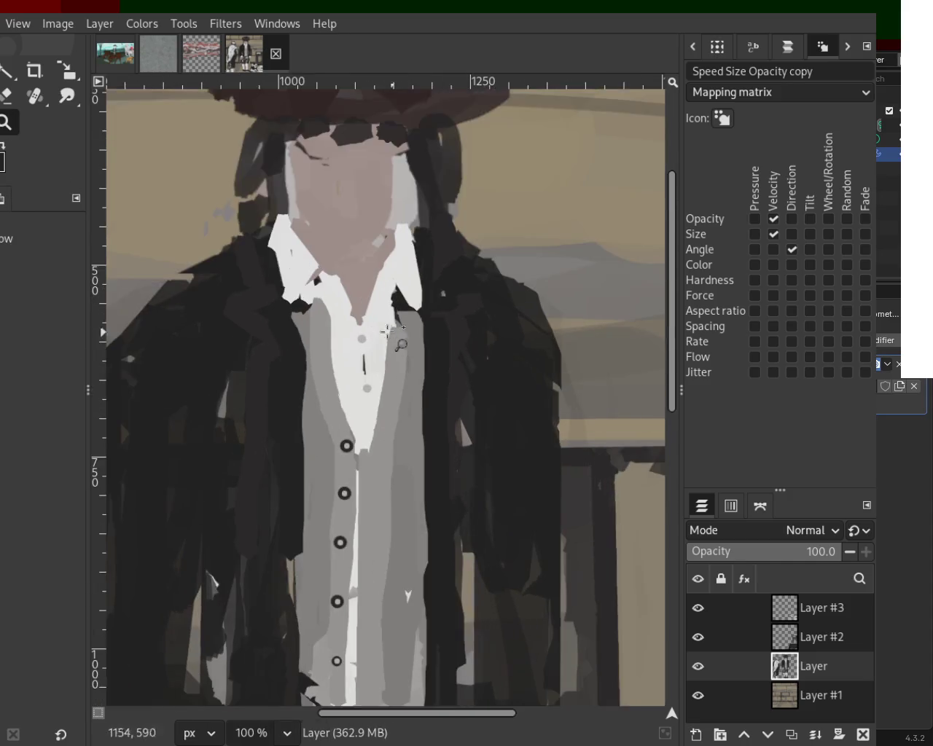
{"action": "left_click", "coordinate": [375, 319]}
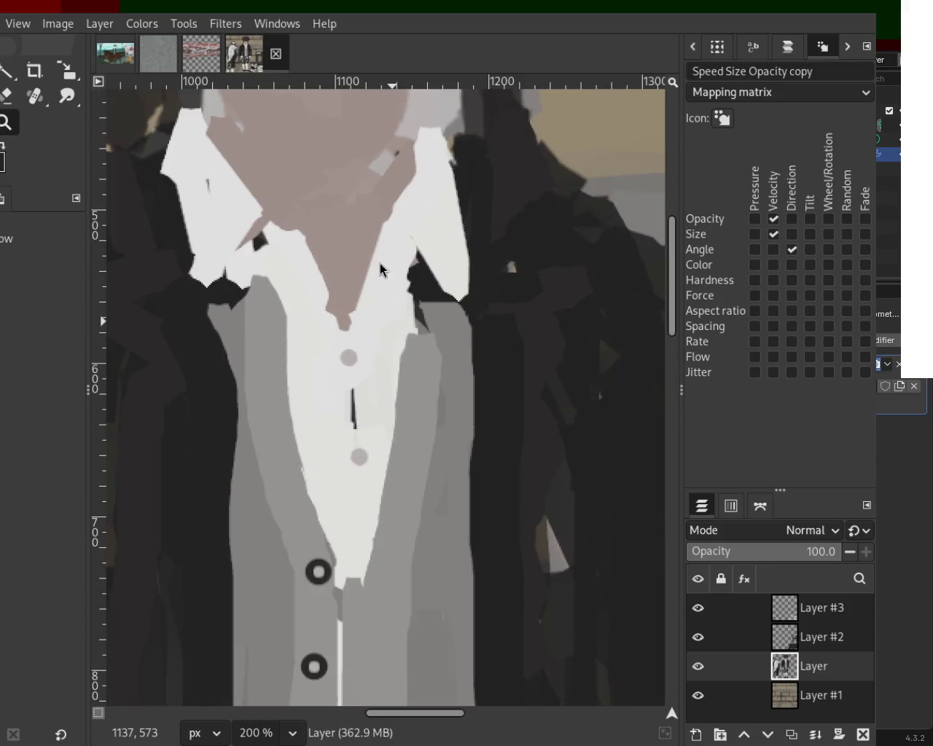
{"action": "left_click", "coordinate": [423, 300], "text": "ctrl"}
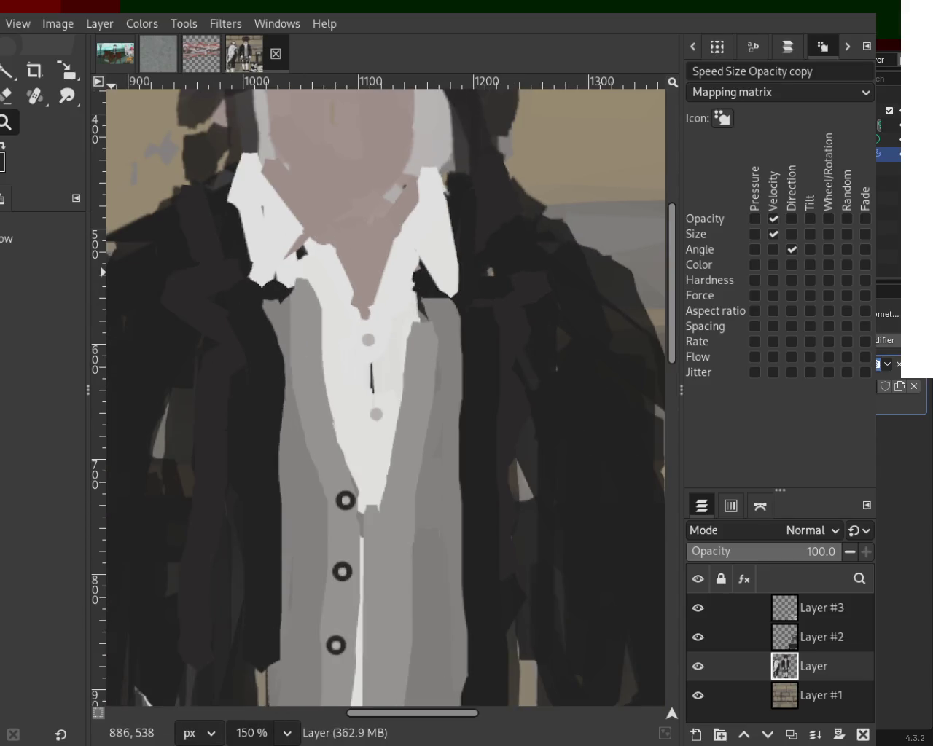
{"action": "key", "text": "p"}
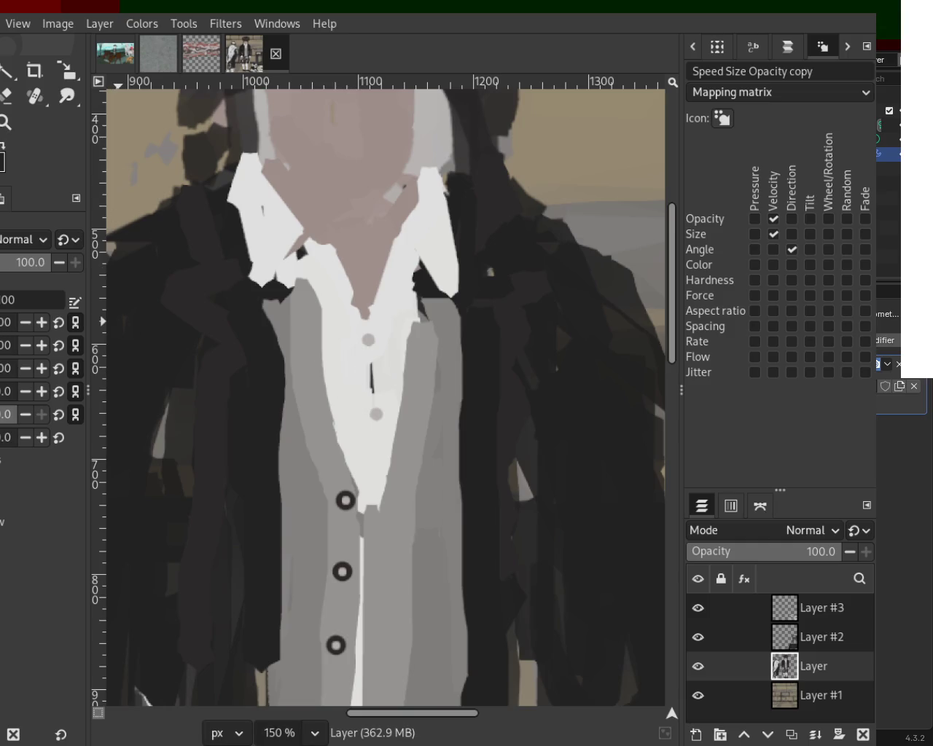
{"action": "left_click", "coordinate": [372, 341]}
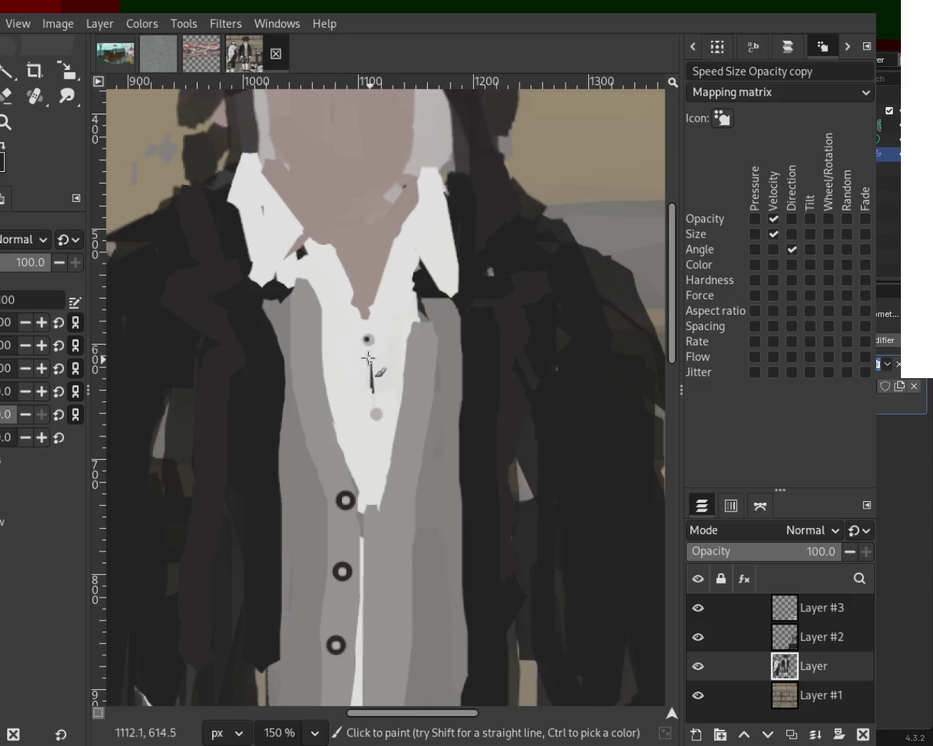
{"action": "left_click", "coordinate": [369, 340]}
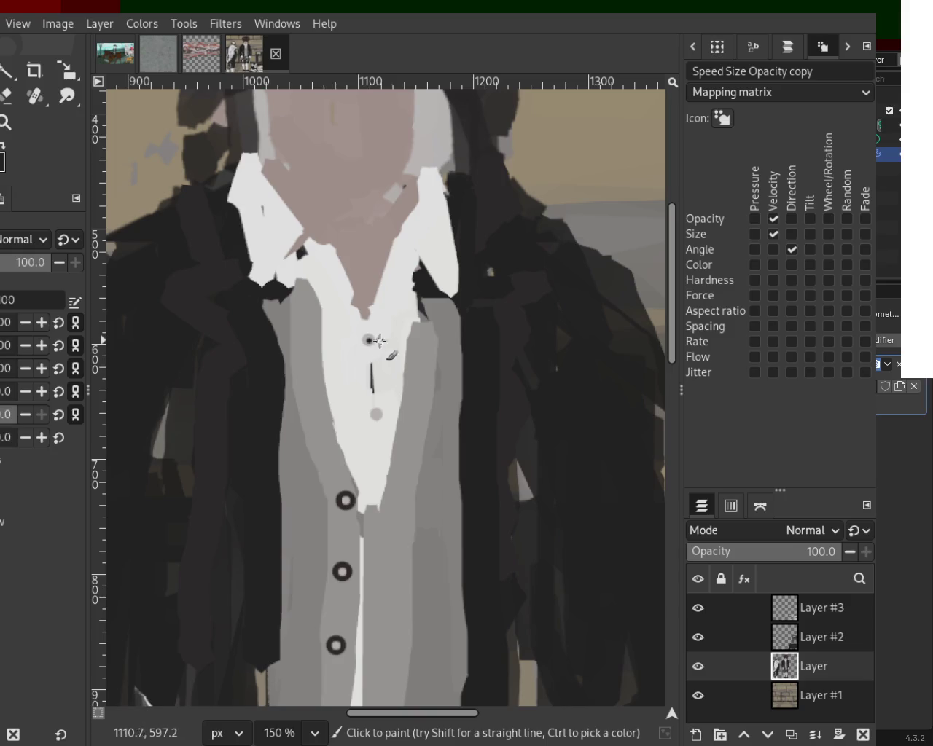
{"action": "key", "text": "ctrl+z"}
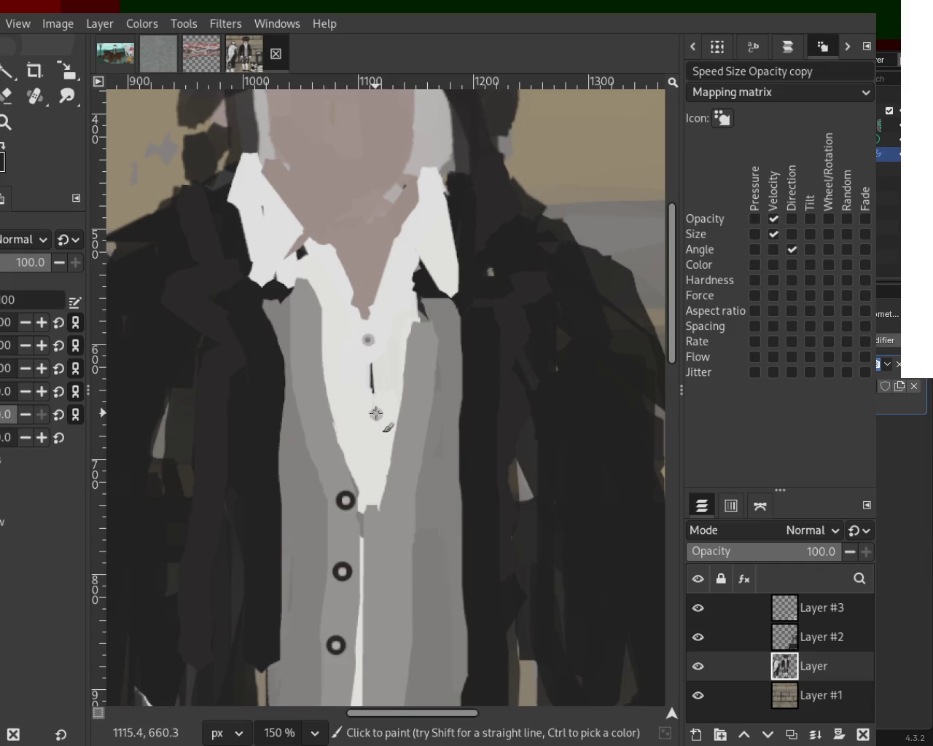
- Try a long dark line down the vest's right edge, then undo it
{"action": "key", "text": "1"}
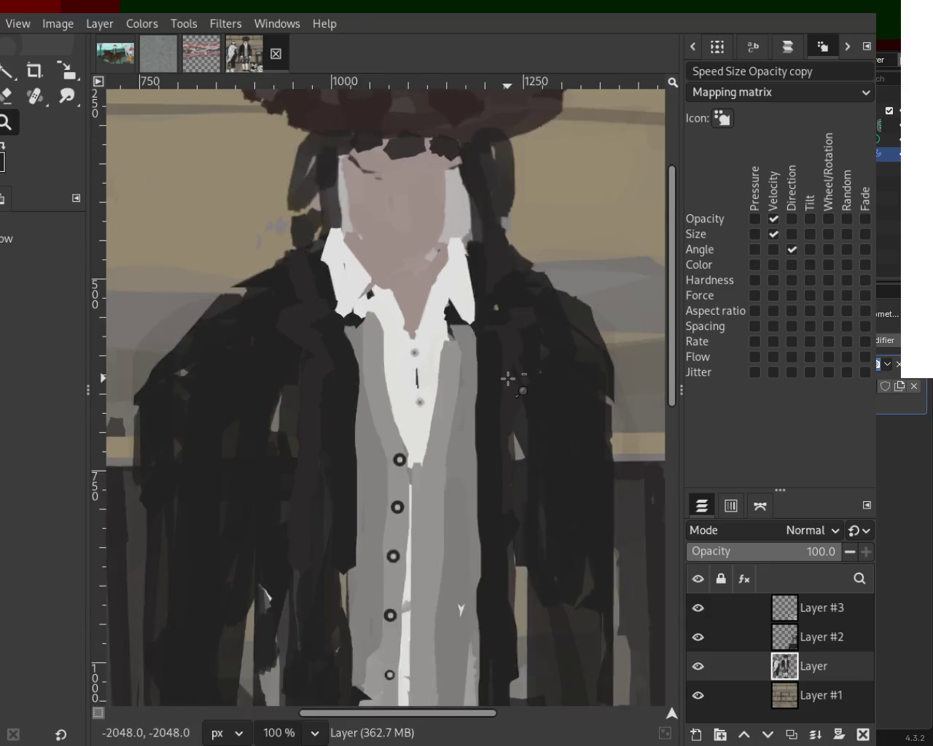
{"action": "scroll", "coordinate": [493, 460], "scroll_direction": "down", "scroll_amount": 3}
{"action": "scroll", "coordinate": [411, 327], "scroll_direction": "up", "scroll_amount": 1}
{"action": "scroll", "coordinate": [460, 414], "scroll_direction": "down", "scroll_amount": 2}
{"action": "scroll", "coordinate": [296, 416], "scroll_direction": "up", "scroll_amount": 2}
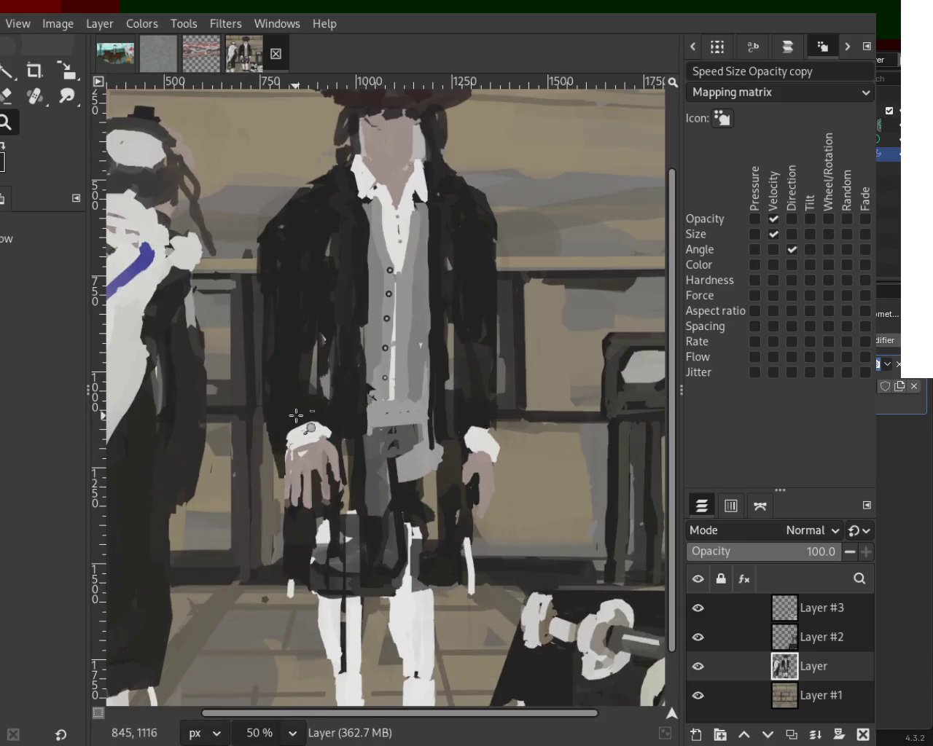
{"action": "scroll", "coordinate": [306, 387], "scroll_direction": "up", "scroll_amount": 2}
{"action": "scroll", "coordinate": [386, 335], "scroll_direction": "down", "scroll_amount": 3}
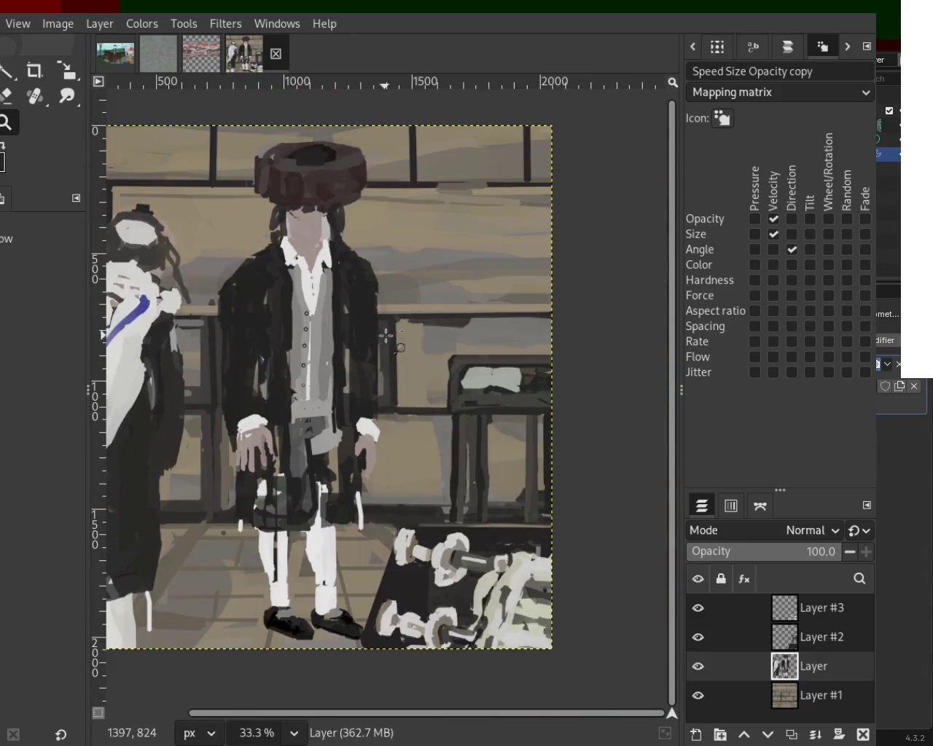
{"action": "scroll", "coordinate": [375, 334], "scroll_direction": "up", "scroll_amount": 2}
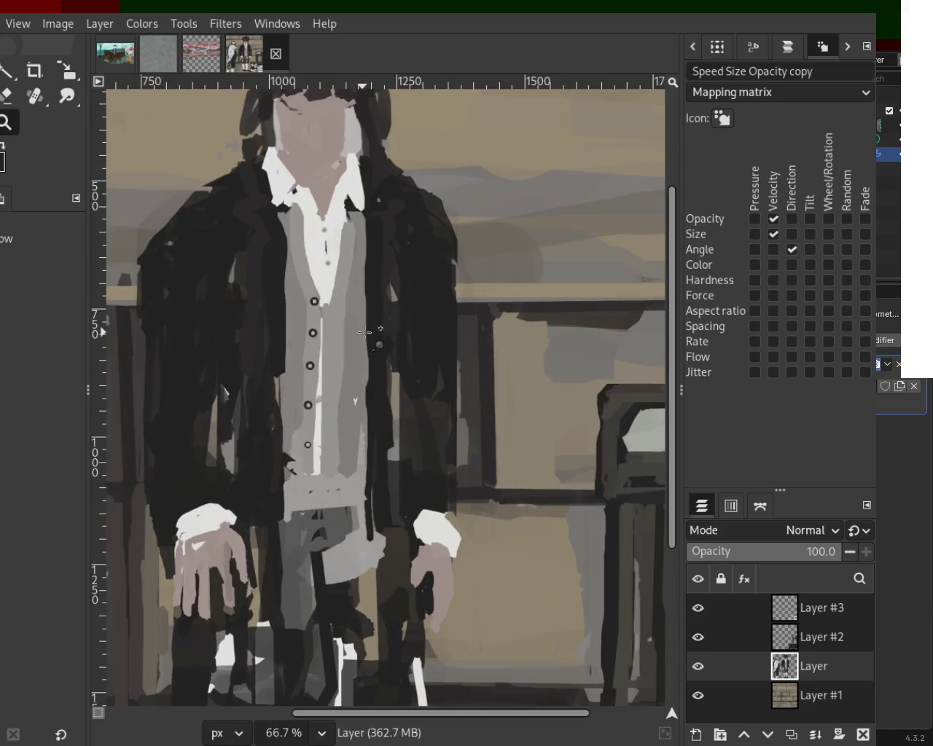
{"action": "key", "text": "p"}
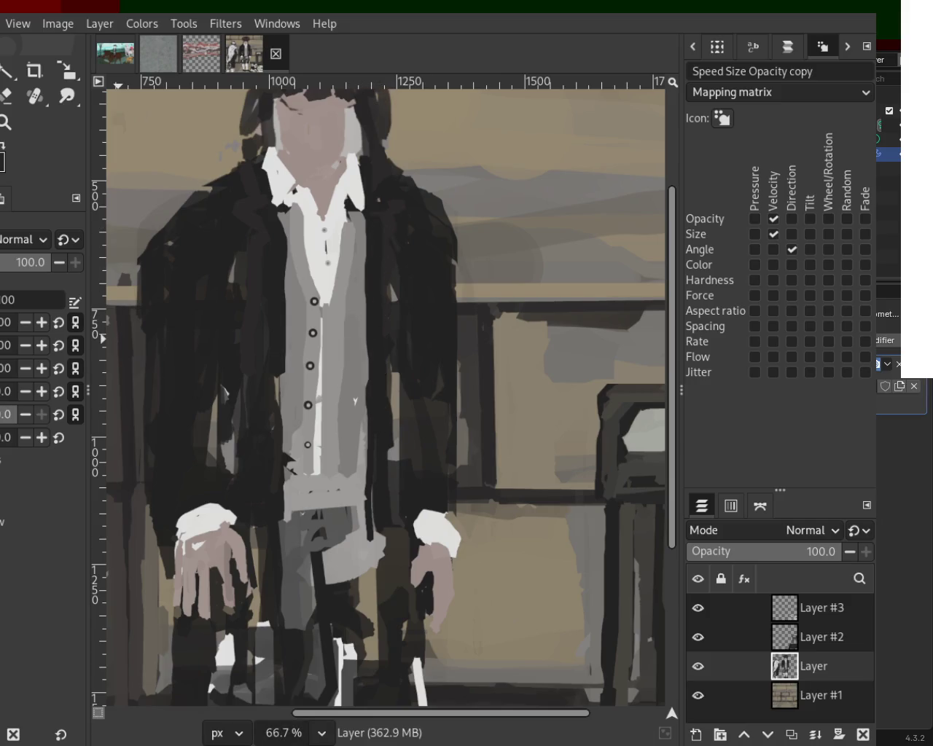
{"action": "left_click_drag", "start_coordinate": [367, 270], "coordinate": [371, 507]}
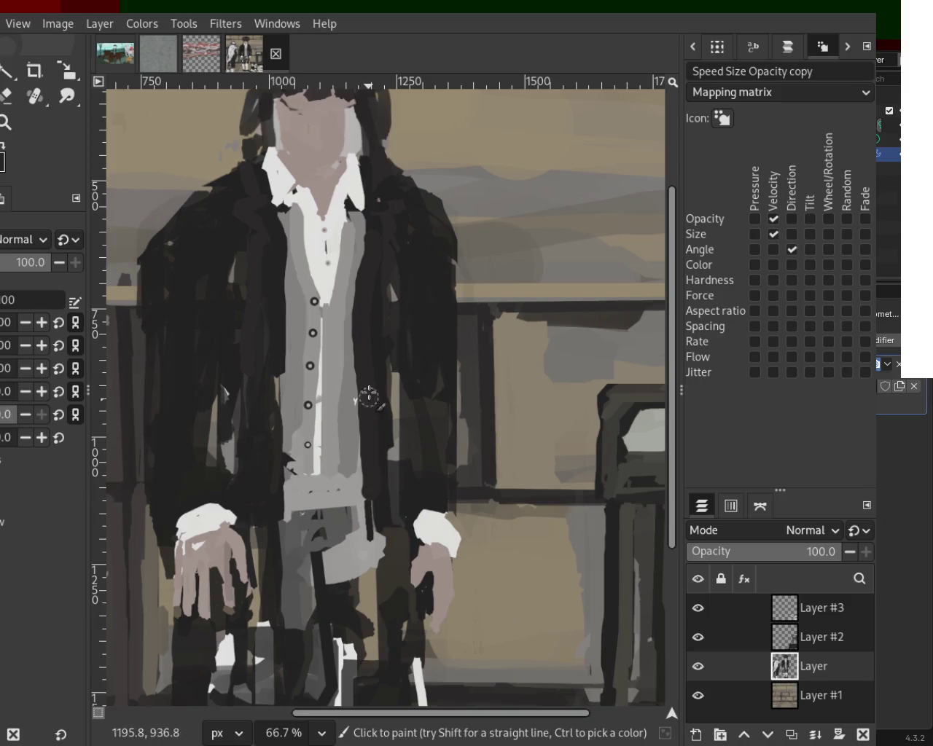
{"action": "key", "text": "ctrl+z"}
{"action": "left_click", "coordinate": [371, 332]}
{"action": "left_click", "coordinate": [370, 441], "text": "shift"}
{"action": "left_click", "coordinate": [365, 552], "text": "shift"}
{"action": "key", "text": "ctrl+z"}
{"action": "key", "text": "ctrl+z"}
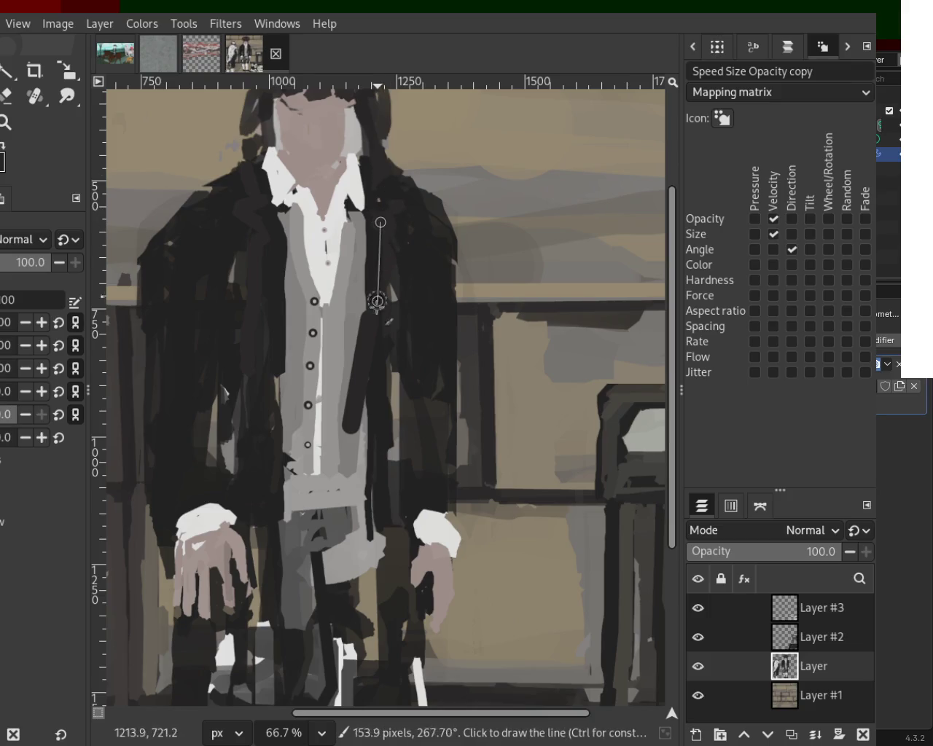
- Darken the vest's left and right edges with short dark strokes
{"action": "left_click_drag", "start_coordinate": [381, 437], "coordinate": [366, 503]}
{"action": "left_click_drag", "start_coordinate": [360, 387], "coordinate": [362, 478]}
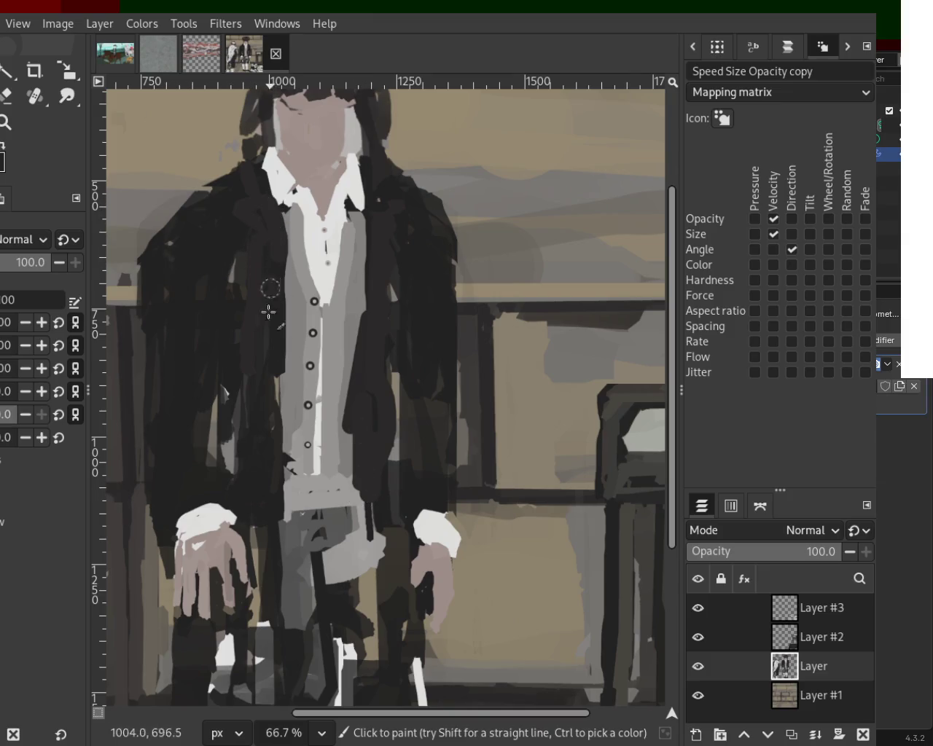
{"action": "left_click_drag", "start_coordinate": [281, 335], "coordinate": [280, 425]}
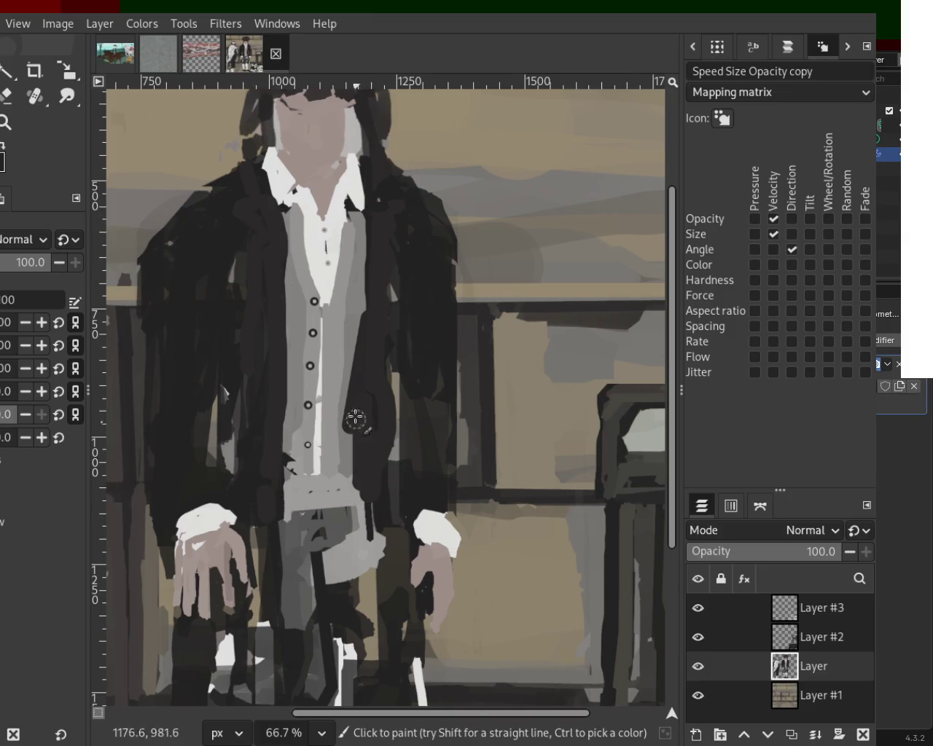
{"action": "mouse_move", "coordinate": [354, 412]}
{"action": "left_mouse_down"}
{"action": "mouse_move", "coordinate": [350, 466]}
{"action": "mouse_move", "coordinate": [379, 601]}
{"action": "left_mouse_up"}
{"action": "key", "text": "ctrl+z"}
{"action": "left_click_drag", "start_coordinate": [381, 470], "coordinate": [380, 584]}
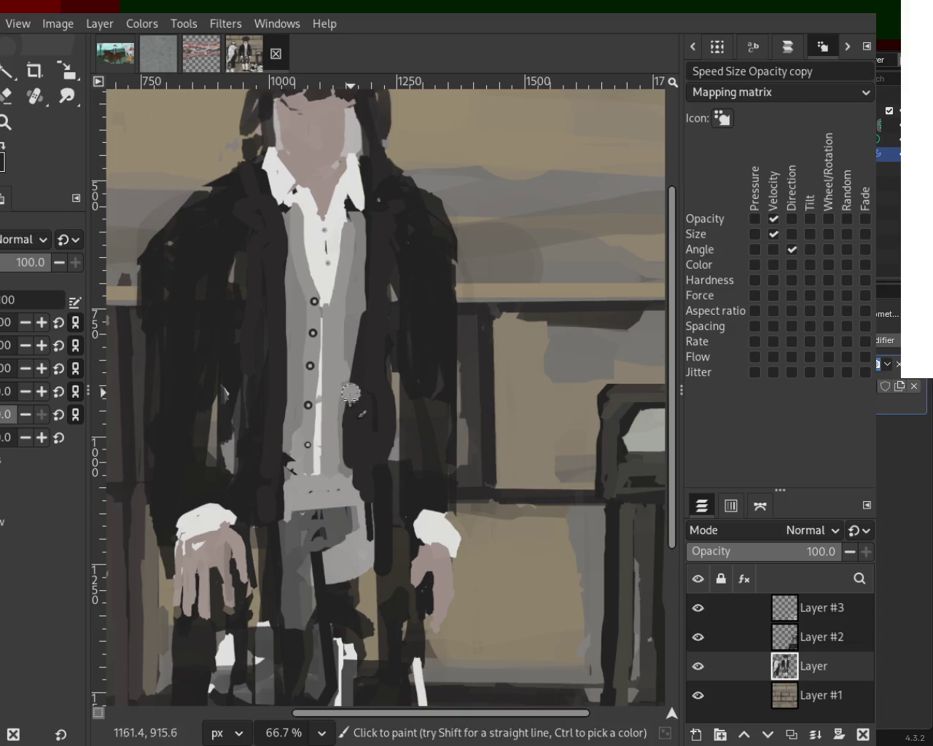
- Sample the vest's light grey, stroke it down the vest, and cover the coat-bottom gap
{"action": "key", "text": "ctrl"}
{"action": "left_click", "coordinate": [342, 371], "text": "ctrl"}
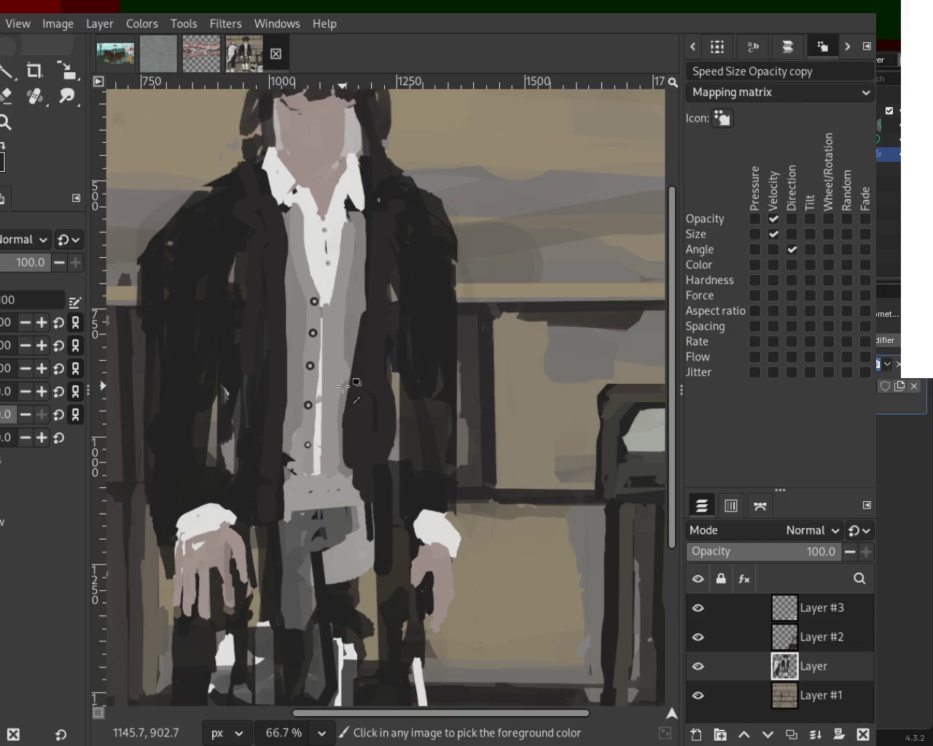
{"action": "left_click_drag", "start_coordinate": [341, 388], "coordinate": [356, 503]}
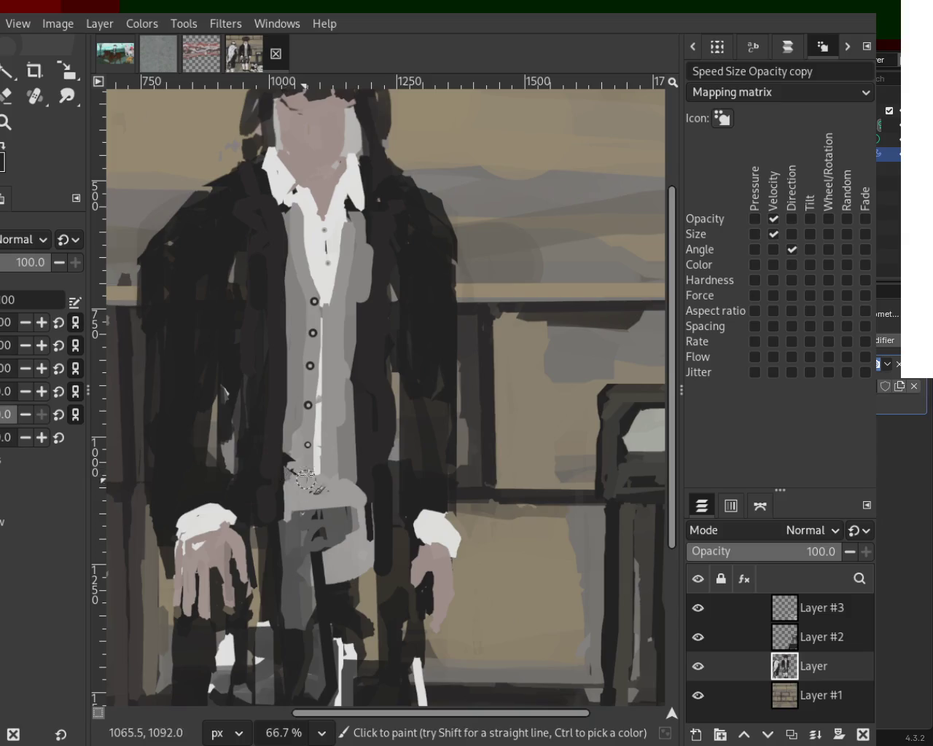
{"action": "mouse_move", "coordinate": [294, 487]}
{"action": "left_mouse_down"}
{"action": "mouse_move", "coordinate": [296, 479]}
{"action": "mouse_move", "coordinate": [365, 480]}
{"action": "mouse_move", "coordinate": [337, 471]}
{"action": "left_mouse_up"}
{"action": "left_click", "coordinate": [6, 122]}
{"action": "scroll", "coordinate": [410, 359], "scroll_direction": "down", "scroll_amount": 1}
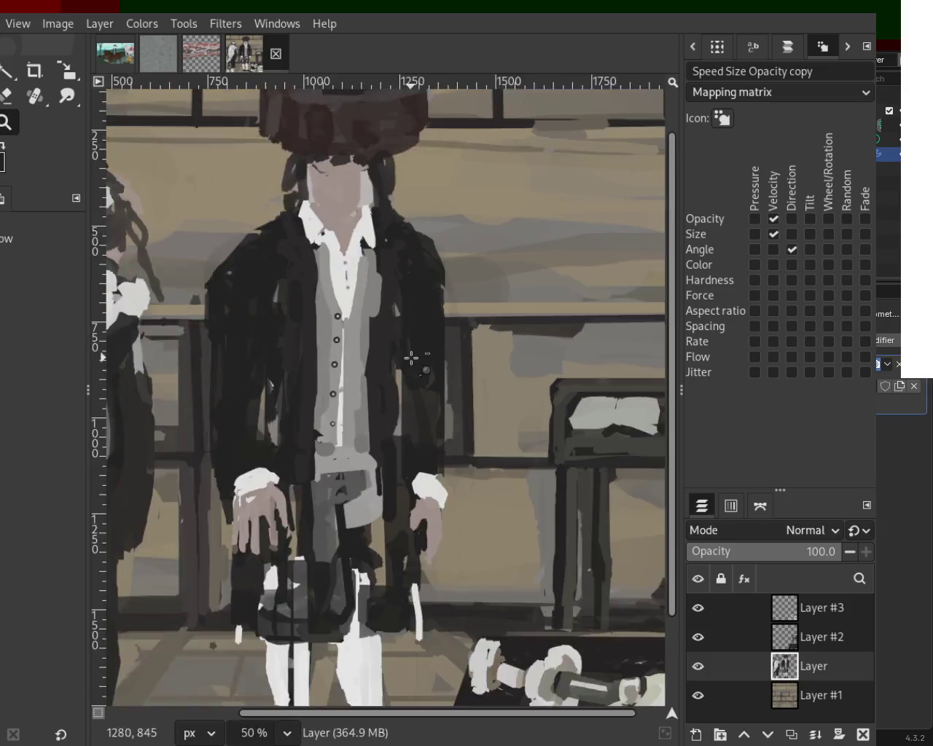
{"action": "scroll", "coordinate": [410, 358], "scroll_direction": "down", "scroll_amount": 4}
{"action": "scroll", "coordinate": [400, 341], "scroll_direction": "up", "scroll_amount": 2}
{"action": "scroll", "coordinate": [400, 341], "scroll_direction": "down", "scroll_amount": 1}
{"action": "scroll", "coordinate": [400, 341], "scroll_direction": "up", "scroll_amount": 1}
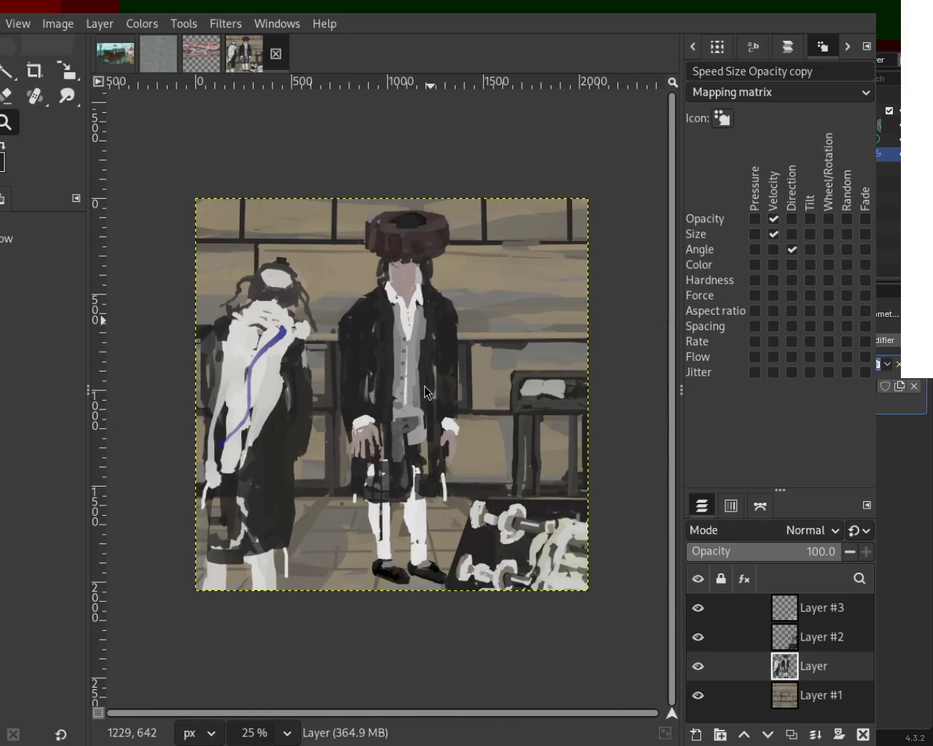
{"action": "scroll", "coordinate": [365, 328], "scroll_direction": "down", "scroll_amount": 1}
{"action": "scroll", "coordinate": [371, 333], "scroll_direction": "up", "scroll_amount": 1}
{"action": "scroll", "coordinate": [371, 337], "scroll_direction": "up", "scroll_amount": 2}
{"action": "scroll", "coordinate": [415, 329], "scroll_direction": "down", "scroll_amount": 2}
{"action": "scroll", "coordinate": [417, 331], "scroll_direction": "up", "scroll_amount": 1}
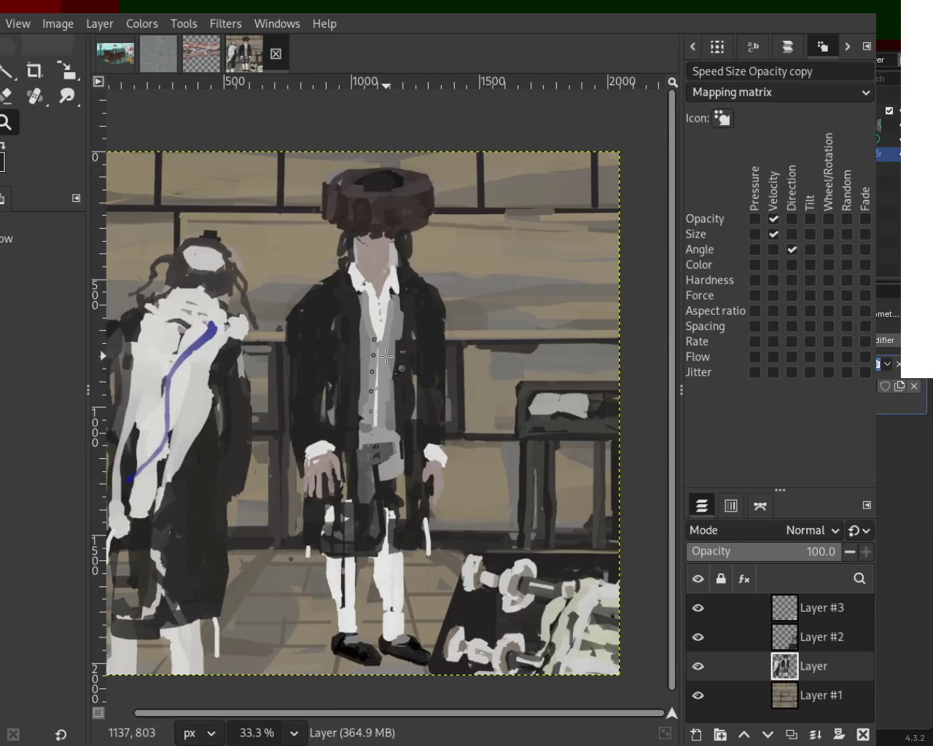
{"action": "scroll", "coordinate": [412, 328], "scroll_direction": "down", "scroll_amount": 1}
{"action": "scroll", "coordinate": [425, 328], "scroll_direction": "up", "scroll_amount": 1}
{"action": "scroll", "coordinate": [437, 339], "scroll_direction": "down", "scroll_amount": 1}
{"action": "scroll", "coordinate": [443, 346], "scroll_direction": "up", "scroll_amount": 1}
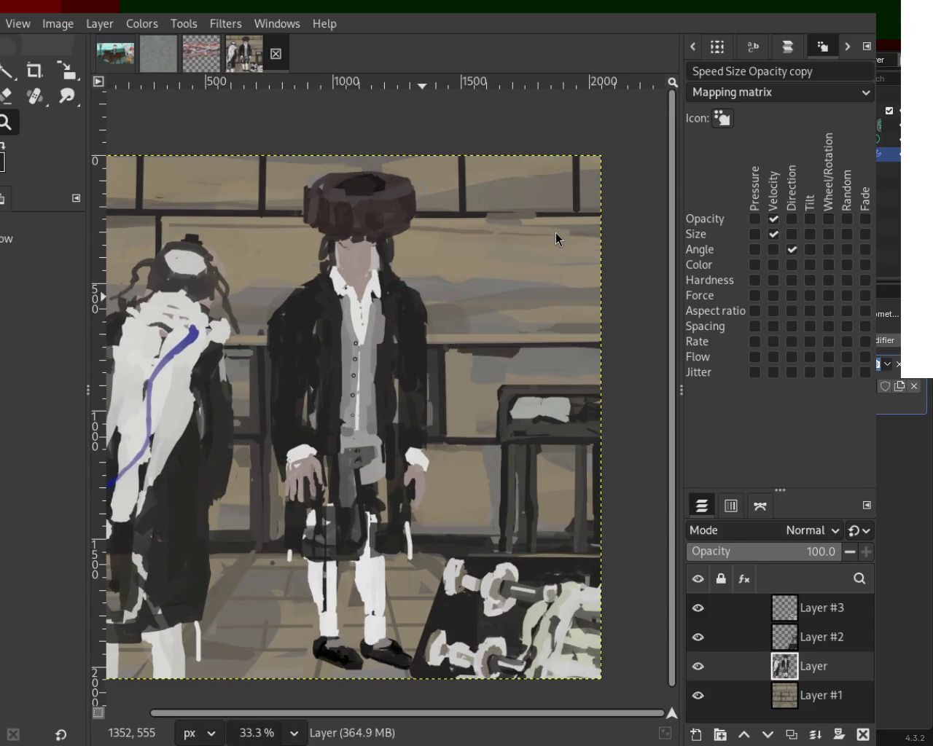
{"action": "scroll", "coordinate": [351, 315], "scroll_direction": "down", "scroll_amount": 1}
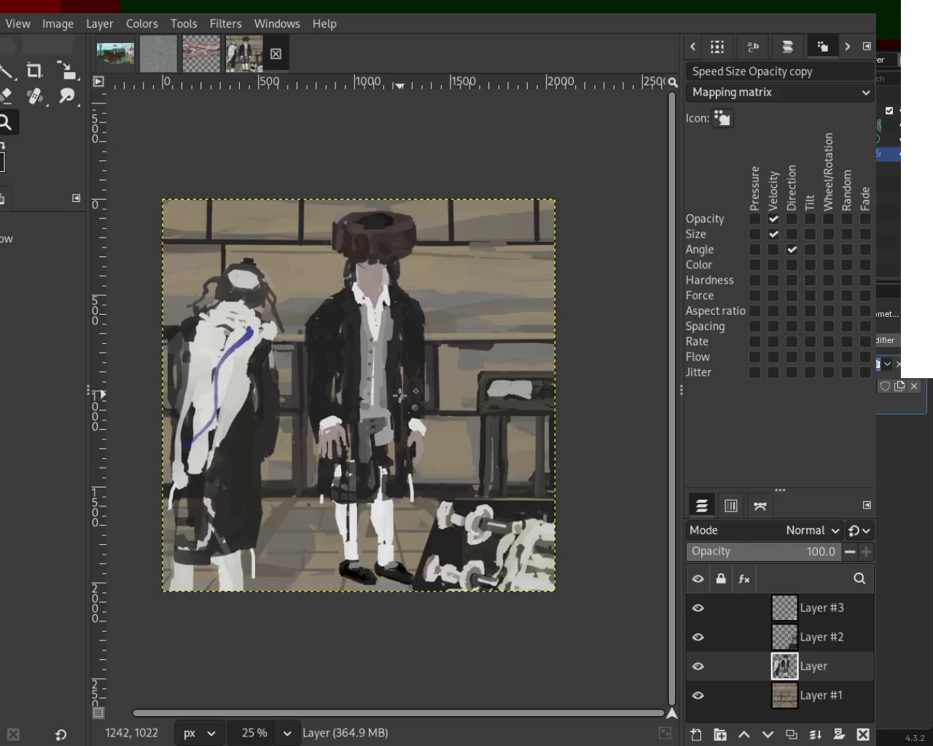
{"action": "scroll", "coordinate": [361, 365], "scroll_direction": "up", "scroll_amount": 1}
{"action": "scroll", "coordinate": [372, 438], "scroll_direction": "down", "scroll_amount": 1}
{"action": "scroll", "coordinate": [376, 452], "scroll_direction": "up", "scroll_amount": 1}
{"action": "scroll", "coordinate": [381, 471], "scroll_direction": "down", "scroll_amount": 1}
{"action": "scroll", "coordinate": [381, 451], "scroll_direction": "down", "scroll_amount": 1}
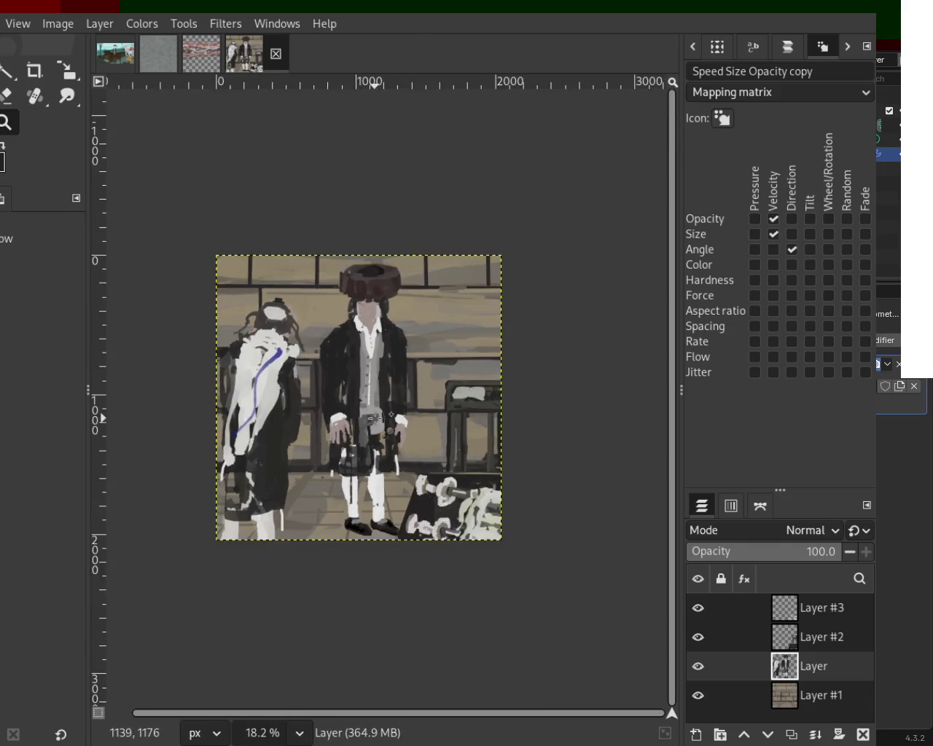
{"action": "scroll", "coordinate": [393, 433], "scroll_direction": "up", "scroll_amount": 1}
{"action": "scroll", "coordinate": [398, 426], "scroll_direction": "down", "scroll_amount": 1}
{"action": "scroll", "coordinate": [396, 423], "scroll_direction": "up", "scroll_amount": 1}
{"action": "scroll", "coordinate": [396, 423], "scroll_direction": "down", "scroll_amount": 1}
{"action": "scroll", "coordinate": [396, 423], "scroll_direction": "up", "scroll_amount": 1}
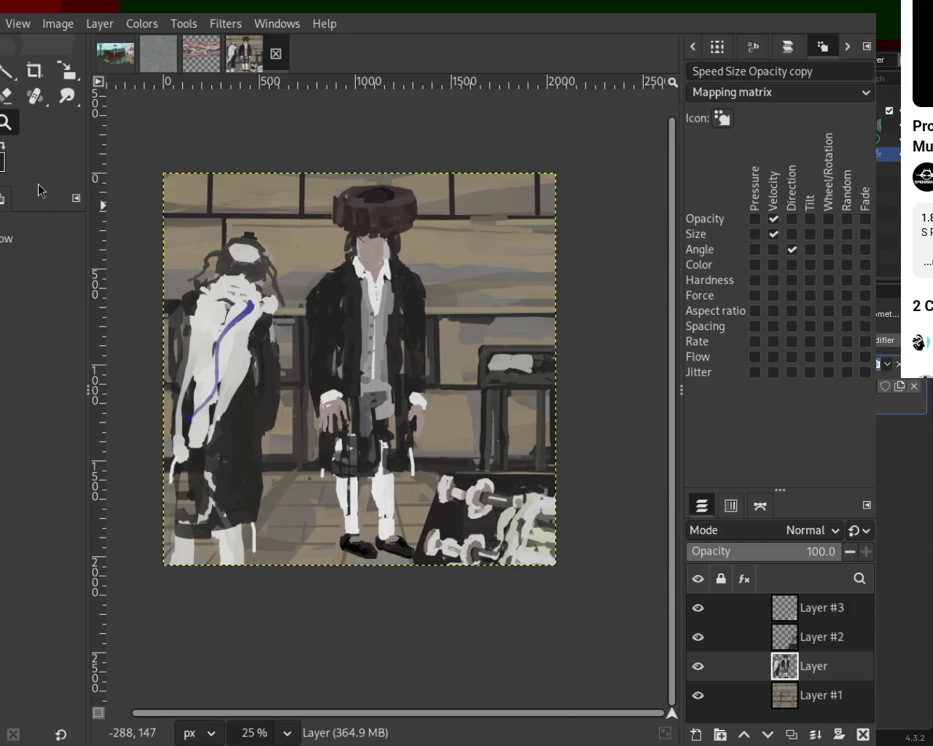
{"action": "scroll", "coordinate": [350, 358], "scroll_direction": "down", "scroll_amount": 1}
- Extend the thin white strips beside both hands downward
{"action": "scroll", "coordinate": [302, 478], "scroll_direction": "up", "scroll_amount": 3}
{"action": "scroll", "coordinate": [303, 478], "scroll_direction": "down", "scroll_amount": 1}
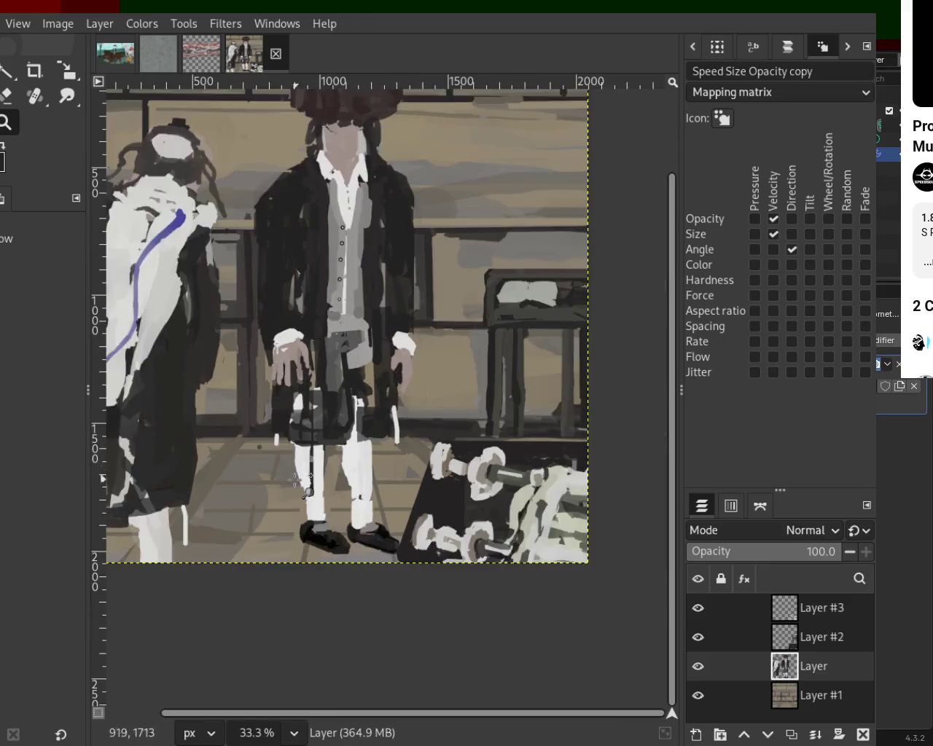
{"action": "scroll", "coordinate": [303, 478], "scroll_direction": "up", "scroll_amount": 3}
{"action": "key", "text": "p"}
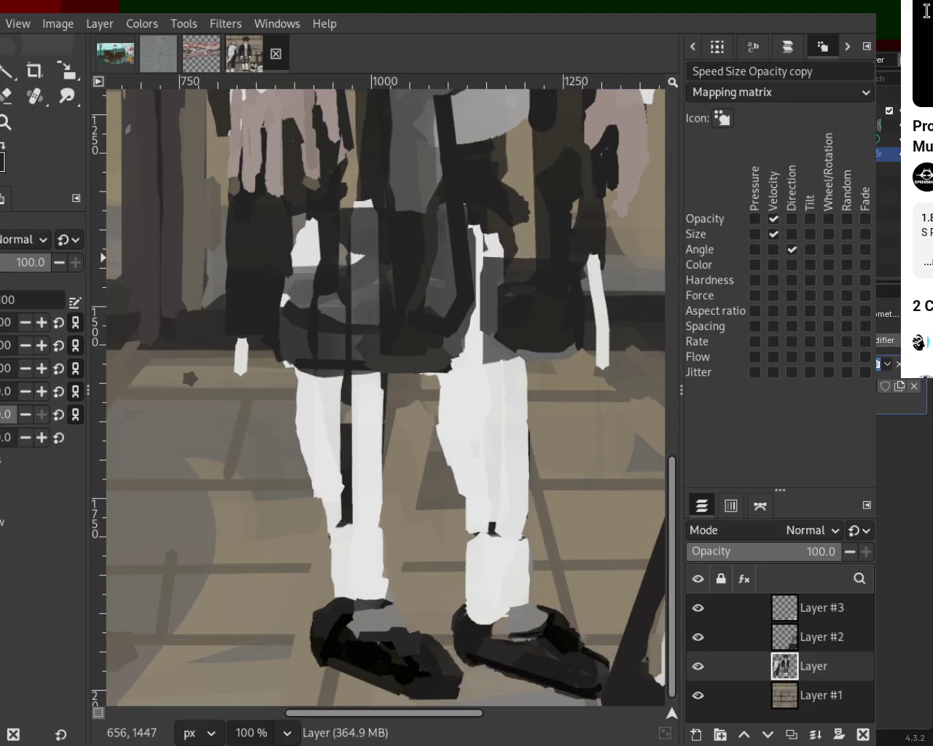
{"action": "left_click_drag", "start_coordinate": [242, 337], "coordinate": [241, 473]}
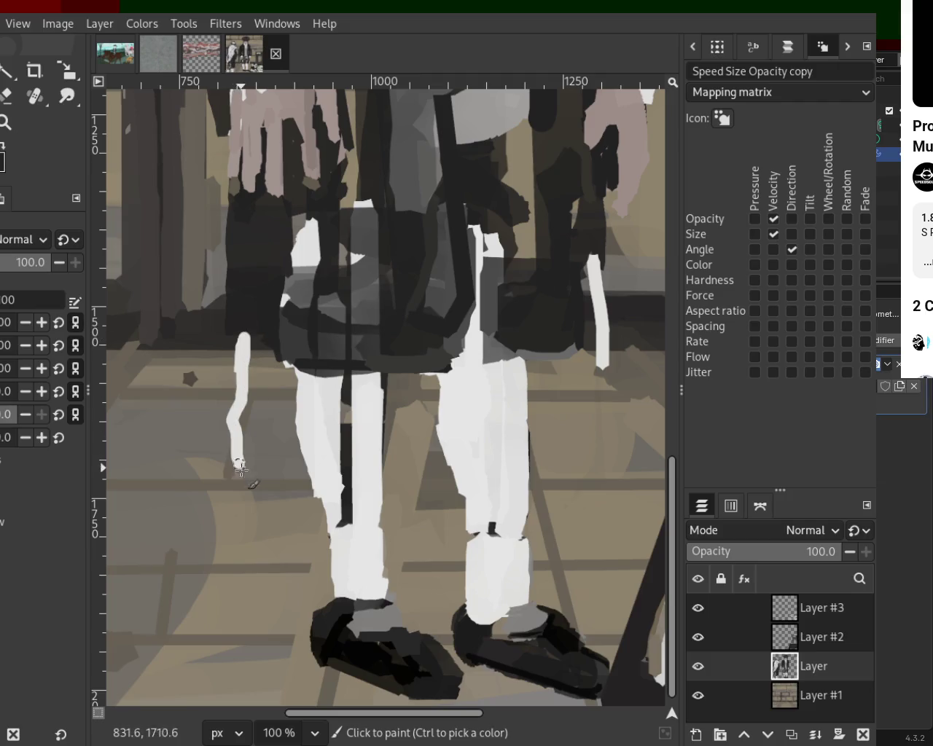
{"action": "left_click_drag", "start_coordinate": [602, 259], "coordinate": [606, 427]}
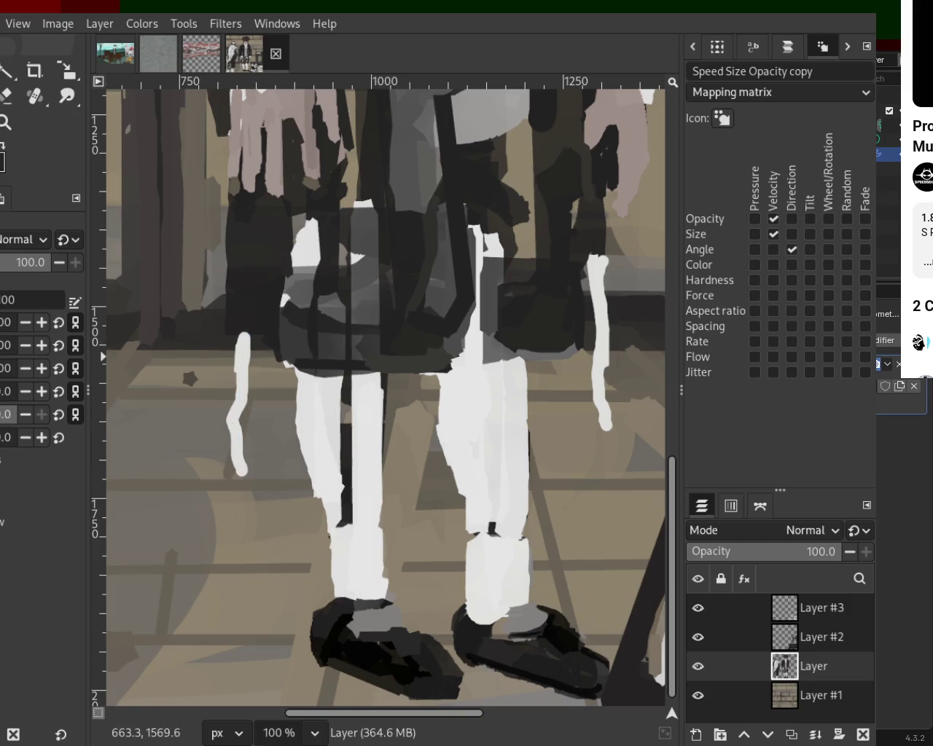
- Try several blue strokes down the left white strip, undoing each
{"action": "left_click_drag", "start_coordinate": [251, 334], "coordinate": [222, 446]}
{"action": "key", "text": "ctrl+z"}
{"action": "left_click_drag", "start_coordinate": [244, 343], "coordinate": [209, 470]}
{"action": "key", "text": "ctrl+z"}
{"action": "left_click_drag", "start_coordinate": [250, 332], "coordinate": [236, 481]}
{"action": "key", "text": "ctrl+z"}
{"action": "left_click_drag", "start_coordinate": [252, 328], "coordinate": [236, 478]}
{"action": "key", "text": "ctrl+z"}
{"action": "left_click_drag", "start_coordinate": [244, 335], "coordinate": [235, 478]}
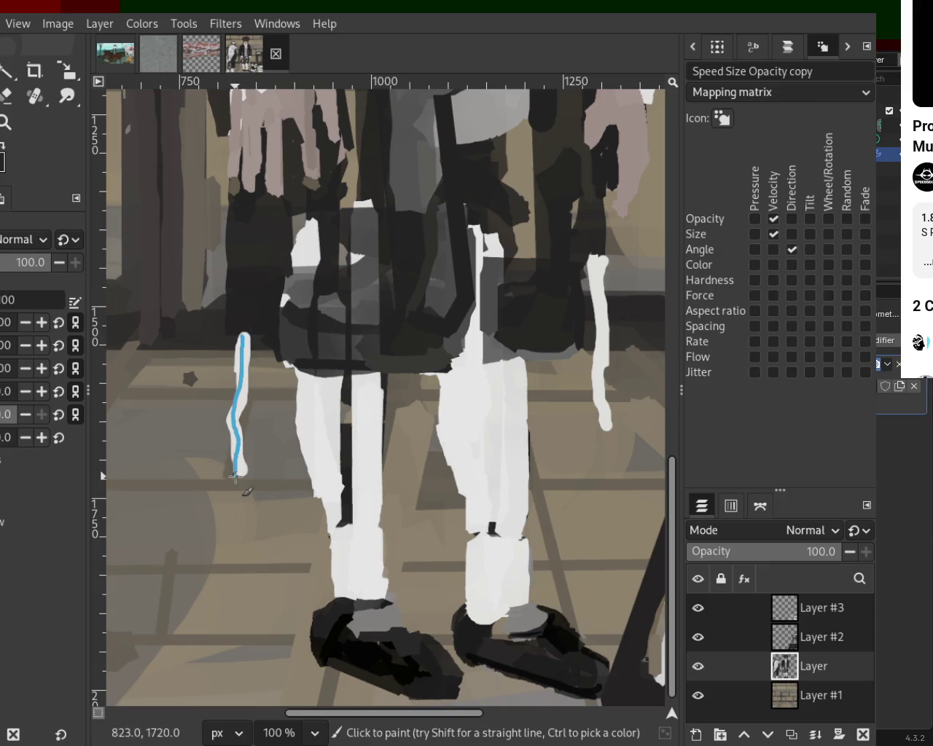
{"action": "key", "text": "ctrl+z"}
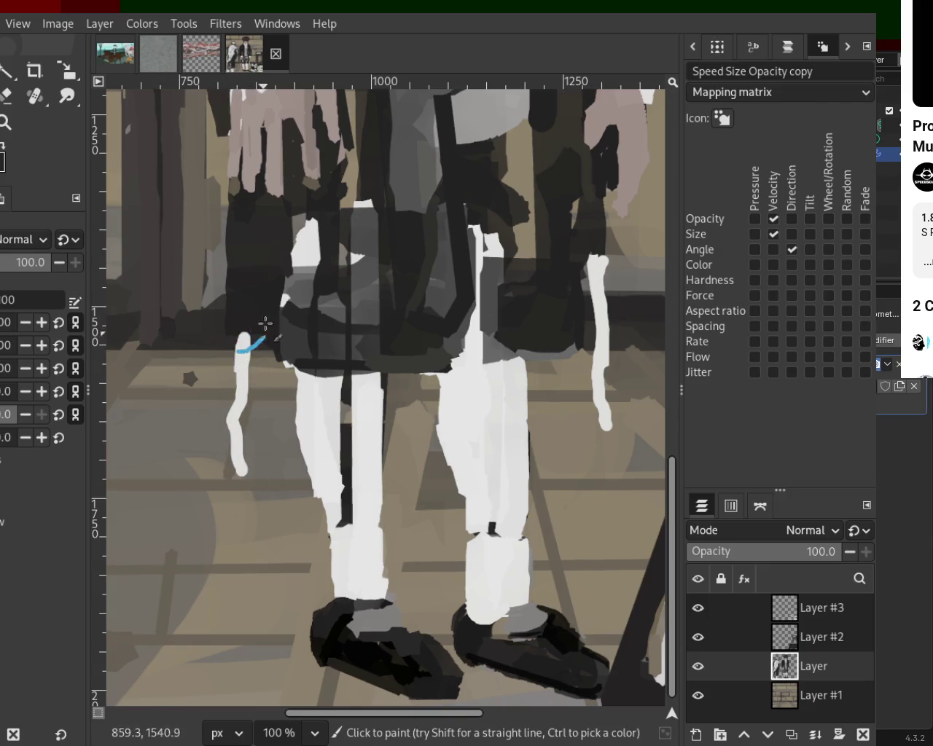
{"action": "left_click_drag", "start_coordinate": [244, 336], "coordinate": [230, 476]}
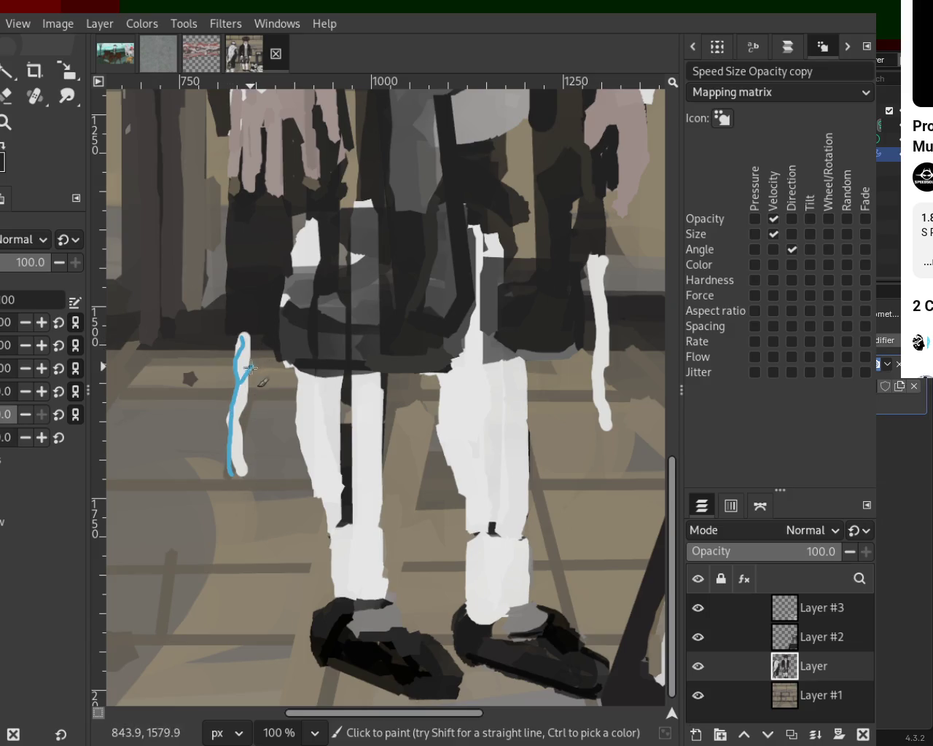
{"action": "key", "text": "ctrl+z"}
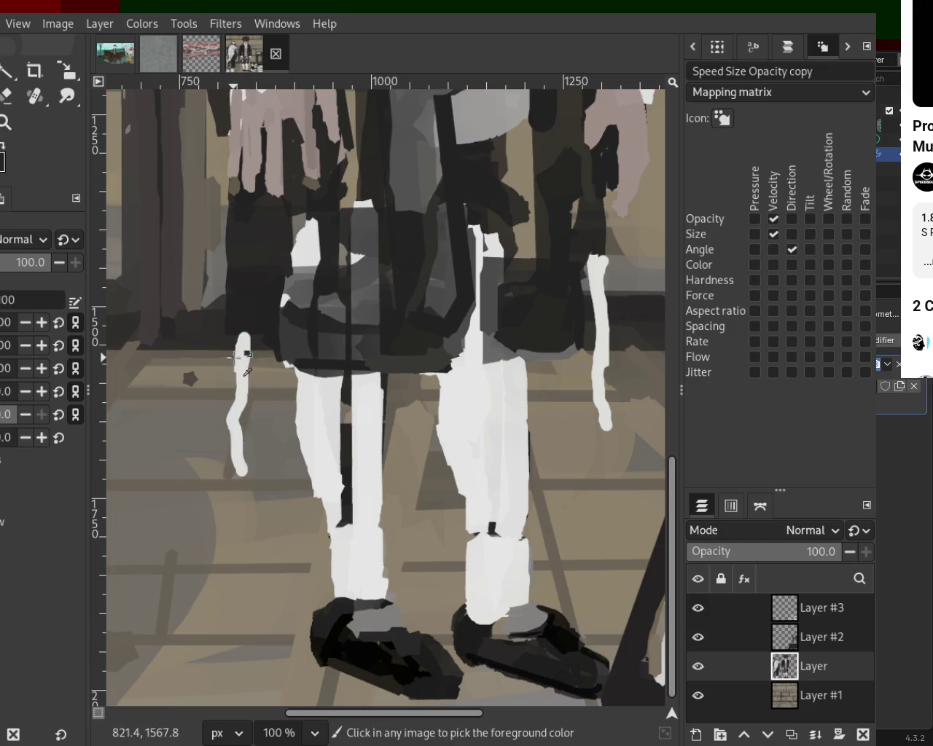
- Settle a blue stroke on the left strip and dab white at its lower left
{"action": "left_click_drag", "start_coordinate": [241, 360], "coordinate": [250, 386]}
{"action": "left_click_drag", "start_coordinate": [245, 337], "coordinate": [235, 474]}
{"action": "key", "text": "ctrl+z"}
{"action": "mouse_move", "coordinate": [235, 409]}
{"action": "left_mouse_down"}
{"action": "mouse_move", "coordinate": [246, 385]}
{"action": "mouse_move", "coordinate": [242, 437]}
{"action": "left_mouse_up"}
{"action": "key", "text": "ctrl+z"}
{"action": "key", "text": "ctrl+z"}
{"action": "key", "text": "ctrl+z"}
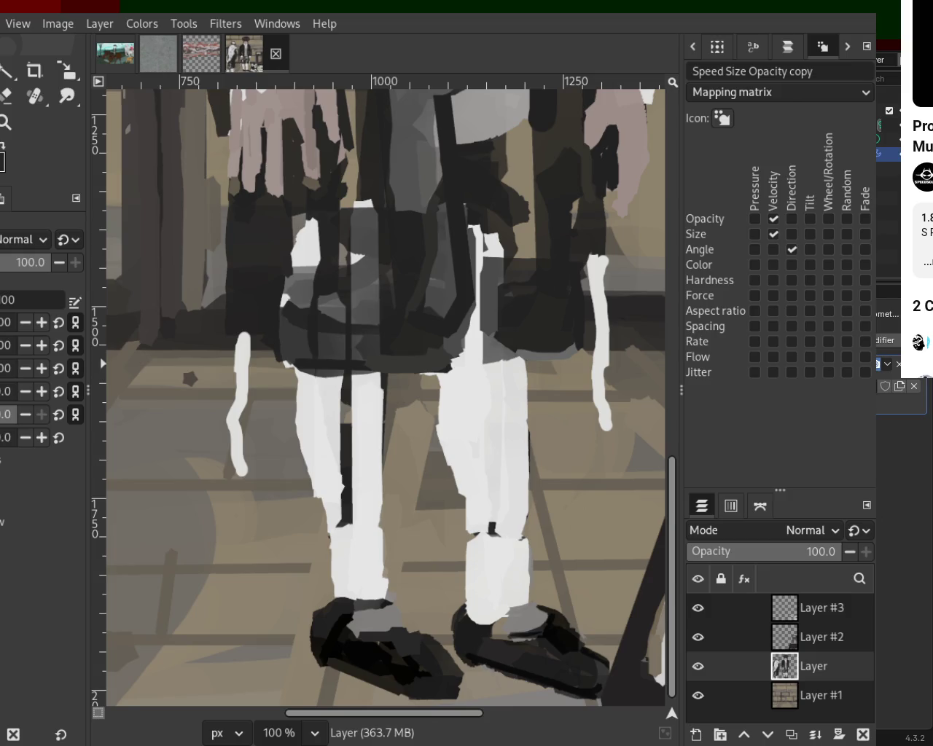
{"action": "left_click_drag", "start_coordinate": [239, 333], "coordinate": [243, 471]}
{"action": "key", "text": "ctrl+z"}
{"action": "left_click_drag", "start_coordinate": [243, 336], "coordinate": [240, 467]}
{"action": "left_click", "coordinate": [244, 339], "text": "ctrl"}
{"action": "left_click_drag", "start_coordinate": [241, 337], "coordinate": [239, 466]}
{"action": "key", "text": "ctrl+z"}
{"action": "left_click", "coordinate": [230, 408], "text": "ctrl"}
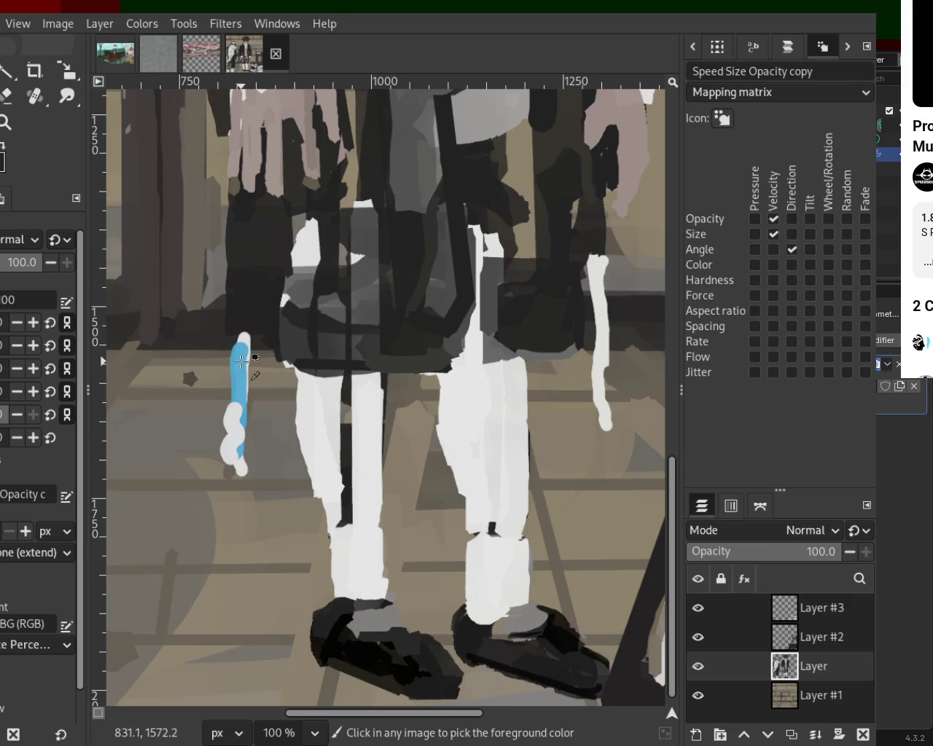
- Shade the right white strip blue with a pale highlight down it
{"action": "left_click_drag", "start_coordinate": [594, 262], "coordinate": [623, 441]}
{"action": "key", "text": "ctrl+z"}
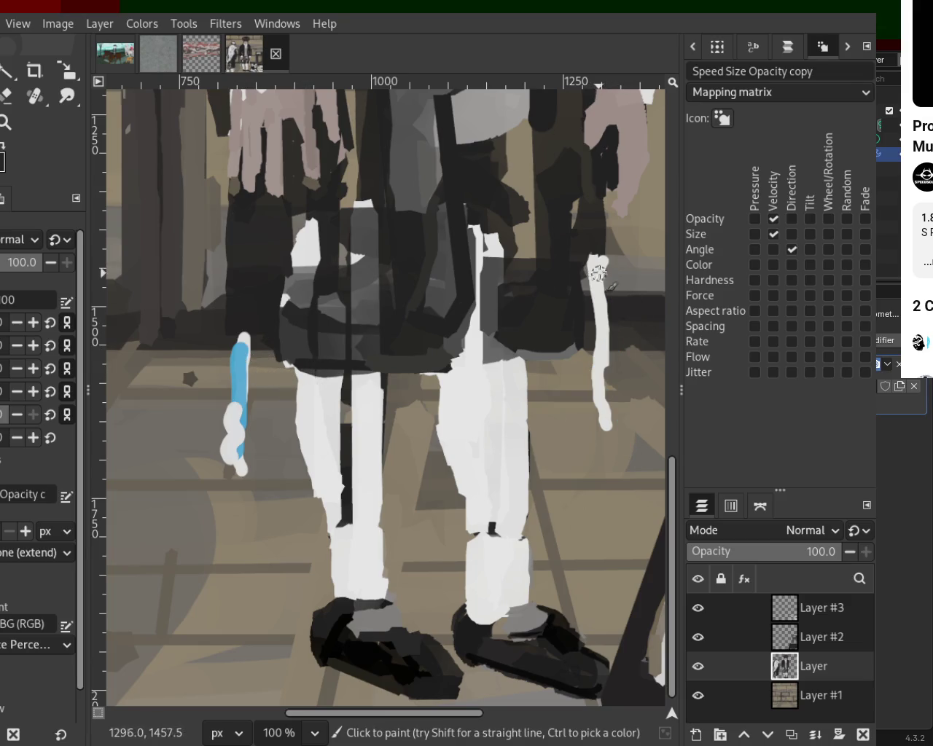
{"action": "left_click_drag", "start_coordinate": [598, 273], "coordinate": [607, 427]}
{"action": "left_click", "coordinate": [598, 286], "text": "ctrl"}
{"action": "left_click_drag", "start_coordinate": [598, 288], "coordinate": [615, 389]}
{"action": "key", "text": "ctrl+z"}
{"action": "left_click_drag", "start_coordinate": [599, 277], "coordinate": [610, 418]}
- Add a pale highlight stroke down the left strip's right side
{"action": "left_click", "coordinate": [246, 336], "text": "ctrl"}
{"action": "left_click_drag", "start_coordinate": [245, 343], "coordinate": [242, 449]}
{"action": "key", "text": "ctrl+z"}
{"action": "left_click_drag", "start_coordinate": [245, 344], "coordinate": [249, 401]}
- Paint white over the dark streak on the trouser leg
{"action": "left_click", "coordinate": [347, 396], "text": "ctrl"}
{"action": "mouse_move", "coordinate": [346, 378]}
{"action": "left_mouse_down"}
{"action": "mouse_move", "coordinate": [341, 467]}
{"action": "mouse_move", "coordinate": [362, 554]}
{"action": "left_mouse_up"}
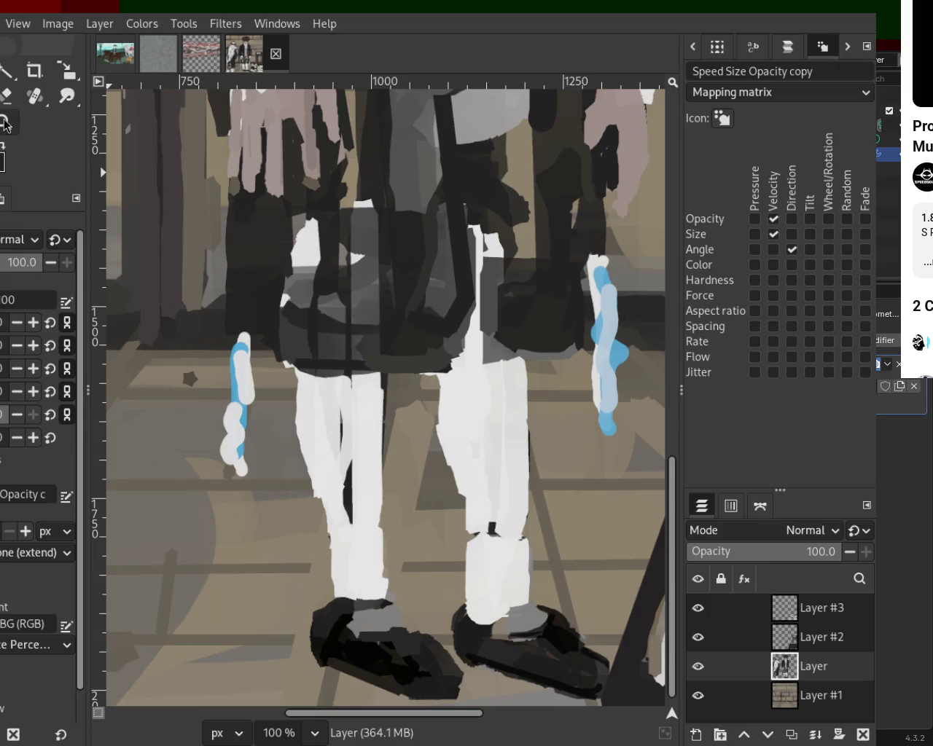
{"action": "key", "text": "z"}
{"action": "scroll", "coordinate": [188, 339], "scroll_direction": "down", "scroll_amount": 4}
{"action": "scroll", "coordinate": [187, 217], "scroll_direction": "down", "scroll_amount": 1}
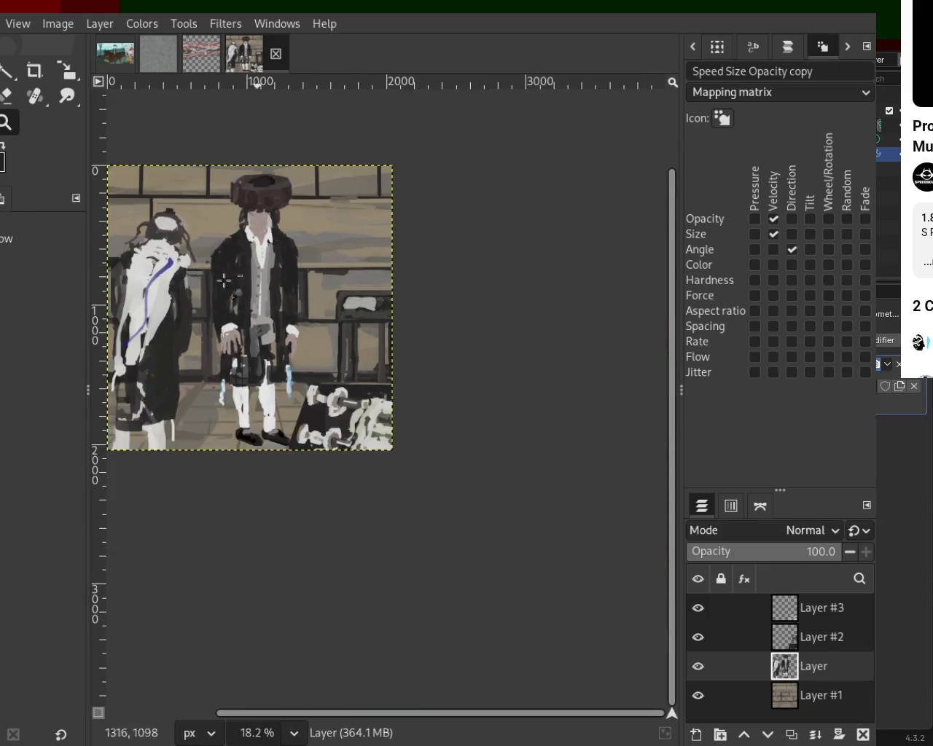
- Darken the coat's left and right shoulders with dark strokes
{"action": "scroll", "coordinate": [226, 277], "scroll_direction": "up", "scroll_amount": 2}
{"action": "scroll", "coordinate": [304, 344], "scroll_direction": "down", "scroll_amount": 1}
{"action": "scroll", "coordinate": [304, 344], "scroll_direction": "up", "scroll_amount": 2}
{"action": "scroll", "coordinate": [328, 319], "scroll_direction": "down", "scroll_amount": 1}
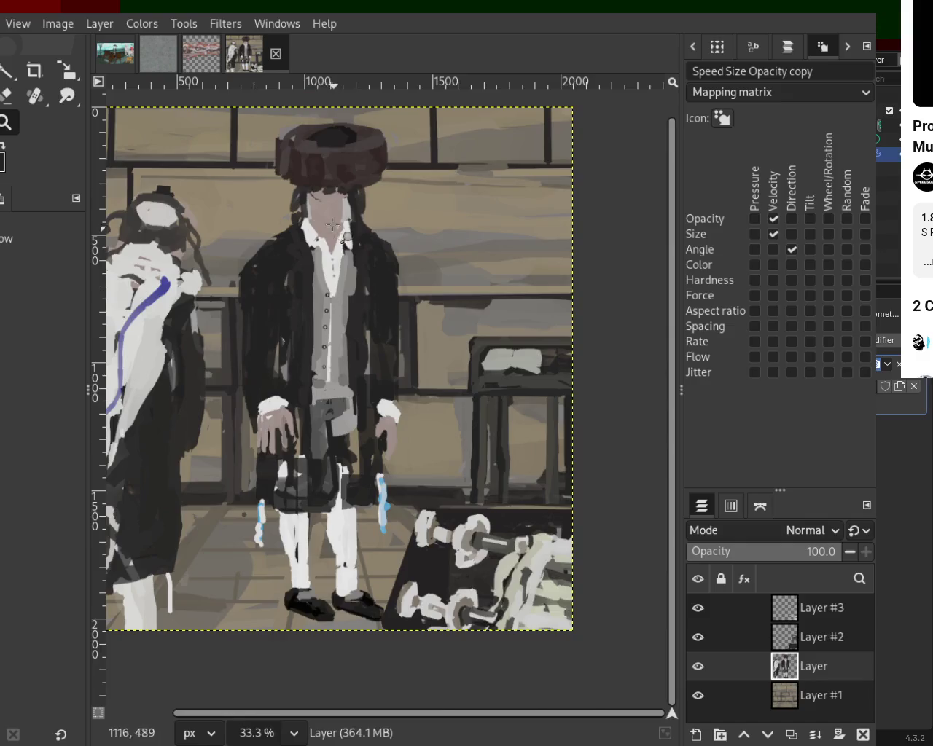
{"action": "scroll", "coordinate": [277, 245], "scroll_direction": "up", "scroll_amount": 2}
{"action": "key", "text": "p"}
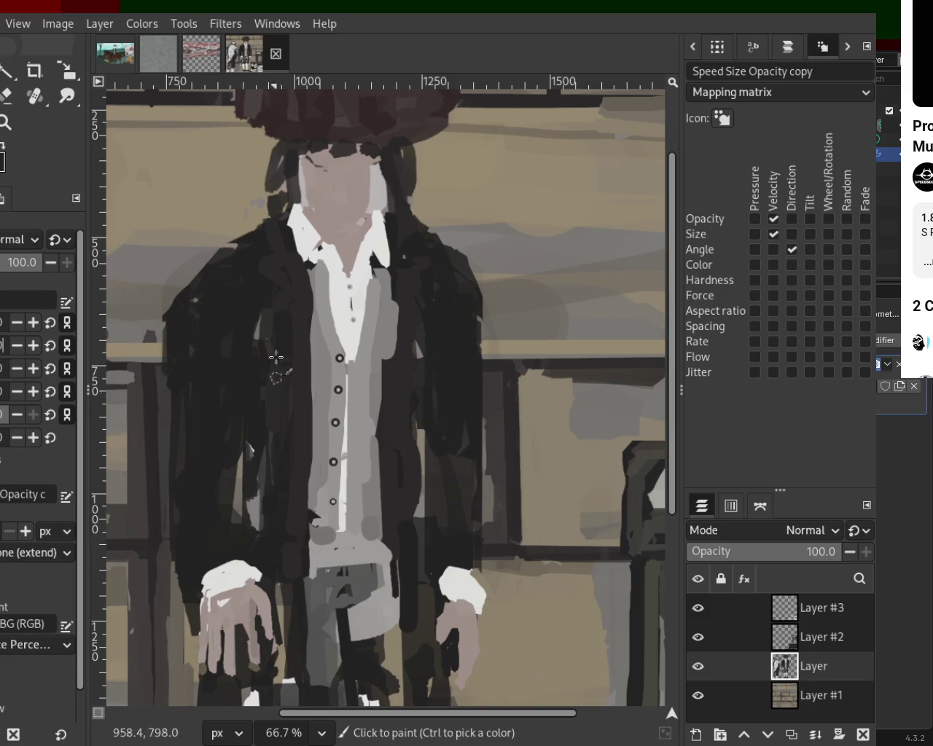
{"action": "left_click_drag", "start_coordinate": [263, 218], "coordinate": [186, 288]}
{"action": "key", "text": "ctrl+z"}
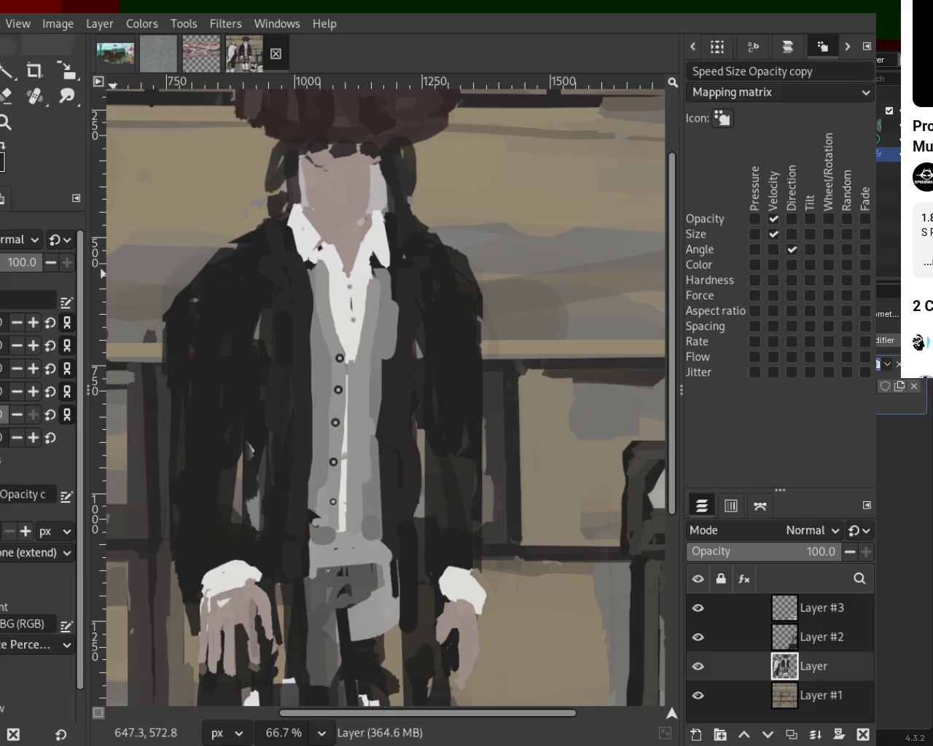
{"action": "left_click_drag", "start_coordinate": [262, 226], "coordinate": [159, 312]}
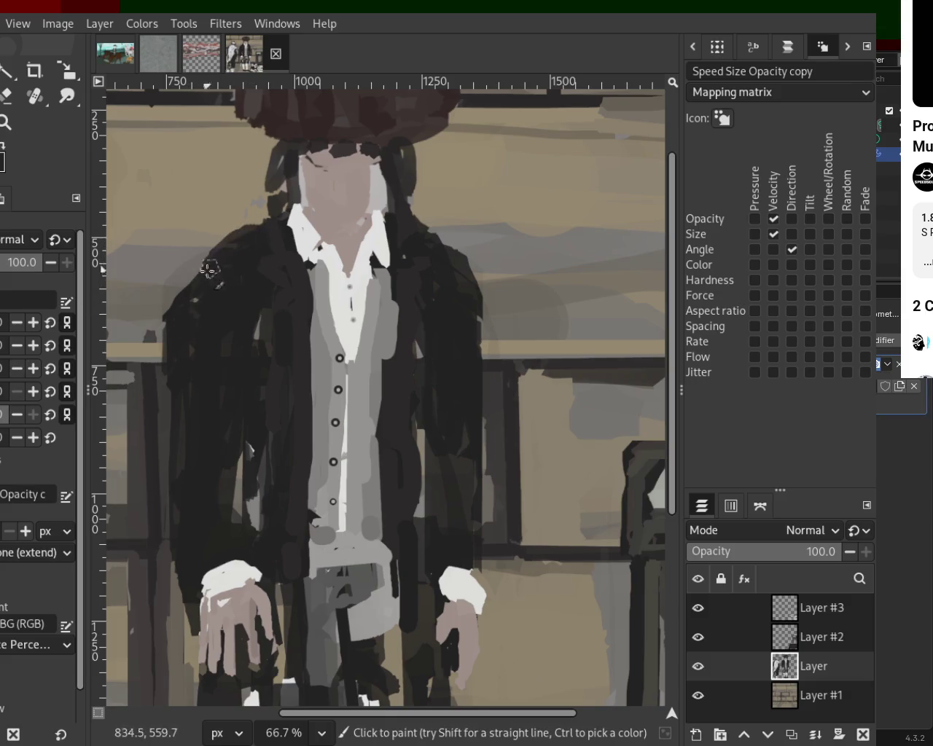
{"action": "key", "text": "ctrl+z"}
{"action": "left_click_drag", "start_coordinate": [248, 225], "coordinate": [159, 307]}
{"action": "left_click_drag", "start_coordinate": [407, 253], "coordinate": [477, 313]}
{"action": "key", "text": "ctrl+z"}
{"action": "left_click_drag", "start_coordinate": [425, 244], "coordinate": [477, 332]}
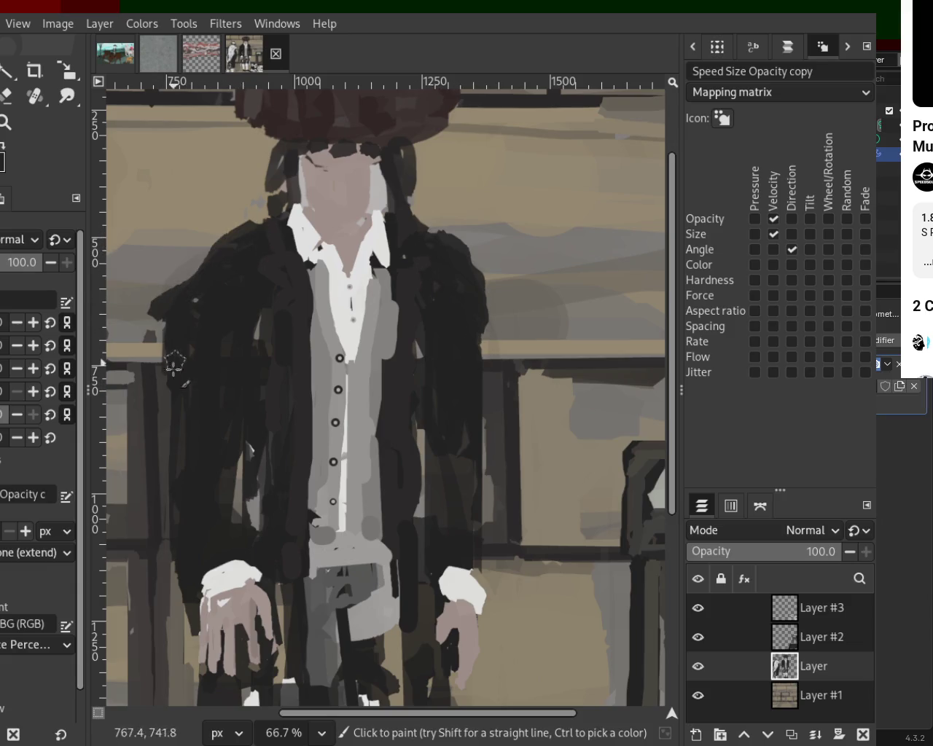
- Erase the dark blob beside the coat's left edge
{"action": "key", "text": "shift+e"}
{"action": "left_click_drag", "start_coordinate": [143, 352], "coordinate": [158, 362]}
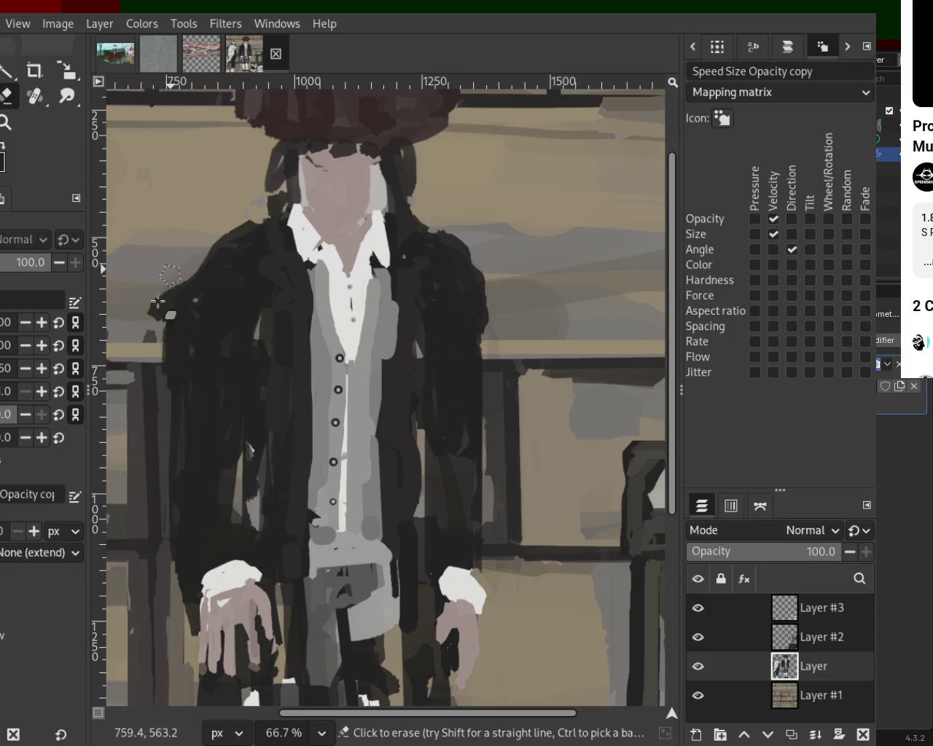
{"action": "left_click_drag", "start_coordinate": [164, 281], "coordinate": [155, 315]}
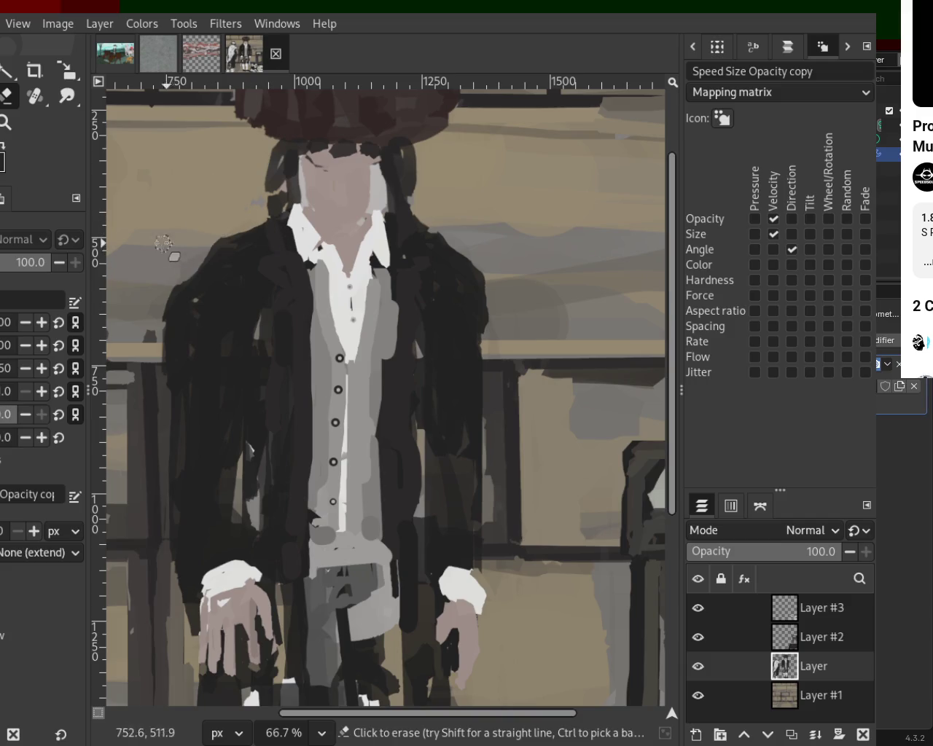
{"action": "key", "text": "ctrl"}
{"action": "key", "text": "p"}
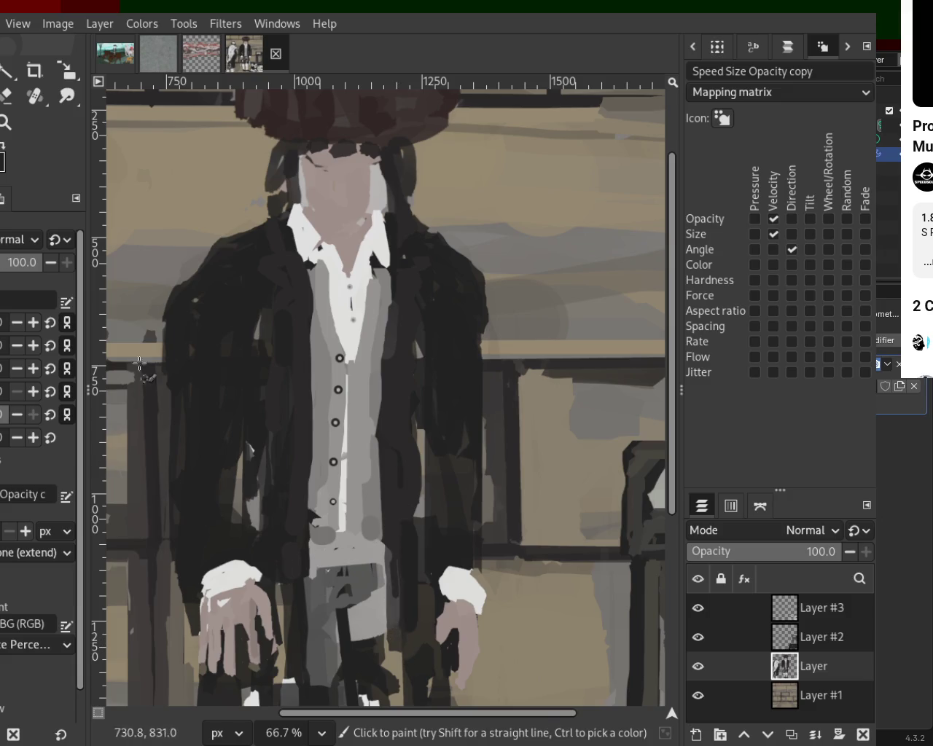
- Zoom out to 33.3% to view the whole painting
{"action": "key", "text": "z"}
{"action": "left_click", "coordinate": [297, 302], "text": "ctrl"}
{"action": "left_click", "coordinate": [314, 233]}
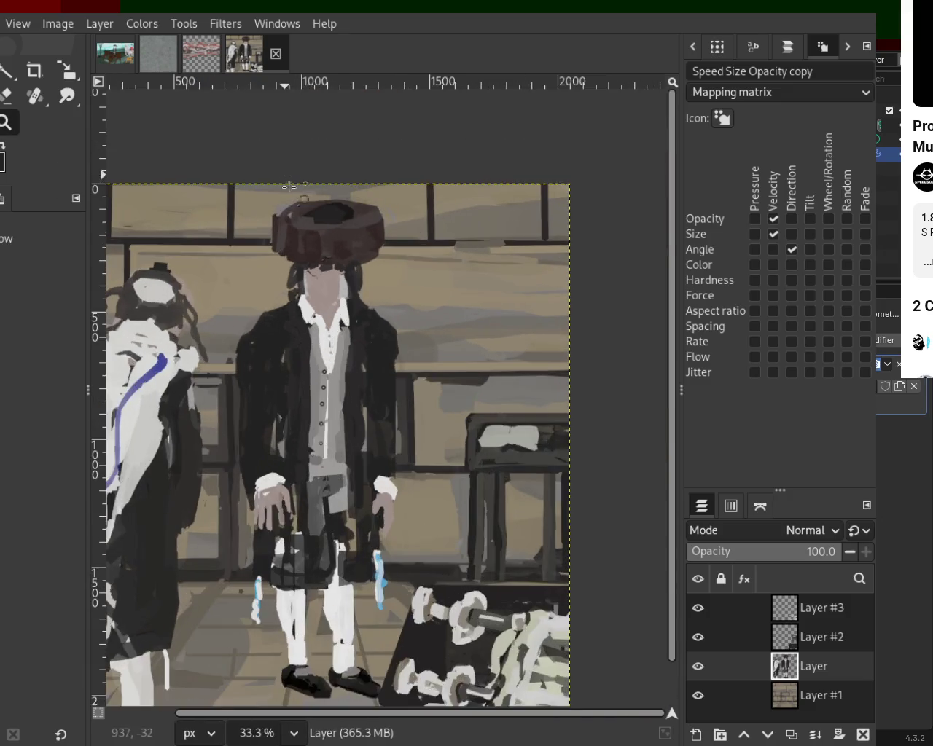
- Zoom to 100% on the hat, sample its brown, and paint along its right edge
{"action": "double_click", "coordinate": [313, 233]}
{"action": "left_click", "coordinate": [314, 233]}
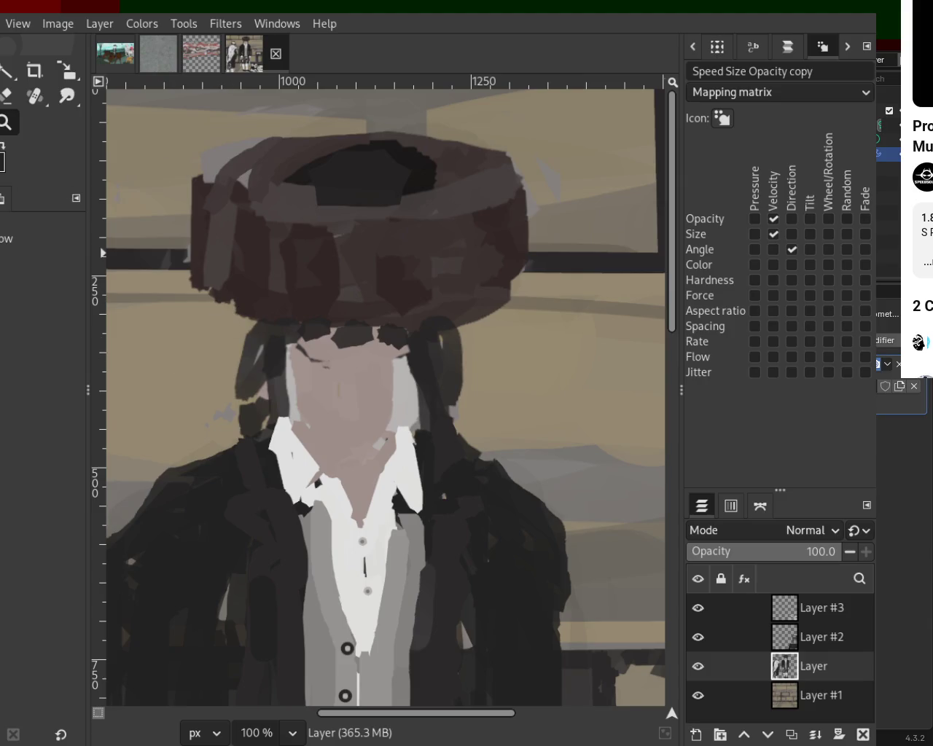
{"action": "key", "text": "p"}
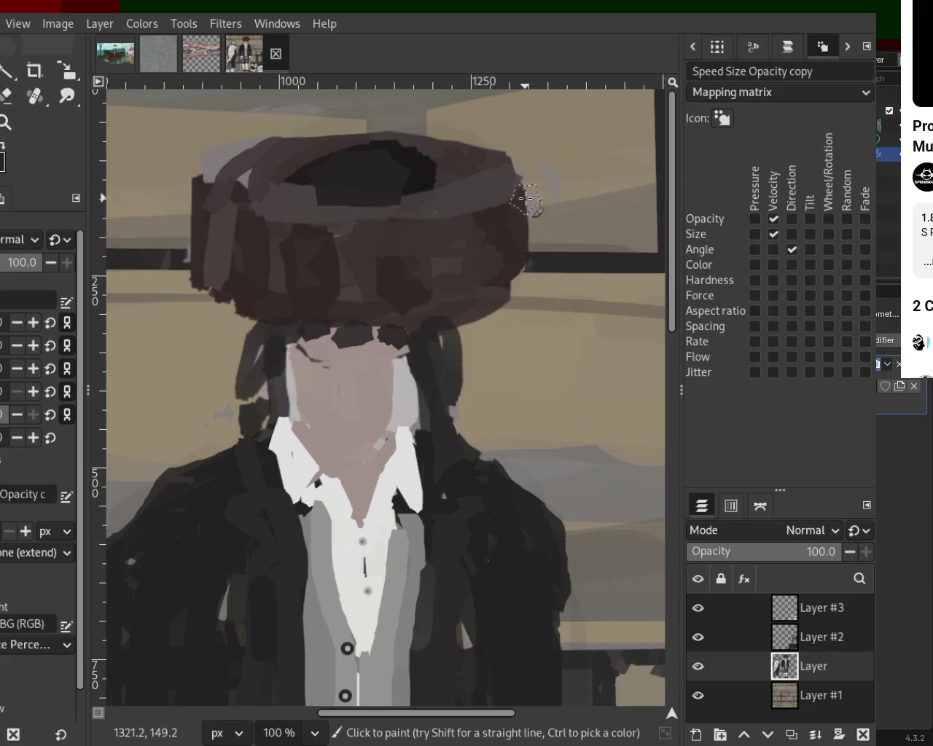
{"action": "key", "text": "ctrl"}
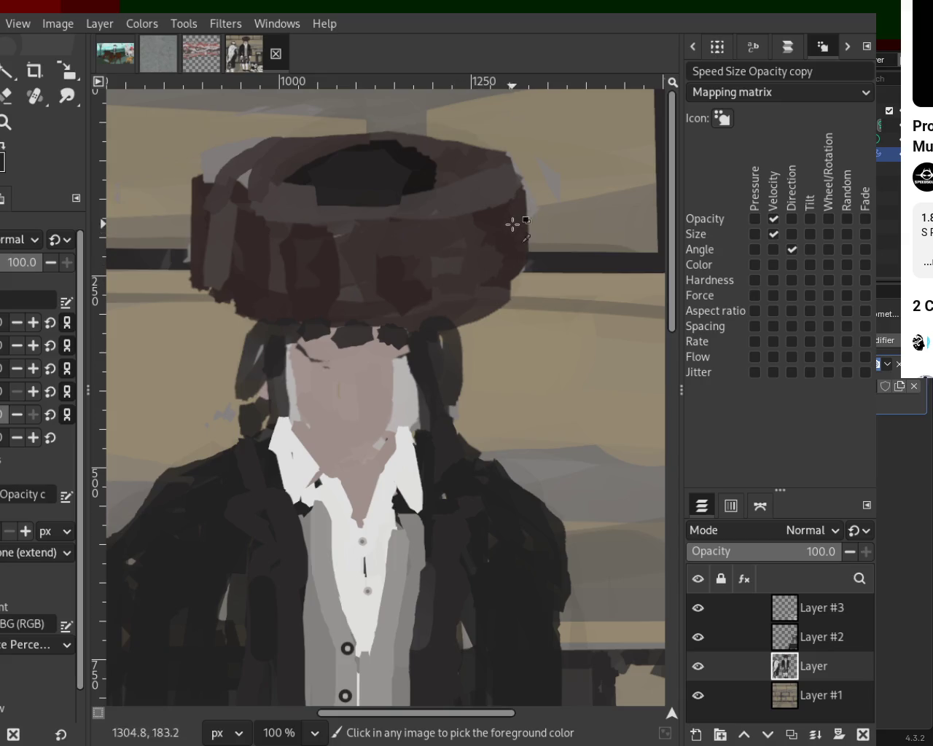
{"action": "key", "text": "ctrl"}
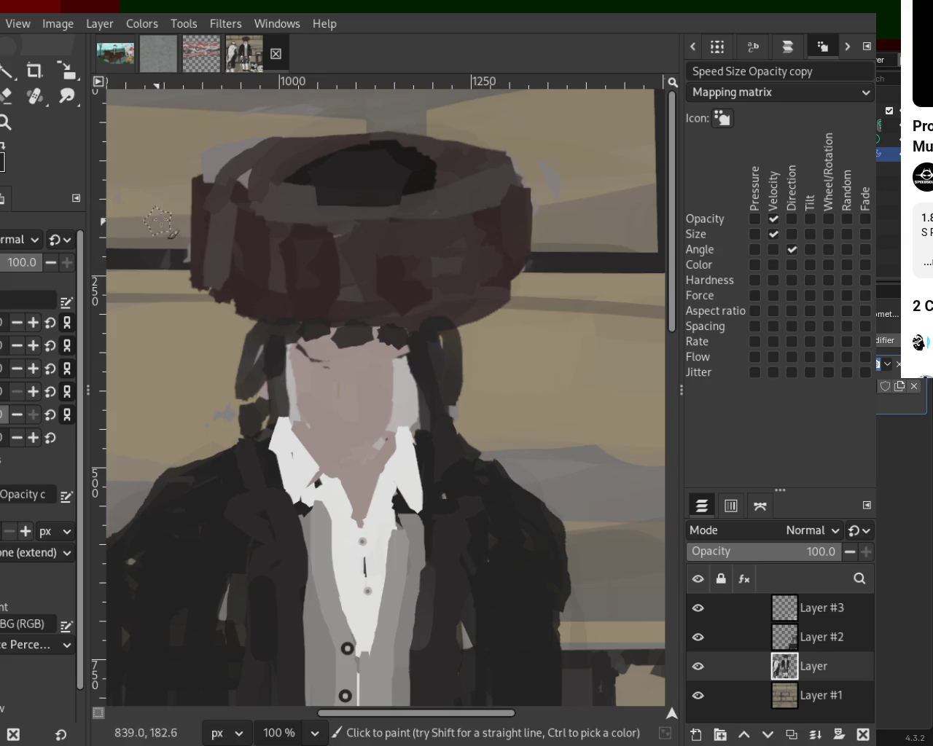
{"action": "mouse_move", "coordinate": [502, 207]}
{"action": "left_mouse_down"}
{"action": "mouse_move", "coordinate": [553, 203]}
{"action": "mouse_move", "coordinate": [496, 259]}
{"action": "left_mouse_up"}
{"action": "key", "text": "ctrl"}
- Broaden the hat's left side with dark brown strokes
{"action": "left_click_drag", "start_coordinate": [197, 188], "coordinate": [192, 285]}
{"action": "key", "text": "ctrl+z"}
{"action": "left_click_drag", "start_coordinate": [200, 200], "coordinate": [204, 309]}
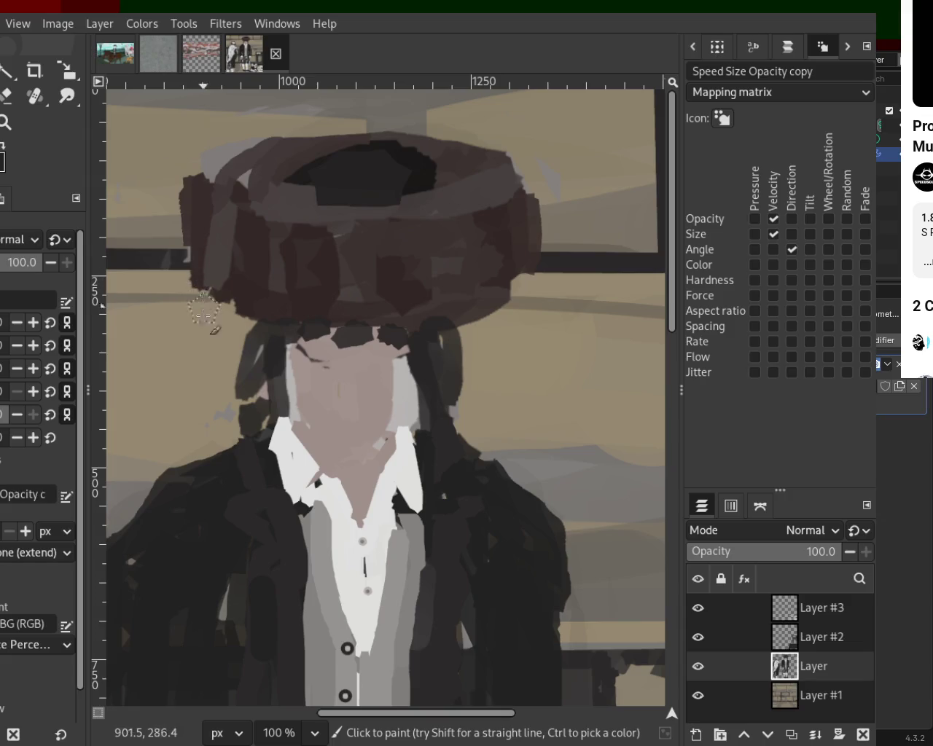
{"action": "key", "text": "z"}
{"action": "scroll", "coordinate": [405, 360], "scroll_direction": "down", "scroll_amount": 4}
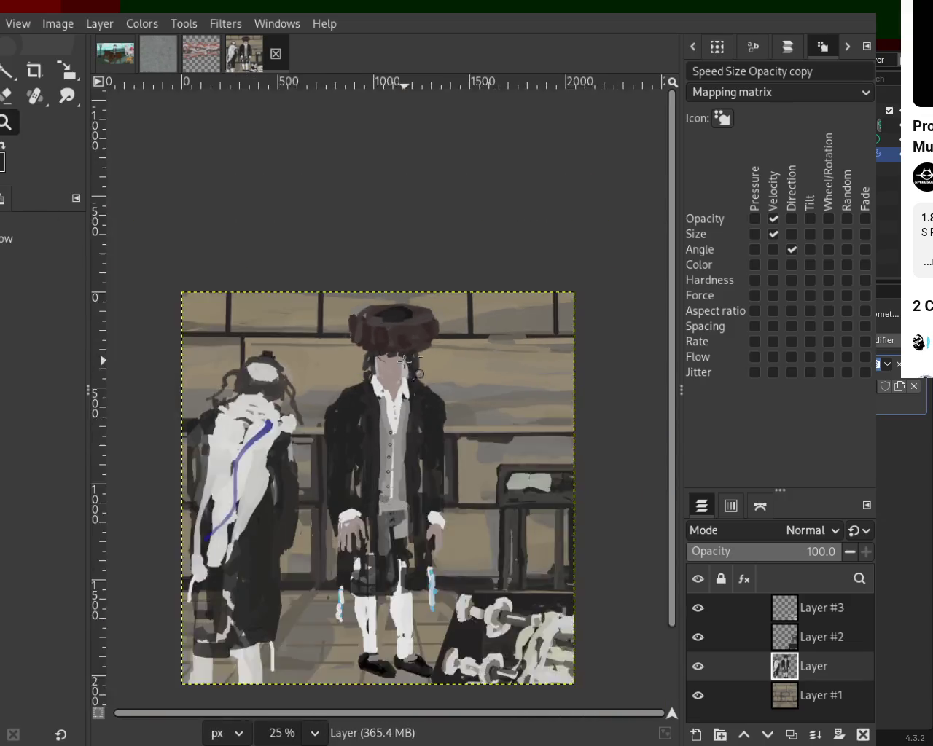
{"action": "left_click_drag", "start_coordinate": [405, 359], "coordinate": [397, 319]}
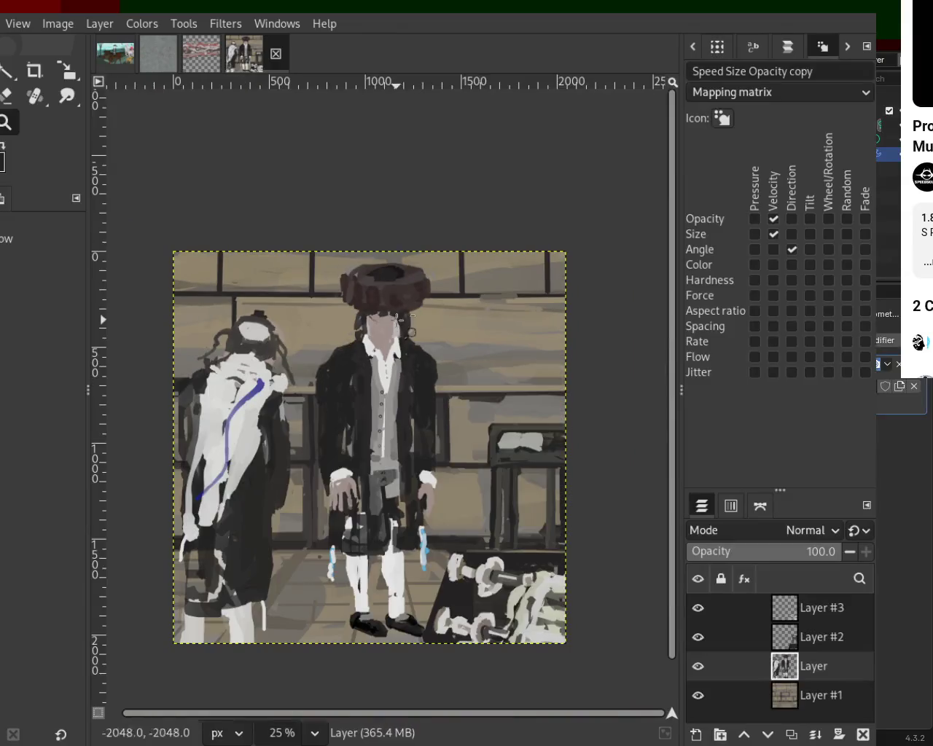
{"action": "scroll", "coordinate": [398, 319], "scroll_direction": "up", "scroll_amount": 1}
{"action": "scroll", "coordinate": [370, 265], "scroll_direction": "up", "scroll_amount": 1}
{"action": "scroll", "coordinate": [237, 243], "scroll_direction": "up", "scroll_amount": 1}
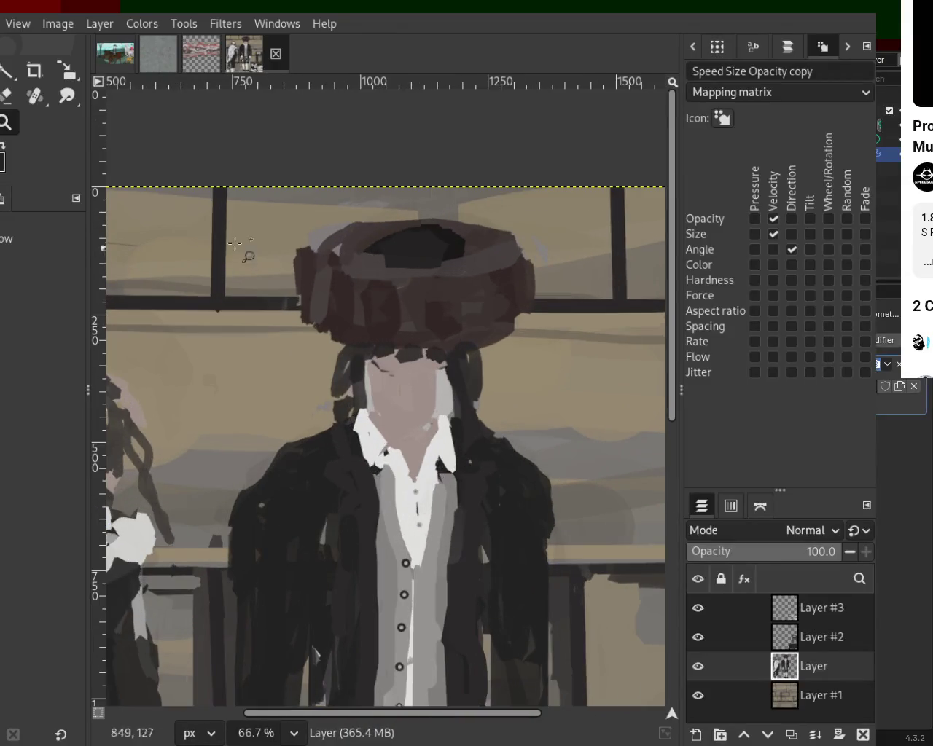
- Paint a light stroke along the hat's top rim, undoing the darker rim stroke
{"action": "key", "text": "p"}
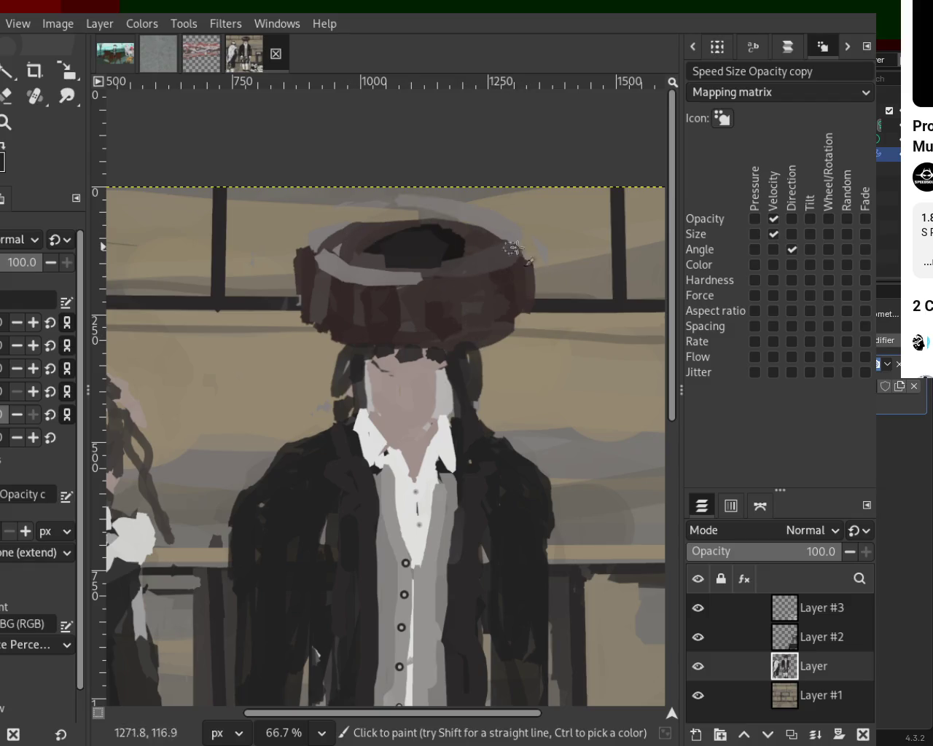
{"action": "left_click_drag", "start_coordinate": [367, 253], "coordinate": [517, 245]}
{"action": "left_click_drag", "start_coordinate": [488, 262], "coordinate": [489, 228]}
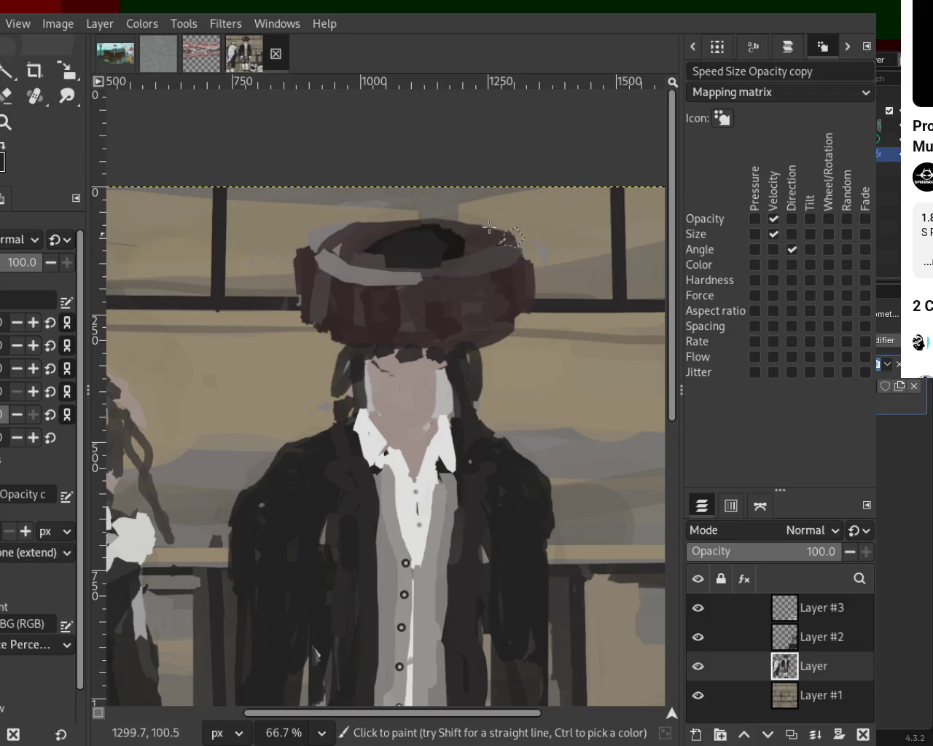
{"action": "key", "text": "ctrl+z"}
{"action": "key", "text": "ctrl+y"}
{"action": "key", "text": "ctrl+z"}
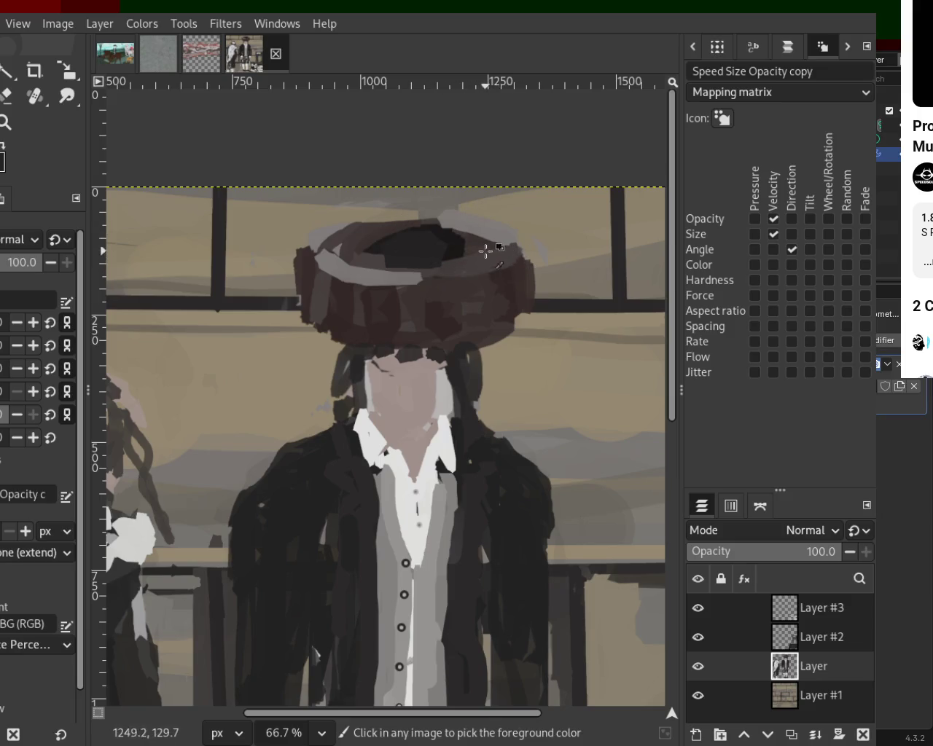
- Add a light grey band to the hat rim and darken the hair on both sides of the face
{"action": "left_click_drag", "start_coordinate": [493, 272], "coordinate": [440, 256]}
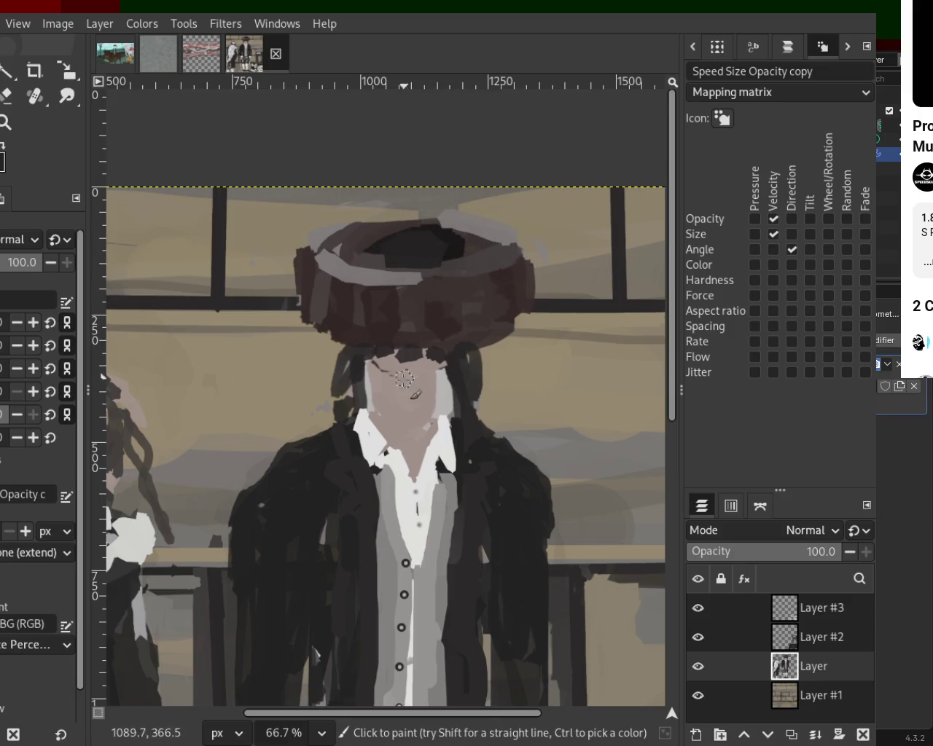
{"action": "left_click", "coordinate": [346, 363], "text": "ctrl"}
{"action": "mouse_move", "coordinate": [346, 364]}
{"action": "left_mouse_down"}
{"action": "mouse_move", "coordinate": [332, 390]}
{"action": "mouse_move", "coordinate": [330, 382]}
{"action": "mouse_move", "coordinate": [339, 384]}
{"action": "left_mouse_up"}
{"action": "left_click", "coordinate": [338, 382], "text": "ctrl"}
{"action": "mouse_move", "coordinate": [483, 386]}
{"action": "left_mouse_down"}
{"action": "mouse_move", "coordinate": [473, 373]}
{"action": "mouse_move", "coordinate": [474, 390]}
{"action": "mouse_move", "coordinate": [463, 391]}
{"action": "left_mouse_up"}
{"action": "left_click", "coordinate": [402, 375], "text": "ctrl"}
{"action": "left_click_drag", "start_coordinate": [402, 375], "coordinate": [419, 367]}
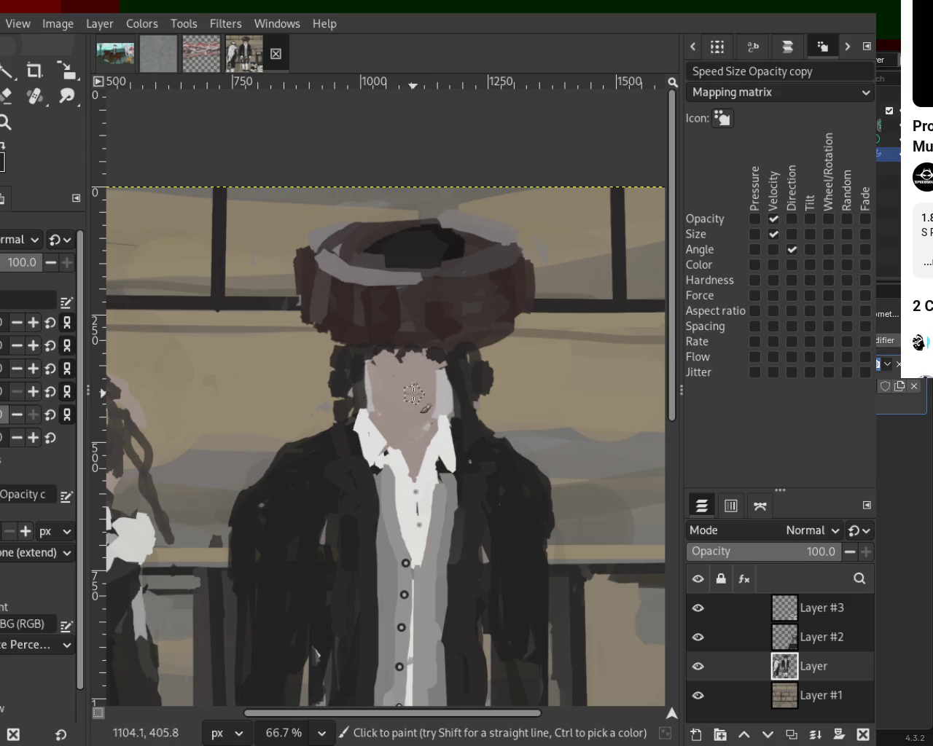
- Lighten the forehead and face with pinkish-grey skin tones and add a dark patch on the neck
{"action": "key", "text": "ctrl"}
{"action": "mouse_move", "coordinate": [421, 376]}
{"action": "left_mouse_down"}
{"action": "mouse_move", "coordinate": [402, 397]}
{"action": "mouse_move", "coordinate": [444, 436]}
{"action": "left_mouse_up"}
{"action": "left_click", "coordinate": [422, 412], "text": "ctrl"}
{"action": "mouse_move", "coordinate": [377, 417]}
{"action": "left_mouse_down"}
{"action": "mouse_move", "coordinate": [368, 404]}
{"action": "mouse_move", "coordinate": [386, 445]}
{"action": "left_mouse_up"}
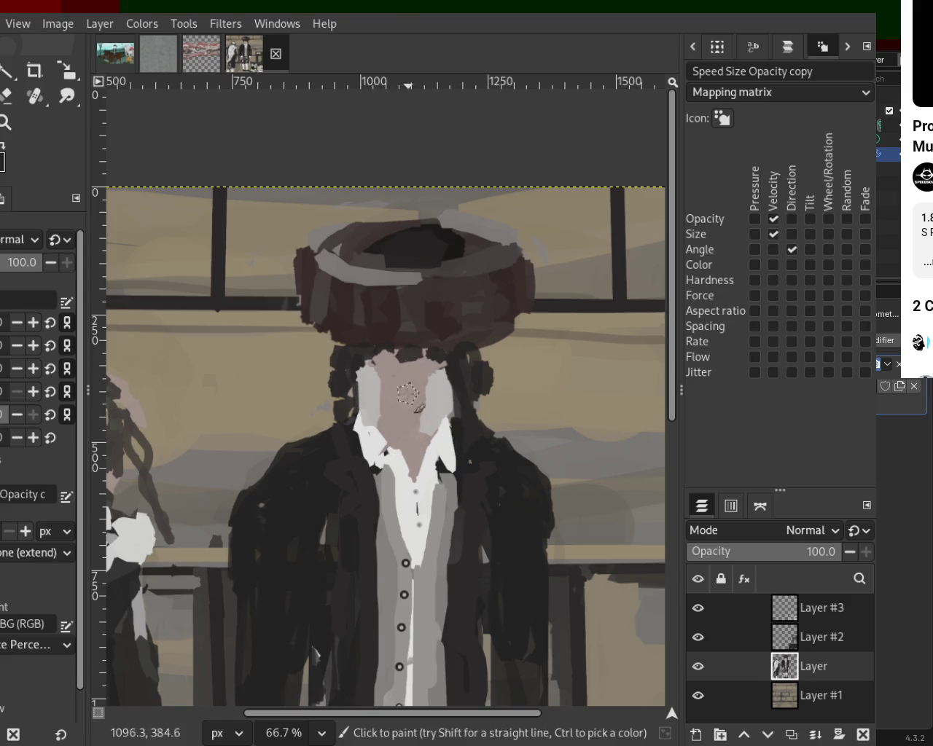
{"action": "left_click_drag", "start_coordinate": [405, 422], "coordinate": [438, 477]}
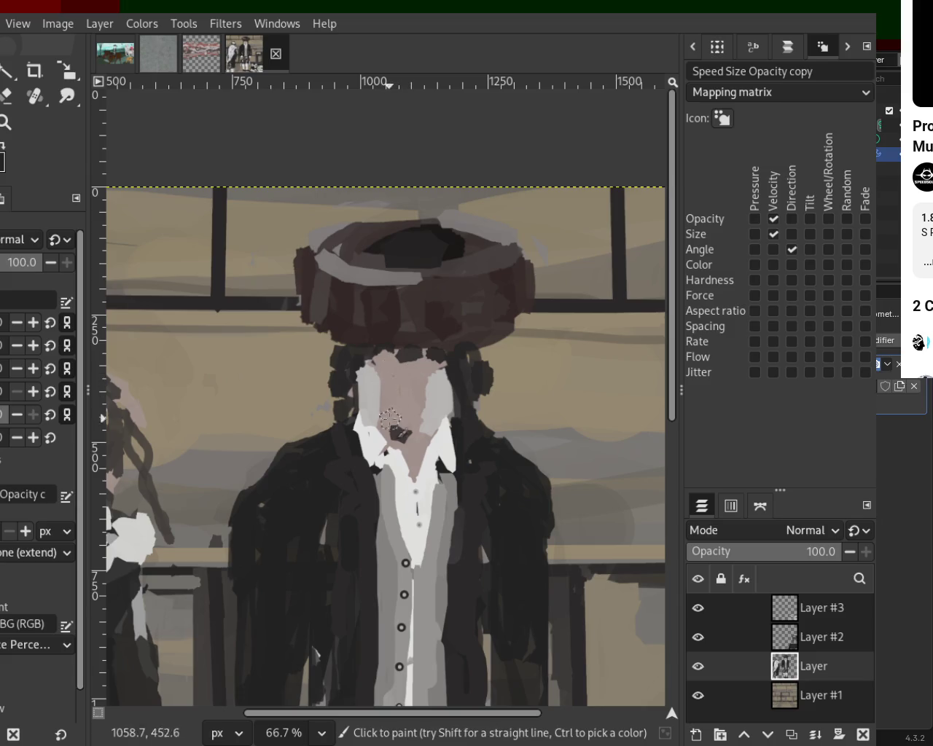
{"action": "left_click_drag", "start_coordinate": [405, 411], "coordinate": [394, 442]}
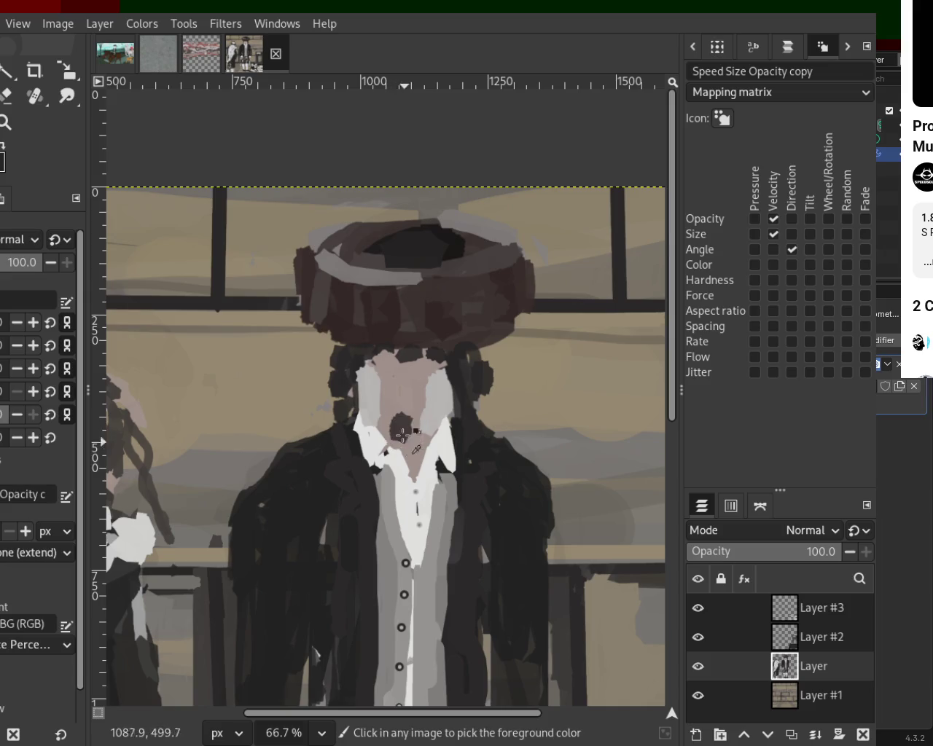
{"action": "mouse_move", "coordinate": [379, 364]}
{"action": "left_mouse_down"}
{"action": "mouse_move", "coordinate": [379, 402]}
{"action": "mouse_move", "coordinate": [368, 410]}
{"action": "left_mouse_up"}
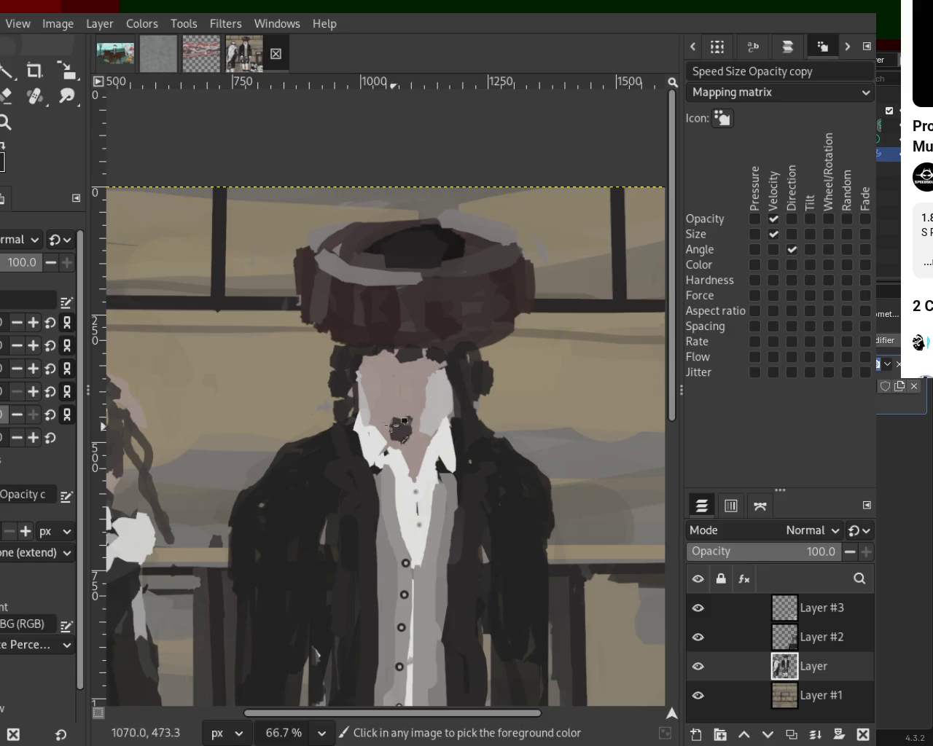
- Lighten the left side of the neck and the throat with lighter pink tones
{"action": "left_click", "coordinate": [368, 413], "text": "ctrl"}
{"action": "mouse_move", "coordinate": [374, 395]}
{"action": "left_mouse_down"}
{"action": "mouse_move", "coordinate": [376, 358]}
{"action": "mouse_move", "coordinate": [432, 423]}
{"action": "mouse_move", "coordinate": [399, 445]}
{"action": "mouse_move", "coordinate": [392, 478]}
{"action": "mouse_move", "coordinate": [425, 419]}
{"action": "left_mouse_up"}
{"action": "left_click", "coordinate": [408, 389], "text": "ctrl"}
{"action": "left_click", "coordinate": [414, 430], "text": "ctrl"}
{"action": "left_click", "coordinate": [386, 427], "text": "ctrl"}
{"action": "left_click", "coordinate": [388, 468], "text": "ctrl"}
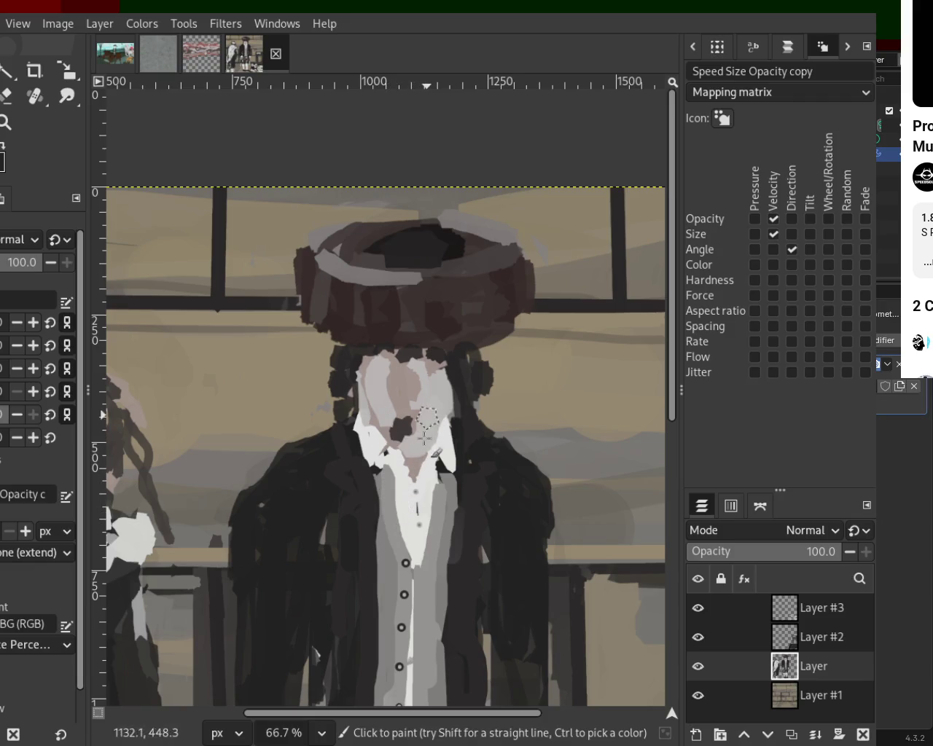
{"action": "mouse_move", "coordinate": [406, 486]}
{"action": "left_mouse_down"}
{"action": "mouse_move", "coordinate": [422, 453]}
{"action": "mouse_move", "coordinate": [400, 480]}
{"action": "left_mouse_up"}
- Paint a dark beard stroke under the chin and soften the throat and mustache area
{"action": "left_click", "coordinate": [336, 379], "text": "ctrl"}
{"action": "key", "text": "ctrl+z"}
{"action": "mouse_move", "coordinate": [386, 428]}
{"action": "left_mouse_down"}
{"action": "mouse_move", "coordinate": [393, 528]}
{"action": "mouse_move", "coordinate": [426, 413]}
{"action": "mouse_move", "coordinate": [377, 389]}
{"action": "mouse_move", "coordinate": [413, 430]}
{"action": "mouse_move", "coordinate": [409, 445]}
{"action": "mouse_move", "coordinate": [437, 442]}
{"action": "left_mouse_up"}
{"action": "key", "text": "ctrl+z"}
{"action": "left_click", "coordinate": [406, 446], "text": "ctrl"}
{"action": "left_click", "coordinate": [401, 379], "text": "ctrl"}
{"action": "left_click", "coordinate": [412, 422], "text": "ctrl"}
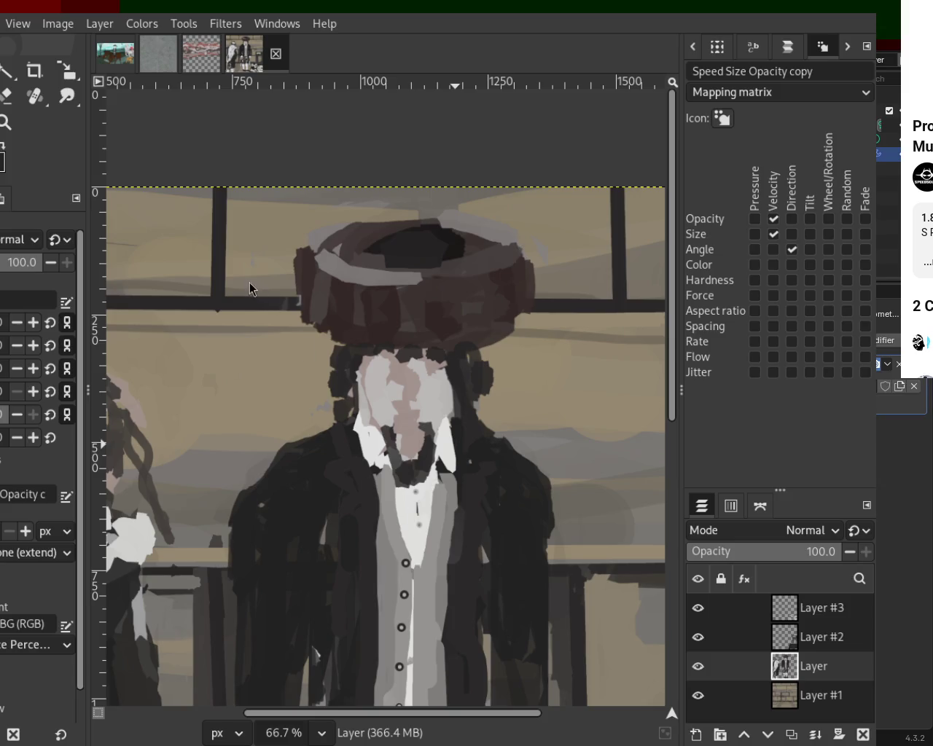
{"action": "left_click", "coordinate": [5, 121]}
- Paint dark strokes over the man's lower torso and the area around his hand
{"action": "scroll", "coordinate": [310, 397], "scroll_direction": "down", "scroll_amount": 1}
{"action": "scroll", "coordinate": [310, 397], "scroll_direction": "down", "scroll_amount": 4}
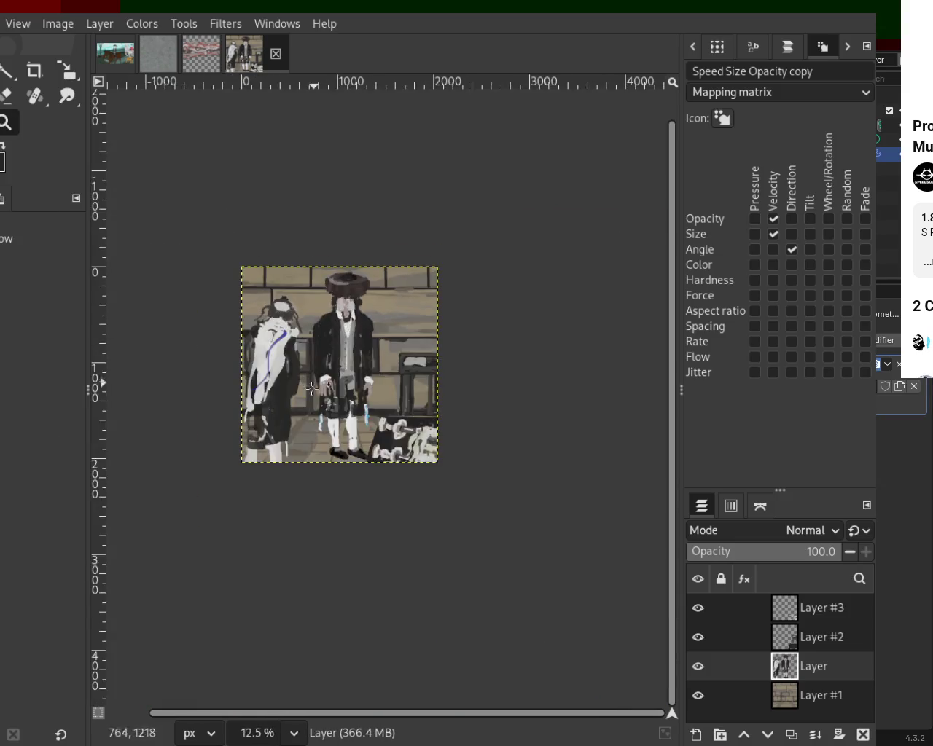
{"action": "scroll", "coordinate": [311, 397], "scroll_direction": "up", "scroll_amount": 3}
{"action": "scroll", "coordinate": [320, 408], "scroll_direction": "down", "scroll_amount": 1}
{"action": "scroll", "coordinate": [350, 438], "scroll_direction": "up", "scroll_amount": 1}
{"action": "scroll", "coordinate": [364, 452], "scroll_direction": "up", "scroll_amount": 1}
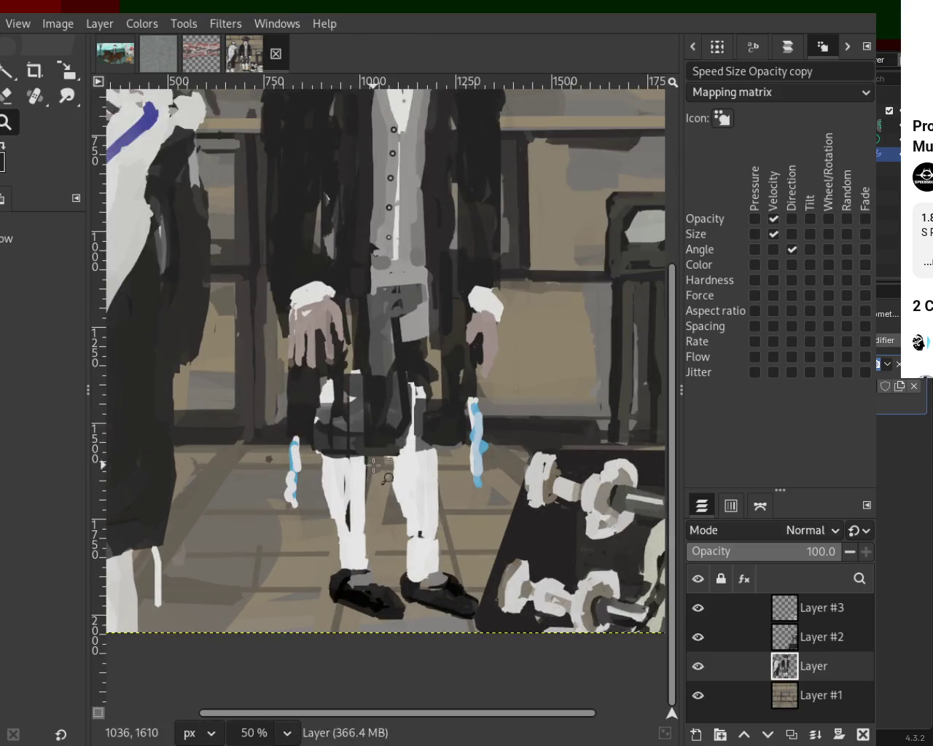
{"action": "scroll", "coordinate": [347, 456], "scroll_direction": "up", "scroll_amount": 2}
{"action": "key", "text": "p"}
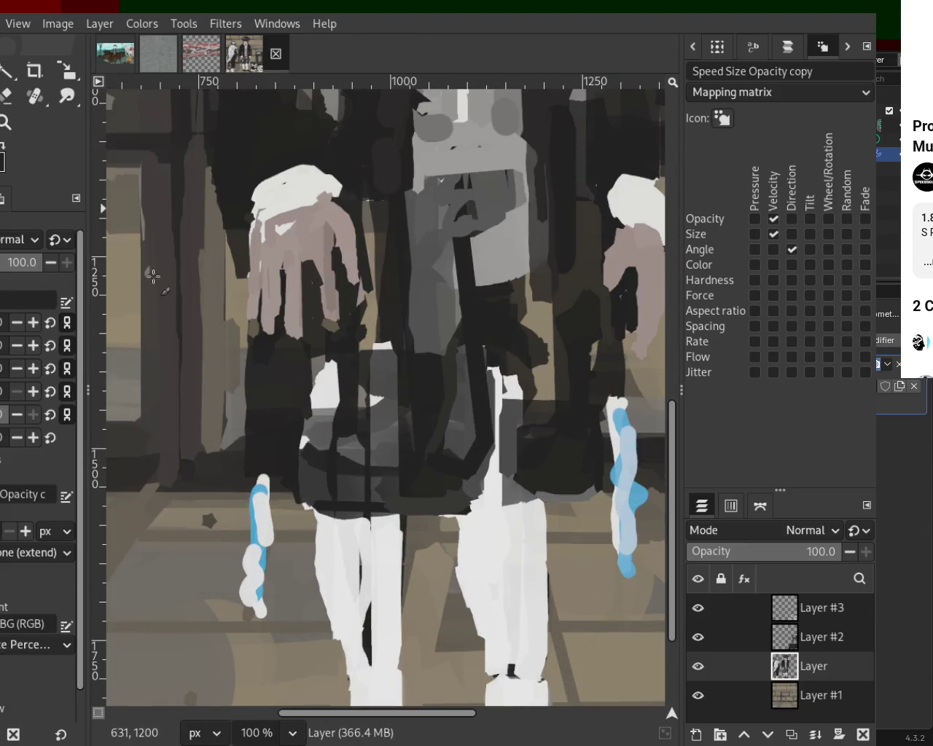
{"action": "mouse_move", "coordinate": [323, 503]}
{"action": "left_mouse_down"}
{"action": "mouse_move", "coordinate": [334, 479]}
{"action": "mouse_move", "coordinate": [408, 443]}
{"action": "mouse_move", "coordinate": [298, 500]}
{"action": "mouse_move", "coordinate": [294, 485]}
{"action": "mouse_move", "coordinate": [316, 500]}
{"action": "left_mouse_up"}
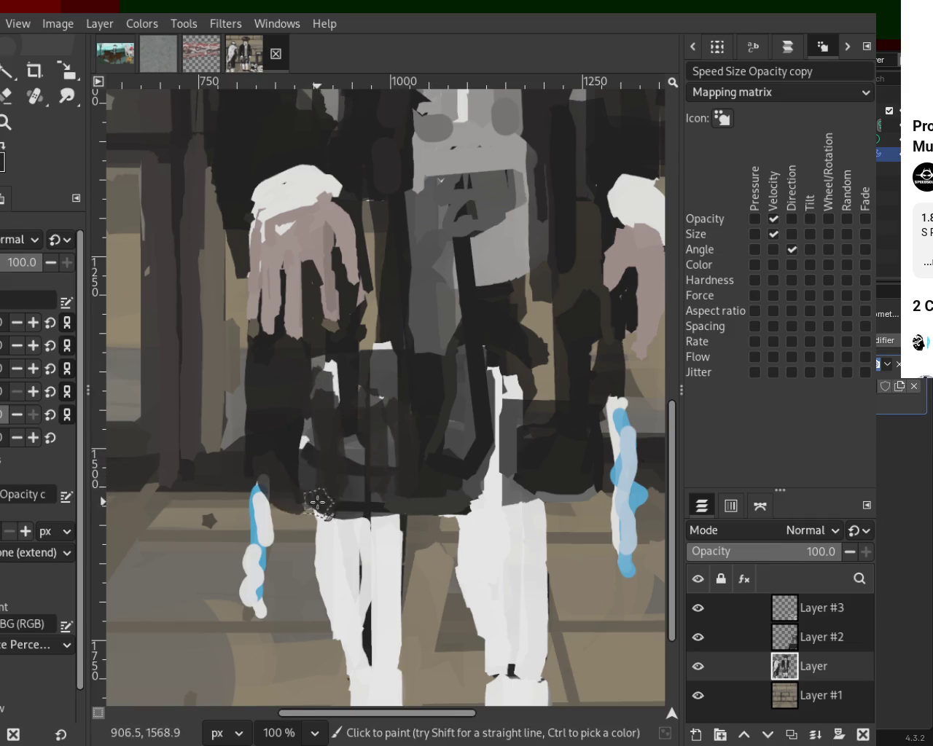
{"action": "left_click_drag", "start_coordinate": [581, 481], "coordinate": [543, 464]}
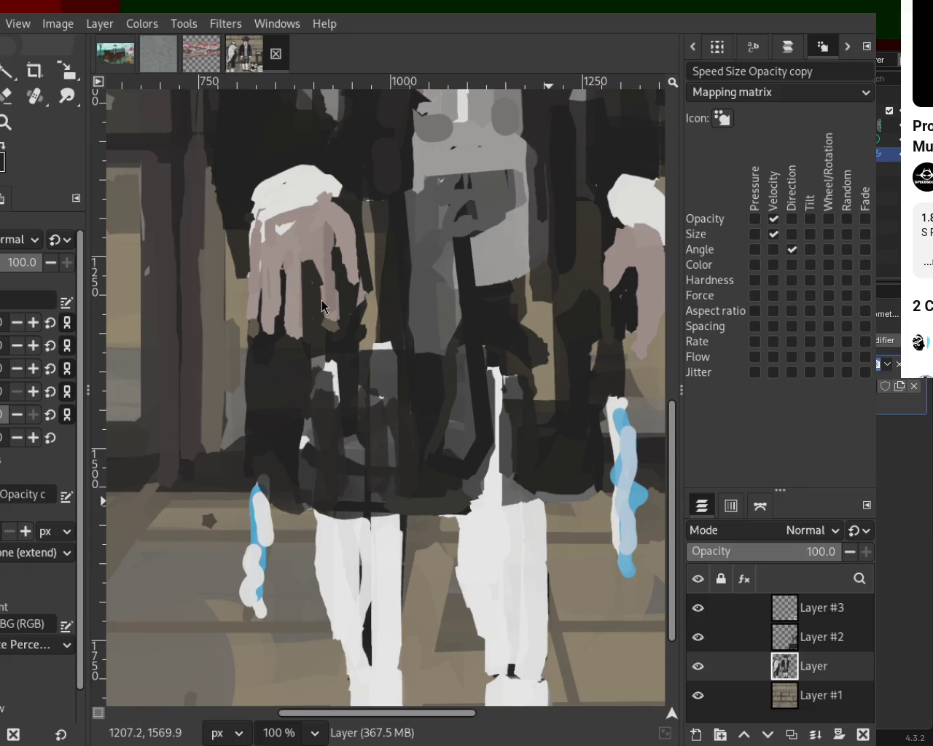
{"action": "scroll", "coordinate": [265, 316], "scroll_direction": "down", "scroll_amount": 3}
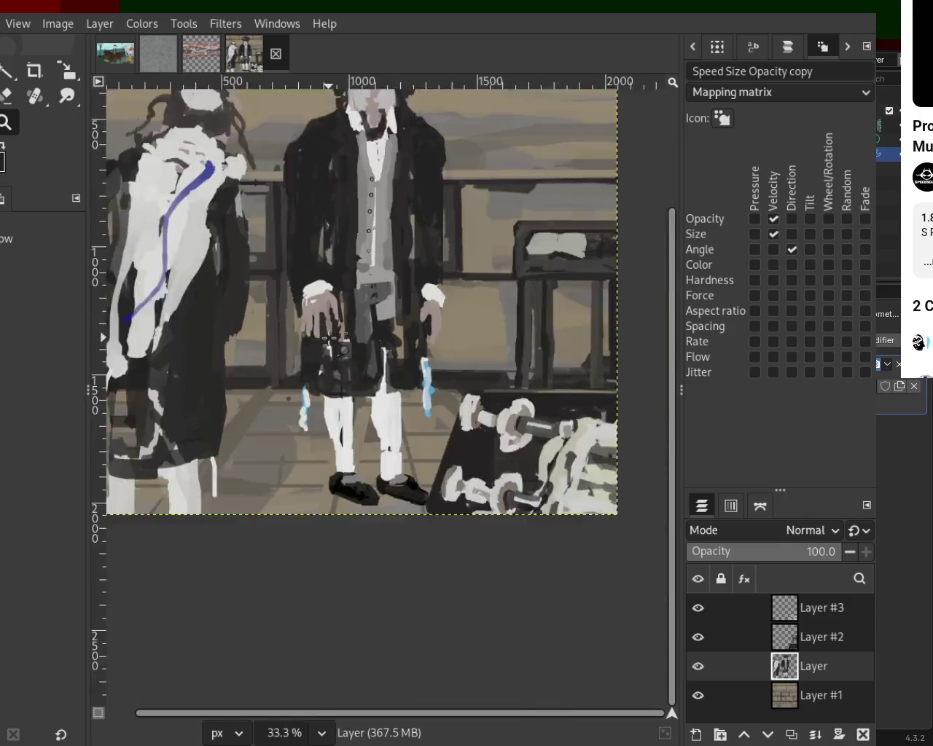
- Undo a pink vest stroke and paint dark grey over the left face and collar
{"action": "scroll", "coordinate": [265, 316], "scroll_direction": "down", "scroll_amount": 2}
{"action": "scroll", "coordinate": [266, 316], "scroll_direction": "up", "scroll_amount": 2}
{"action": "scroll", "coordinate": [266, 316], "scroll_direction": "up", "scroll_amount": 3}
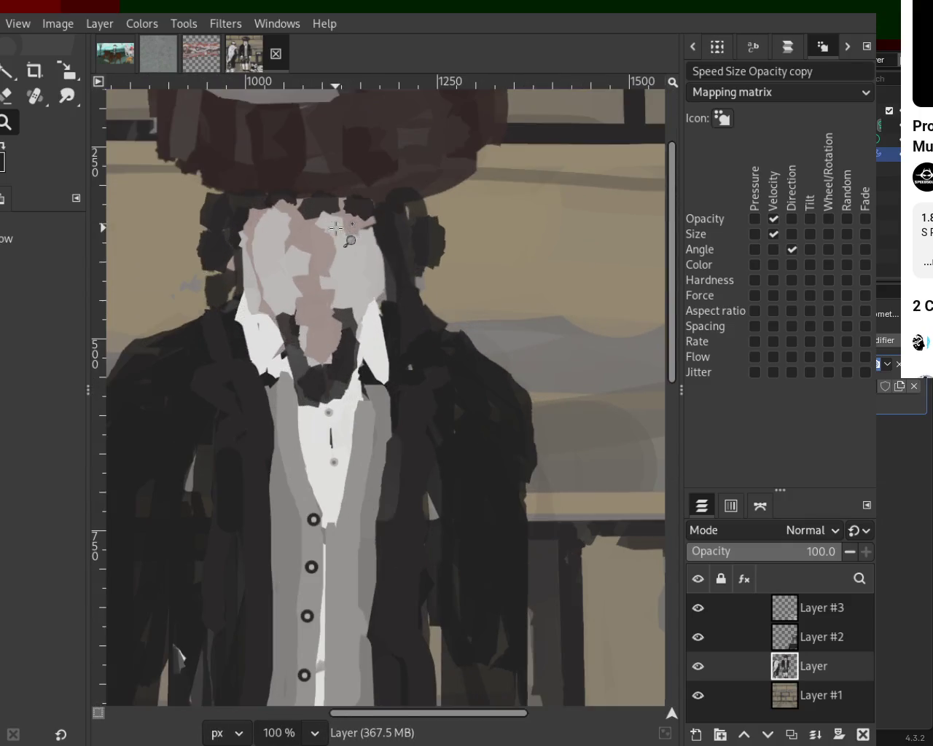
{"action": "mouse_move", "coordinate": [269, 328]}
{"action": "left_mouse_down"}
{"action": "mouse_move", "coordinate": [302, 385]}
{"action": "mouse_move", "coordinate": [310, 463]}
{"action": "left_mouse_up"}
{"action": "key", "text": "ctrl+z"}
{"action": "left_click", "coordinate": [289, 325], "text": "ctrl"}
{"action": "mouse_move", "coordinate": [289, 325]}
{"action": "left_mouse_down"}
{"action": "mouse_move", "coordinate": [277, 333]}
{"action": "mouse_move", "coordinate": [242, 270]}
{"action": "left_mouse_up"}
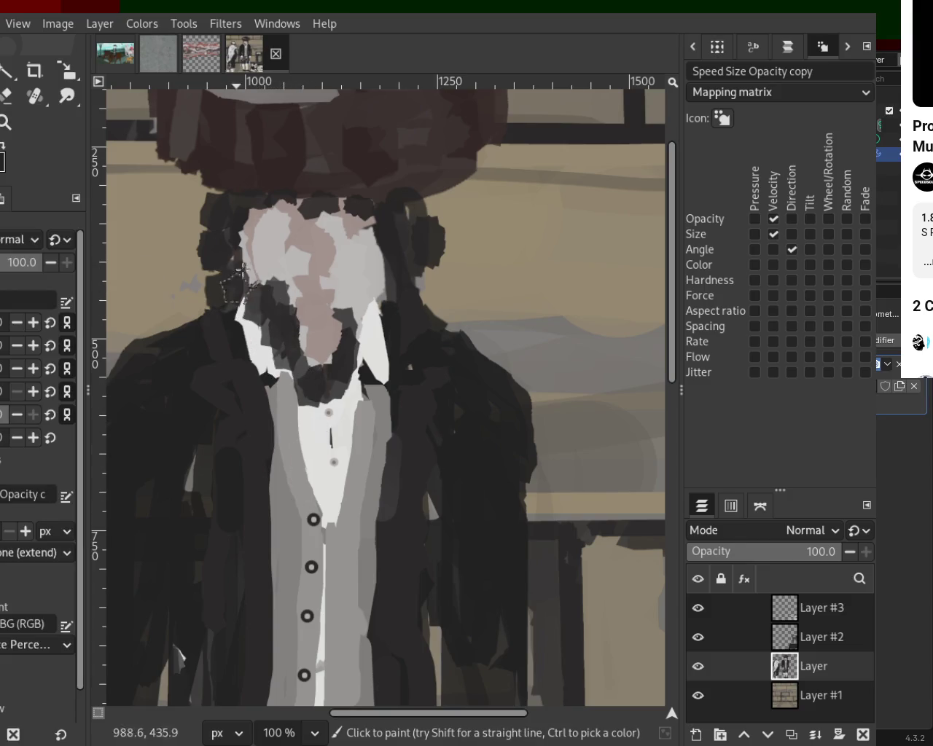
- Repaint the face in light grey, with pink skin tone across its right side
{"action": "left_click", "coordinate": [368, 281], "text": "ctrl"}
{"action": "left_click", "coordinate": [291, 320]}
{"action": "mouse_move", "coordinate": [290, 321]}
{"action": "left_mouse_down"}
{"action": "mouse_move", "coordinate": [306, 327]}
{"action": "mouse_move", "coordinate": [358, 256]}
{"action": "left_mouse_up"}
{"action": "mouse_move", "coordinate": [254, 214]}
{"action": "left_mouse_down"}
{"action": "mouse_move", "coordinate": [341, 240]}
{"action": "mouse_move", "coordinate": [307, 268]}
{"action": "mouse_move", "coordinate": [290, 315]}
{"action": "left_mouse_up"}
{"action": "left_click", "coordinate": [322, 235], "text": "ctrl"}
{"action": "left_click", "coordinate": [266, 221], "text": "ctrl"}
{"action": "left_click_drag", "start_coordinate": [263, 223], "coordinate": [271, 288]}
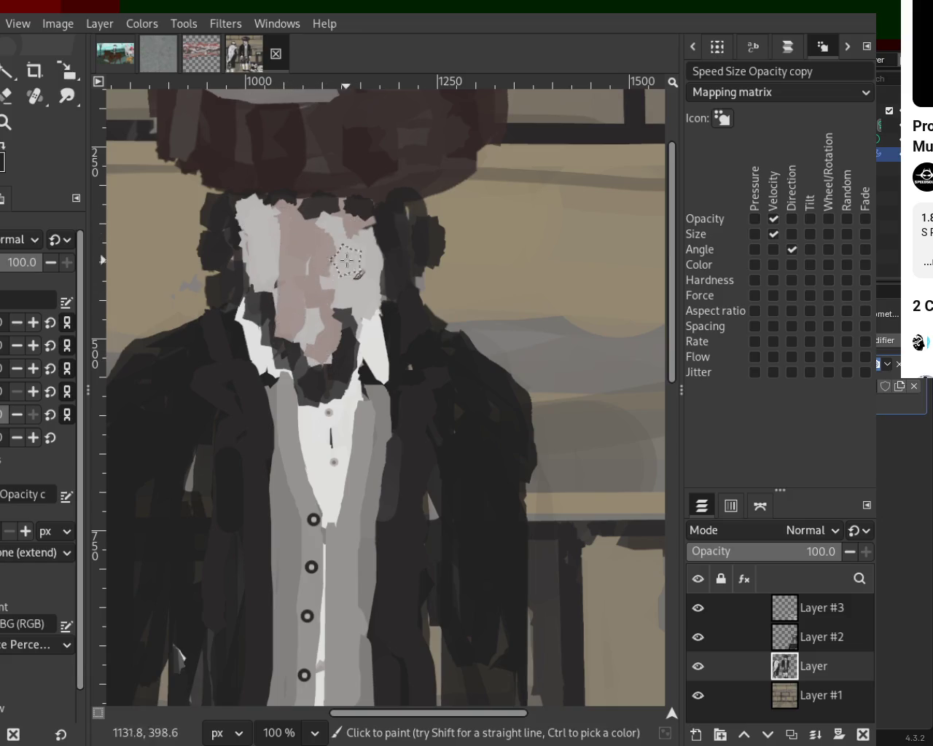
{"action": "left_click", "coordinate": [339, 260], "text": "ctrl"}
{"action": "mouse_move", "coordinate": [339, 260]}
{"action": "left_mouse_down"}
{"action": "mouse_move", "coordinate": [347, 304]}
{"action": "mouse_move", "coordinate": [339, 223]}
{"action": "left_mouse_up"}
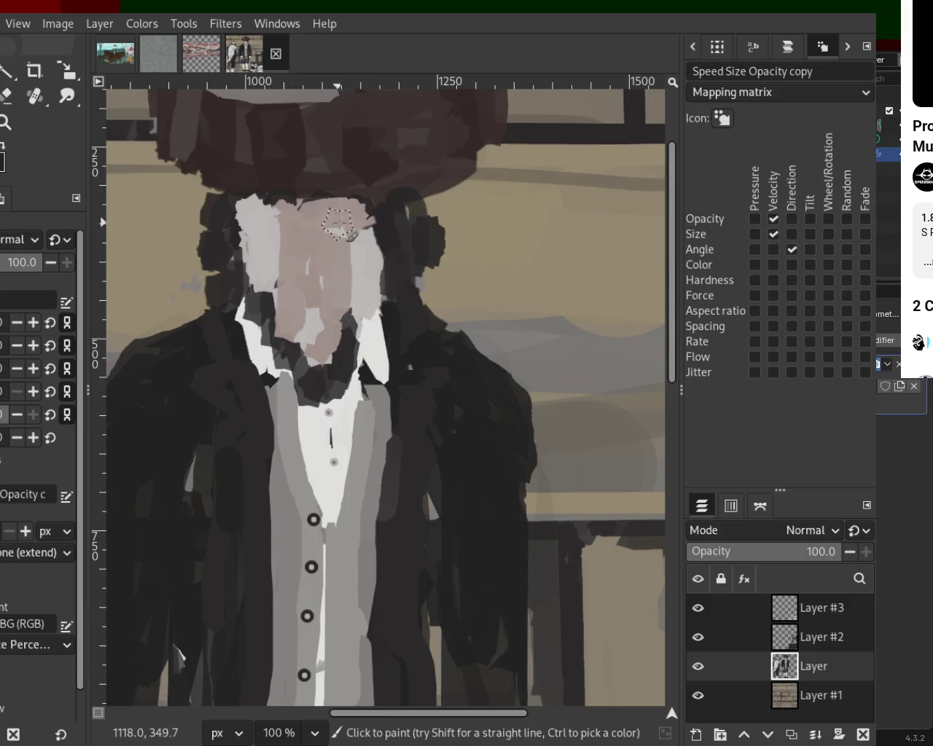
- Bring the brown hat brim down over the face and repaint the shadow beneath it
{"action": "left_click", "coordinate": [374, 186], "text": "ctrl"}
{"action": "left_click_drag", "start_coordinate": [374, 185], "coordinate": [418, 169]}
{"action": "left_click", "coordinate": [284, 102], "text": "ctrl"}
{"action": "left_click_drag", "start_coordinate": [462, 125], "coordinate": [355, 200]}
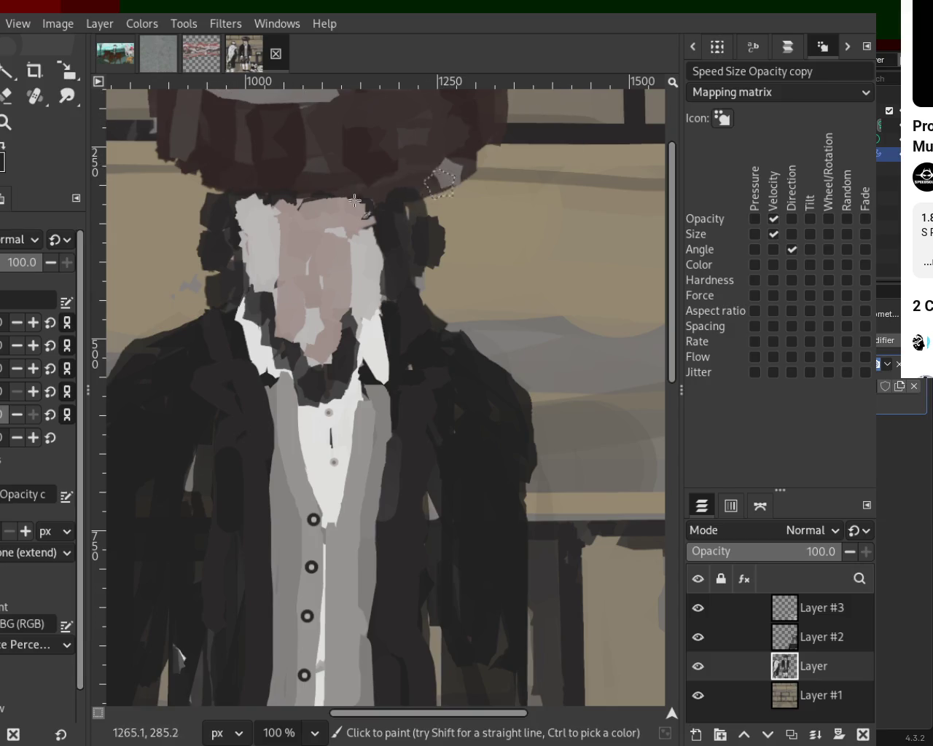
{"action": "left_click_drag", "start_coordinate": [256, 121], "coordinate": [358, 156]}
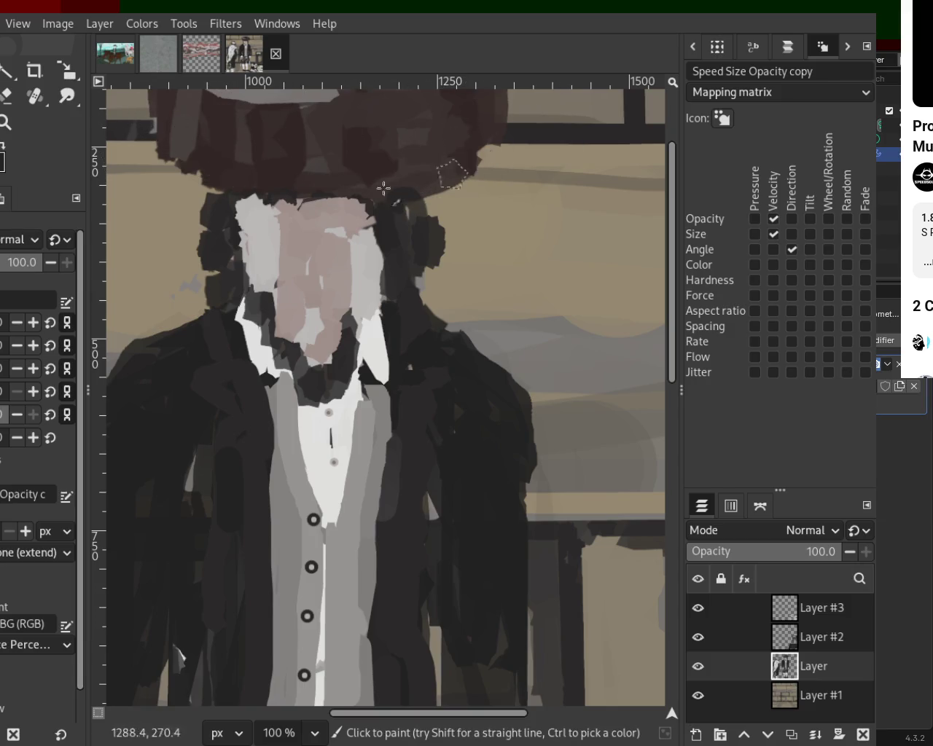
{"action": "left_click_drag", "start_coordinate": [431, 172], "coordinate": [219, 152]}
{"action": "key", "text": "ctrl+z"}
{"action": "left_click_drag", "start_coordinate": [398, 185], "coordinate": [251, 158]}
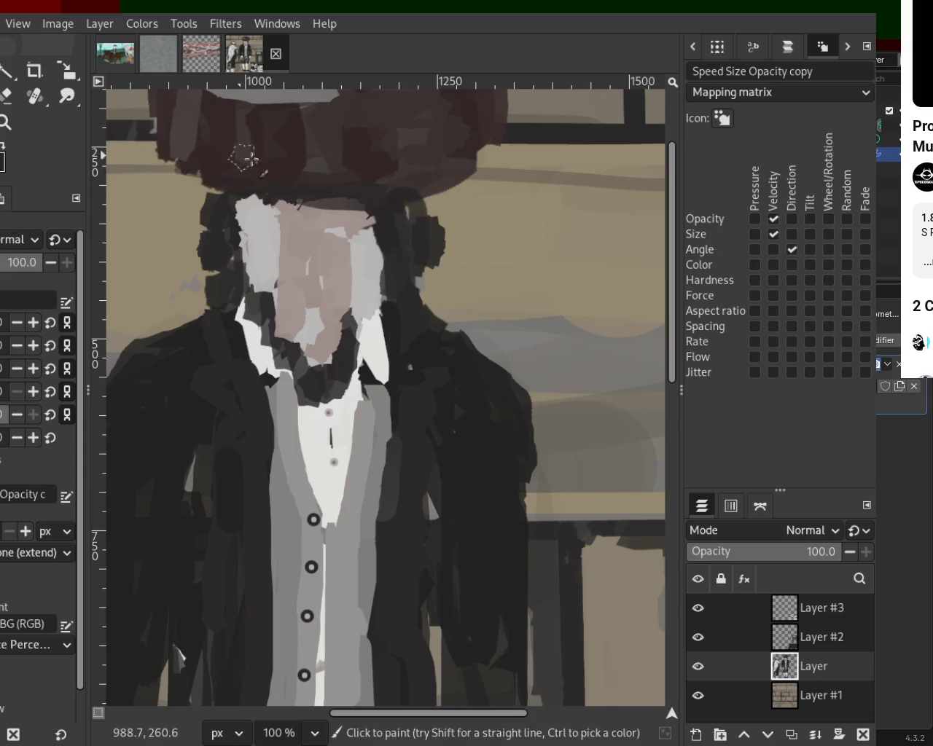
{"action": "left_click", "coordinate": [6, 122]}
{"action": "scroll", "coordinate": [394, 324], "scroll_direction": "down", "scroll_amount": 3}
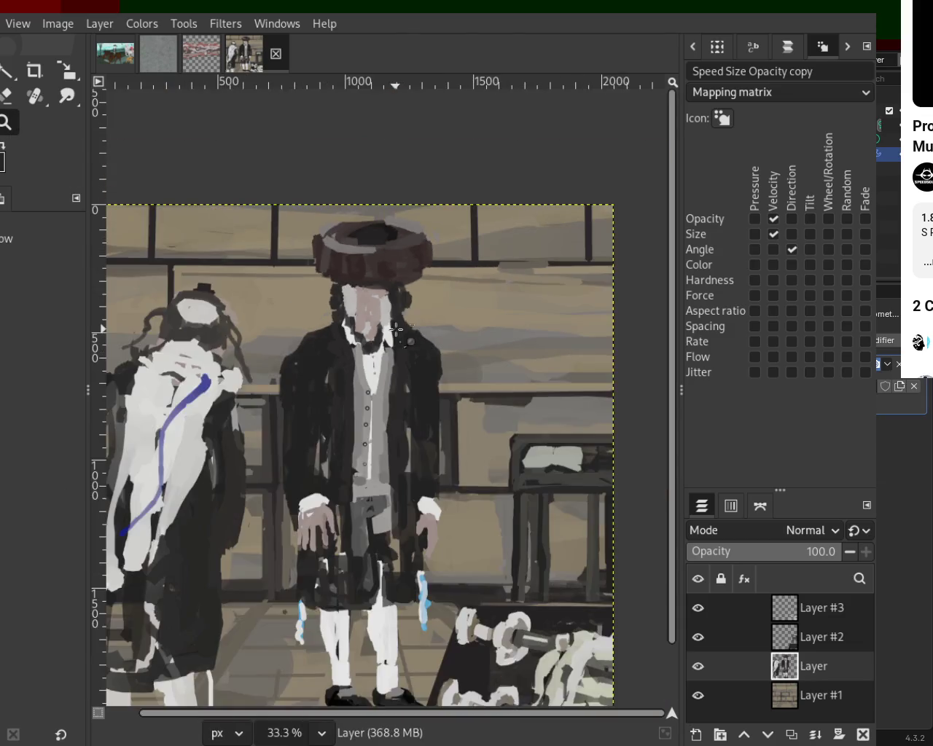
- Erase the dark patch beside the man's face, then zoom out to the whole scene
{"action": "scroll", "coordinate": [396, 330], "scroll_direction": "up", "scroll_amount": 1}
{"action": "scroll", "coordinate": [393, 328], "scroll_direction": "down", "scroll_amount": 1}
{"action": "scroll", "coordinate": [365, 306], "scroll_direction": "down", "scroll_amount": 1}
{"action": "scroll", "coordinate": [328, 320], "scroll_direction": "up", "scroll_amount": 2}
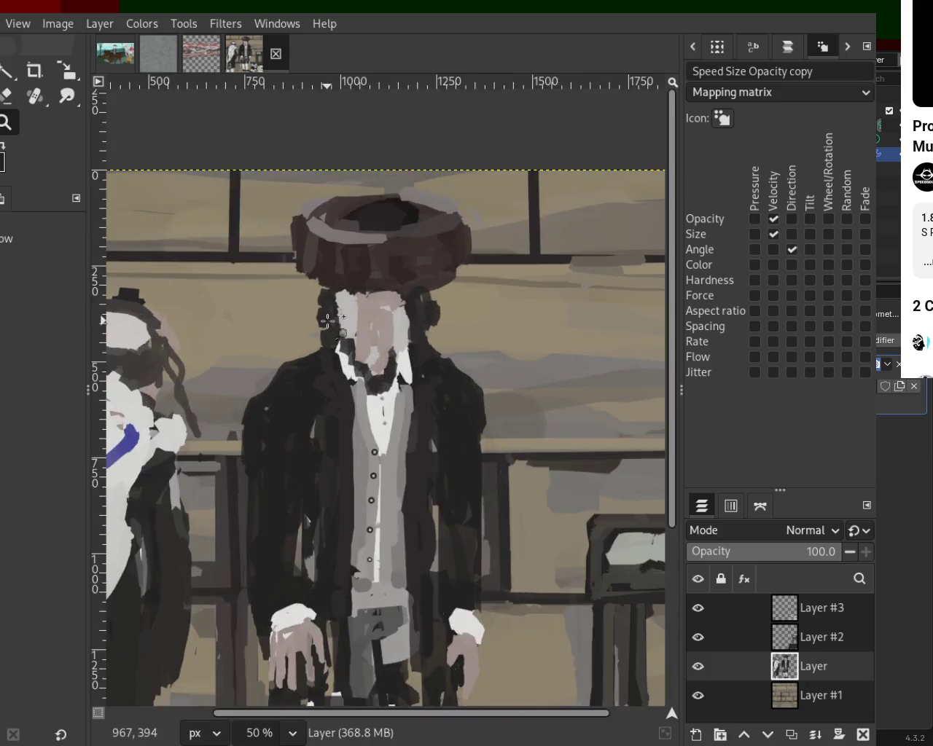
{"action": "scroll", "coordinate": [328, 321], "scroll_direction": "up", "scroll_amount": 2}
{"action": "left_click", "coordinate": [6, 96]}
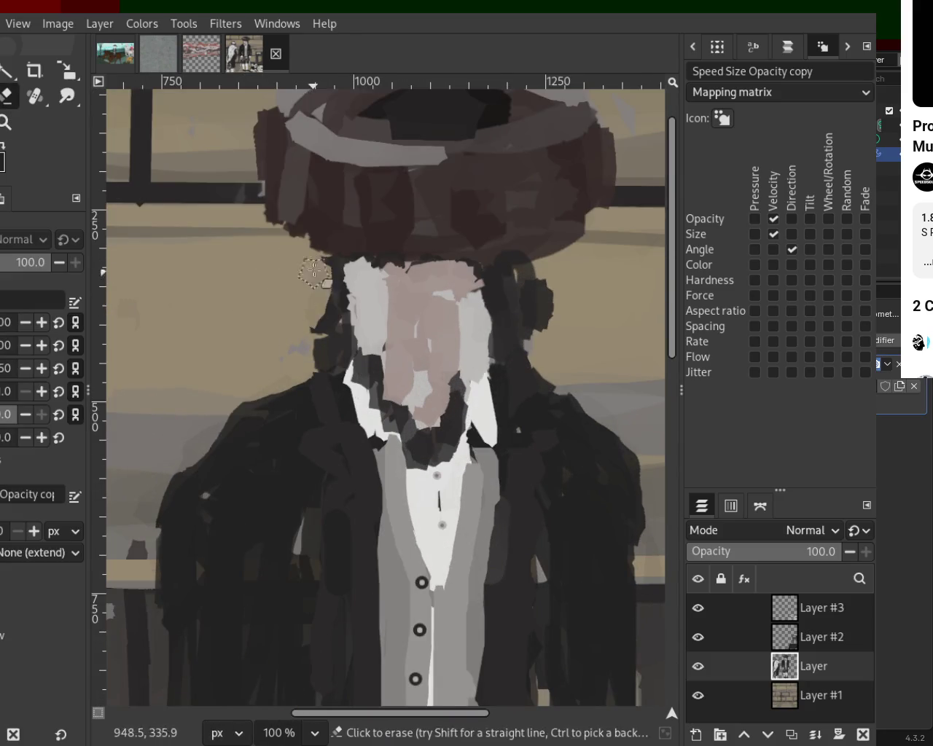
{"action": "mouse_move", "coordinate": [543, 276]}
{"action": "left_mouse_down"}
{"action": "mouse_move", "coordinate": [521, 271]}
{"action": "mouse_move", "coordinate": [524, 310]}
{"action": "mouse_move", "coordinate": [558, 337]}
{"action": "left_mouse_up"}
{"action": "key", "text": "z"}
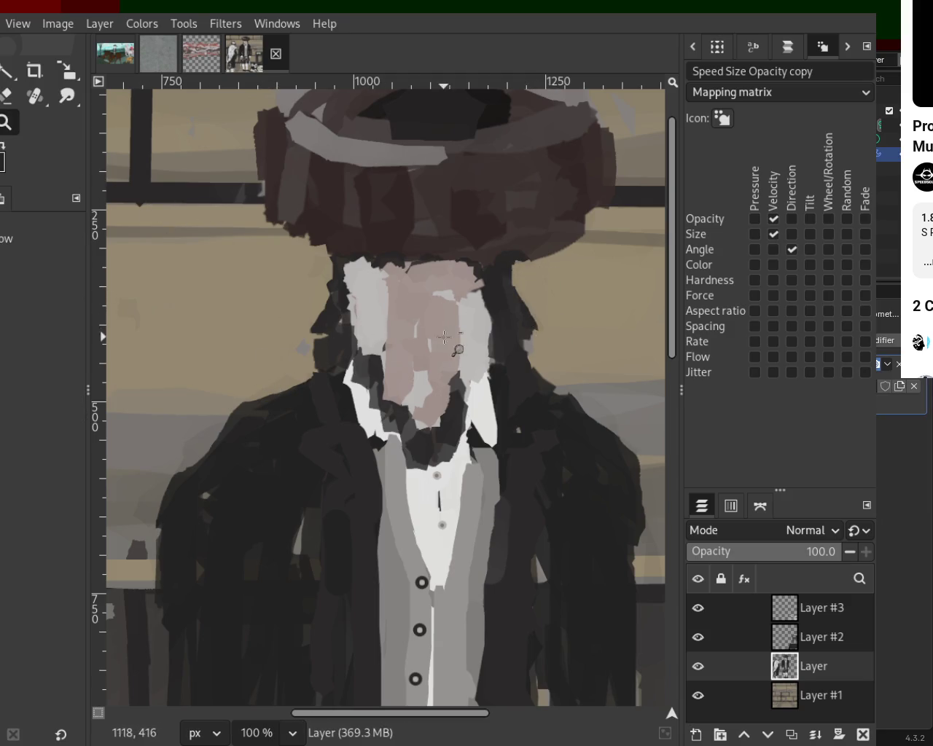
{"action": "scroll", "coordinate": [450, 399], "scroll_direction": "down", "scroll_amount": 4}
{"action": "left_click", "coordinate": [450, 399]}
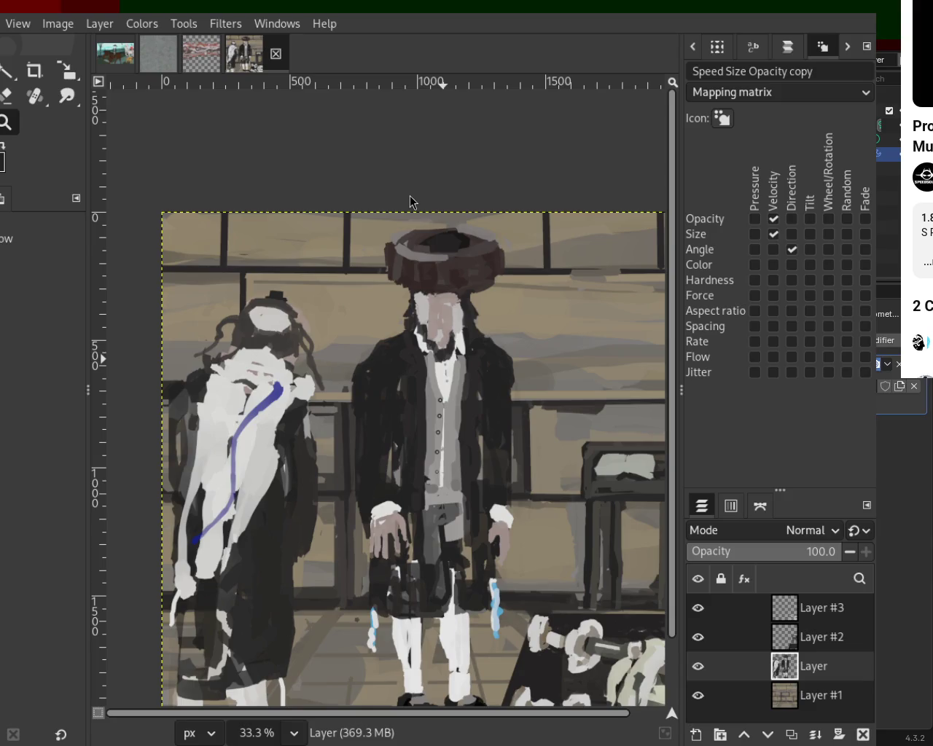
{"action": "scroll", "coordinate": [304, 206], "scroll_direction": "down", "scroll_amount": 1}
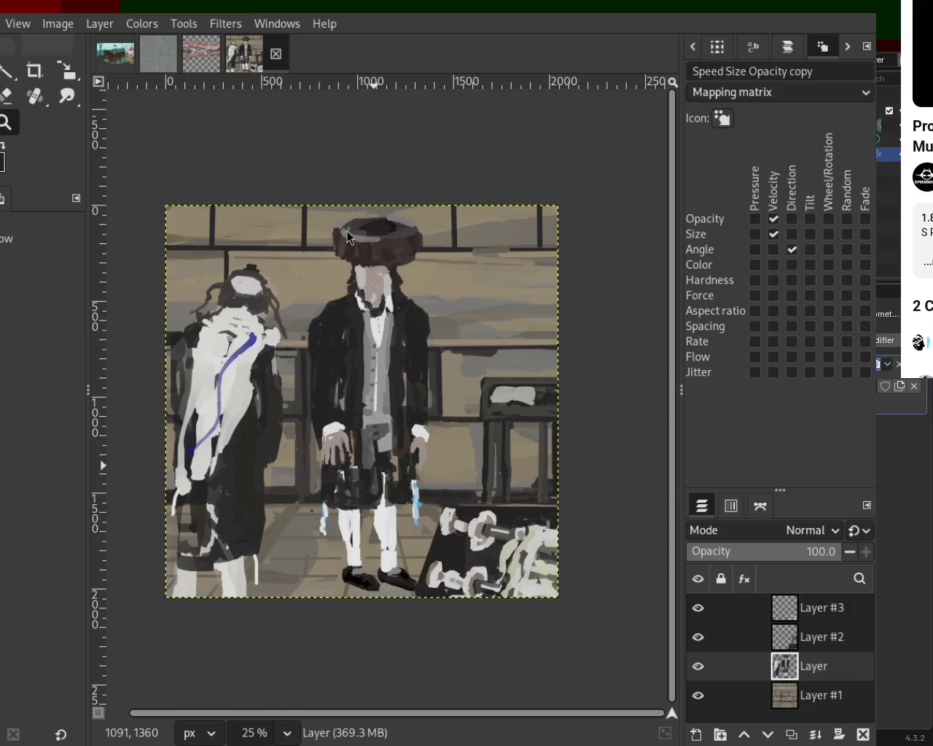
- Erase the right bulge, edge and rounded end of the first blue streak
{"action": "scroll", "coordinate": [427, 355], "scroll_direction": "down", "scroll_amount": 1}
{"action": "scroll", "coordinate": [391, 548], "scroll_direction": "up", "scroll_amount": 2}
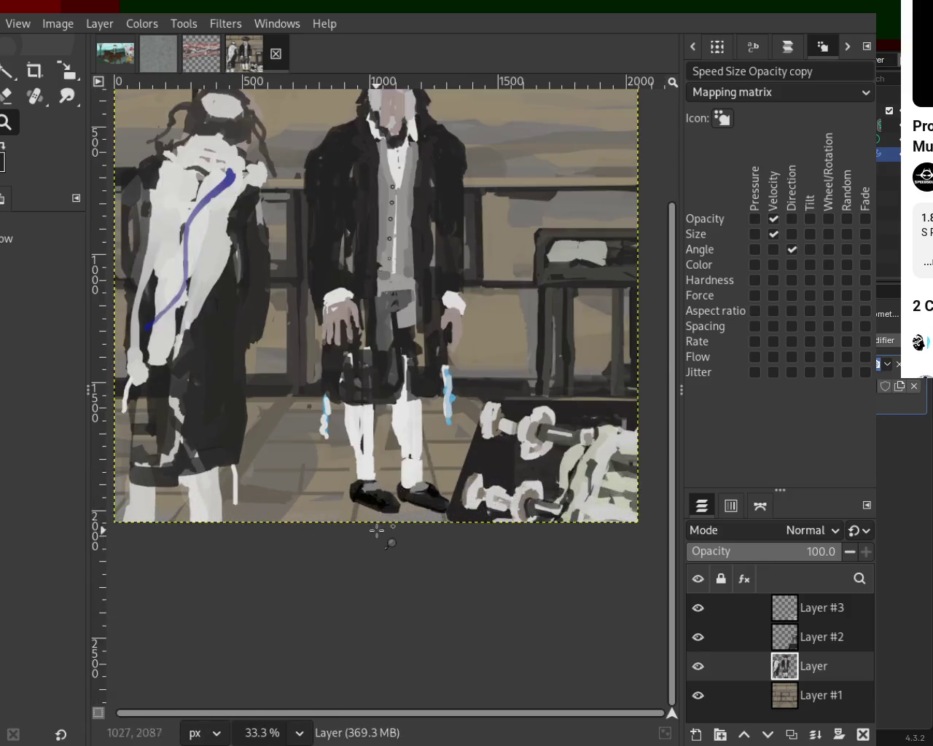
{"action": "scroll", "coordinate": [437, 437], "scroll_direction": "up", "scroll_amount": 1}
{"action": "scroll", "coordinate": [467, 374], "scroll_direction": "up", "scroll_amount": 2}
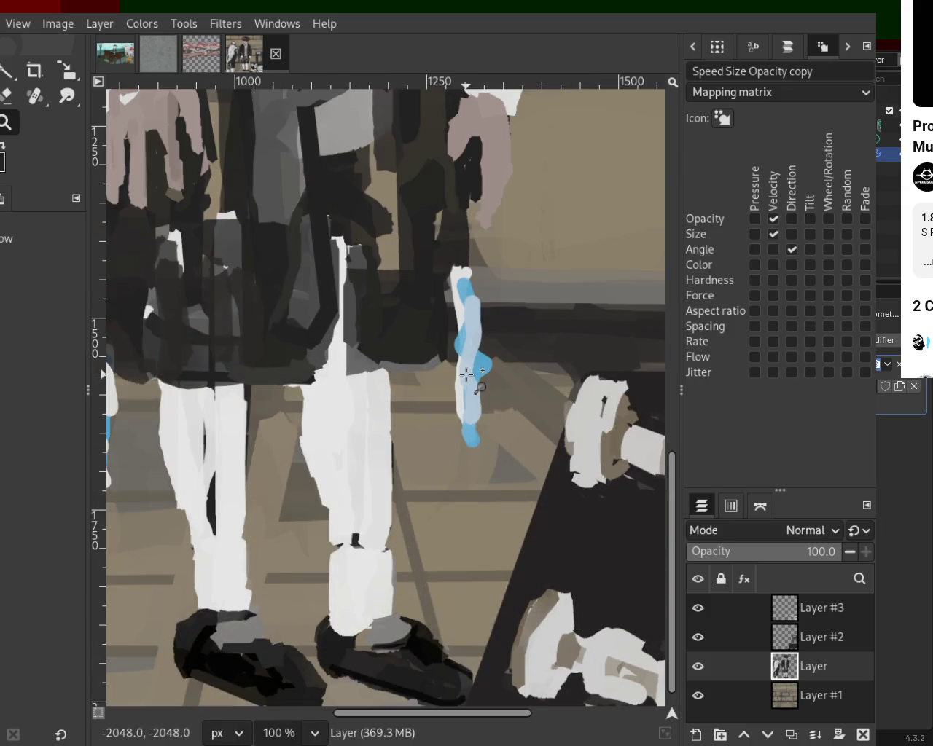
{"action": "left_click", "coordinate": [6, 94]}
{"action": "left_click_drag", "start_coordinate": [474, 350], "coordinate": [492, 400]}
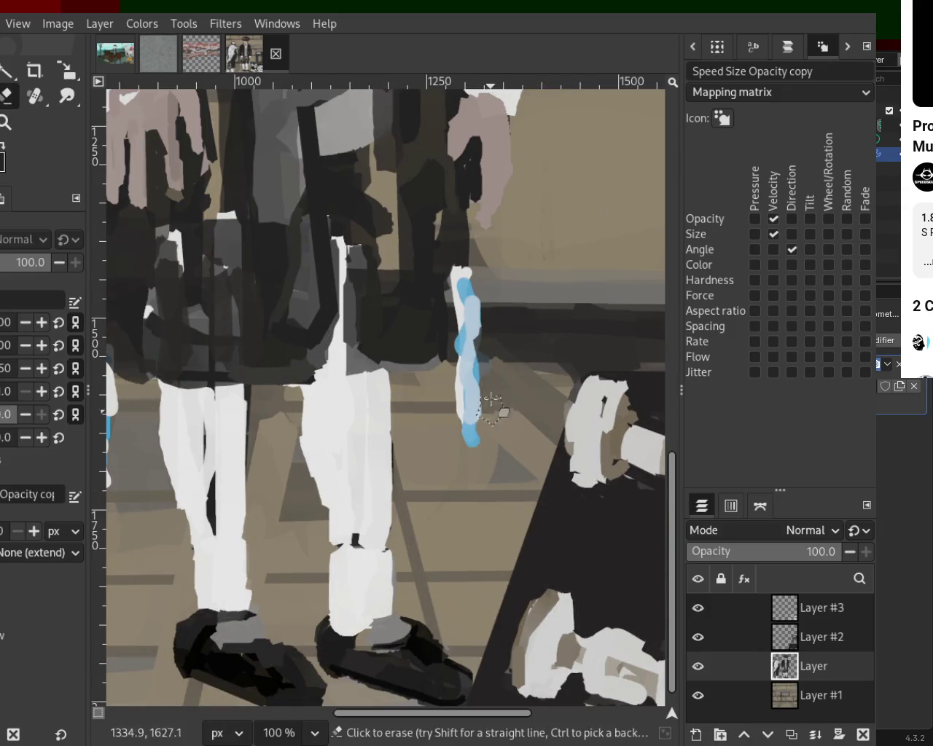
{"action": "left_click_drag", "start_coordinate": [493, 281], "coordinate": [487, 423]}
{"action": "left_click_drag", "start_coordinate": [495, 321], "coordinate": [481, 452]}
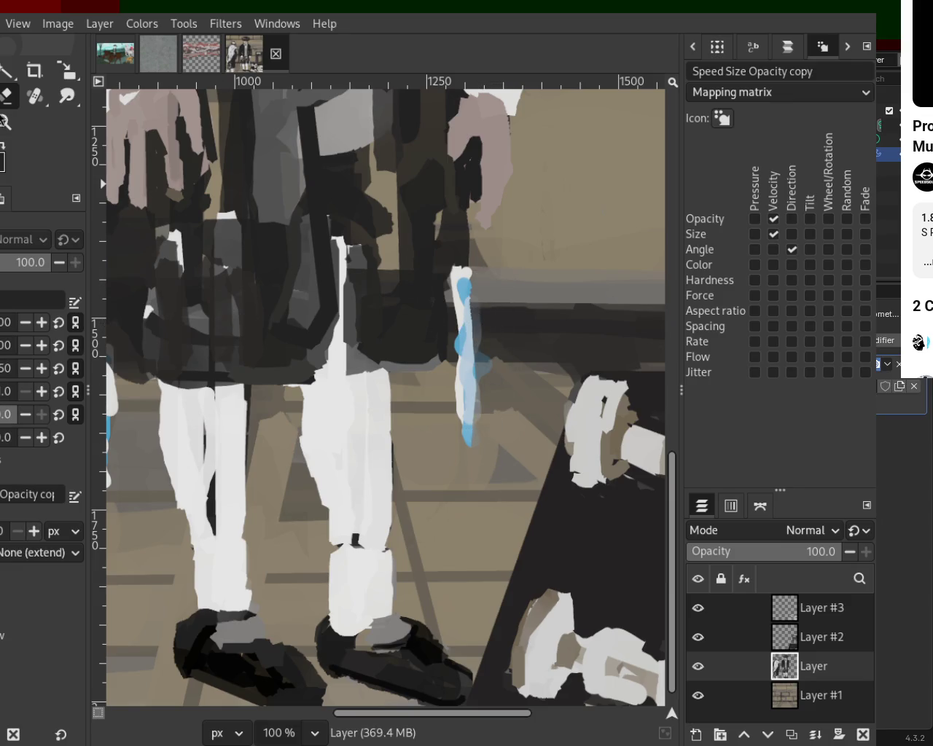
- Zoom in on the blue-and-white streak by the left hand and erase along its edge
{"action": "key", "text": "z"}
{"action": "left_click", "coordinate": [391, 299], "text": "ctrl"}
{"action": "left_click", "coordinate": [270, 258]}
{"action": "left_click", "coordinate": [292, 390]}
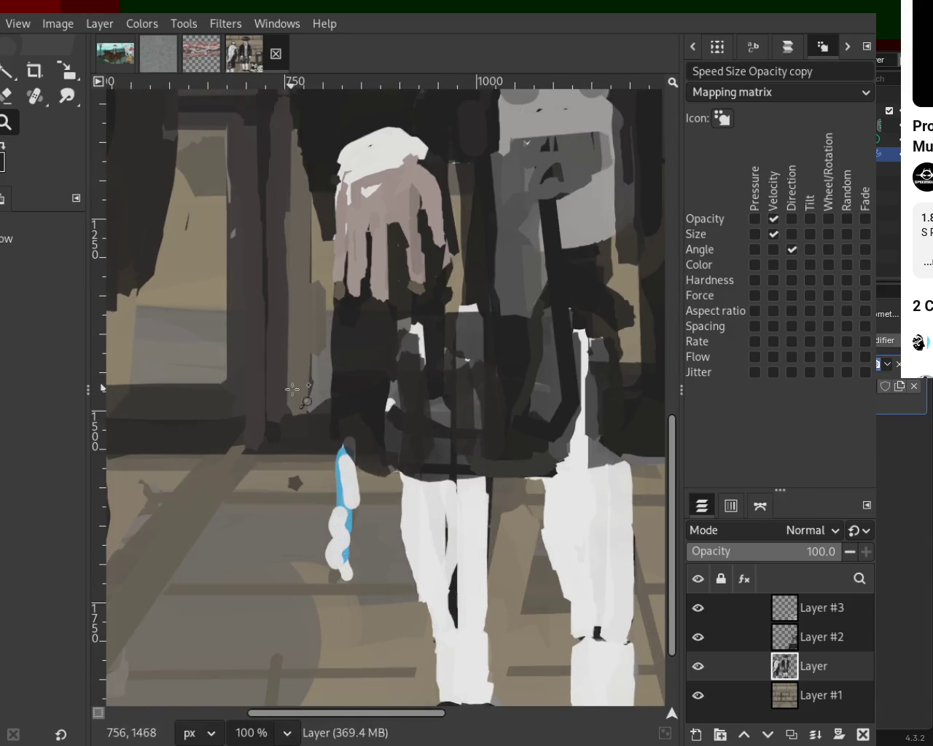
{"action": "left_click", "coordinate": [355, 689]}
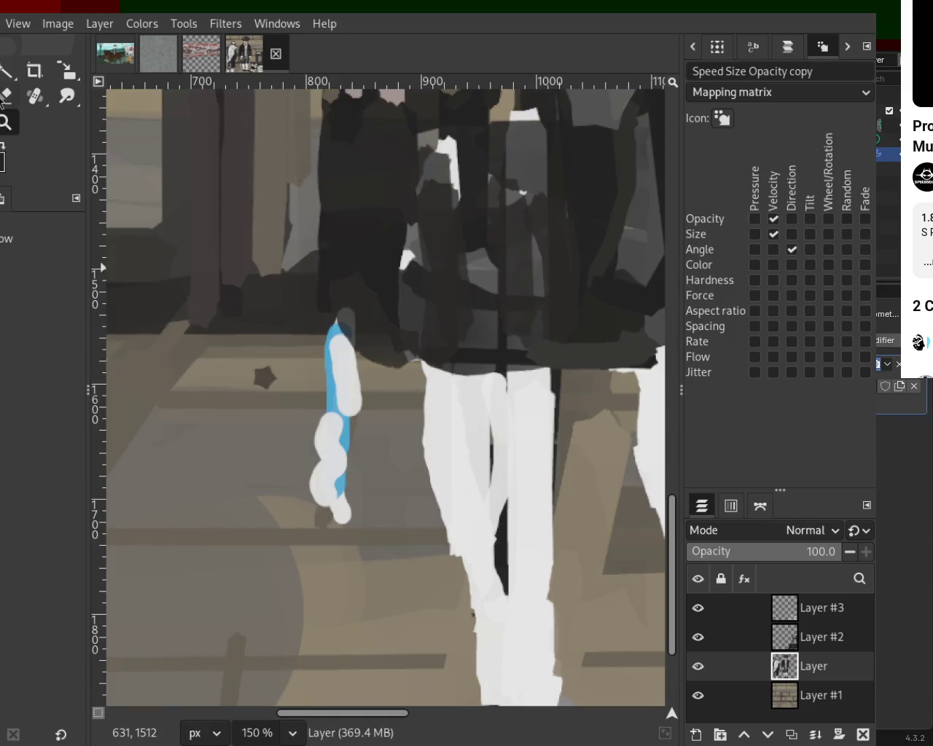
{"action": "left_click", "coordinate": [5, 98]}
{"action": "left_click_drag", "start_coordinate": [308, 328], "coordinate": [323, 458]}
{"action": "key", "text": "ctrl+z"}
{"action": "left_click_drag", "start_coordinate": [319, 341], "coordinate": [321, 577]}
{"action": "key", "text": "ctrl+z"}
{"action": "key", "text": "ctrl+y"}
- Zoom back out to review the lower part of the figure
{"action": "key", "text": "z"}
{"action": "key", "text": "shift+2"}
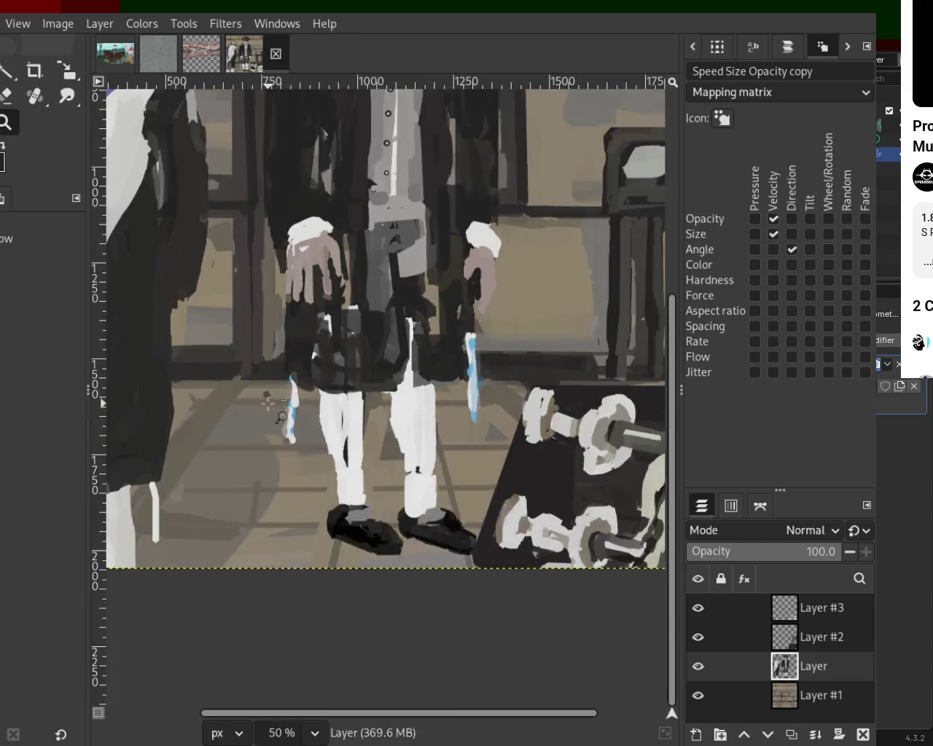
{"action": "scroll", "coordinate": [268, 404], "scroll_direction": "down", "scroll_amount": 1}
{"action": "scroll", "coordinate": [383, 283], "scroll_direction": "up", "scroll_amount": 1}
{"action": "scroll", "coordinate": [512, 357], "scroll_direction": "down", "scroll_amount": 1}
{"action": "scroll", "coordinate": [512, 356], "scroll_direction": "up", "scroll_amount": 1}
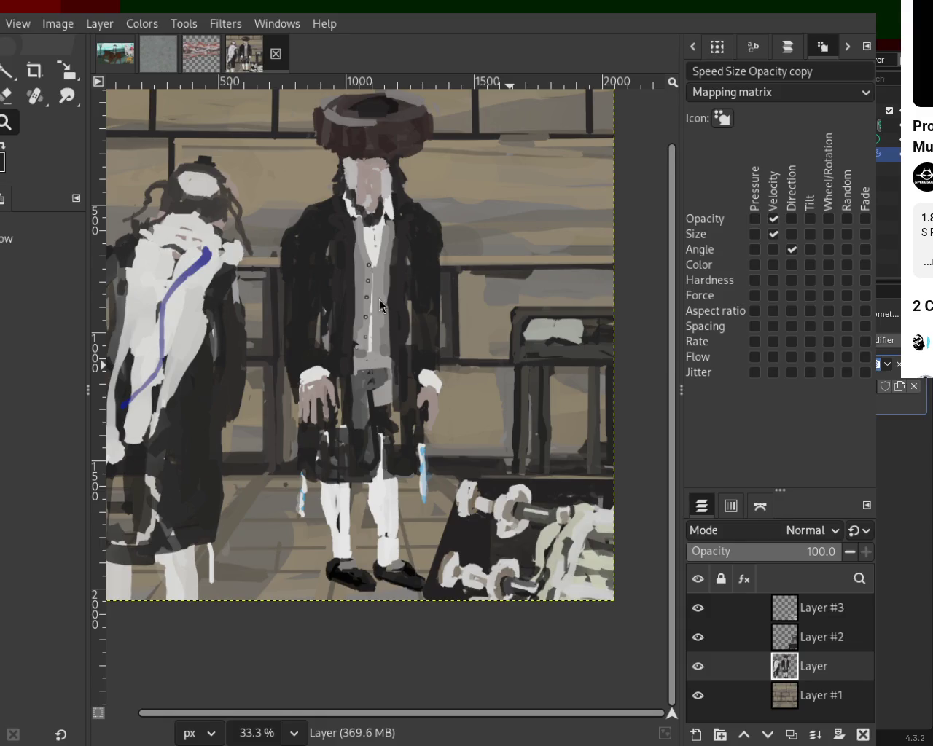
- Extend the left shoe heel with dark paint, discarding a dark stroke on the right shoe
{"action": "left_click", "coordinate": [346, 527], "text": "ctrl"}
{"action": "scroll", "coordinate": [346, 526], "scroll_direction": "up", "scroll_amount": 2}
{"action": "scroll", "coordinate": [353, 437], "scroll_direction": "down", "scroll_amount": 1}
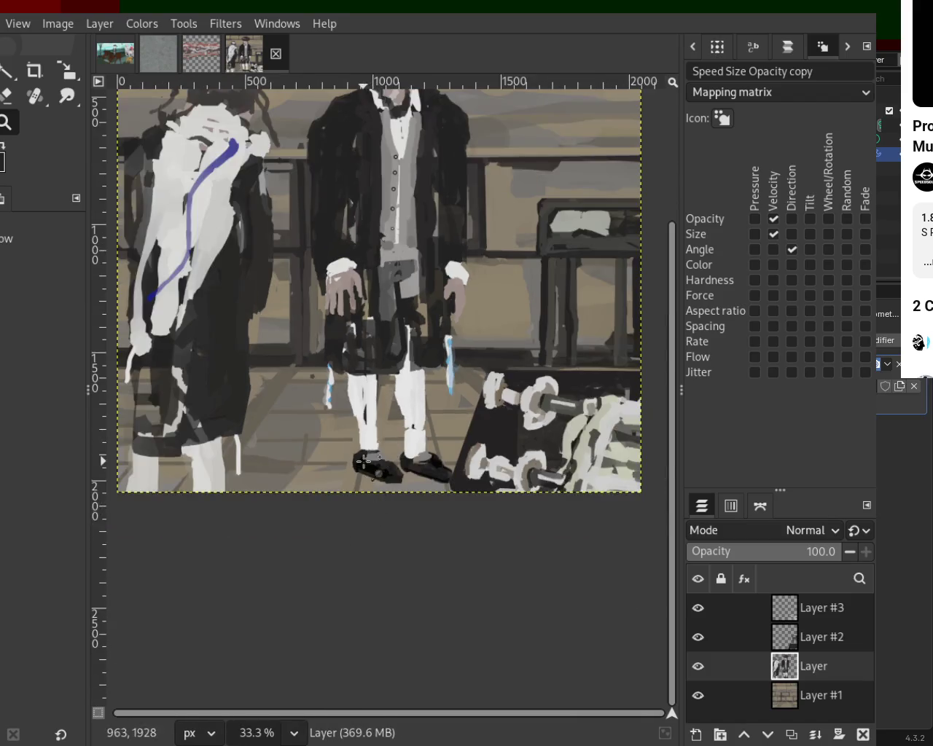
{"action": "scroll", "coordinate": [321, 416], "scroll_direction": "up", "scroll_amount": 4}
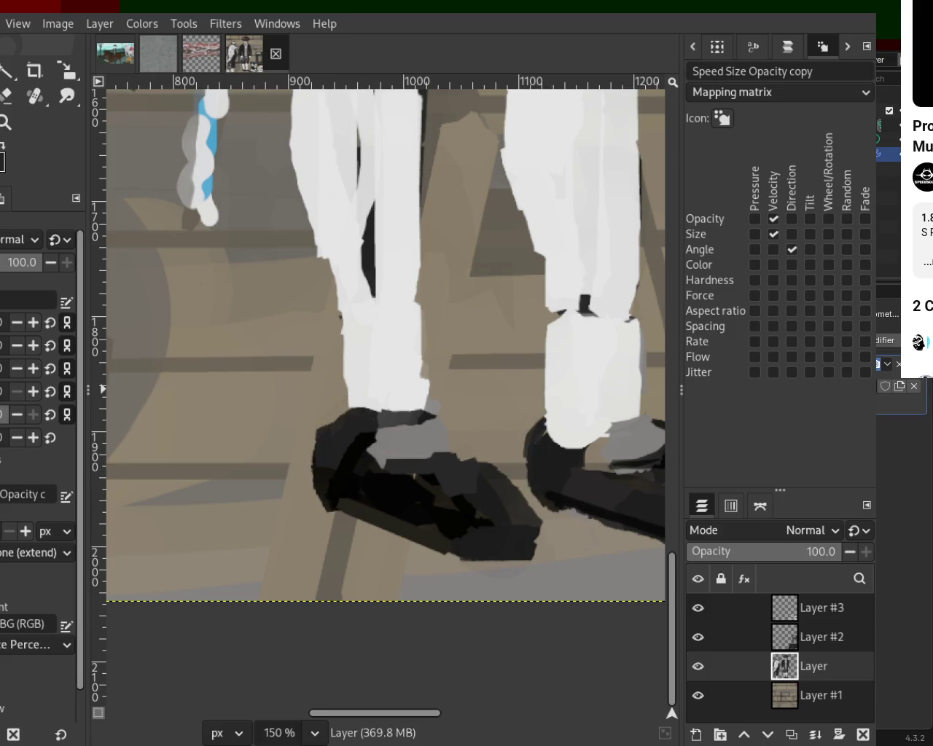
{"action": "left_click_drag", "start_coordinate": [324, 474], "coordinate": [346, 487]}
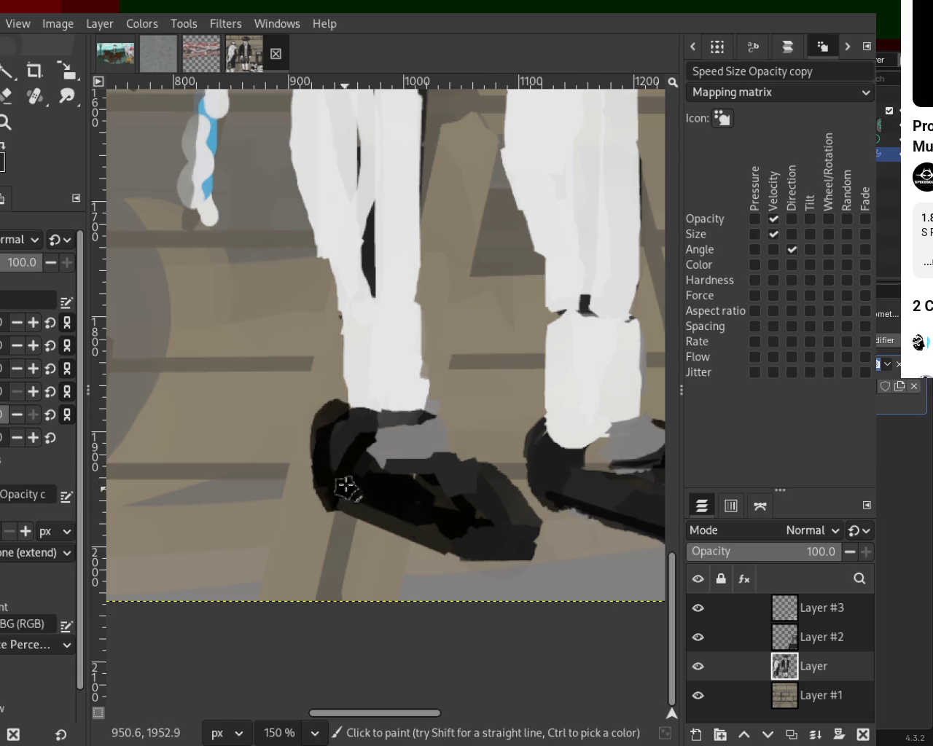
{"action": "left_click_drag", "start_coordinate": [546, 424], "coordinate": [559, 489]}
{"action": "key", "text": "ctrl+z"}
{"action": "key", "text": "ctrl+y"}
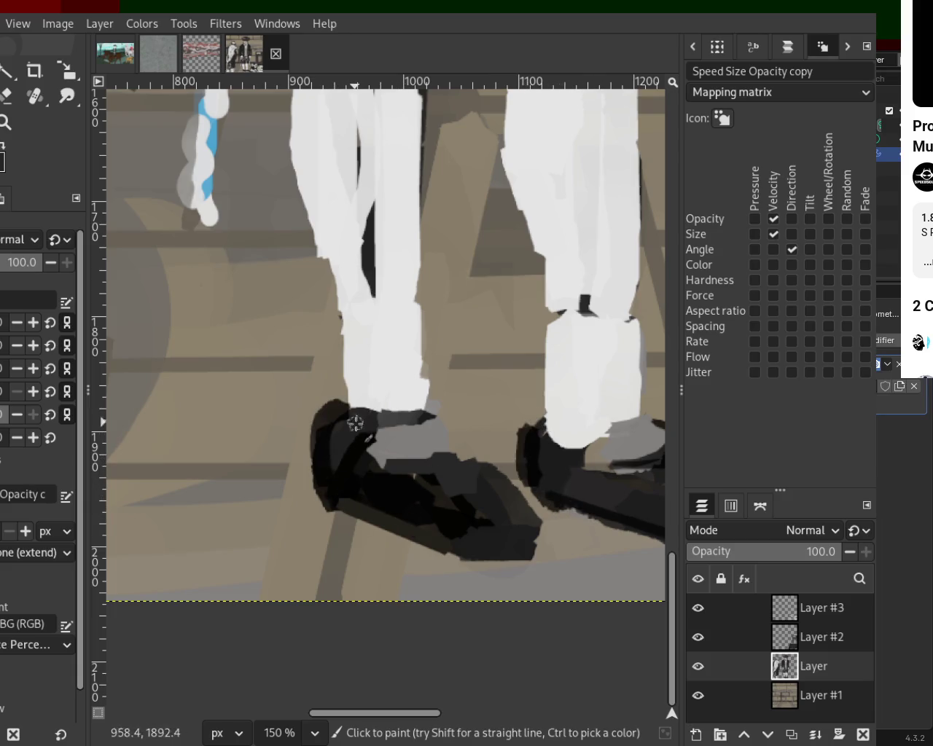
{"action": "key", "text": "ctrl+z"}
- Try several heel and trouser-edge strokes, keeping only the light left trouser edge
{"action": "mouse_move", "coordinate": [352, 438]}
{"action": "left_mouse_down"}
{"action": "mouse_move", "coordinate": [331, 460]}
{"action": "mouse_move", "coordinate": [382, 491]}
{"action": "left_mouse_up"}
{"action": "key", "text": "ctrl+z"}
{"action": "mouse_move", "coordinate": [437, 474]}
{"action": "left_mouse_down"}
{"action": "mouse_move", "coordinate": [396, 462]}
{"action": "mouse_move", "coordinate": [421, 421]}
{"action": "mouse_move", "coordinate": [460, 462]}
{"action": "mouse_move", "coordinate": [355, 429]}
{"action": "mouse_move", "coordinate": [413, 410]}
{"action": "mouse_move", "coordinate": [358, 403]}
{"action": "left_mouse_up"}
{"action": "key", "text": "ctrl+z"}
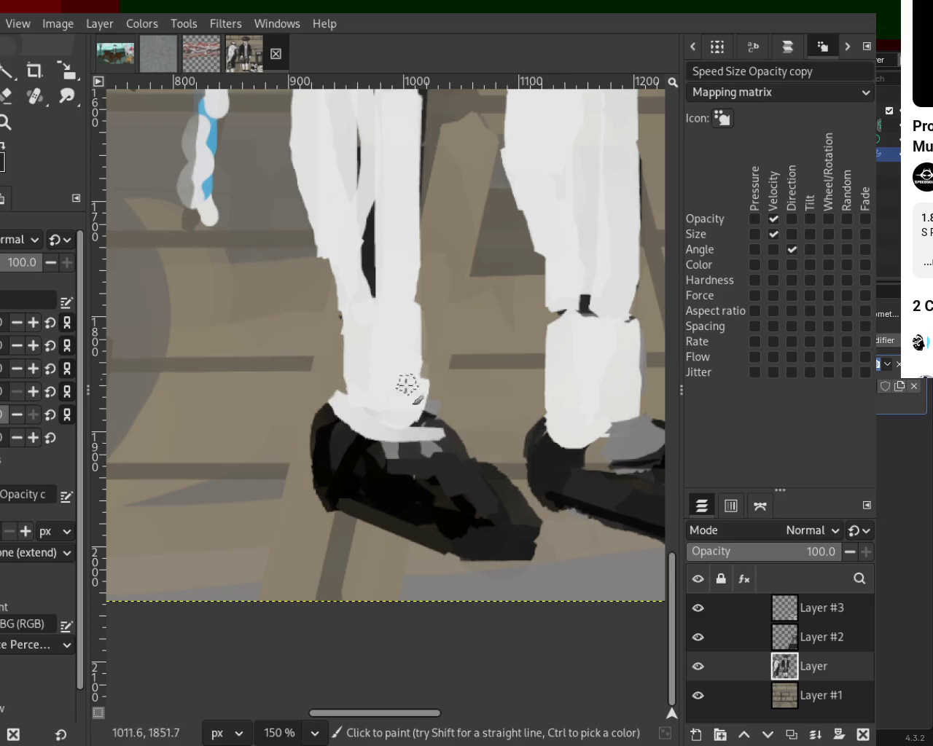
{"action": "left_click_drag", "start_coordinate": [323, 246], "coordinate": [347, 441]}
{"action": "key", "text": "ctrl+z"}
{"action": "left_click_drag", "start_coordinate": [339, 285], "coordinate": [343, 412]}
{"action": "left_click_drag", "start_coordinate": [559, 297], "coordinate": [549, 357]}
{"action": "key", "text": "ctrl+z"}
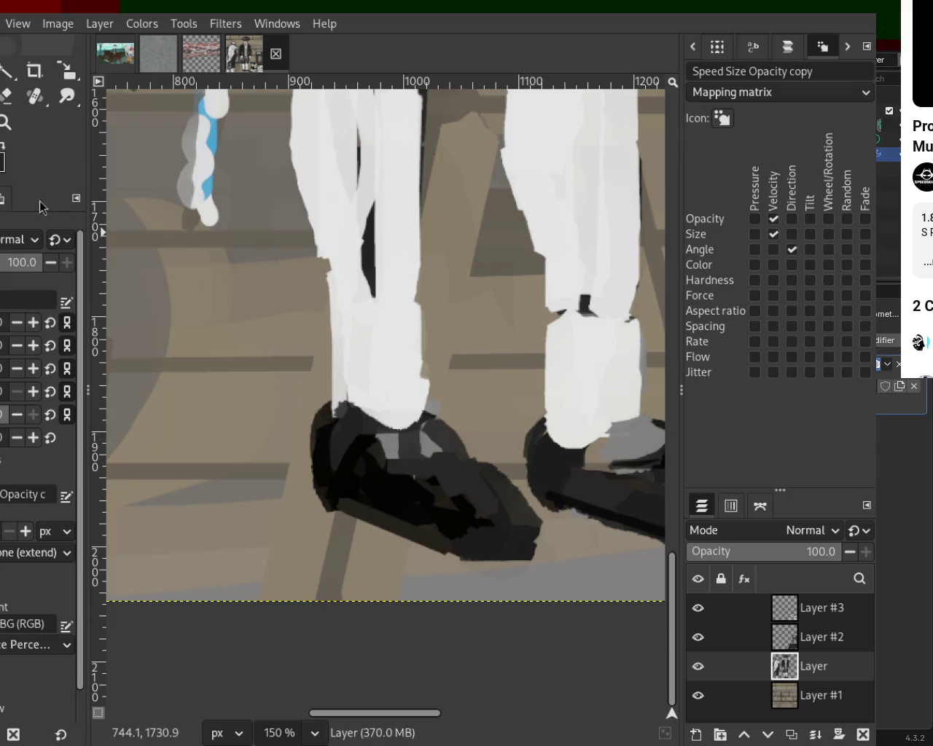
- Zoom in and out repeatedly to frame the man's legs and upper body
{"action": "left_click", "coordinate": [6, 121]}
{"action": "left_click", "coordinate": [321, 397], "text": "ctrl"}
{"action": "left_click", "coordinate": [320, 398], "text": "ctrl"}
{"action": "left_click", "coordinate": [319, 395], "text": "ctrl"}
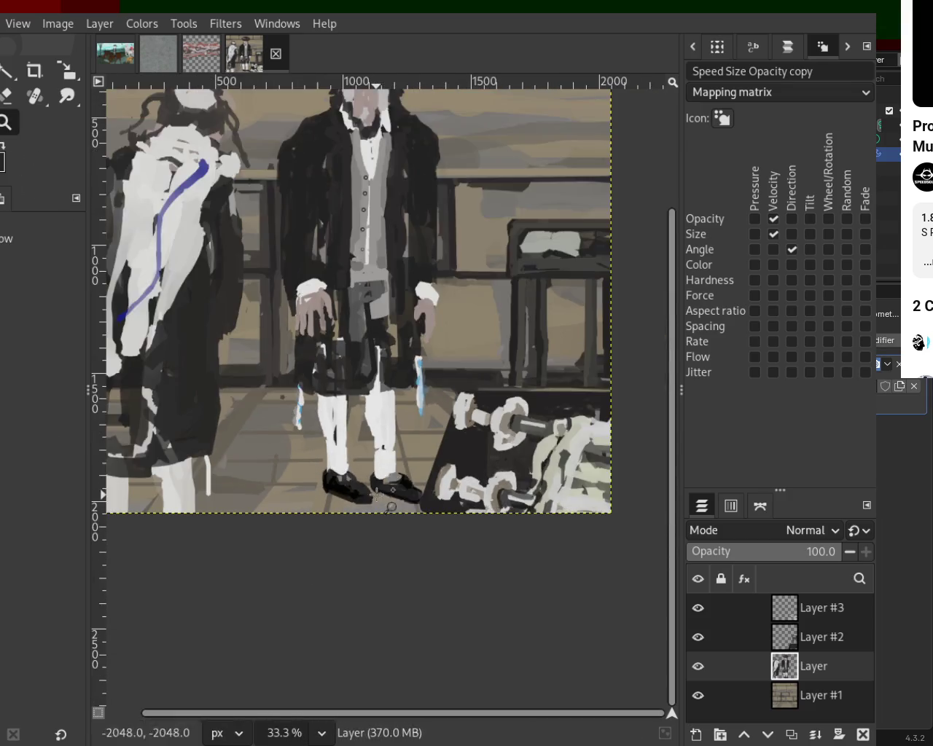
{"action": "left_click", "coordinate": [342, 408]}
{"action": "left_click", "coordinate": [358, 416], "text": "ctrl"}
{"action": "left_click", "coordinate": [372, 425]}
{"action": "left_click", "coordinate": [374, 427]}
{"action": "left_click", "coordinate": [391, 439], "text": "ctrl"}
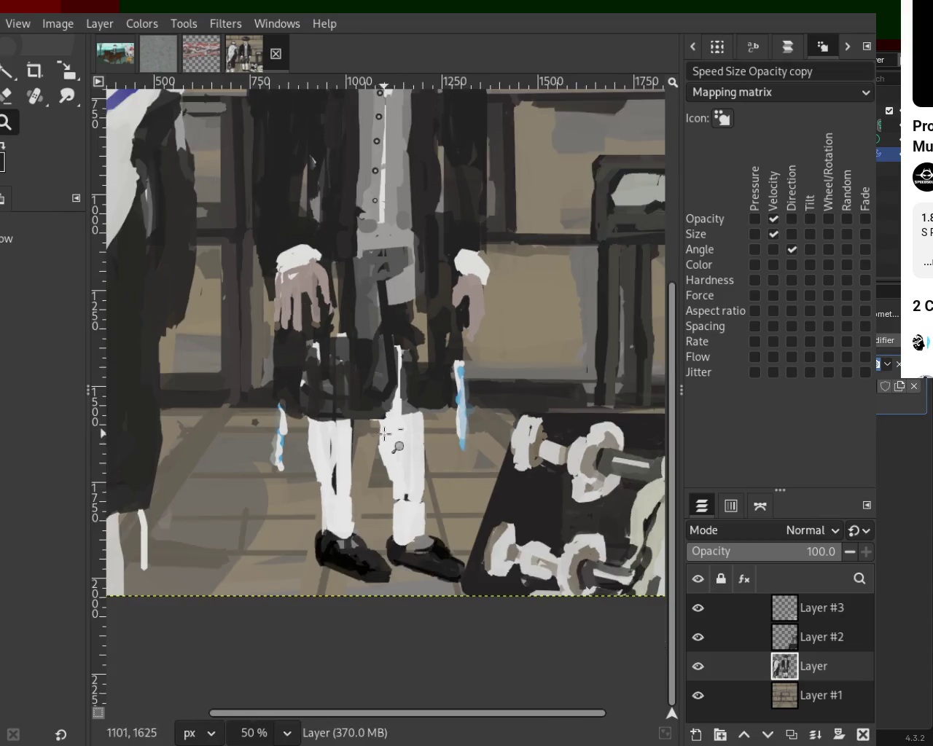
{"action": "scroll", "coordinate": [388, 233], "scroll_direction": "up", "scroll_amount": 3}
- Try dark strokes down the trousers and figure's centre, undoing each one
{"action": "key", "text": "o"}
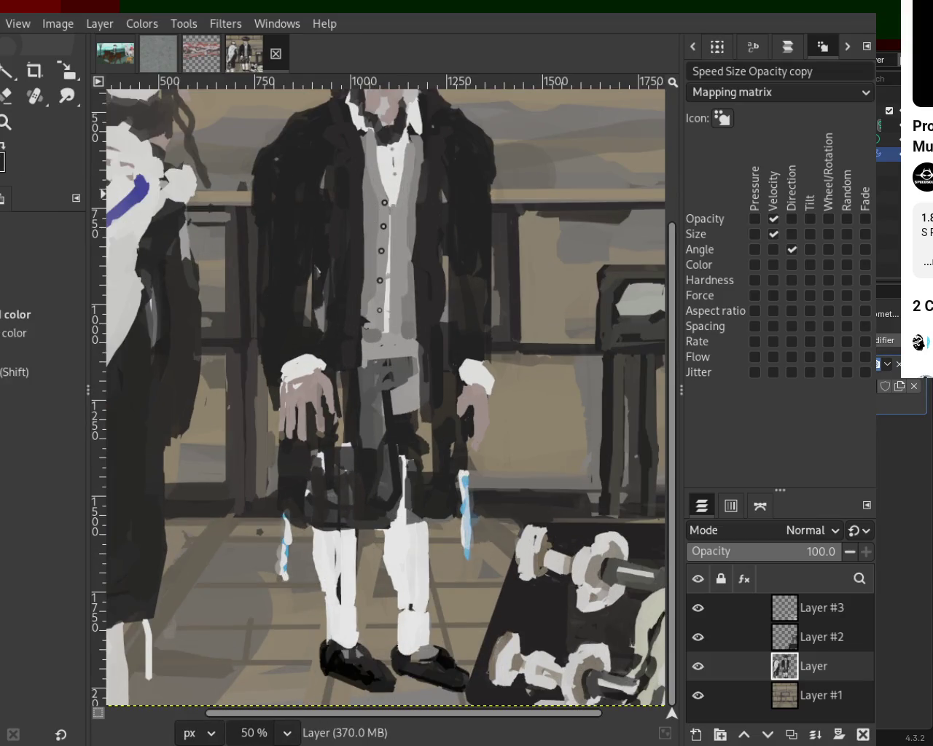
{"action": "key", "text": "p"}
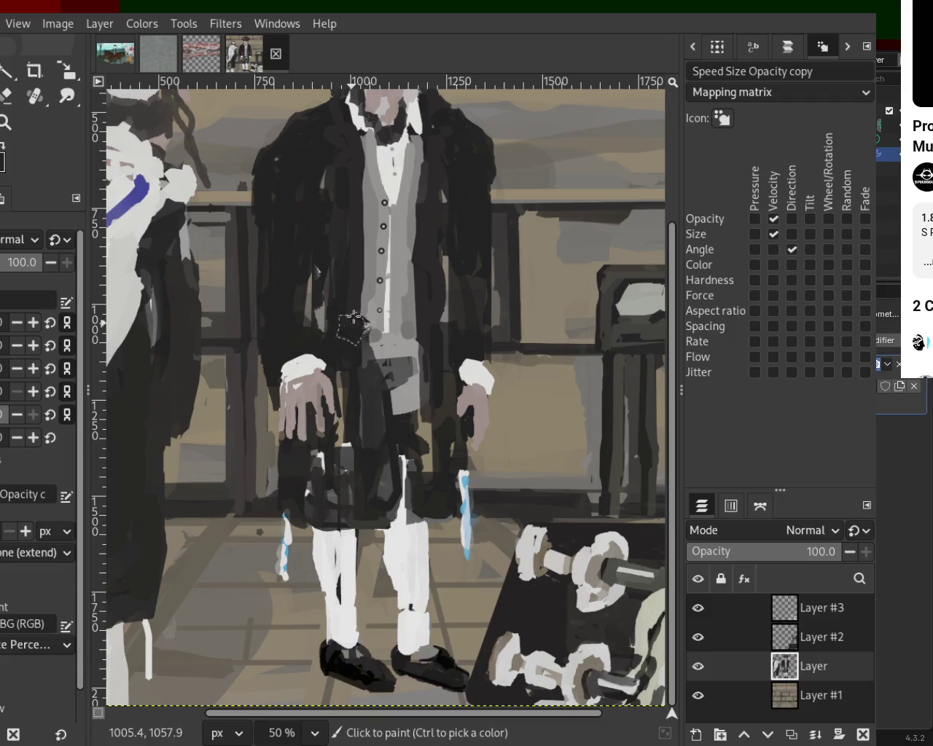
{"action": "left_click_drag", "start_coordinate": [373, 448], "coordinate": [365, 337]}
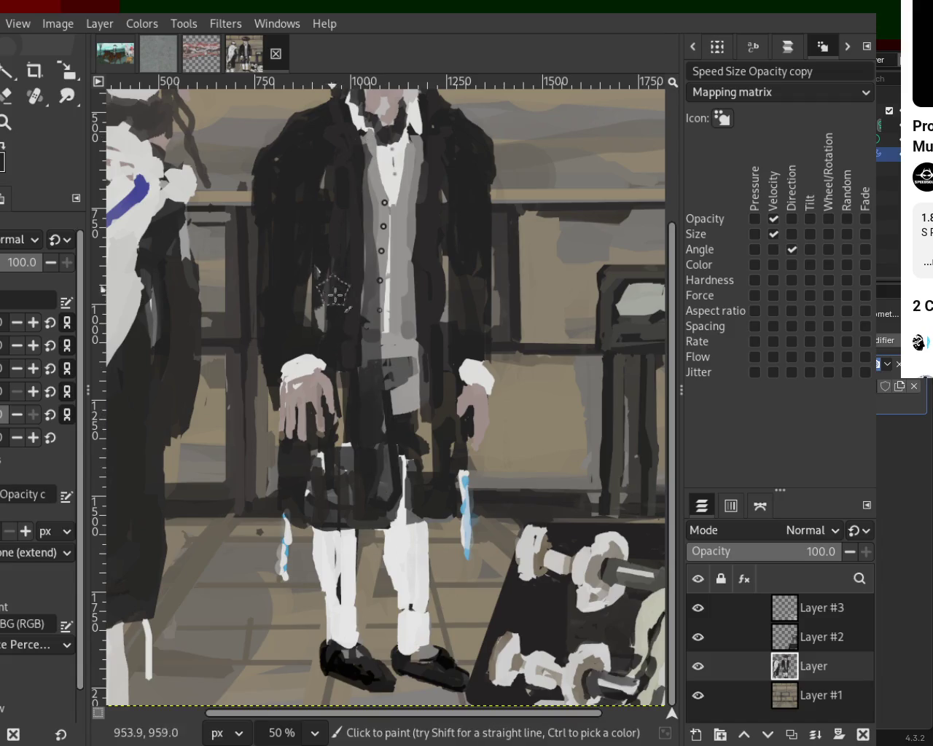
{"action": "key", "text": "ctrl+z"}
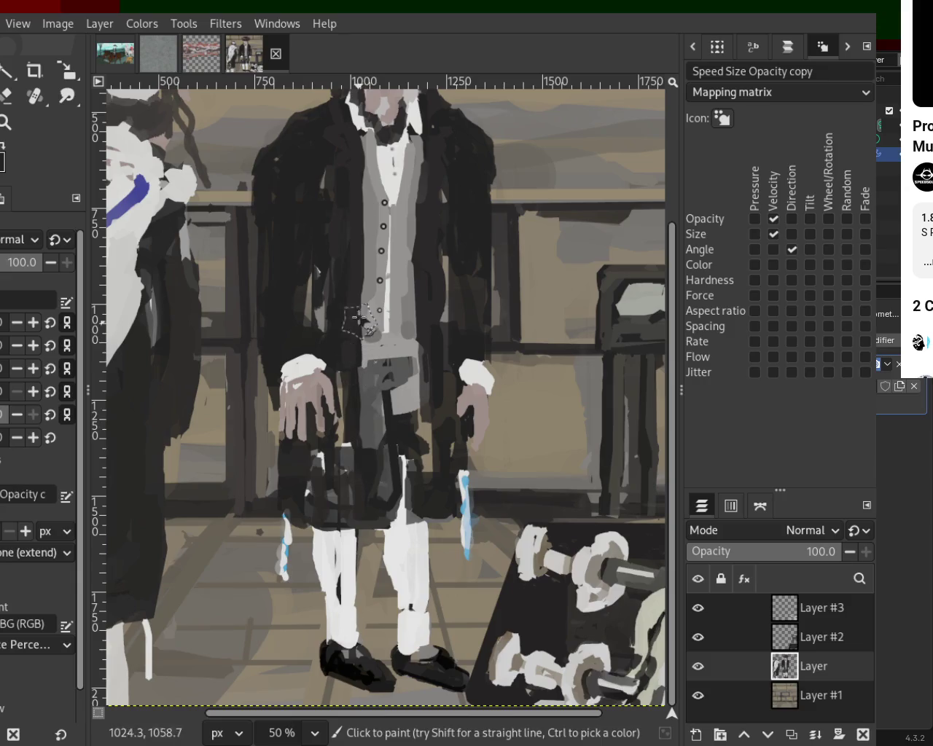
{"action": "left_click_drag", "start_coordinate": [359, 212], "coordinate": [365, 482]}
{"action": "key", "text": "ctrl+z"}
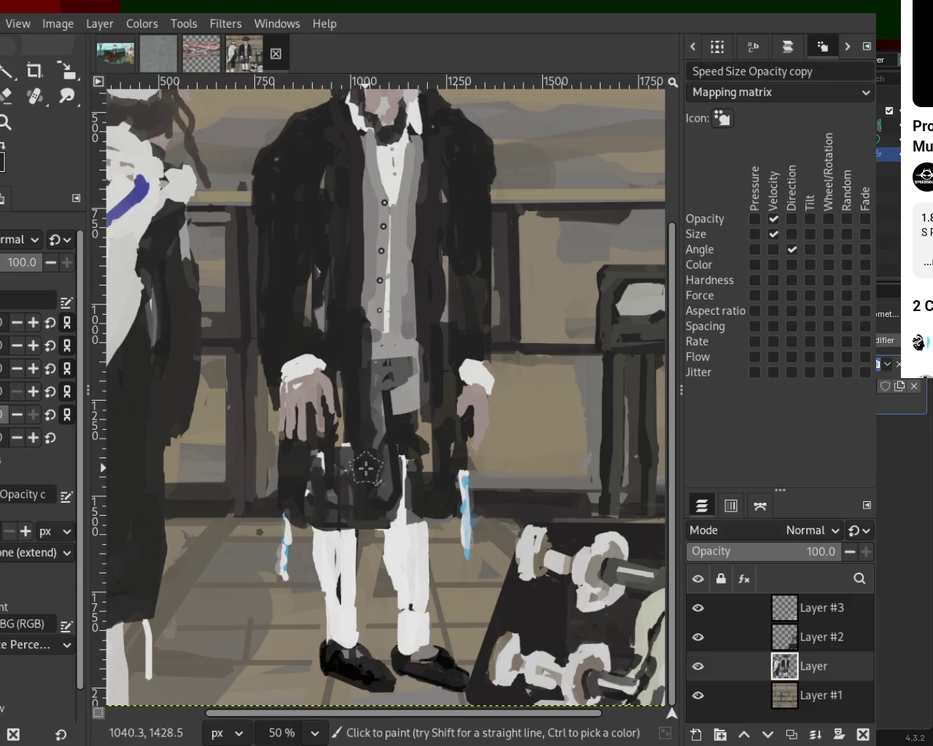
{"action": "left_click_drag", "start_coordinate": [421, 478], "coordinate": [409, 385]}
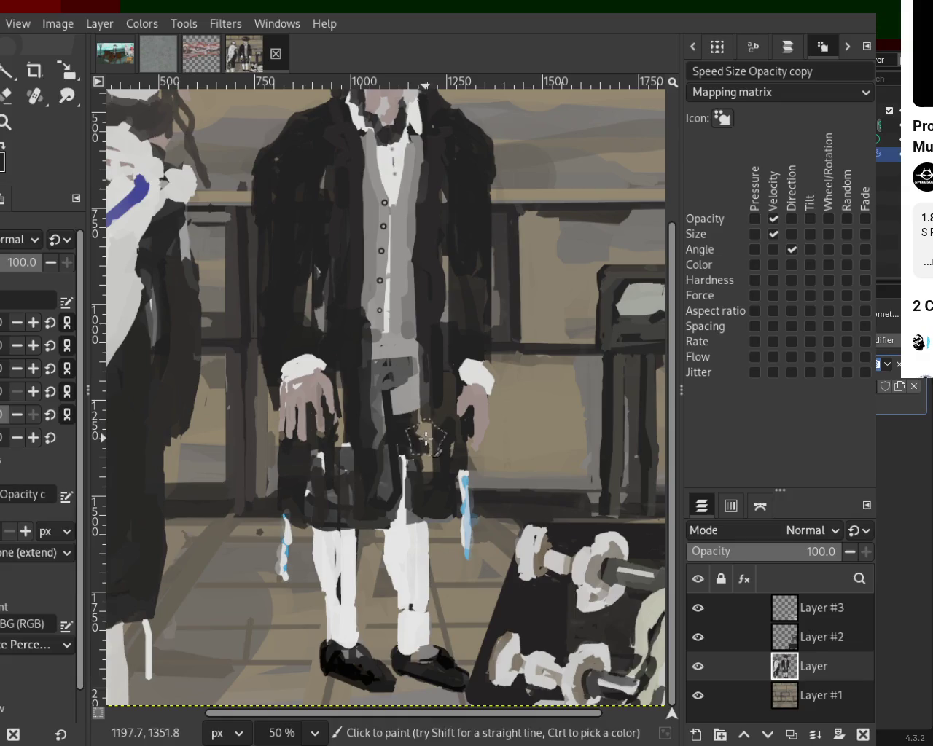
{"action": "key", "text": "ctrl+z"}
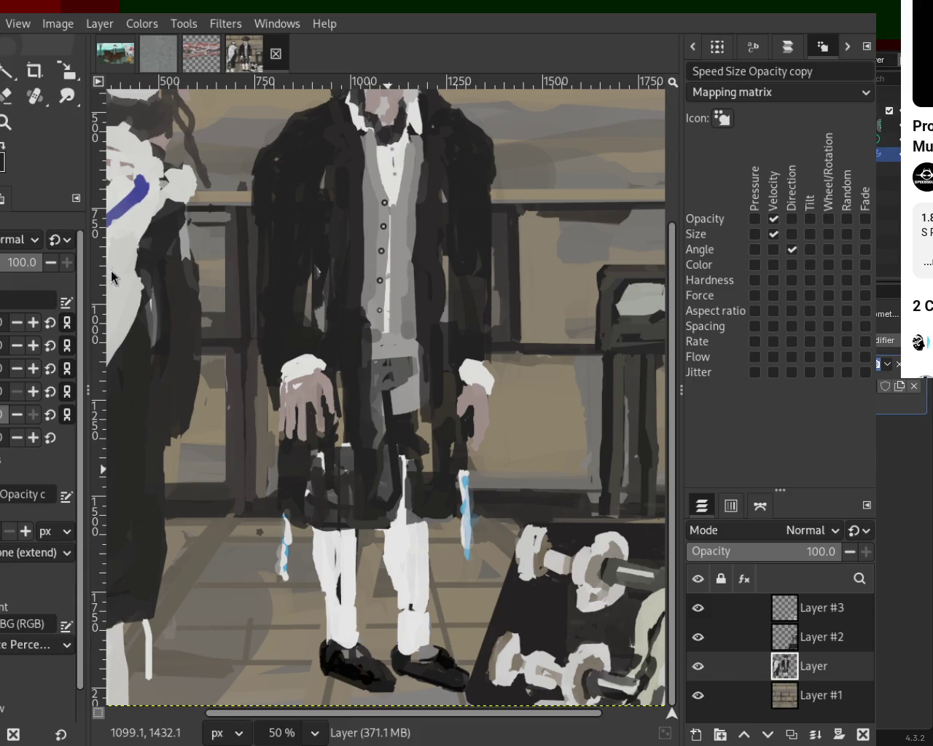
{"action": "left_click", "coordinate": [5, 122]}
{"action": "scroll", "coordinate": [430, 461], "scroll_direction": "down", "scroll_amount": 3}
{"action": "scroll", "coordinate": [430, 462], "scroll_direction": "up", "scroll_amount": 1}
{"action": "scroll", "coordinate": [402, 360], "scroll_direction": "down", "scroll_amount": 1}
{"action": "scroll", "coordinate": [402, 360], "scroll_direction": "up", "scroll_amount": 2}
{"action": "scroll", "coordinate": [301, 457], "scroll_direction": "up", "scroll_amount": 12}
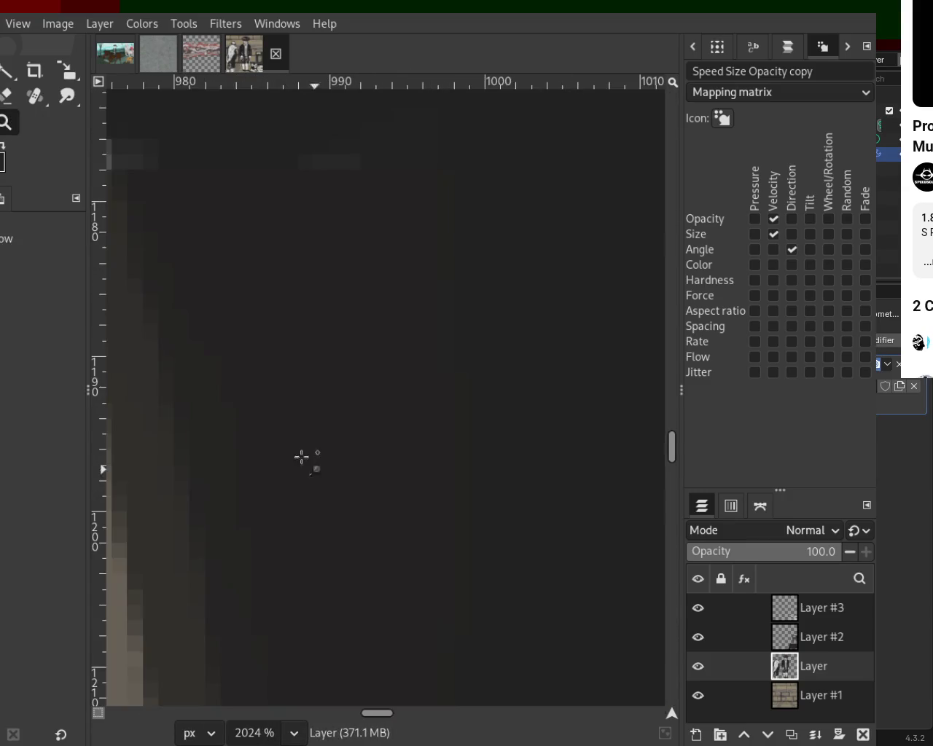
{"action": "scroll", "coordinate": [328, 412], "scroll_direction": "down", "scroll_amount": 3}
{"action": "scroll", "coordinate": [348, 423], "scroll_direction": "down", "scroll_amount": 4}
{"action": "scroll", "coordinate": [348, 423], "scroll_direction": "down", "scroll_amount": 4}
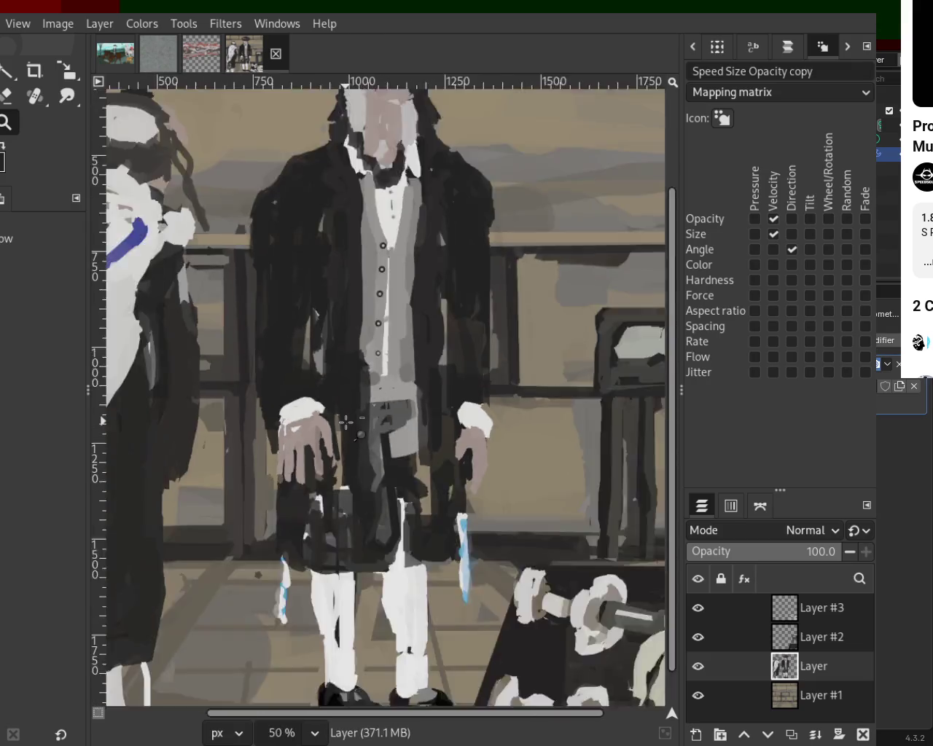
{"action": "scroll", "coordinate": [350, 419], "scroll_direction": "down", "scroll_amount": 3}
{"action": "scroll", "coordinate": [270, 344], "scroll_direction": "up", "scroll_amount": 2}
{"action": "scroll", "coordinate": [270, 344], "scroll_direction": "up", "scroll_amount": 2}
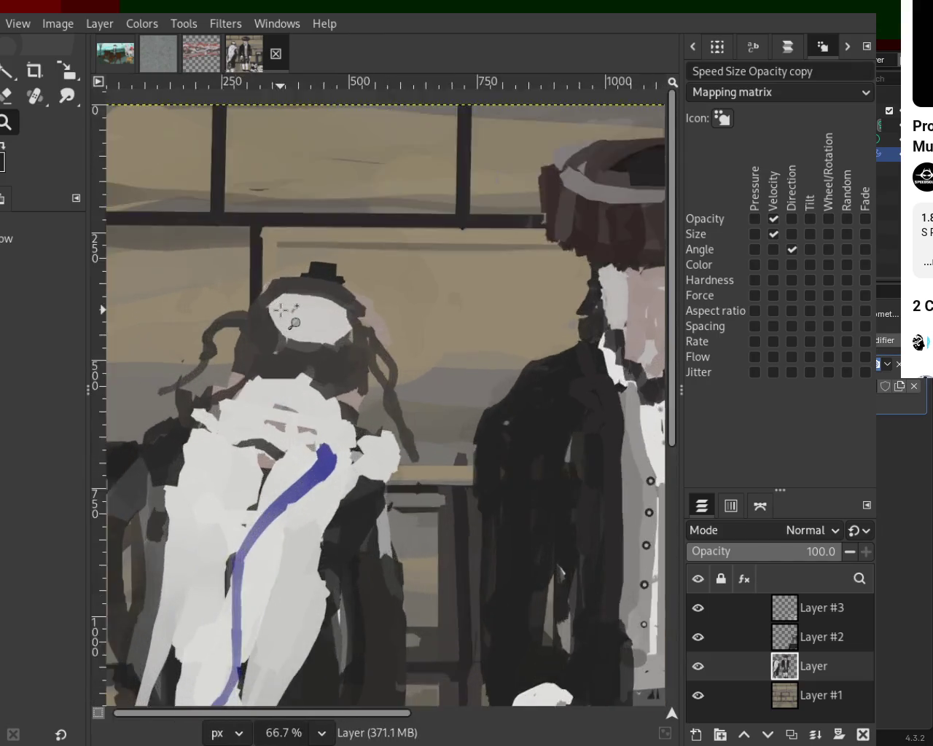
{"action": "scroll", "coordinate": [270, 344], "scroll_direction": "up", "scroll_amount": 2}
{"action": "scroll", "coordinate": [397, 419], "scroll_direction": "down", "scroll_amount": 15}
{"action": "scroll", "coordinate": [387, 402], "scroll_direction": "down", "scroll_amount": 1}
{"action": "scroll", "coordinate": [383, 406], "scroll_direction": "up", "scroll_amount": 1}
{"action": "scroll", "coordinate": [379, 408], "scroll_direction": "up", "scroll_amount": 2}
{"action": "scroll", "coordinate": [383, 414], "scroll_direction": "up", "scroll_amount": 3}
{"action": "scroll", "coordinate": [383, 415], "scroll_direction": "up", "scroll_amount": 3}
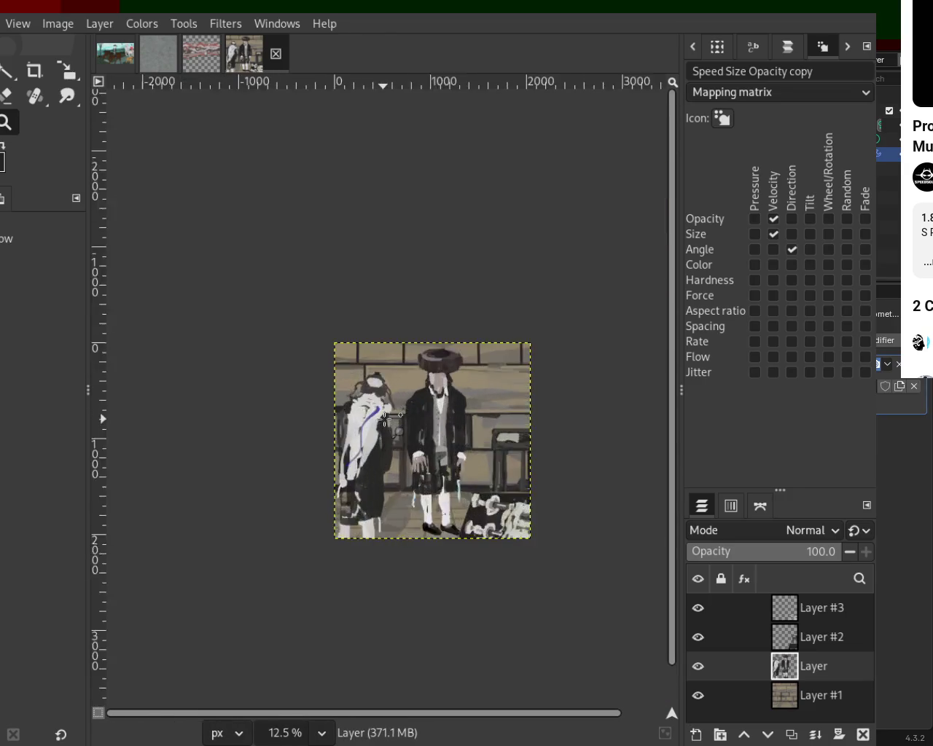
{"action": "scroll", "coordinate": [365, 416], "scroll_direction": "up", "scroll_amount": 2}
{"action": "scroll", "coordinate": [330, 419], "scroll_direction": "down", "scroll_amount": 1}
{"action": "scroll", "coordinate": [379, 430], "scroll_direction": "up", "scroll_amount": 1}
{"action": "scroll", "coordinate": [342, 424], "scroll_direction": "down", "scroll_amount": 1}
{"action": "scroll", "coordinate": [437, 437], "scroll_direction": "up", "scroll_amount": 1}
{"action": "scroll", "coordinate": [401, 397], "scroll_direction": "down", "scroll_amount": 1}
{"action": "scroll", "coordinate": [389, 399], "scroll_direction": "up", "scroll_amount": 1}
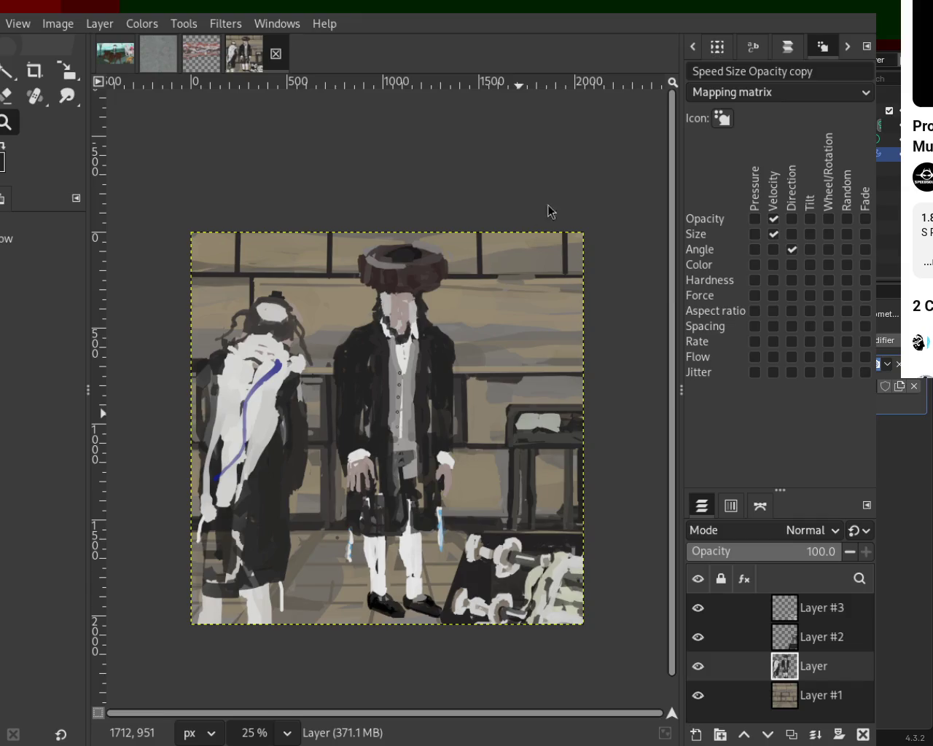
{"action": "scroll", "coordinate": [267, 235], "scroll_direction": "down", "scroll_amount": 1}
- Erase a strip along the left edge of the man's jacket to reveal the background
{"action": "scroll", "coordinate": [297, 265], "scroll_direction": "up", "scroll_amount": 2}
{"action": "scroll", "coordinate": [298, 265], "scroll_direction": "up", "scroll_amount": 2}
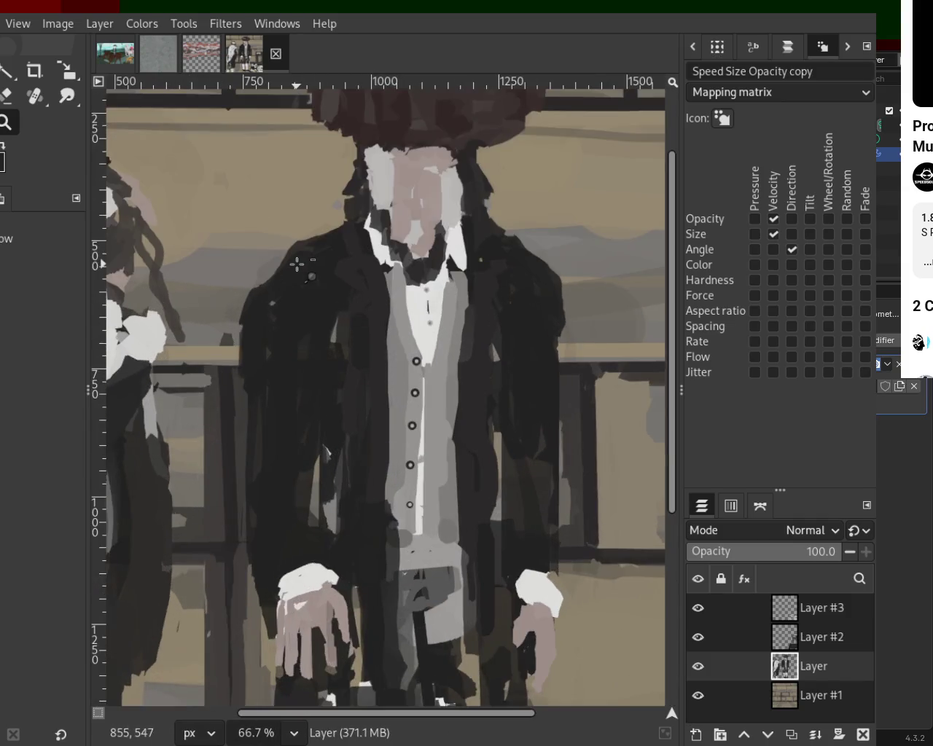
{"action": "scroll", "coordinate": [297, 265], "scroll_direction": "up", "scroll_amount": 1}
{"action": "key", "text": "shift+e"}
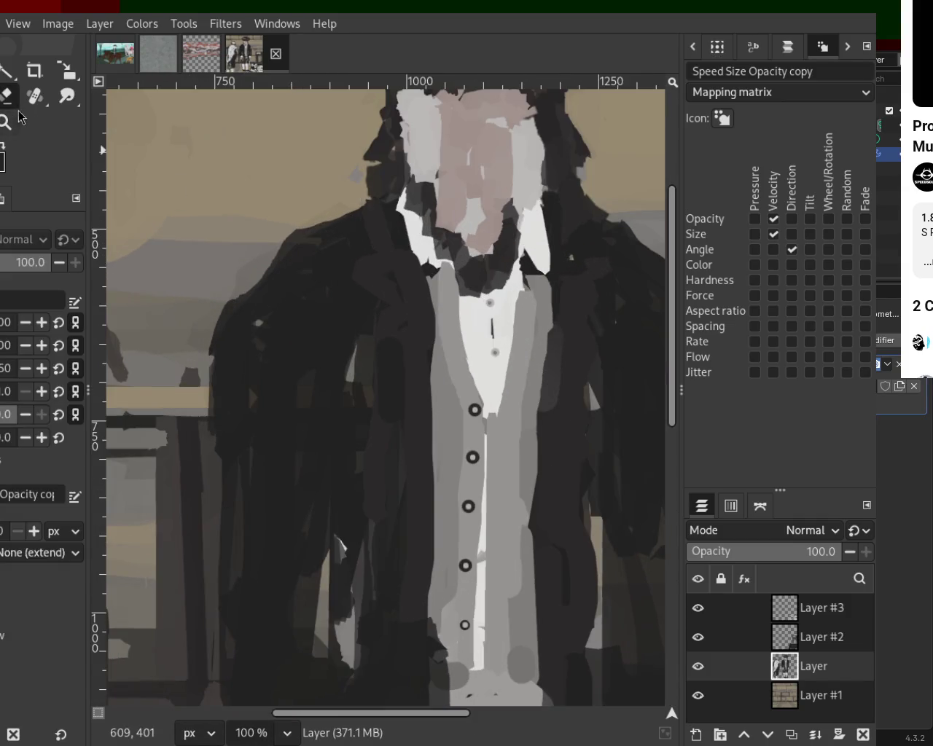
{"action": "mouse_move", "coordinate": [186, 321]}
{"action": "left_mouse_down"}
{"action": "mouse_move", "coordinate": [194, 399]}
{"action": "mouse_move", "coordinate": [205, 284]}
{"action": "mouse_move", "coordinate": [191, 399]}
{"action": "left_mouse_up"}
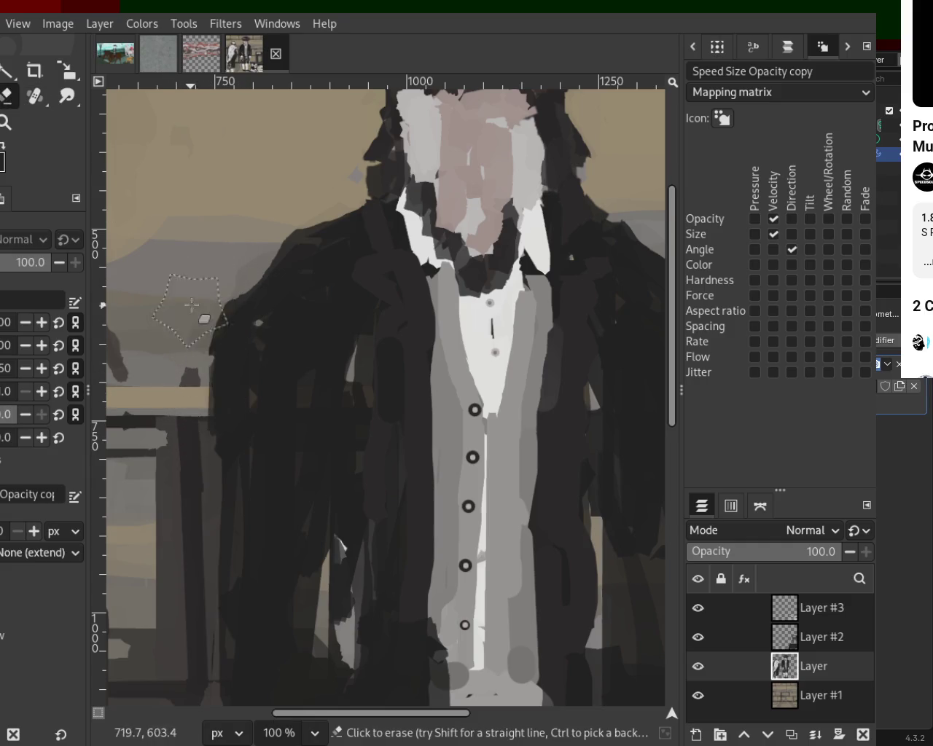
- Zoom in and out across the canvas to review the erased jacket edge
{"action": "left_click", "coordinate": [5, 124]}
{"action": "scroll", "coordinate": [306, 377], "scroll_direction": "down", "scroll_amount": 1}
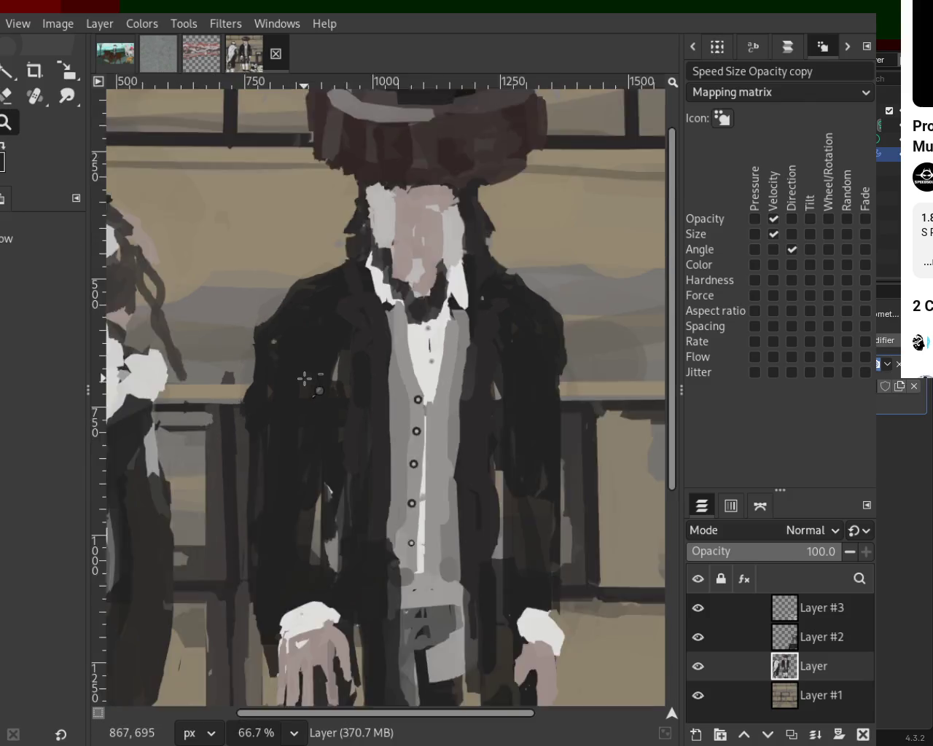
{"action": "scroll", "coordinate": [328, 350], "scroll_direction": "down", "scroll_amount": 2}
{"action": "scroll", "coordinate": [354, 291], "scroll_direction": "up", "scroll_amount": 3}
{"action": "scroll", "coordinate": [350, 333], "scroll_direction": "down", "scroll_amount": 2}
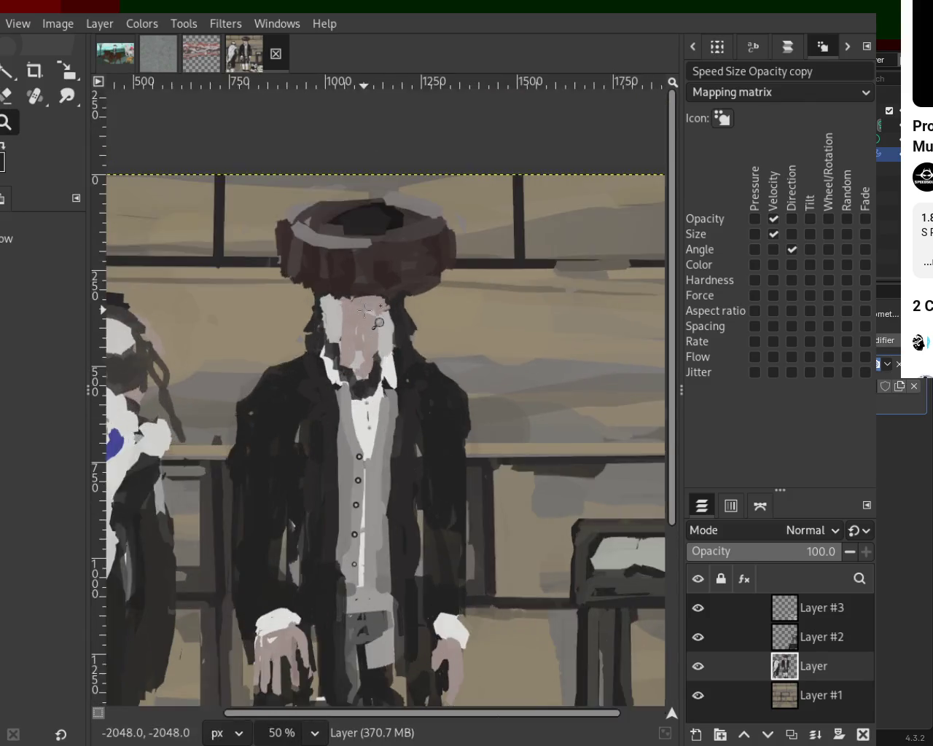
{"action": "scroll", "coordinate": [372, 292], "scroll_direction": "up", "scroll_amount": 3}
{"action": "key", "text": "p"}
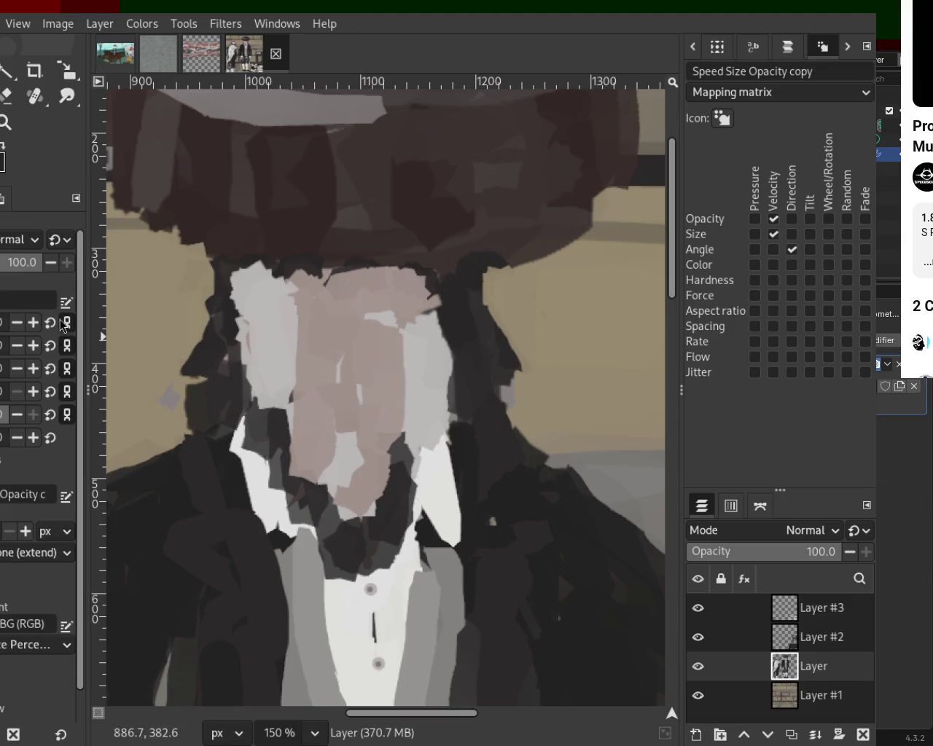
{"action": "key", "text": "z"}
{"action": "scroll", "coordinate": [500, 367], "scroll_direction": "down", "scroll_amount": 3}
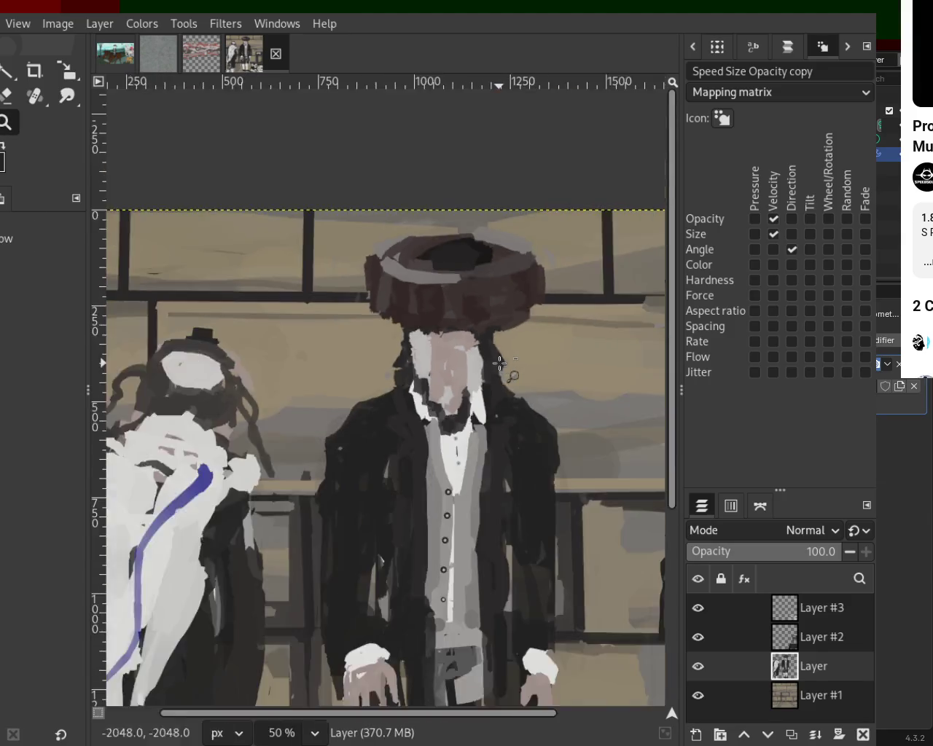
{"action": "scroll", "coordinate": [503, 409], "scroll_direction": "down", "scroll_amount": 3}
{"action": "scroll", "coordinate": [518, 477], "scroll_direction": "up", "scroll_amount": 2}
{"action": "scroll", "coordinate": [519, 478], "scroll_direction": "down", "scroll_amount": 1}
{"action": "scroll", "coordinate": [437, 503], "scroll_direction": "up", "scroll_amount": 2}
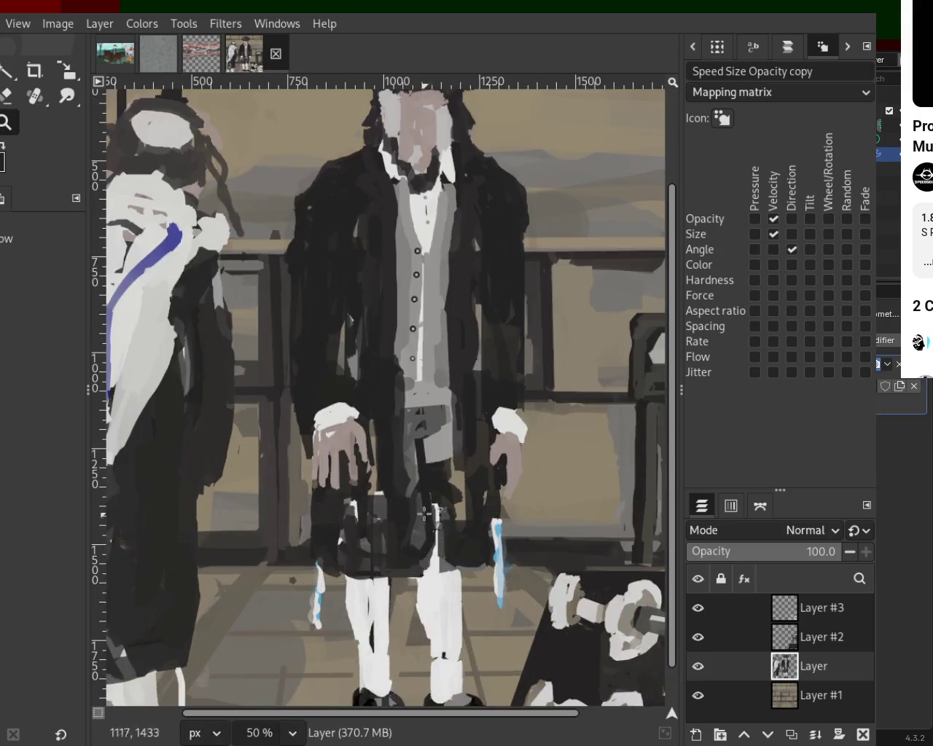
{"action": "scroll", "coordinate": [430, 503], "scroll_direction": "down", "scroll_amount": 1}
{"action": "scroll", "coordinate": [413, 490], "scroll_direction": "up", "scroll_amount": 1}
{"action": "scroll", "coordinate": [413, 490], "scroll_direction": "down", "scroll_amount": 1}
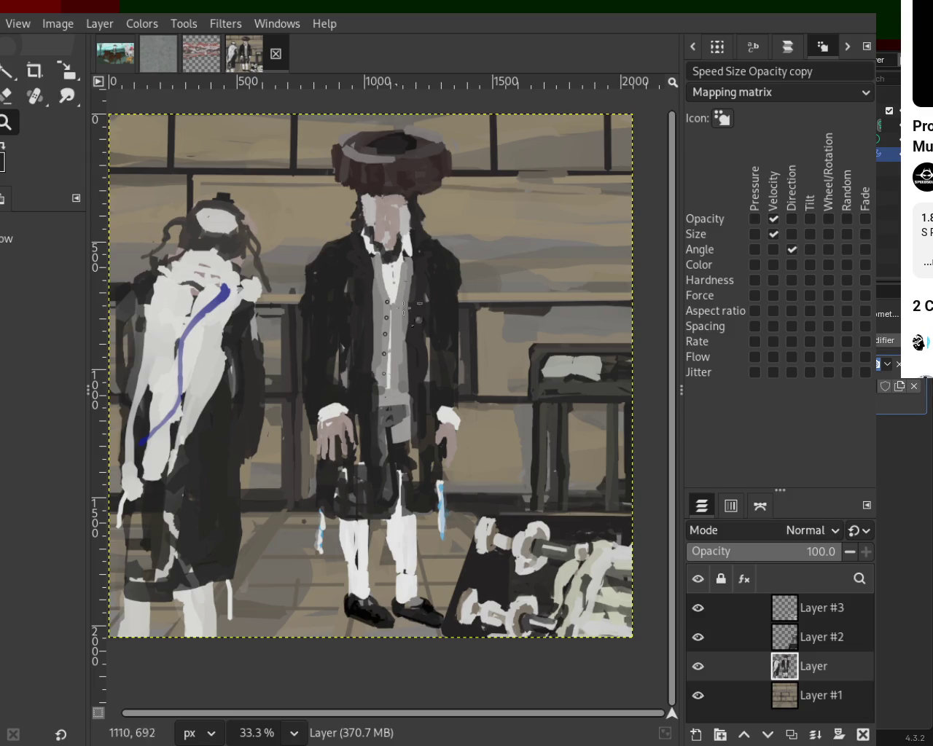
{"action": "scroll", "coordinate": [298, 277], "scroll_direction": "down", "scroll_amount": 2}
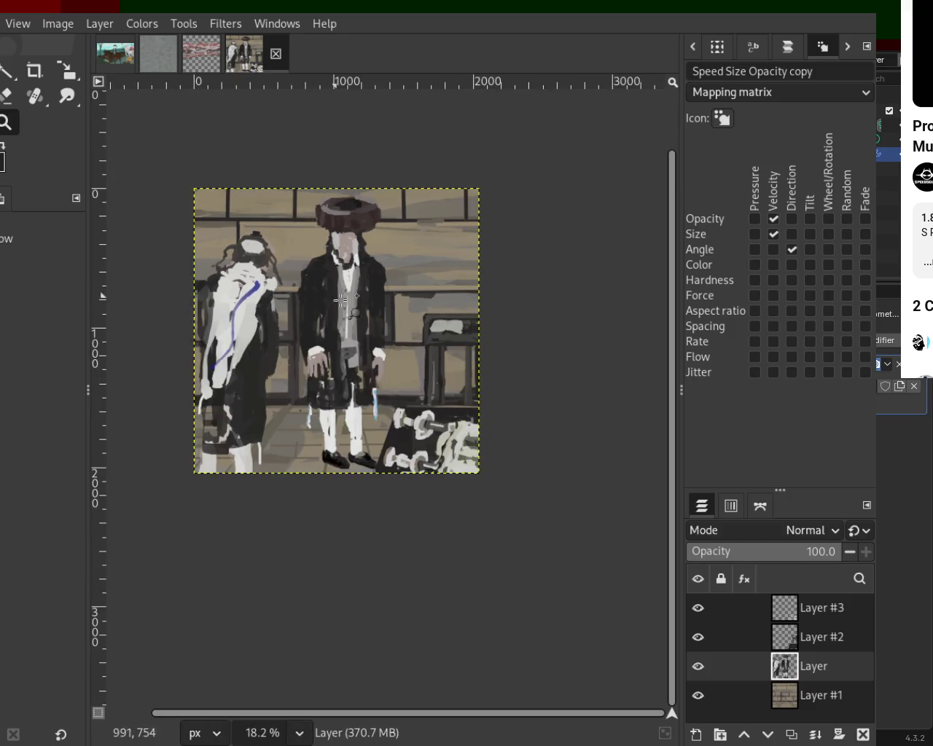
- Zoom in on the dumbbell rack at lower right and pick the Eraser
{"action": "scroll", "coordinate": [328, 365], "scroll_direction": "up", "scroll_amount": 1}
{"action": "scroll", "coordinate": [391, 498], "scroll_direction": "up", "scroll_amount": 2}
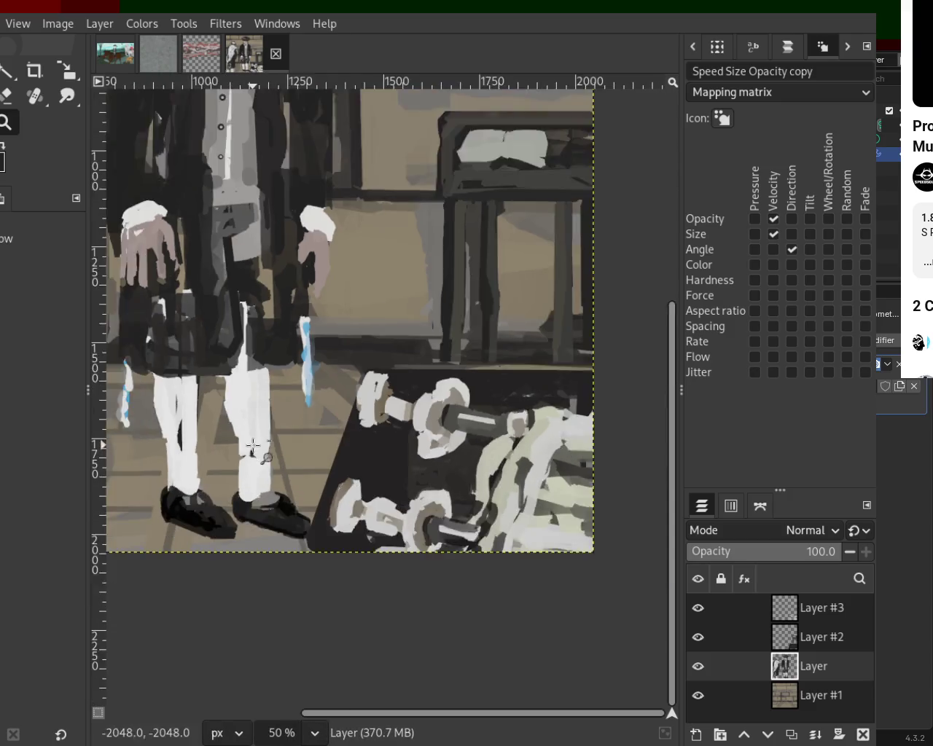
{"action": "scroll", "coordinate": [391, 498], "scroll_direction": "down", "scroll_amount": 1}
{"action": "scroll", "coordinate": [207, 371], "scroll_direction": "down", "scroll_amount": 3}
{"action": "scroll", "coordinate": [207, 371], "scroll_direction": "up", "scroll_amount": 1}
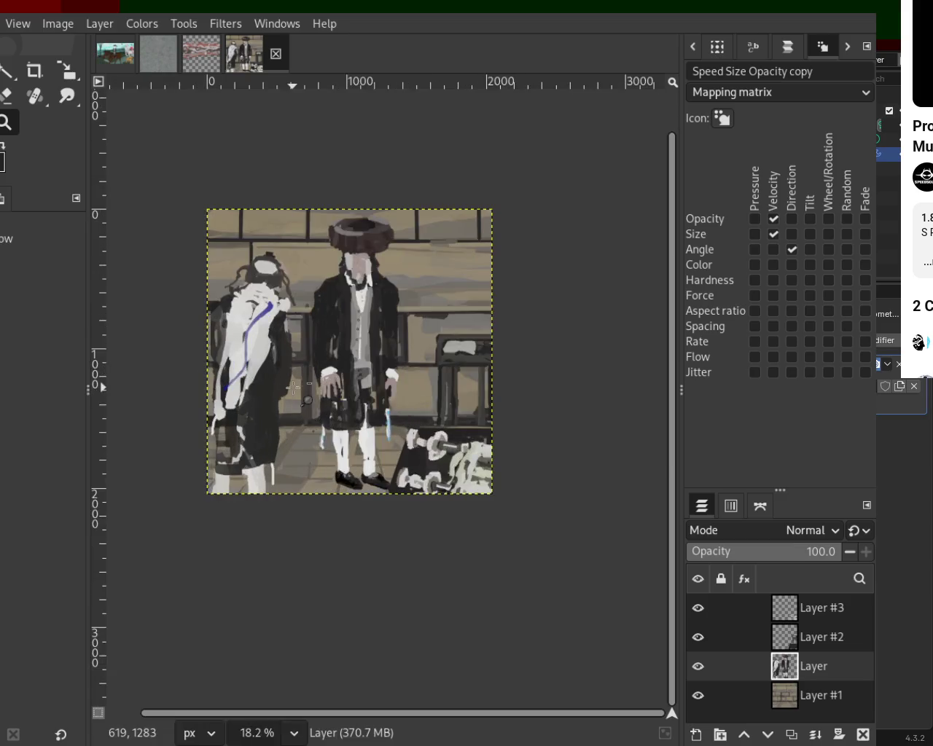
{"action": "scroll", "coordinate": [347, 370], "scroll_direction": "up", "scroll_amount": 1}
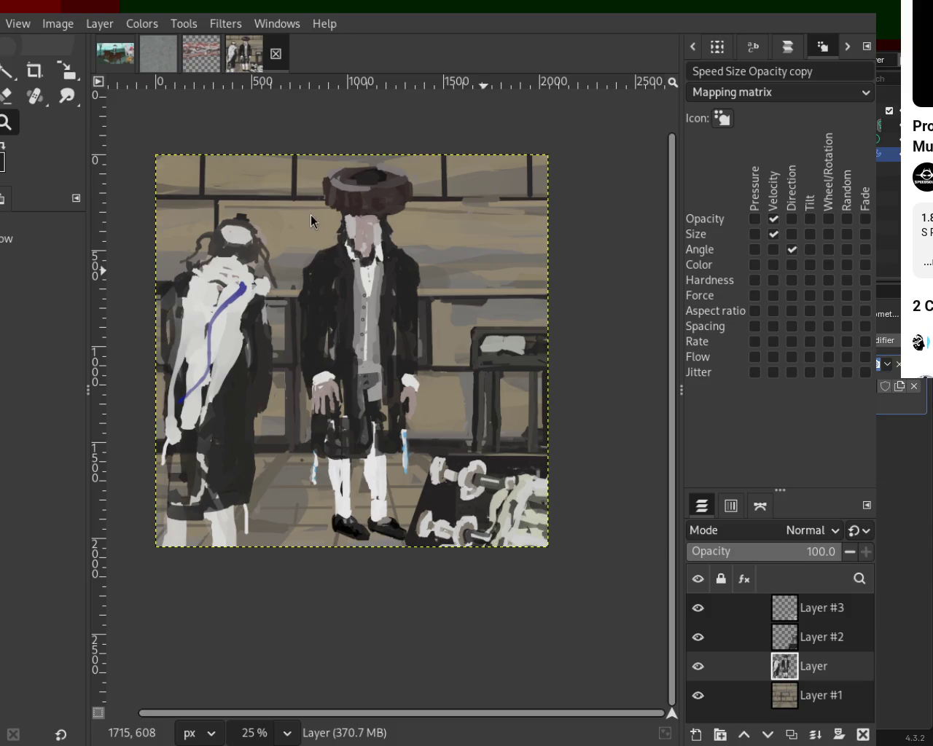
{"action": "scroll", "coordinate": [364, 339], "scroll_direction": "down", "scroll_amount": 1}
{"action": "scroll", "coordinate": [415, 437], "scroll_direction": "up", "scroll_amount": 1}
{"action": "scroll", "coordinate": [446, 479], "scroll_direction": "up", "scroll_amount": 2}
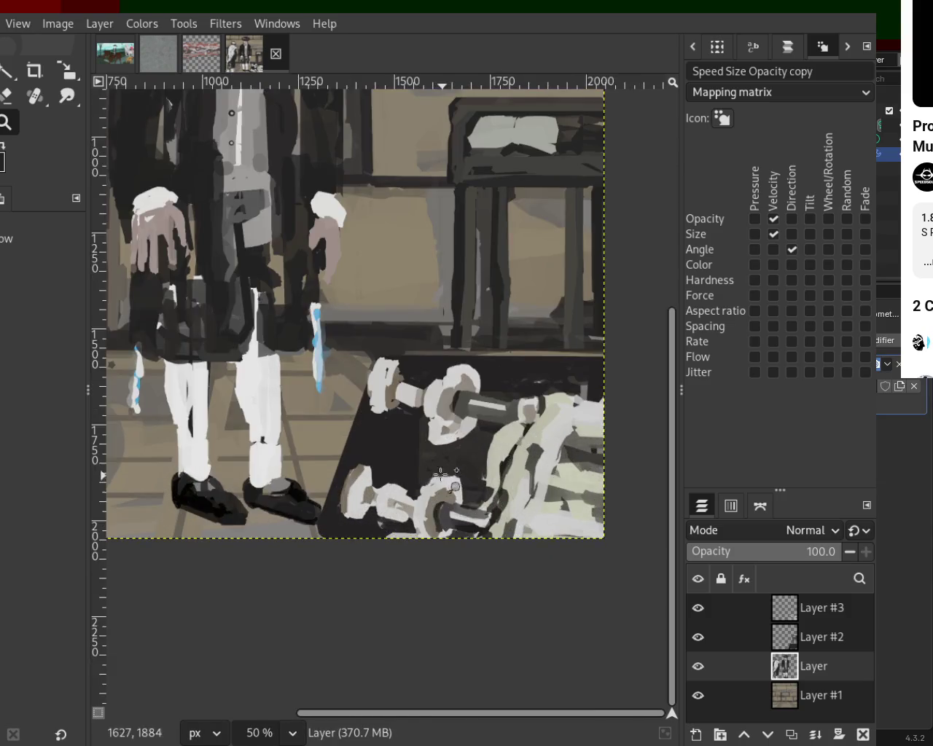
{"action": "scroll", "coordinate": [446, 479], "scroll_direction": "down", "scroll_amount": 1}
{"action": "scroll", "coordinate": [393, 401], "scroll_direction": "up", "scroll_amount": 3}
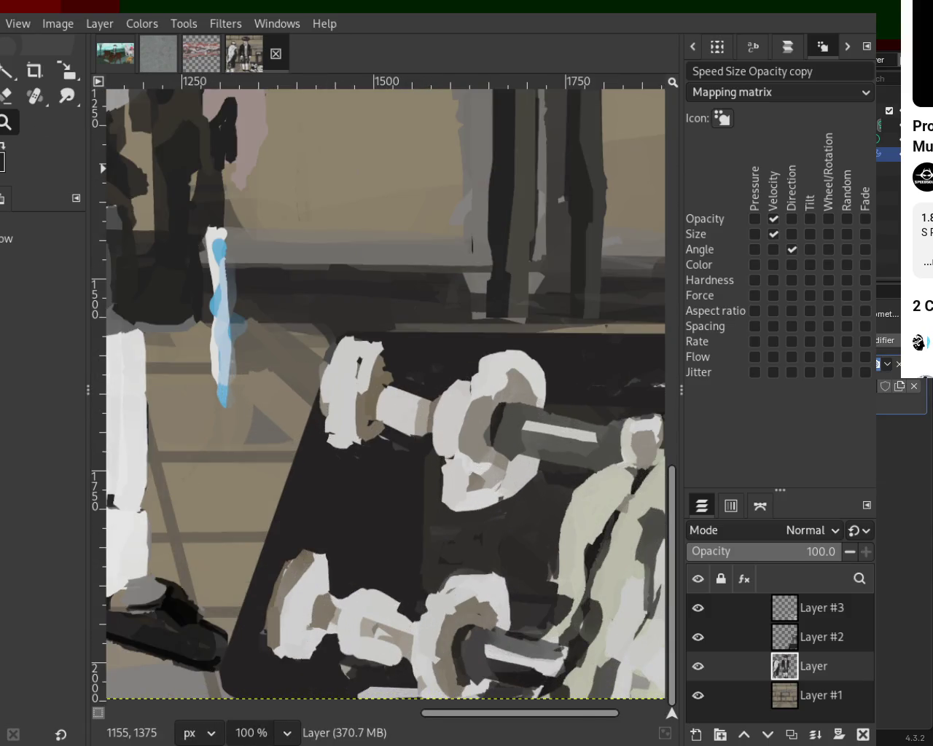
{"action": "key", "text": "shift+e"}
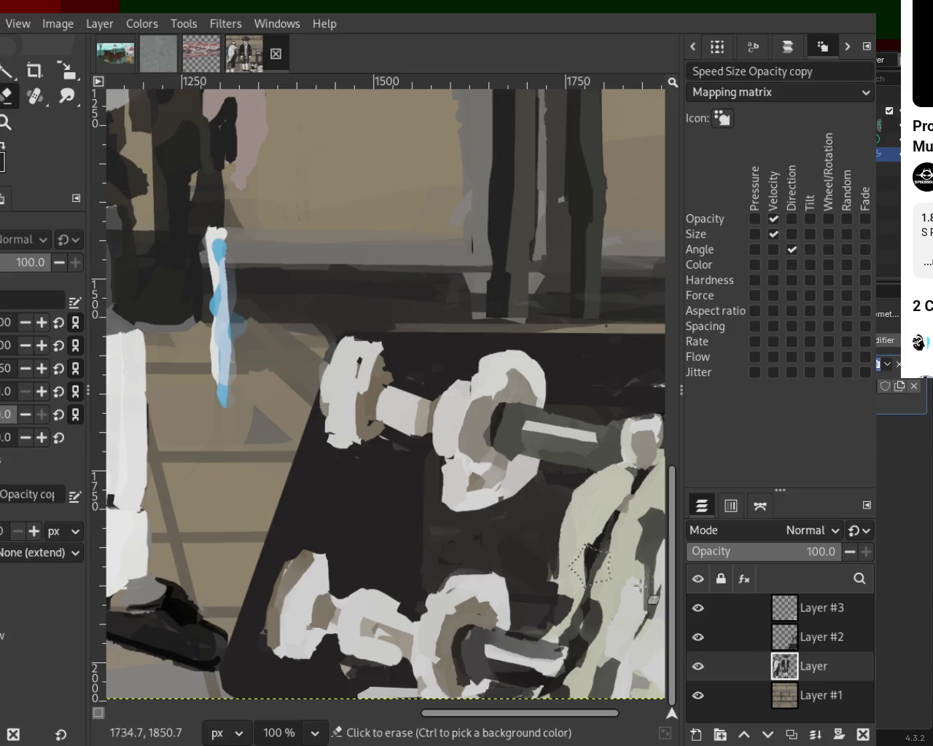
{"action": "mouse_move", "coordinate": [698, 668]}
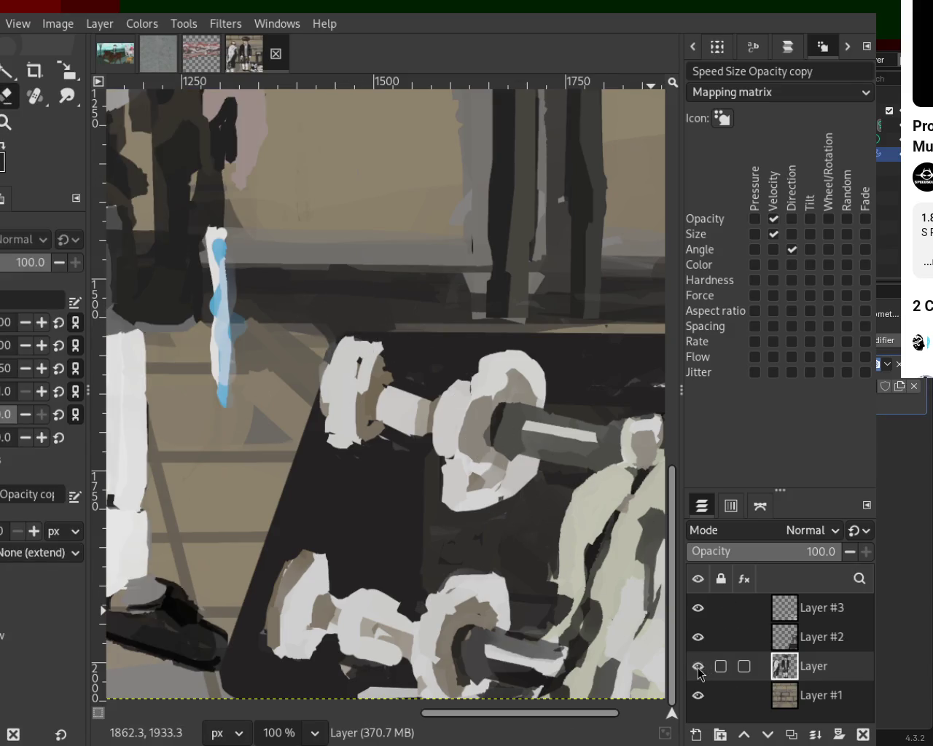
- Toggle Layer #2 and Layer #3 visibility to compare them, leaving Layer #3 active
{"action": "left_click", "coordinate": [782, 645]}
{"action": "double_click", "coordinate": [700, 640]}
{"action": "left_click", "coordinate": [698, 608]}
{"action": "left_click", "coordinate": [697, 608]}
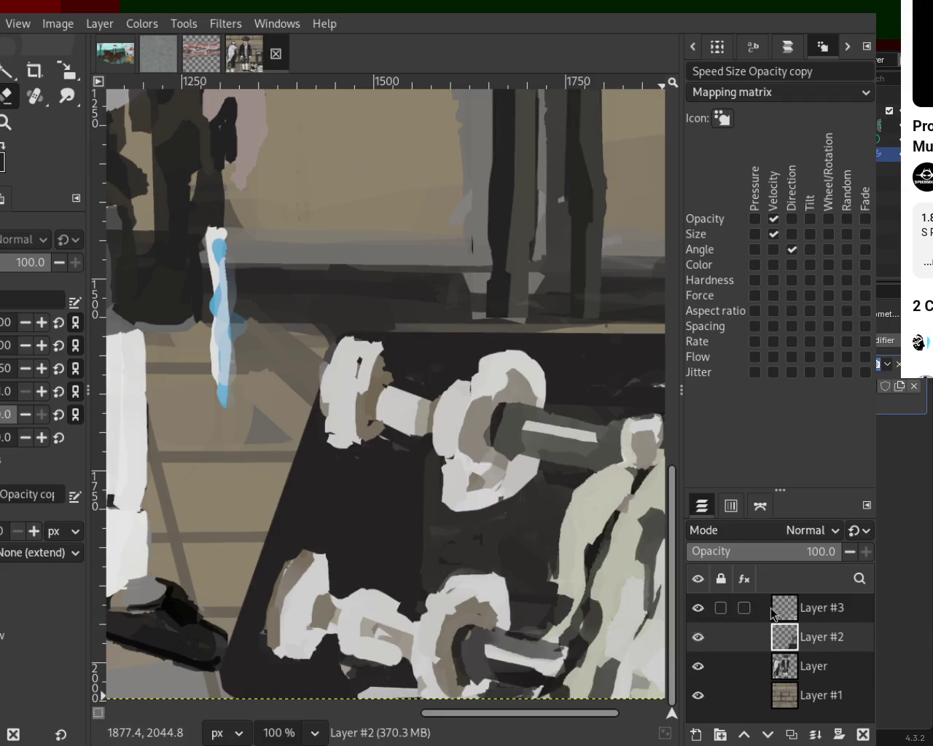
{"action": "left_click", "coordinate": [809, 608]}
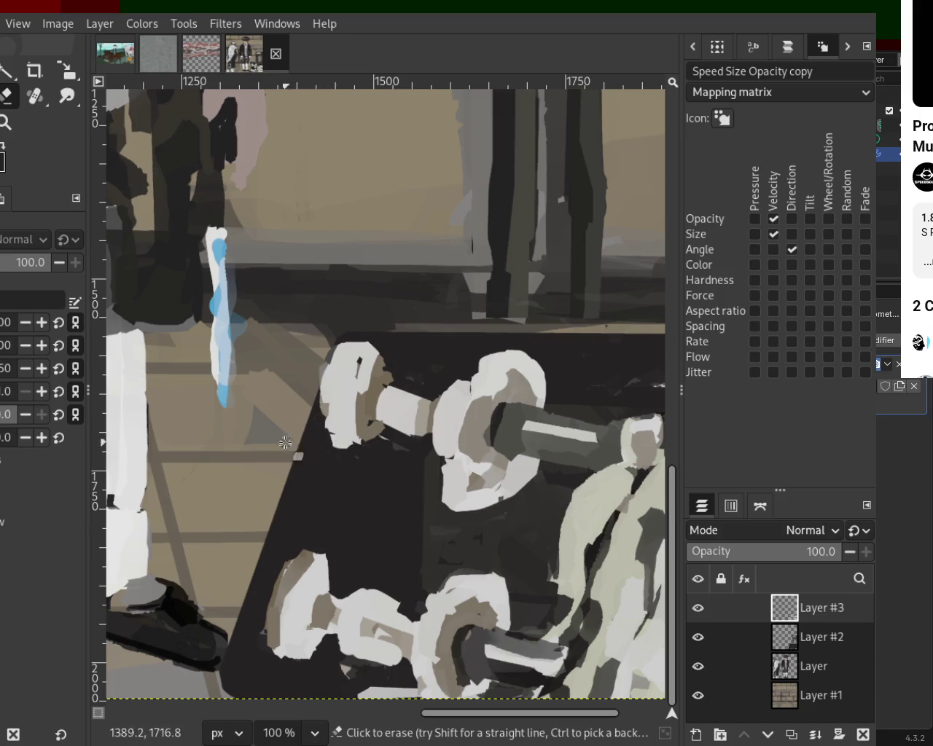
- Scroll the view back out from the dumbbell rack
{"action": "scroll", "coordinate": [481, 423], "scroll_direction": "down", "scroll_amount": 3}
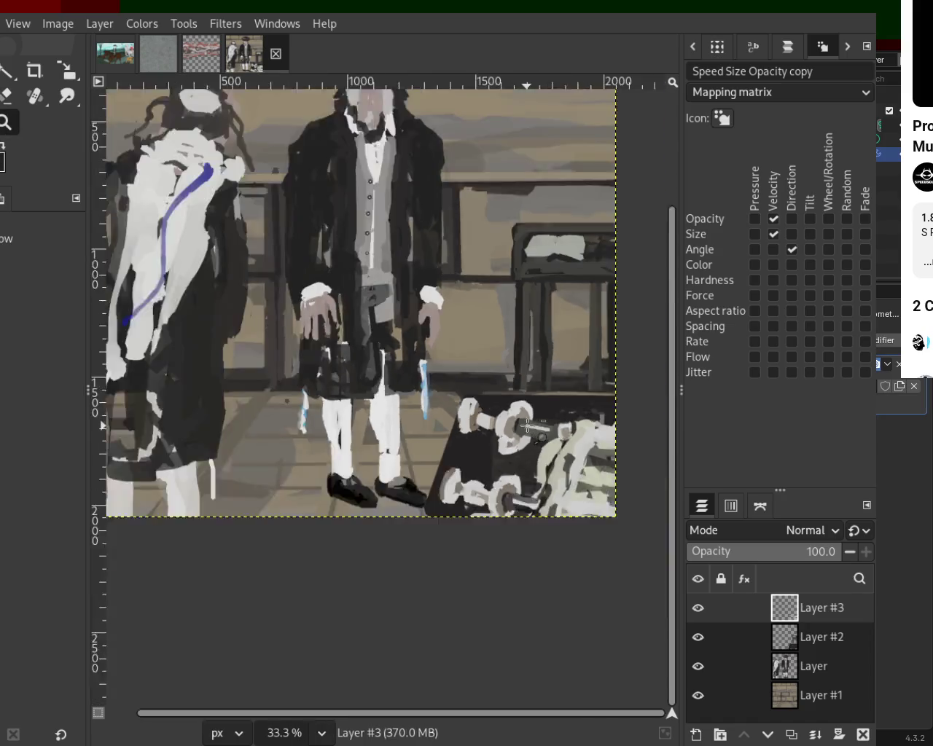
- Paint sampled grey over the top of the man's shoe and lower leg edge
{"action": "scroll", "coordinate": [414, 374], "scroll_direction": "down", "scroll_amount": 1}
{"action": "scroll", "coordinate": [414, 374], "scroll_direction": "up", "scroll_amount": 2}
{"action": "scroll", "coordinate": [414, 408], "scroll_direction": "up", "scroll_amount": 2}
{"action": "scroll", "coordinate": [408, 437], "scroll_direction": "up", "scroll_amount": 1}
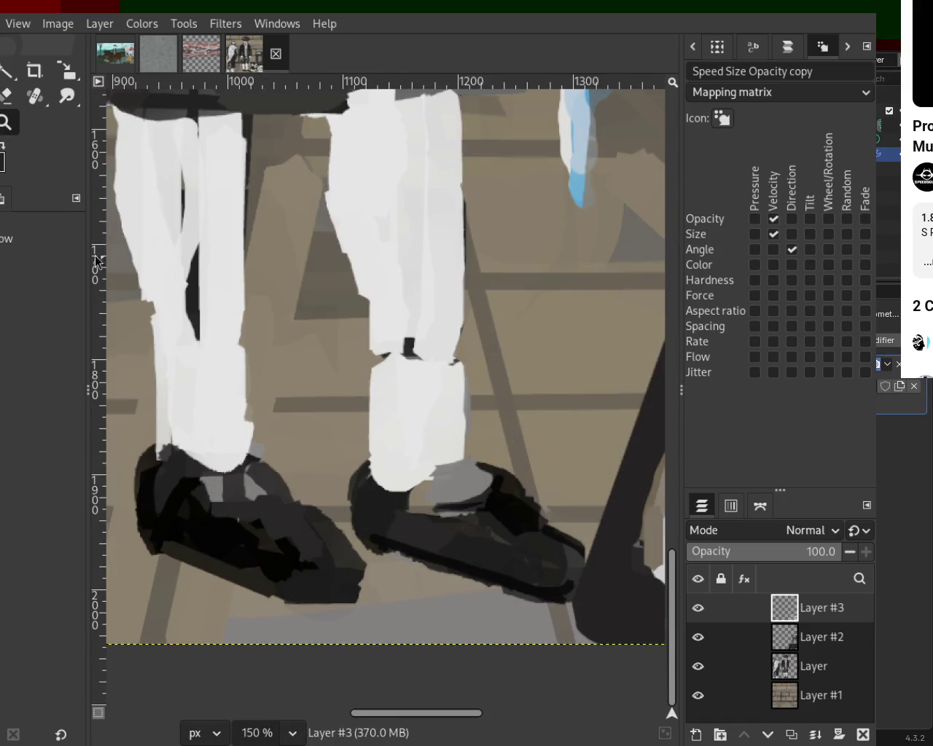
{"action": "key", "text": "p"}
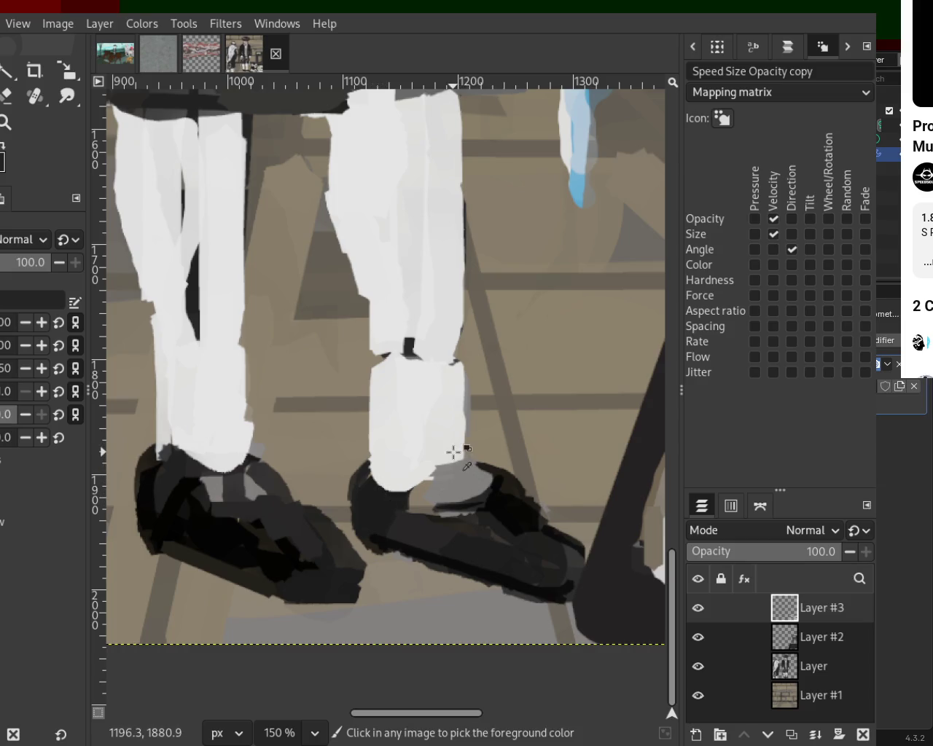
{"action": "left_click_drag", "start_coordinate": [406, 467], "coordinate": [450, 443]}
{"action": "left_click", "coordinate": [469, 381], "text": "ctrl"}
{"action": "left_click_drag", "start_coordinate": [469, 381], "coordinate": [454, 343]}
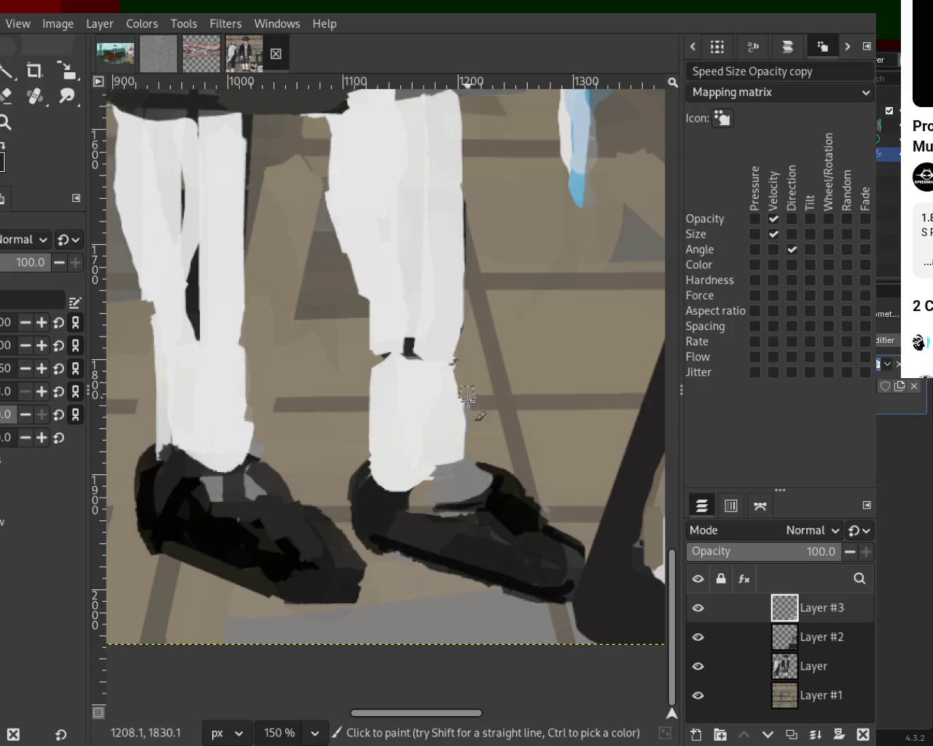
- Erase stray paint below the left trouser leg on the base Layer
{"action": "left_click", "coordinate": [6, 95]}
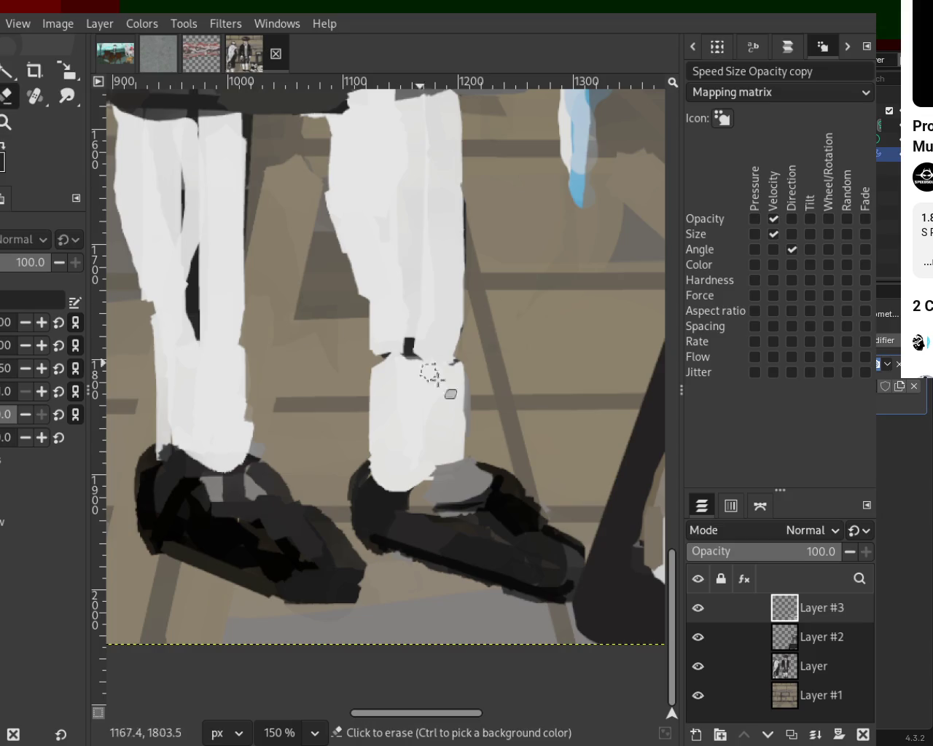
{"action": "left_click", "coordinate": [792, 677]}
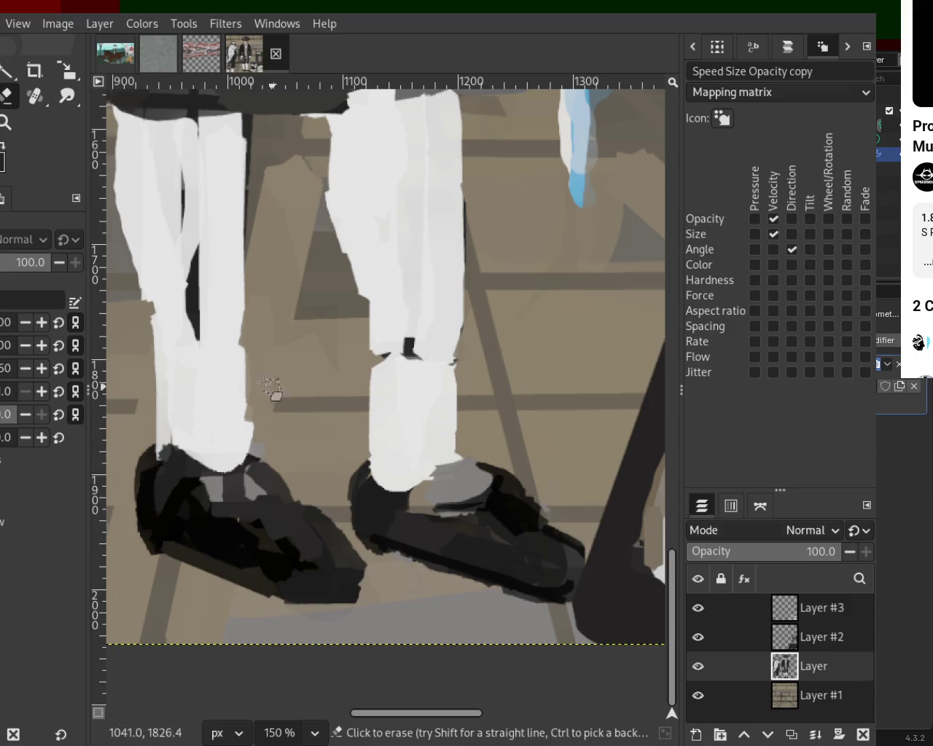
{"action": "left_click_drag", "start_coordinate": [247, 417], "coordinate": [262, 453]}
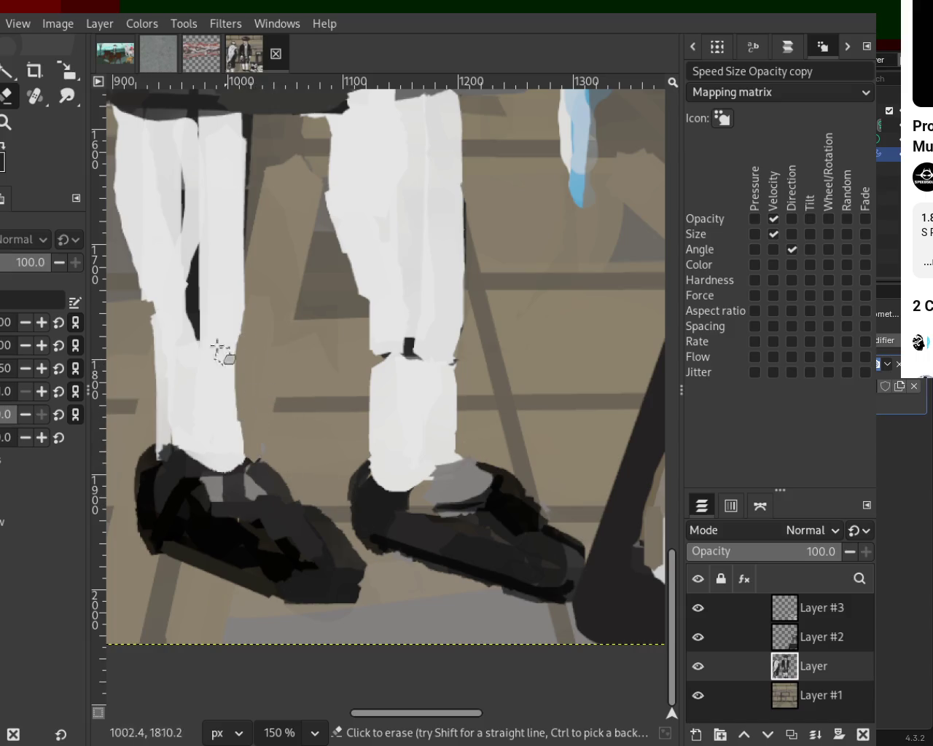
{"action": "scroll", "coordinate": [402, 389], "scroll_direction": "down", "scroll_amount": 1}
{"action": "scroll", "coordinate": [394, 350], "scroll_direction": "down", "scroll_amount": 3}
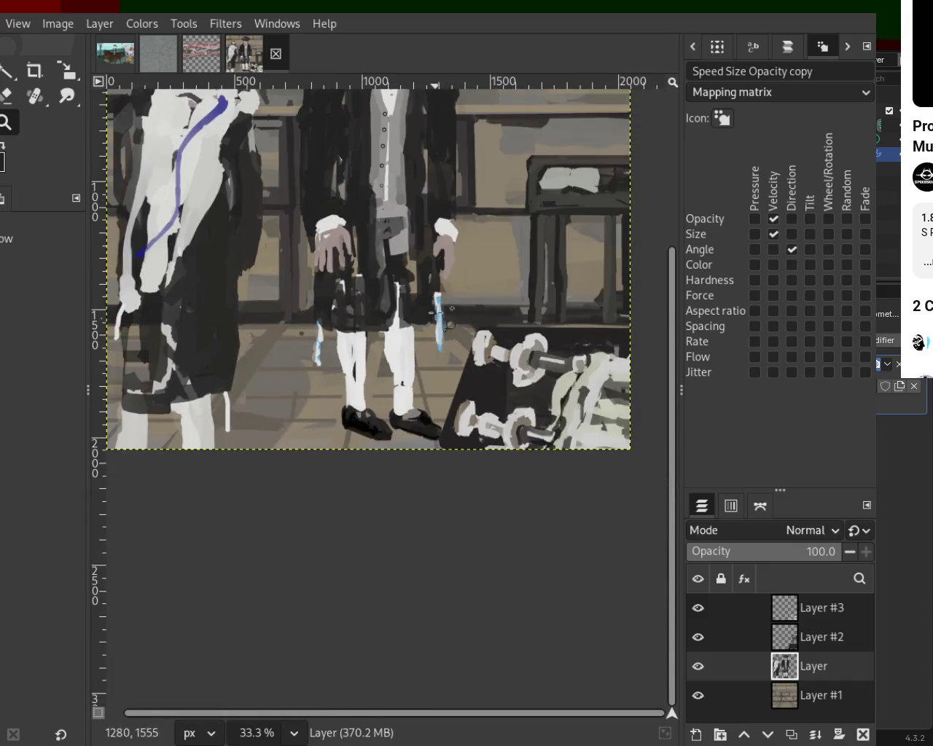
{"action": "scroll", "coordinate": [386, 328], "scroll_direction": "up", "scroll_amount": 1}
{"action": "scroll", "coordinate": [380, 316], "scroll_direction": "down", "scroll_amount": 3}
{"action": "scroll", "coordinate": [379, 316], "scroll_direction": "up", "scroll_amount": 2}
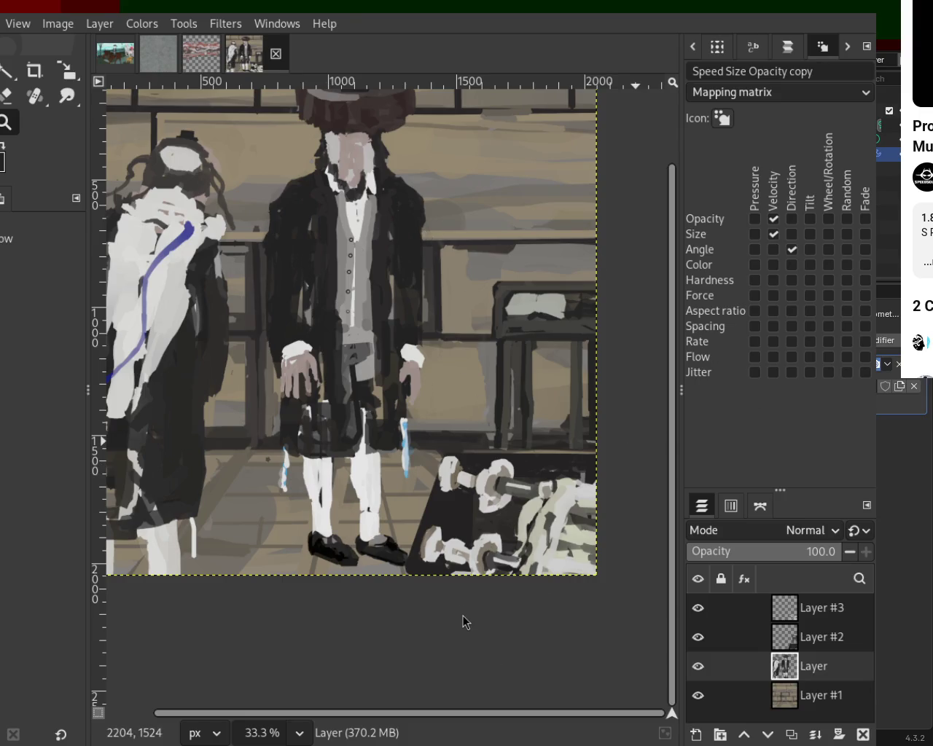
{"action": "scroll", "coordinate": [331, 490], "scroll_direction": "down", "scroll_amount": 1, "text": "ctrl"}
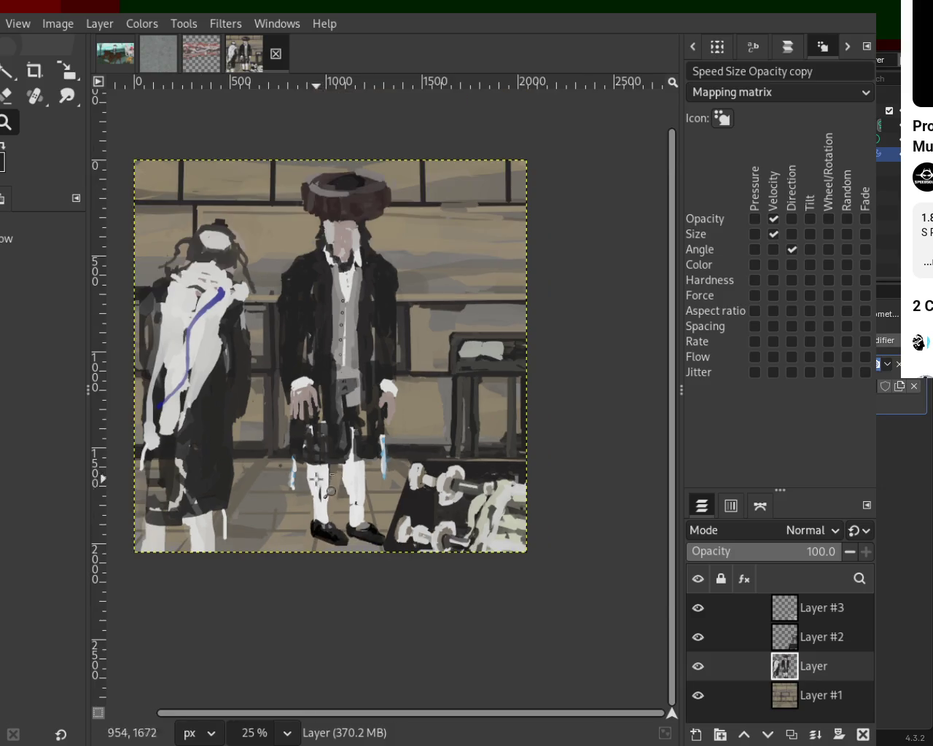
- Paint a dark moustache with pinkish skin beneath it, undoing one stray stroke
{"action": "scroll", "coordinate": [326, 237], "scroll_direction": "up", "scroll_amount": 1, "text": "ctrl"}
{"action": "scroll", "coordinate": [327, 240], "scroll_direction": "up", "scroll_amount": 2, "text": "ctrl"}
{"action": "scroll", "coordinate": [409, 343], "scroll_direction": "down", "scroll_amount": 2, "text": "ctrl"}
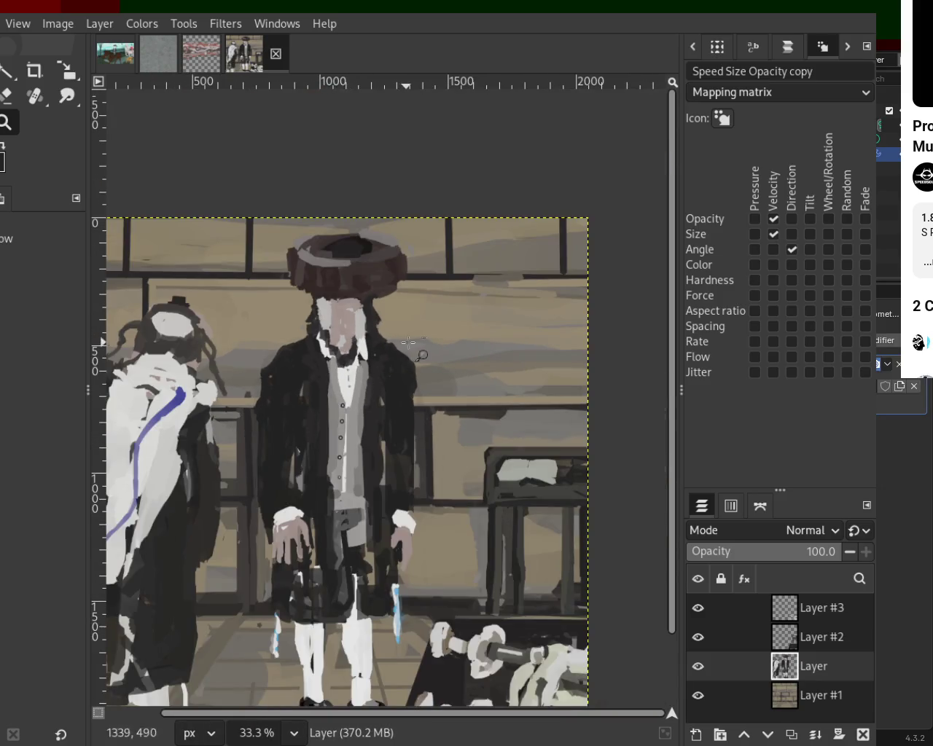
{"action": "scroll", "coordinate": [409, 342], "scroll_direction": "down", "scroll_amount": 2, "text": "ctrl"}
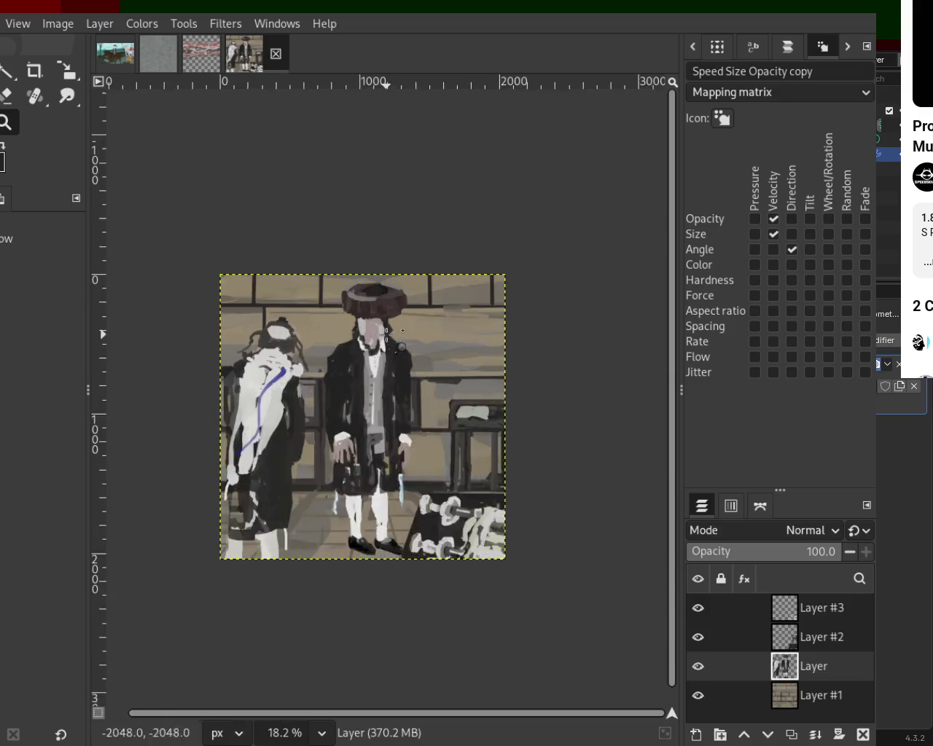
{"action": "scroll", "coordinate": [382, 333], "scroll_direction": "up", "scroll_amount": 2}
{"action": "scroll", "coordinate": [382, 332], "scroll_direction": "up", "scroll_amount": 4}
{"action": "key", "text": "p"}
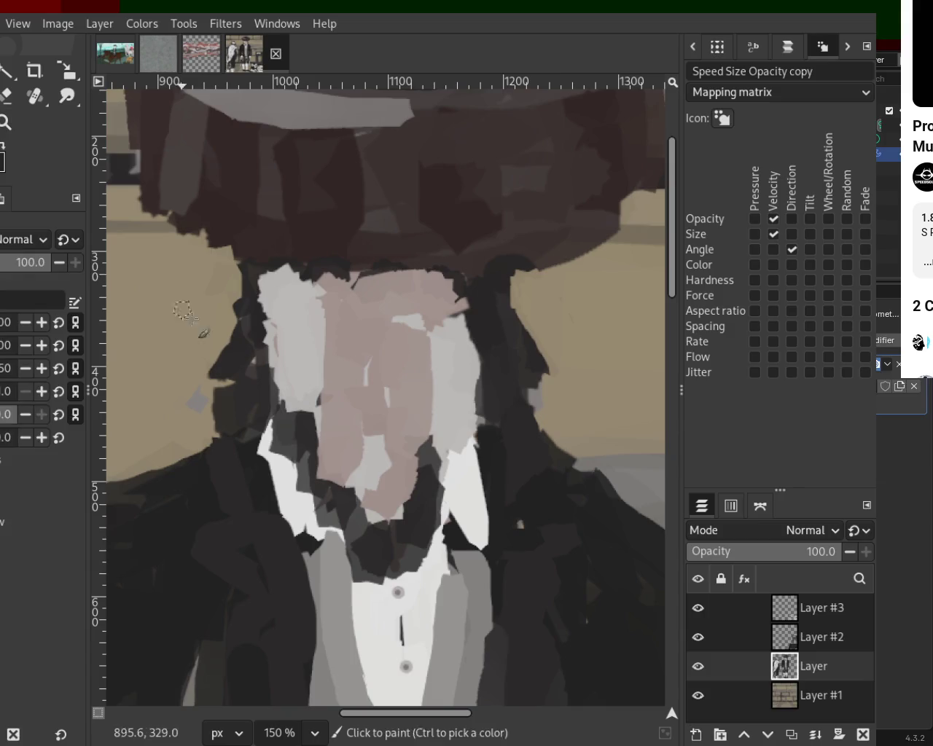
{"action": "left_click", "coordinate": [309, 440], "text": "ctrl"}
{"action": "mouse_move", "coordinate": [356, 384]}
{"action": "left_mouse_down"}
{"action": "mouse_move", "coordinate": [325, 438]}
{"action": "mouse_move", "coordinate": [386, 434]}
{"action": "mouse_move", "coordinate": [402, 410]}
{"action": "mouse_move", "coordinate": [361, 397]}
{"action": "mouse_move", "coordinate": [437, 442]}
{"action": "mouse_move", "coordinate": [410, 471]}
{"action": "mouse_move", "coordinate": [356, 476]}
{"action": "mouse_move", "coordinate": [376, 469]}
{"action": "mouse_move", "coordinate": [403, 514]}
{"action": "mouse_move", "coordinate": [404, 497]}
{"action": "mouse_move", "coordinate": [315, 422]}
{"action": "mouse_move", "coordinate": [265, 347]}
{"action": "mouse_move", "coordinate": [283, 397]}
{"action": "left_mouse_up"}
{"action": "key", "text": "ctrl+z"}
{"action": "mouse_move", "coordinate": [384, 421]}
{"action": "left_mouse_down"}
{"action": "mouse_move", "coordinate": [343, 420]}
{"action": "mouse_move", "coordinate": [411, 415]}
{"action": "mouse_move", "coordinate": [308, 435]}
{"action": "mouse_move", "coordinate": [379, 443]}
{"action": "mouse_move", "coordinate": [362, 462]}
{"action": "mouse_move", "coordinate": [378, 448]}
{"action": "mouse_move", "coordinate": [353, 457]}
{"action": "left_mouse_up"}
{"action": "left_click", "coordinate": [342, 444], "text": "ctrl"}
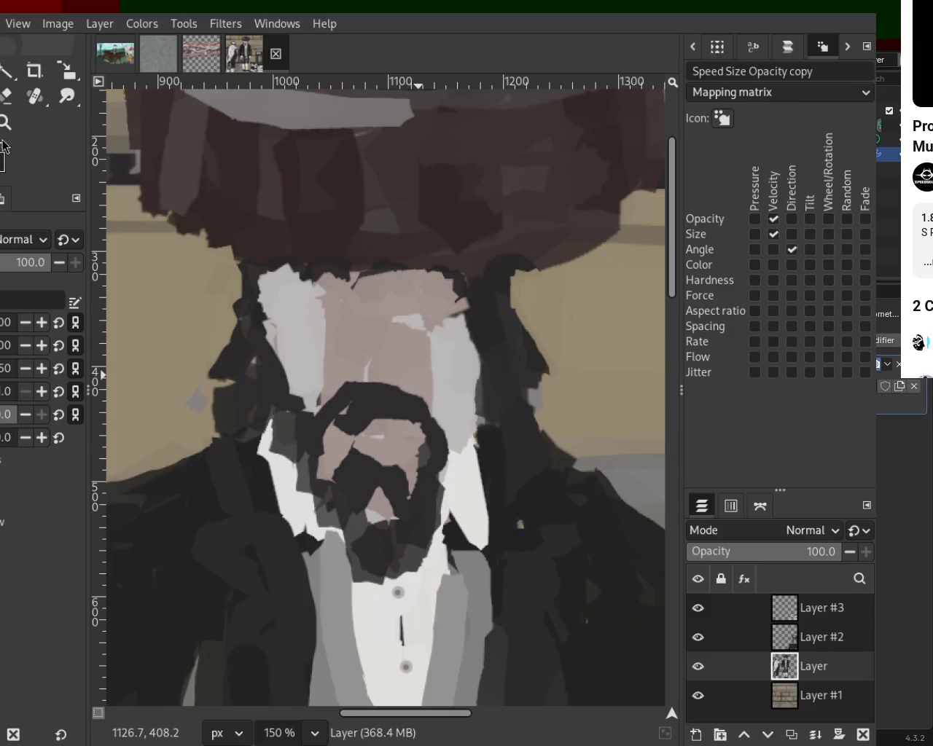
- Add a light stroke over the nose, dark beard below, and darker hair on the right
{"action": "left_click", "coordinate": [5, 122]}
{"action": "scroll", "coordinate": [403, 340], "scroll_direction": "down", "scroll_amount": 4}
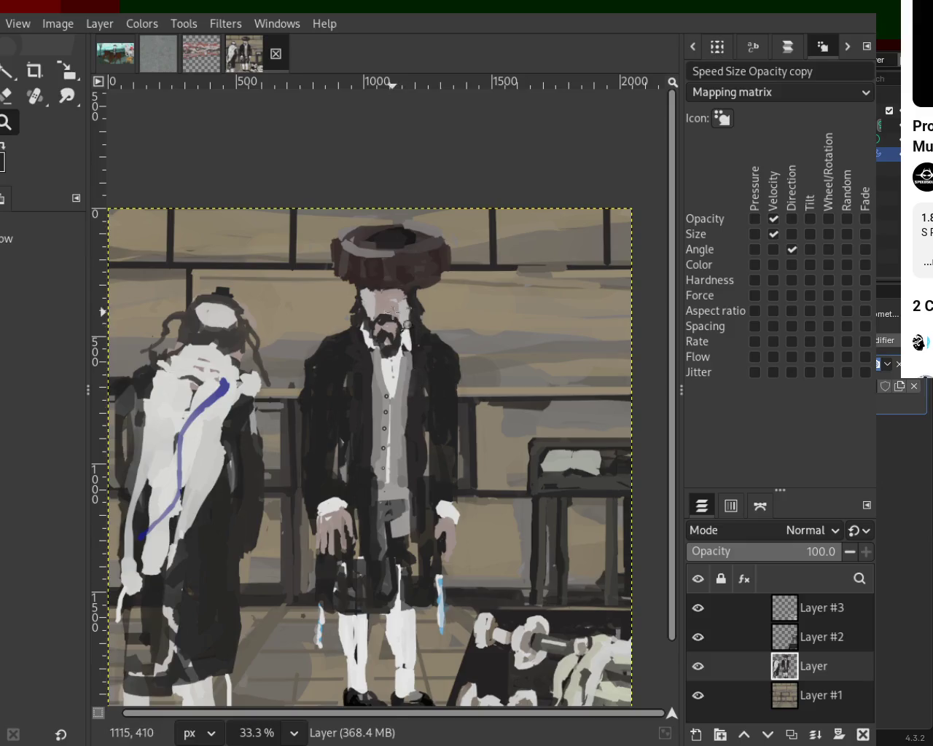
{"action": "scroll", "coordinate": [387, 313], "scroll_direction": "up", "scroll_amount": 2}
{"action": "scroll", "coordinate": [386, 313], "scroll_direction": "up", "scroll_amount": 2}
{"action": "key", "text": "p"}
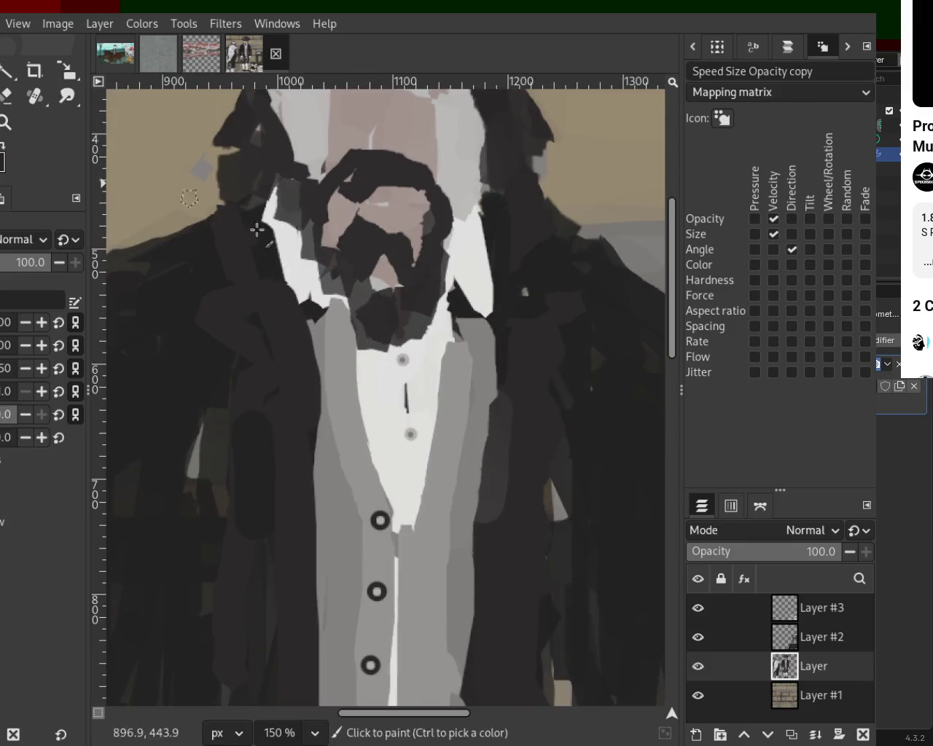
{"action": "mouse_move", "coordinate": [375, 259]}
{"action": "left_mouse_down"}
{"action": "mouse_move", "coordinate": [394, 282]}
{"action": "mouse_move", "coordinate": [372, 275]}
{"action": "mouse_move", "coordinate": [415, 277]}
{"action": "mouse_move", "coordinate": [385, 305]}
{"action": "mouse_move", "coordinate": [390, 266]}
{"action": "mouse_move", "coordinate": [431, 318]}
{"action": "mouse_move", "coordinate": [414, 305]}
{"action": "left_mouse_up"}
{"action": "left_click", "coordinate": [387, 243], "text": "ctrl"}
{"action": "mouse_move", "coordinate": [447, 197]}
{"action": "left_mouse_down"}
{"action": "mouse_move", "coordinate": [481, 152]}
{"action": "mouse_move", "coordinate": [487, 165]}
{"action": "mouse_move", "coordinate": [457, 242]}
{"action": "left_mouse_up"}
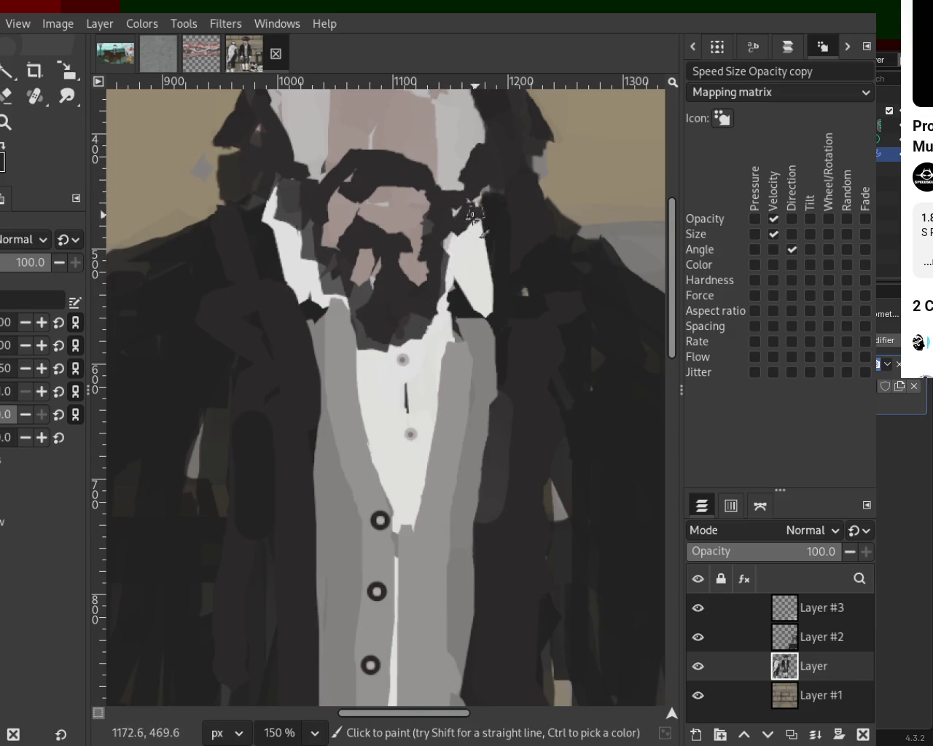
- Zoom in close on the face and paint a light stroke across the mouth
{"action": "left_click", "coordinate": [7, 122]}
{"action": "left_click", "coordinate": [386, 359], "text": "ctrl"}
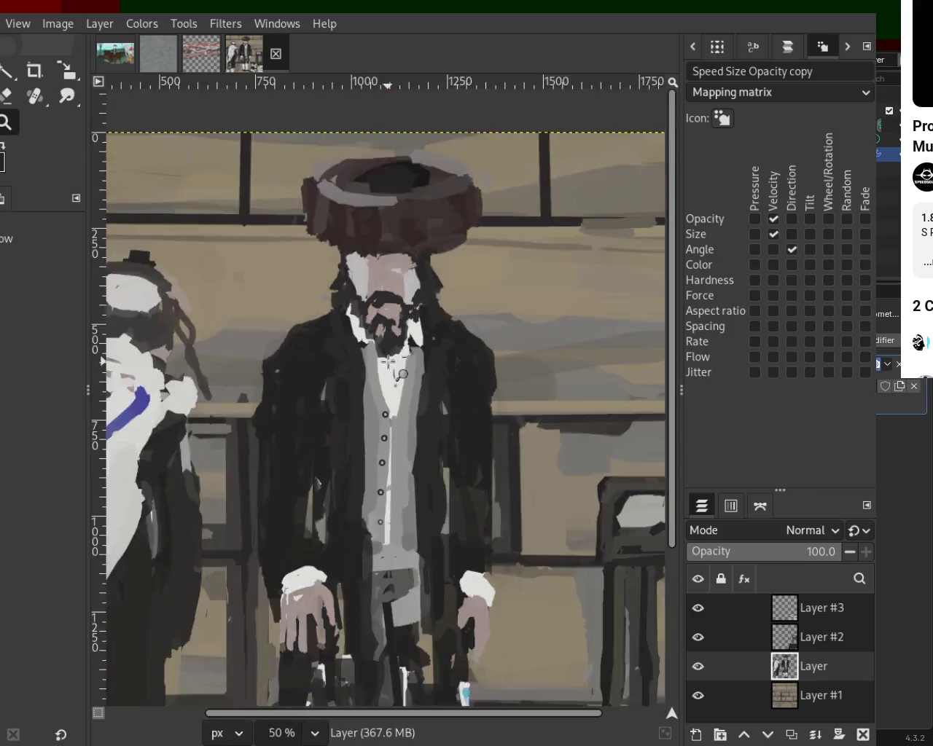
{"action": "left_click", "coordinate": [388, 362], "text": "ctrl"}
{"action": "left_click", "coordinate": [387, 306]}
{"action": "left_click", "coordinate": [398, 284]}
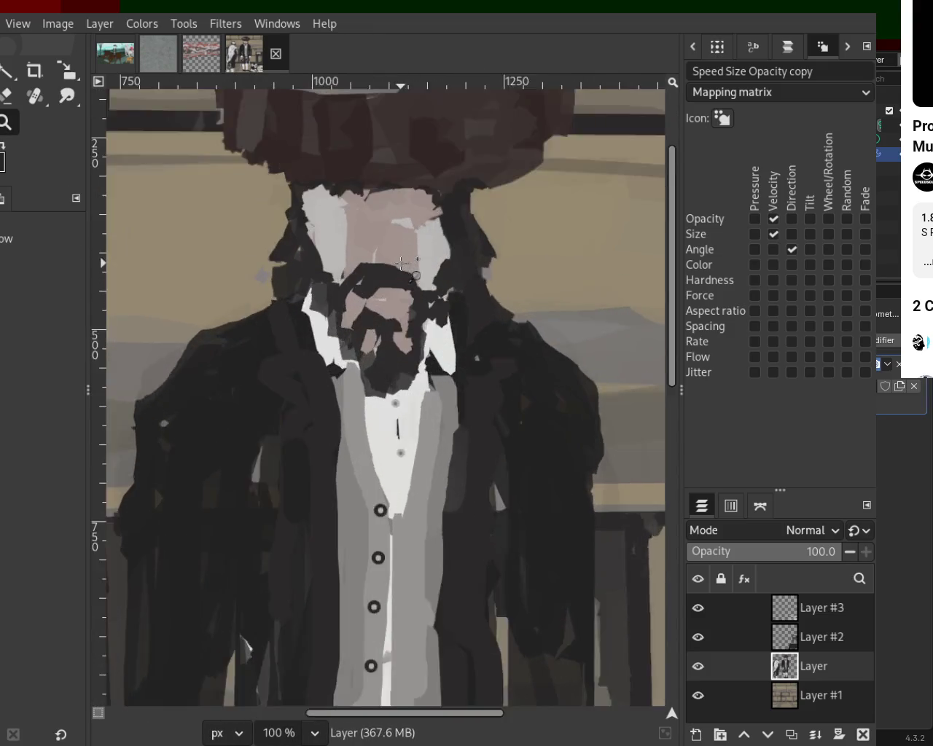
{"action": "left_click", "coordinate": [402, 262]}
{"action": "key", "text": "p"}
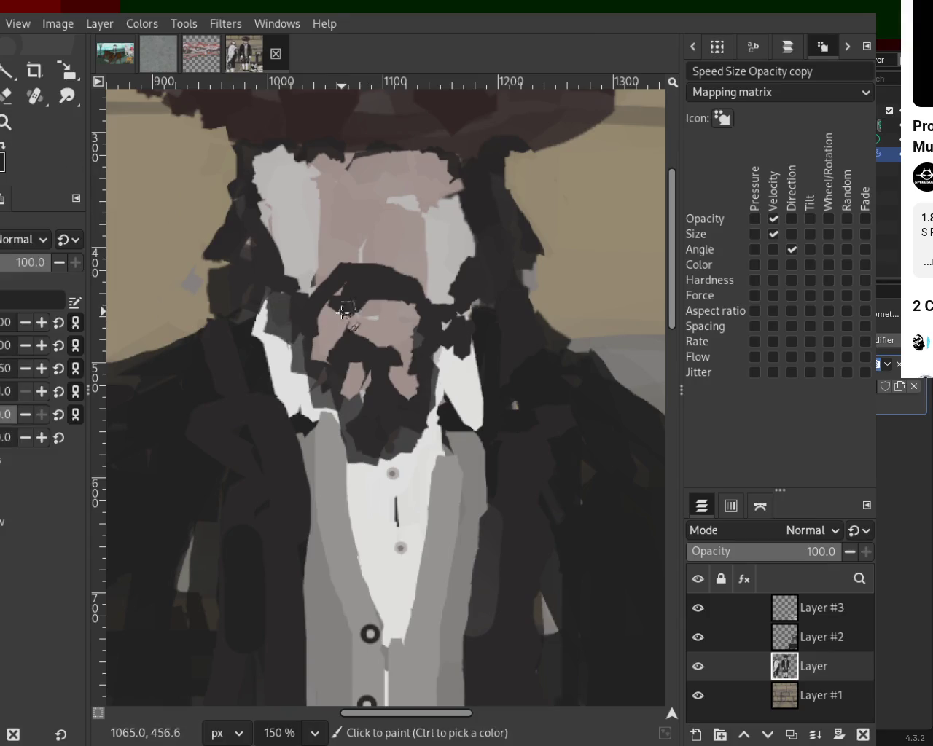
{"action": "mouse_move", "coordinate": [391, 317]}
{"action": "left_mouse_down"}
{"action": "mouse_move", "coordinate": [437, 317]}
{"action": "mouse_move", "coordinate": [353, 318]}
{"action": "left_mouse_up"}
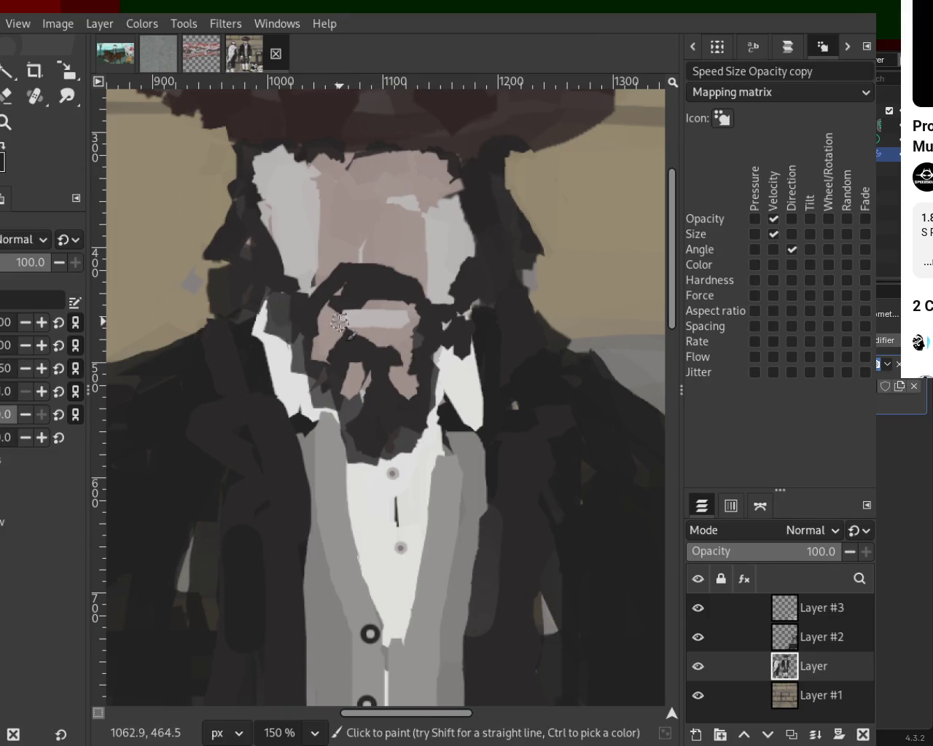
{"action": "left_click", "coordinate": [385, 308], "text": "ctrl"}
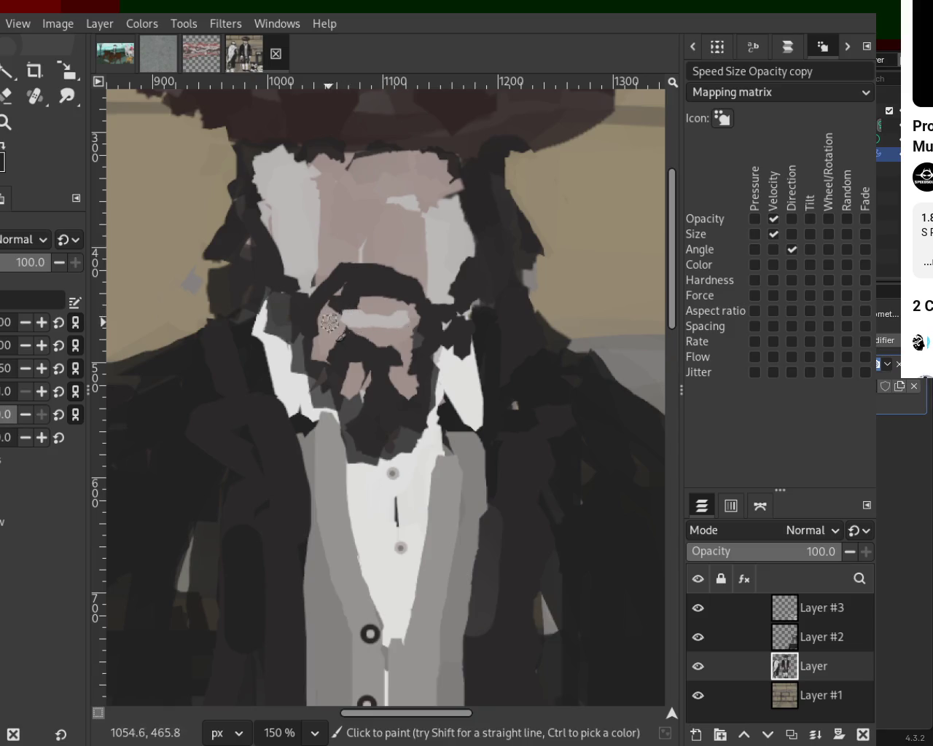
- Paint pale light-grey patches across the forehead, extending them left and right
{"action": "left_click", "coordinate": [377, 220], "text": "ctrl"}
{"action": "left_click_drag", "start_coordinate": [377, 219], "coordinate": [429, 187]}
{"action": "left_click", "coordinate": [423, 186], "text": "ctrl"}
{"action": "left_click", "coordinate": [402, 214], "text": "ctrl"}
{"action": "mouse_move", "coordinate": [317, 186]}
{"action": "left_mouse_down"}
{"action": "mouse_move", "coordinate": [348, 199]}
{"action": "mouse_move", "coordinate": [331, 212]}
{"action": "mouse_move", "coordinate": [338, 196]}
{"action": "left_mouse_up"}
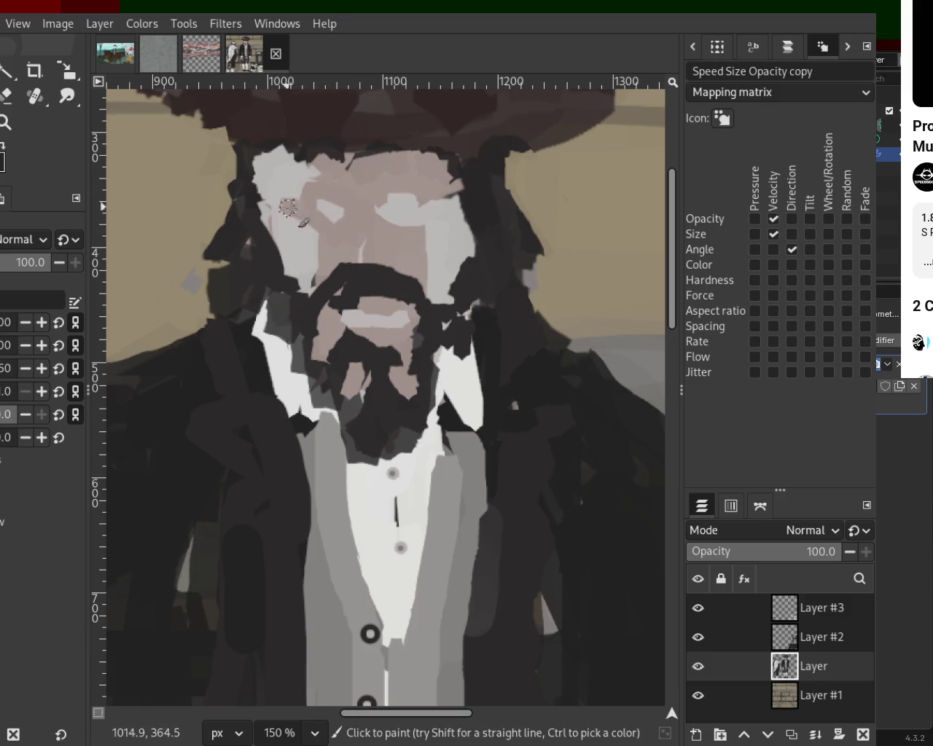
{"action": "left_click", "coordinate": [402, 213], "text": "ctrl"}
{"action": "mouse_move", "coordinate": [374, 185]}
{"action": "left_mouse_down"}
{"action": "mouse_move", "coordinate": [409, 225]}
{"action": "mouse_move", "coordinate": [377, 191]}
{"action": "mouse_move", "coordinate": [307, 225]}
{"action": "mouse_move", "coordinate": [423, 202]}
{"action": "mouse_move", "coordinate": [370, 207]}
{"action": "mouse_move", "coordinate": [401, 224]}
{"action": "mouse_move", "coordinate": [357, 211]}
{"action": "mouse_move", "coordinate": [299, 213]}
{"action": "mouse_move", "coordinate": [332, 224]}
{"action": "mouse_move", "coordinate": [361, 192]}
{"action": "mouse_move", "coordinate": [380, 198]}
{"action": "mouse_move", "coordinate": [374, 209]}
{"action": "mouse_move", "coordinate": [324, 193]}
{"action": "mouse_move", "coordinate": [416, 223]}
{"action": "mouse_move", "coordinate": [369, 206]}
{"action": "left_mouse_up"}
{"action": "left_click", "coordinate": [354, 215], "text": "ctrl"}
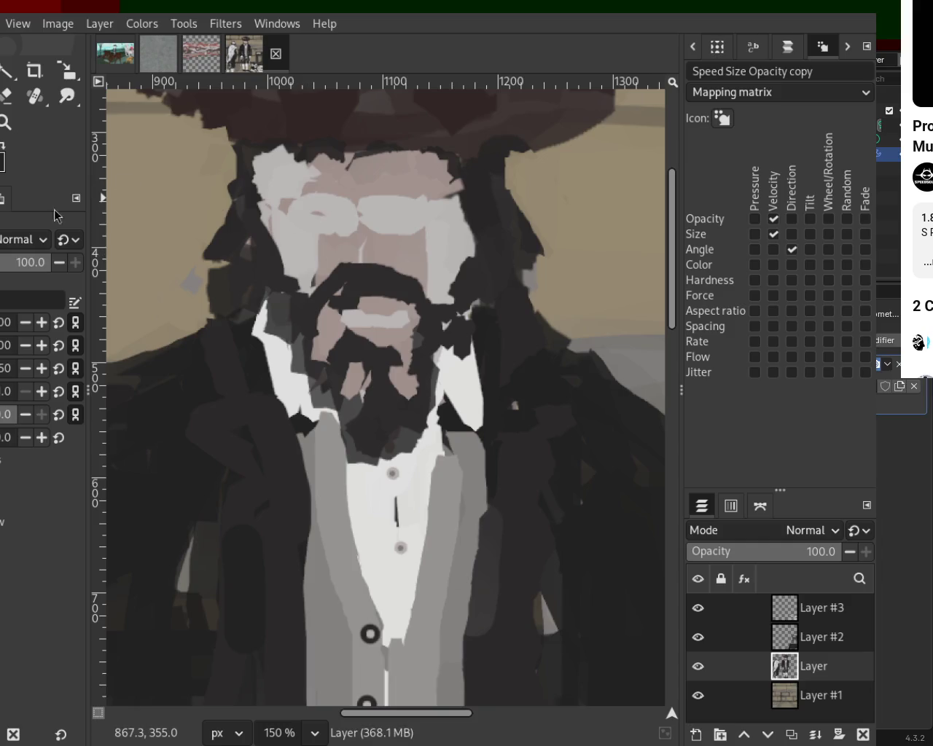
{"action": "left_click", "coordinate": [5, 122]}
- Lightly erase the forehead and add pinkish skin tone, undoing two erases between the eyes
{"action": "scroll", "coordinate": [315, 195], "scroll_direction": "down", "scroll_amount": 3}
{"action": "scroll", "coordinate": [315, 196], "scroll_direction": "down", "scroll_amount": 2}
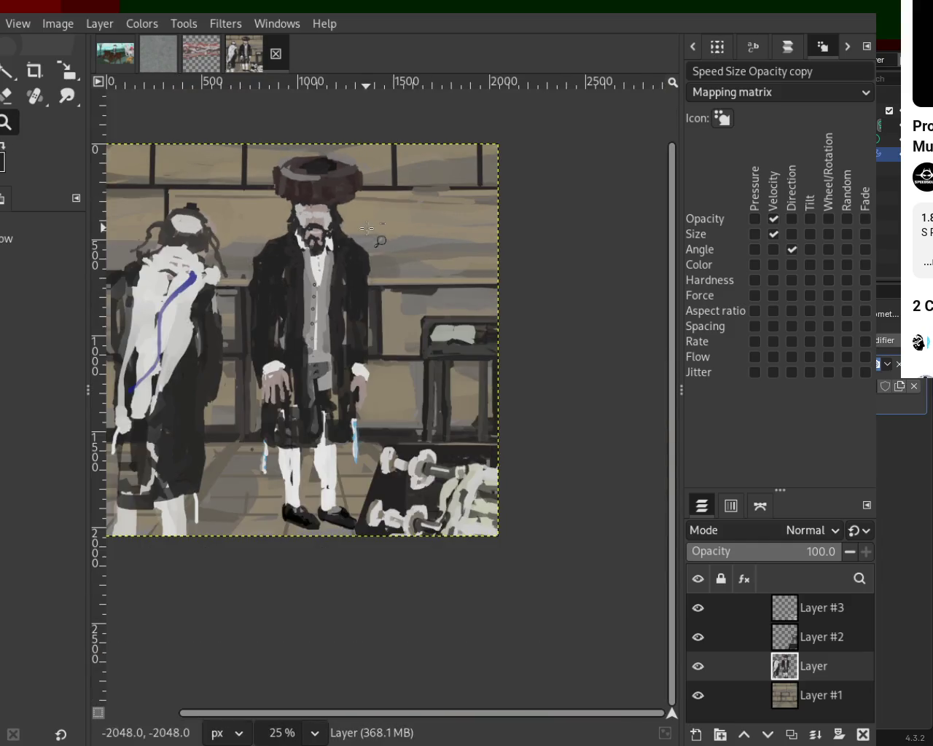
{"action": "scroll", "coordinate": [315, 195], "scroll_direction": "up", "scroll_amount": 1}
{"action": "scroll", "coordinate": [321, 198], "scroll_direction": "up", "scroll_amount": 3}
{"action": "scroll", "coordinate": [339, 218], "scroll_direction": "down", "scroll_amount": 1}
{"action": "scroll", "coordinate": [368, 255], "scroll_direction": "down", "scroll_amount": 1}
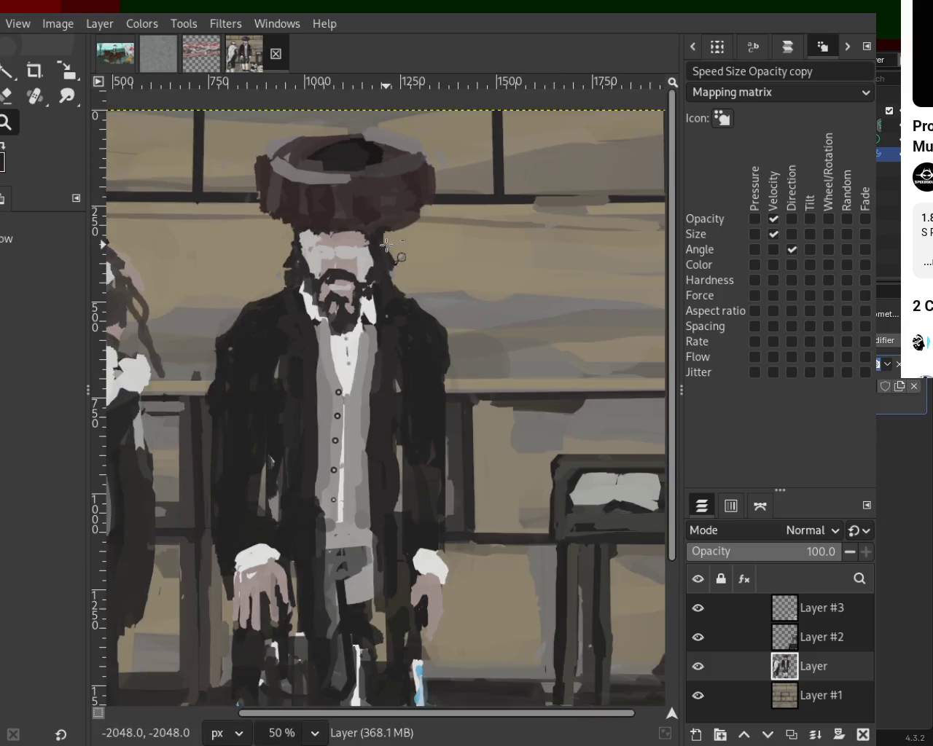
{"action": "scroll", "coordinate": [381, 272], "scroll_direction": "down", "scroll_amount": 2}
{"action": "scroll", "coordinate": [379, 271], "scroll_direction": "up", "scroll_amount": 2}
{"action": "scroll", "coordinate": [381, 255], "scroll_direction": "up", "scroll_amount": 3}
{"action": "scroll", "coordinate": [384, 292], "scroll_direction": "up", "scroll_amount": 2}
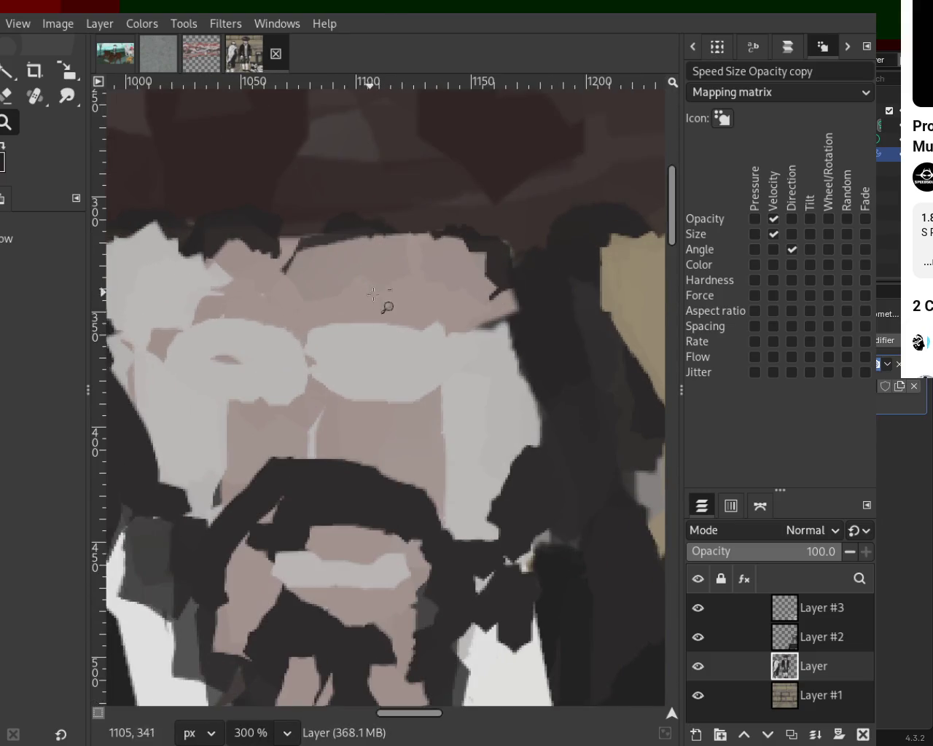
{"action": "scroll", "coordinate": [350, 364], "scroll_direction": "down", "scroll_amount": 1}
{"action": "left_click", "coordinate": [6, 104]}
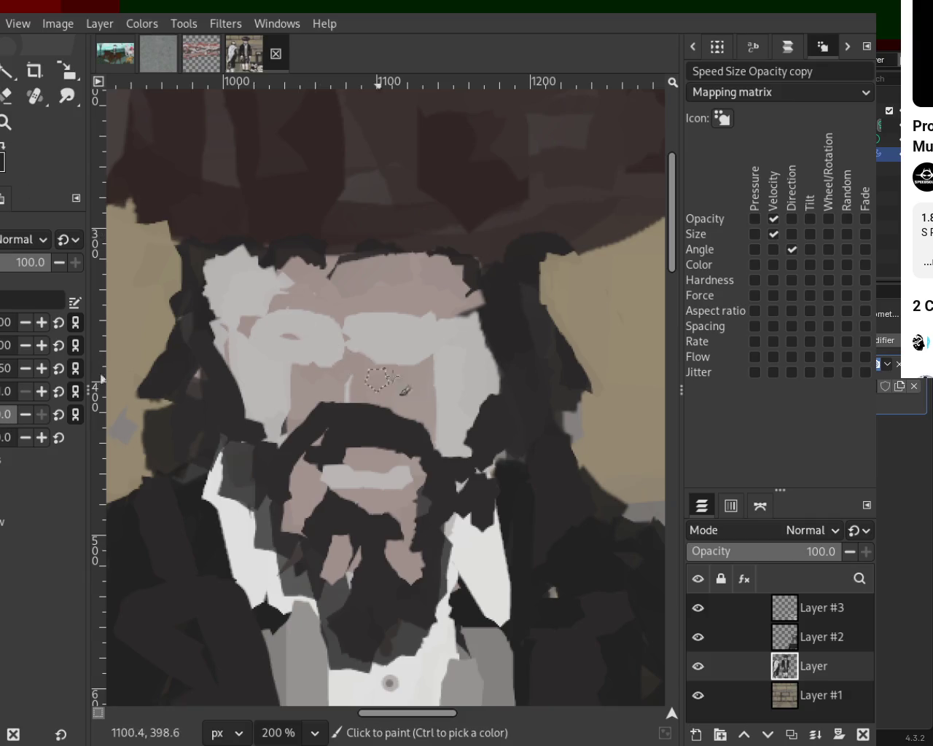
{"action": "left_click_drag", "start_coordinate": [377, 391], "coordinate": [332, 320]}
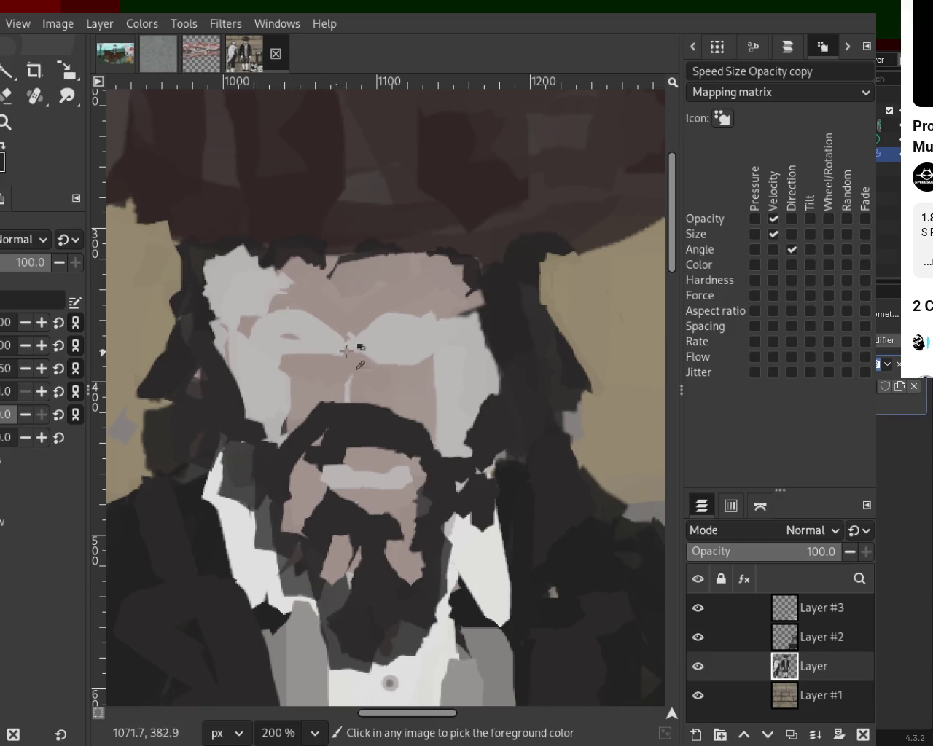
{"action": "left_click_drag", "start_coordinate": [385, 318], "coordinate": [429, 372]}
{"action": "key", "text": "ctrl+z"}
{"action": "left_click_drag", "start_coordinate": [355, 325], "coordinate": [367, 363]}
{"action": "key", "text": "ctrl+z"}
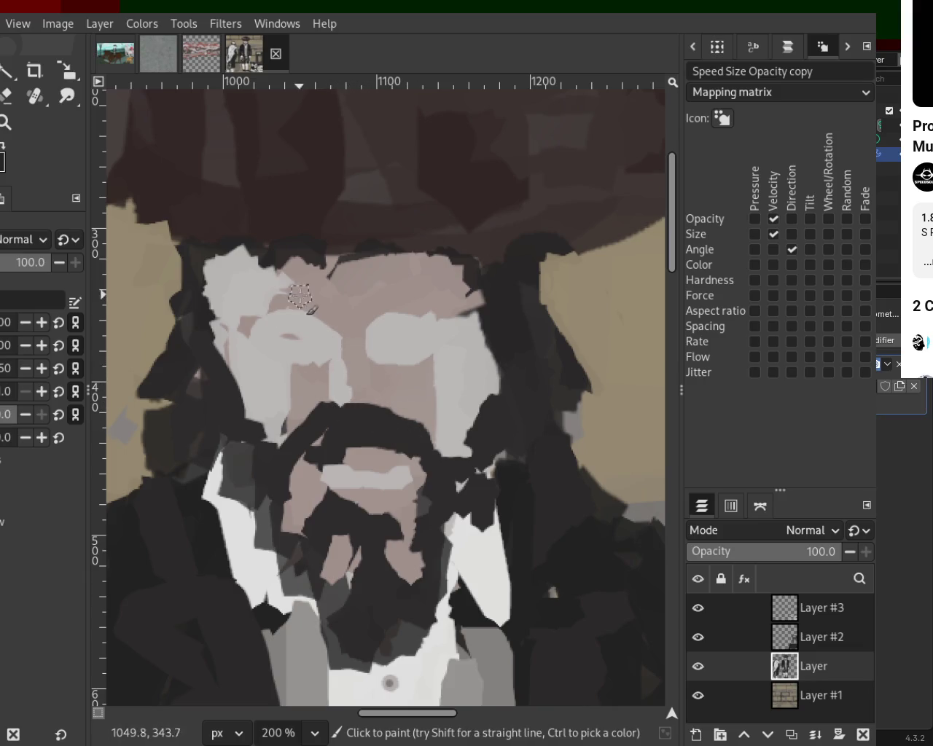
{"action": "left_click_drag", "start_coordinate": [299, 295], "coordinate": [259, 317]}
- Darken the left edge of the man's face with a vertical stroke
{"action": "left_click", "coordinate": [8, 121]}
{"action": "scroll", "coordinate": [336, 411], "scroll_direction": "down", "scroll_amount": 3}
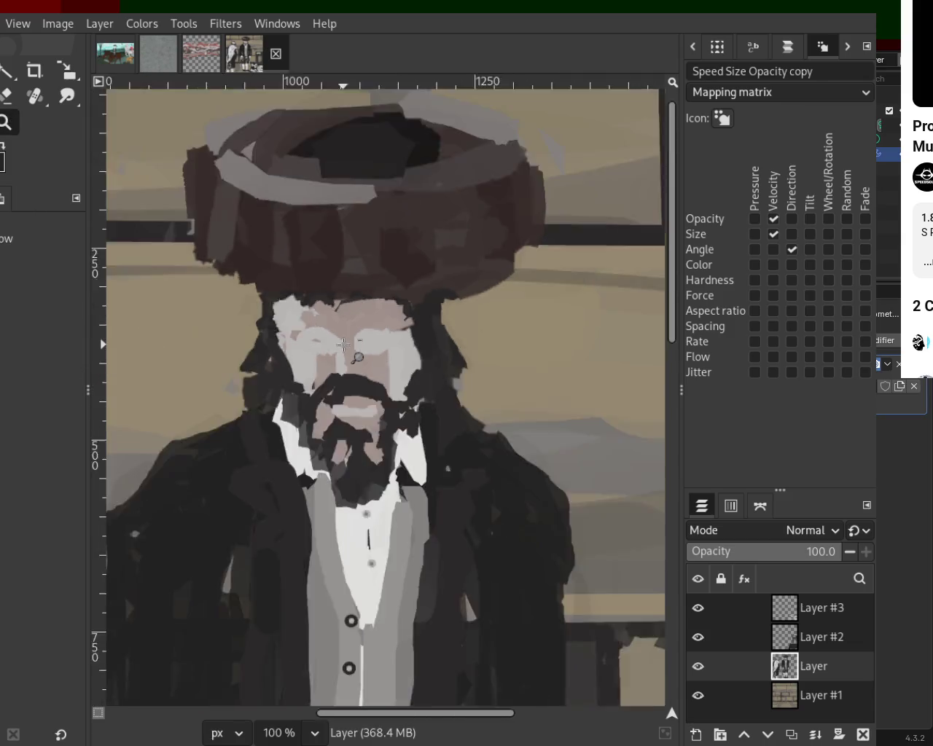
{"action": "scroll", "coordinate": [336, 410], "scroll_direction": "down", "scroll_amount": 4}
{"action": "scroll", "coordinate": [336, 410], "scroll_direction": "down", "scroll_amount": 1}
{"action": "scroll", "coordinate": [336, 411], "scroll_direction": "up", "scroll_amount": 2}
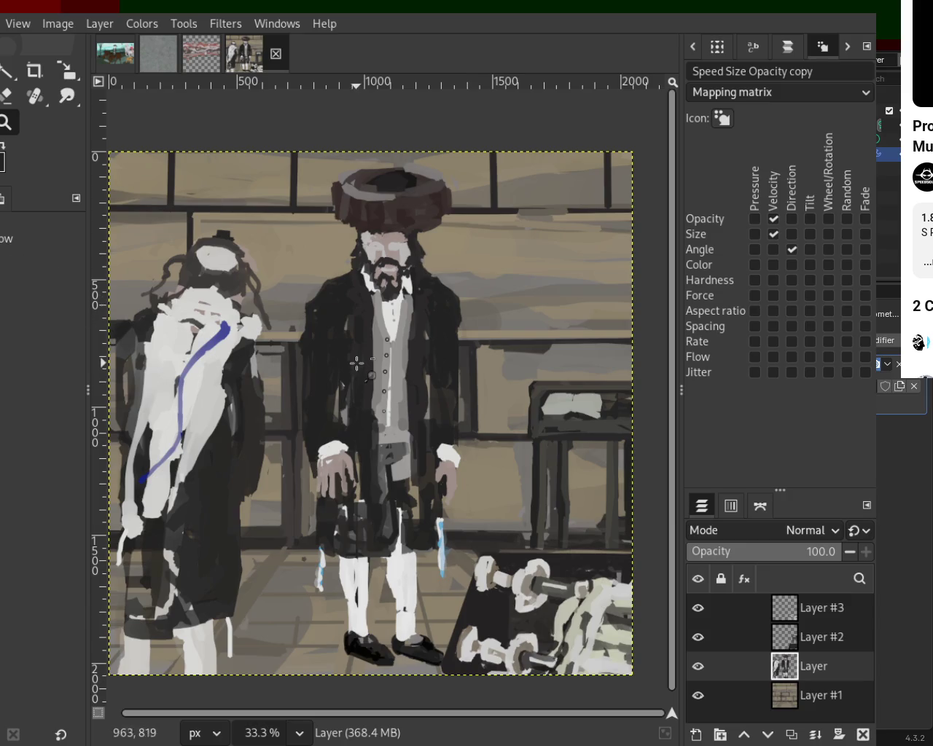
{"action": "scroll", "coordinate": [357, 363], "scroll_direction": "down", "scroll_amount": 1}
{"action": "scroll", "coordinate": [423, 226], "scroll_direction": "up", "scroll_amount": 1}
{"action": "scroll", "coordinate": [423, 226], "scroll_direction": "down", "scroll_amount": 1}
{"action": "scroll", "coordinate": [388, 208], "scroll_direction": "up", "scroll_amount": 3}
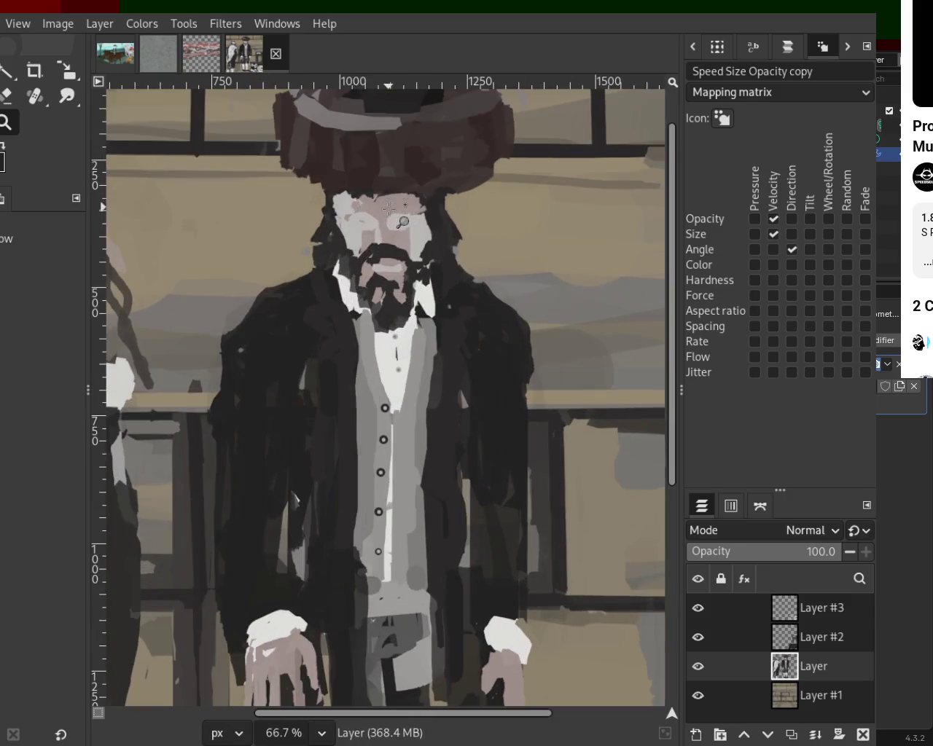
{"action": "scroll", "coordinate": [388, 209], "scroll_direction": "up", "scroll_amount": 2}
{"action": "key", "text": "p"}
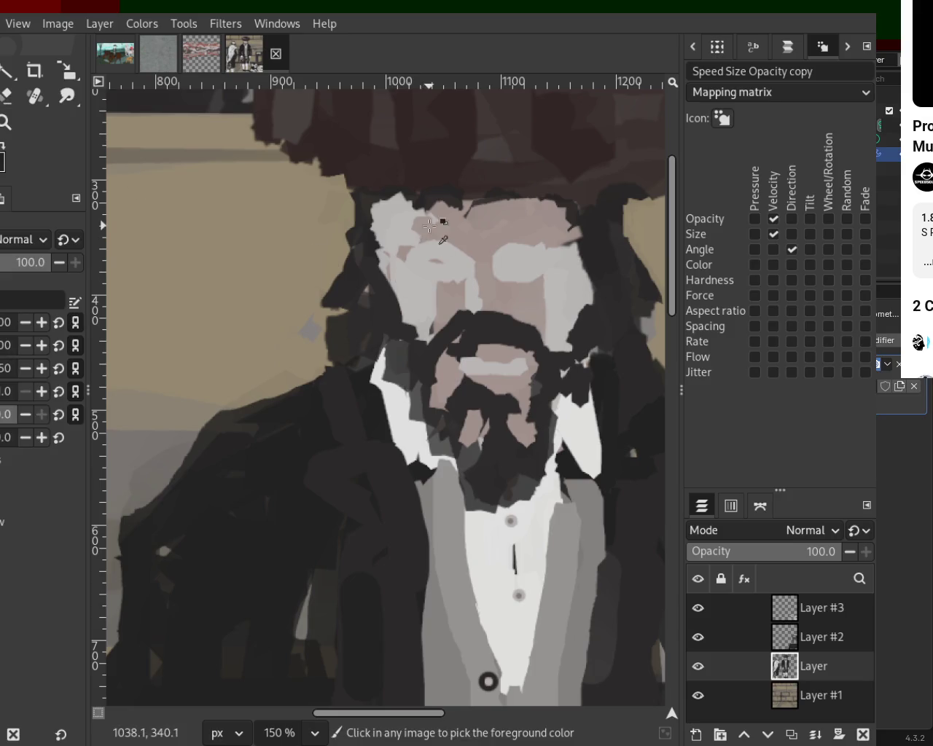
{"action": "mouse_move", "coordinate": [403, 260]}
{"action": "left_mouse_down"}
{"action": "mouse_move", "coordinate": [412, 331]}
{"action": "mouse_move", "coordinate": [416, 314]}
{"action": "mouse_move", "coordinate": [405, 319]}
{"action": "left_mouse_up"}
- Zoom in and out to review the touched-up face in the full painting
{"action": "key", "text": "z"}
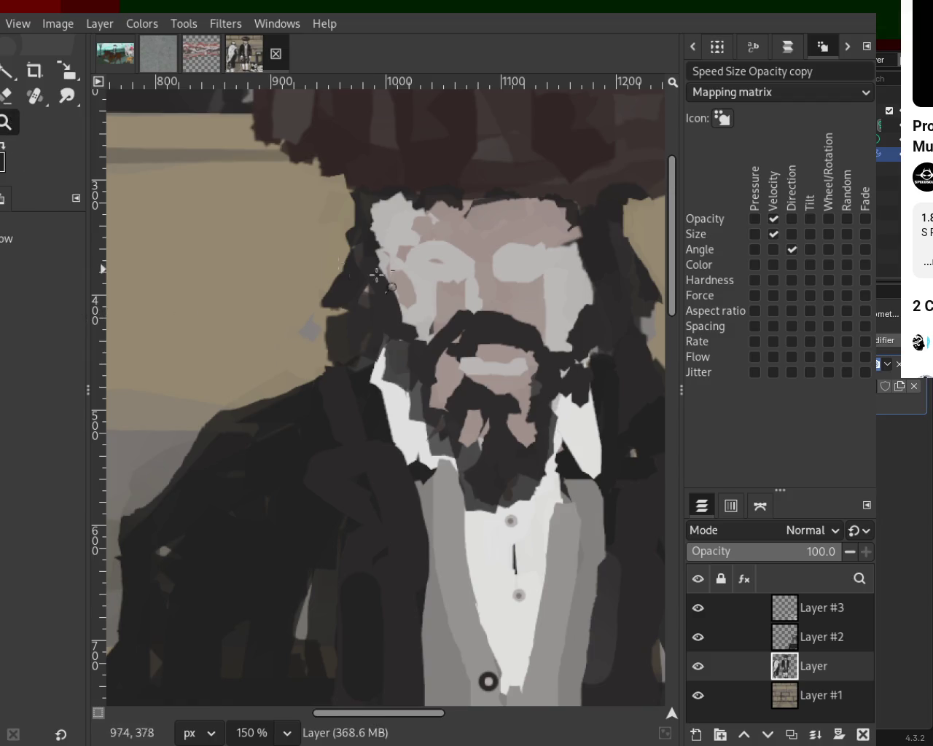
{"action": "scroll", "coordinate": [377, 275], "scroll_direction": "down", "scroll_amount": 3}
{"action": "scroll", "coordinate": [377, 414], "scroll_direction": "down", "scroll_amount": 2}
{"action": "scroll", "coordinate": [375, 576], "scroll_direction": "up", "scroll_amount": 1}
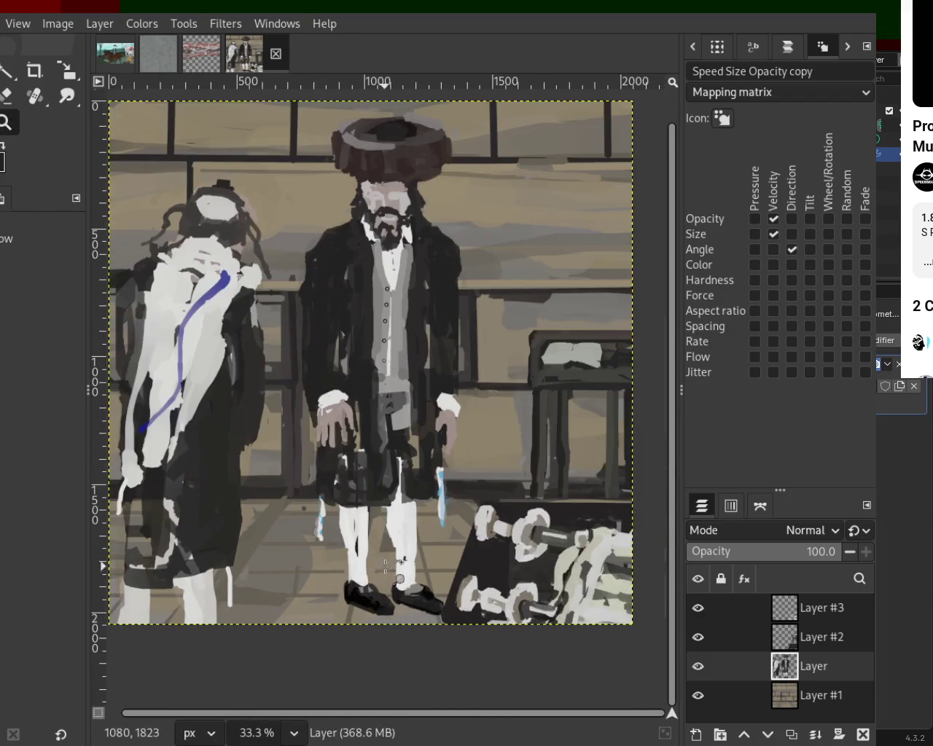
{"action": "scroll", "coordinate": [386, 474], "scroll_direction": "down", "scroll_amount": 2}
{"action": "scroll", "coordinate": [368, 400], "scroll_direction": "up", "scroll_amount": 1}
{"action": "scroll", "coordinate": [367, 401], "scroll_direction": "down", "scroll_amount": 1}
{"action": "scroll", "coordinate": [379, 438], "scroll_direction": "up", "scroll_amount": 1}
{"action": "scroll", "coordinate": [425, 519], "scroll_direction": "down", "scroll_amount": 1}
{"action": "scroll", "coordinate": [430, 496], "scroll_direction": "up", "scroll_amount": 1}
{"action": "scroll", "coordinate": [405, 463], "scroll_direction": "down", "scroll_amount": 1}
{"action": "scroll", "coordinate": [405, 463], "scroll_direction": "up", "scroll_amount": 1}
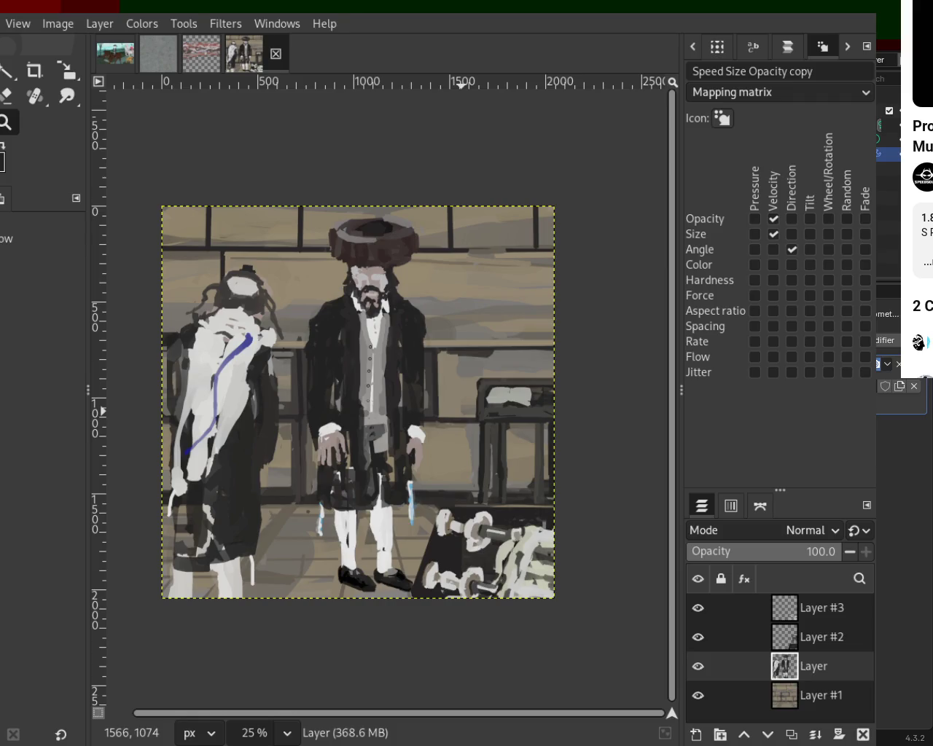
{"action": "scroll", "coordinate": [218, 281], "scroll_direction": "down", "scroll_amount": 1}
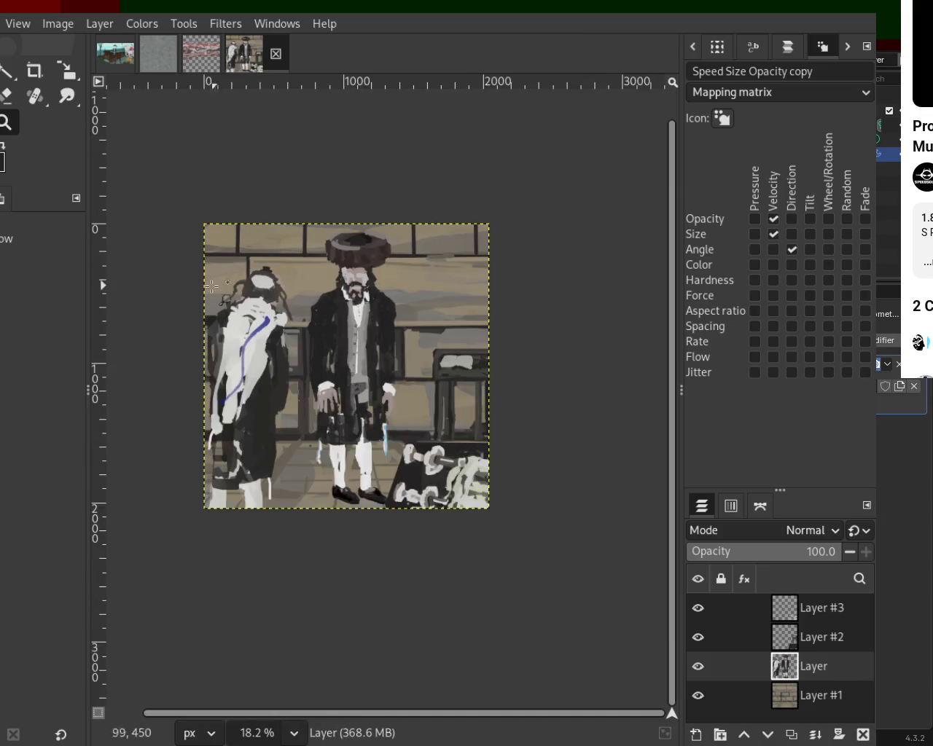
- Try orange hair strands around the left figure's head, then undo them all
{"action": "scroll", "coordinate": [207, 295], "scroll_direction": "up", "scroll_amount": 1}
{"action": "scroll", "coordinate": [267, 268], "scroll_direction": "up", "scroll_amount": 1}
{"action": "scroll", "coordinate": [283, 258], "scroll_direction": "up", "scroll_amount": 3}
{"action": "scroll", "coordinate": [282, 259], "scroll_direction": "up", "scroll_amount": 1}
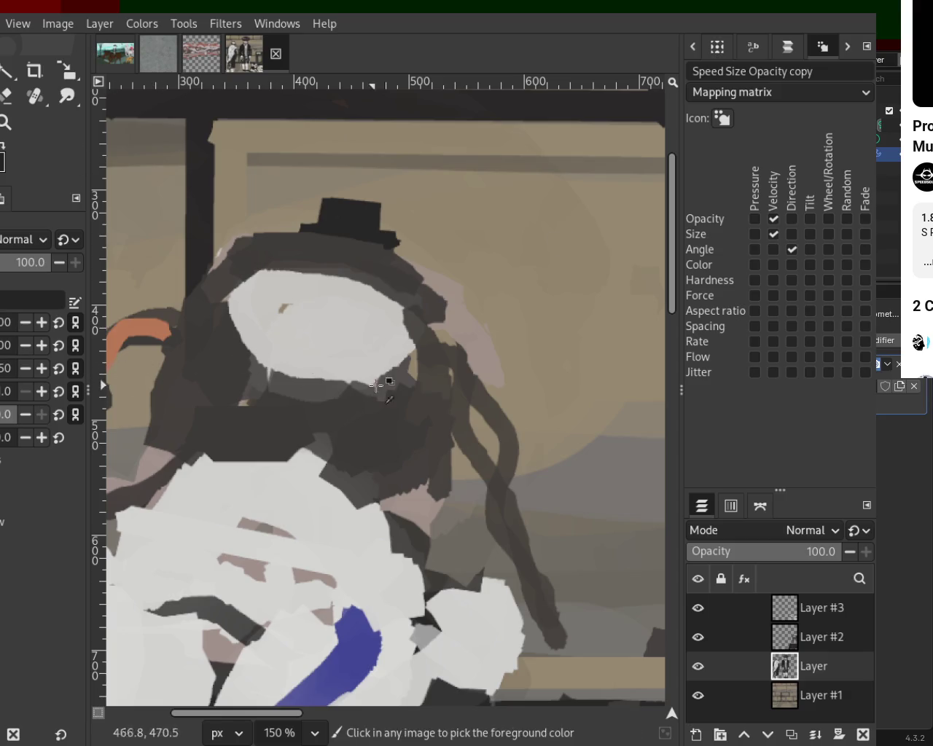
{"action": "left_click_drag", "start_coordinate": [460, 432], "coordinate": [507, 594]}
{"action": "mouse_move", "coordinate": [417, 401]}
{"action": "left_mouse_down"}
{"action": "mouse_move", "coordinate": [387, 464]}
{"action": "mouse_move", "coordinate": [166, 404]}
{"action": "left_mouse_up"}
{"action": "key", "text": "ctrl+z"}
{"action": "left_click_drag", "start_coordinate": [187, 338], "coordinate": [110, 344]}
{"action": "key", "text": "ctrl+z"}
{"action": "key", "text": "ctrl+z"}
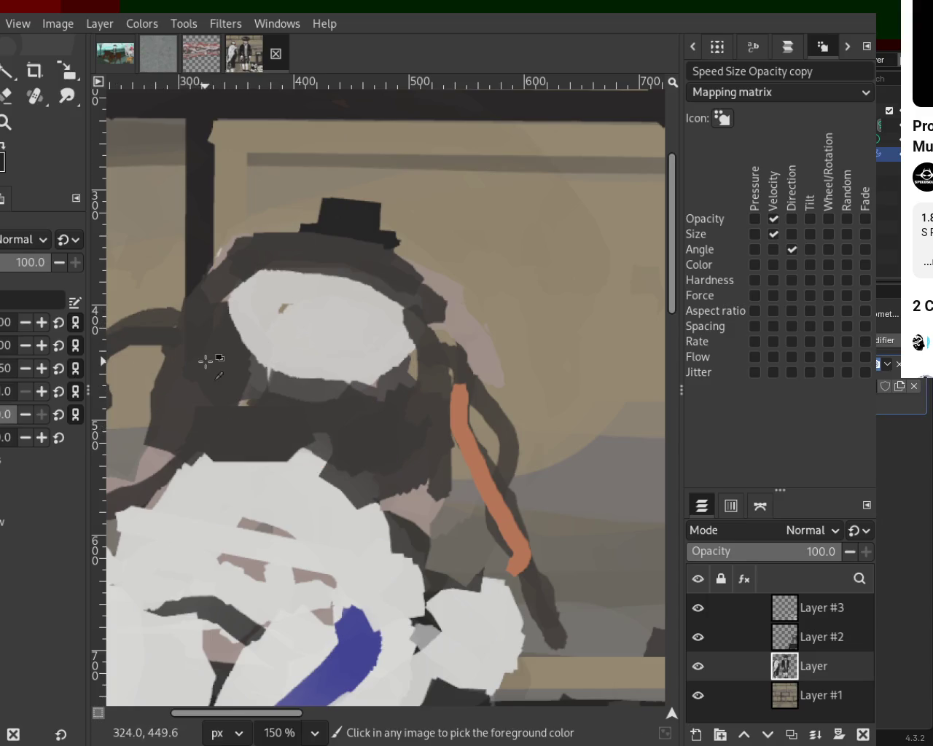
{"action": "key", "text": "ctrl+z"}
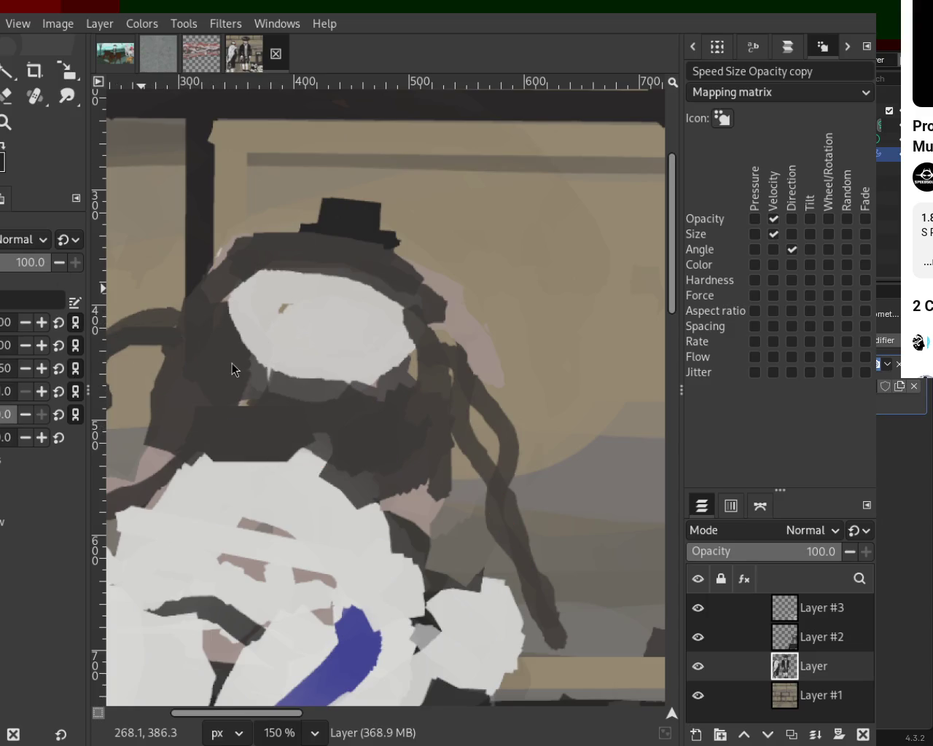
- Paint hair strands down both sides of the head and a wide brown band below the face
{"action": "left_click_drag", "start_coordinate": [458, 417], "coordinate": [522, 578]}
{"action": "mouse_move", "coordinate": [201, 328]}
{"action": "left_mouse_down"}
{"action": "mouse_move", "coordinate": [173, 360]}
{"action": "mouse_move", "coordinate": [205, 342]}
{"action": "mouse_move", "coordinate": [224, 408]}
{"action": "mouse_move", "coordinate": [204, 339]}
{"action": "mouse_move", "coordinate": [213, 400]}
{"action": "left_mouse_up"}
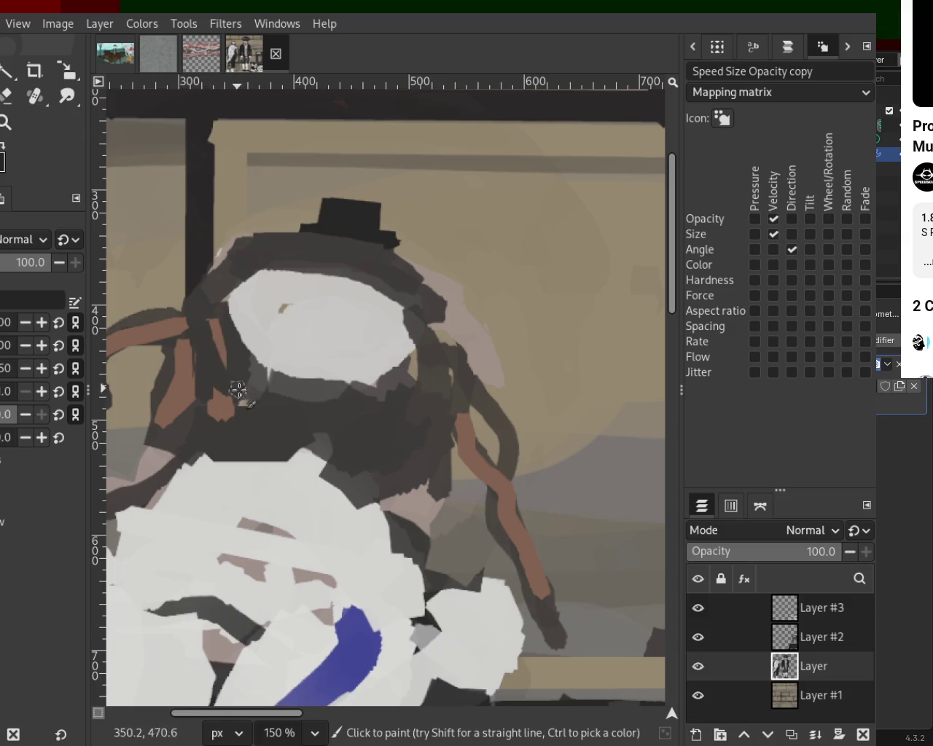
{"action": "left_click_drag", "start_coordinate": [201, 306], "coordinate": [216, 372]}
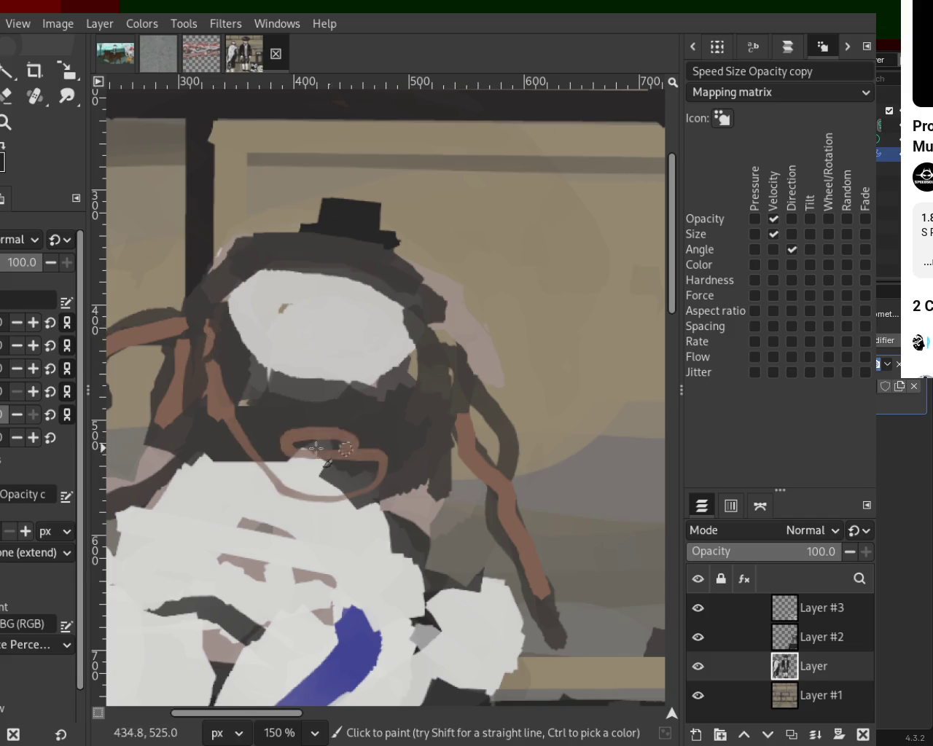
{"action": "left_click_drag", "start_coordinate": [321, 438], "coordinate": [248, 481]}
{"action": "mouse_move", "coordinate": [182, 394]}
{"action": "left_mouse_down"}
{"action": "mouse_move", "coordinate": [334, 423]}
{"action": "mouse_move", "coordinate": [438, 425]}
{"action": "left_mouse_up"}
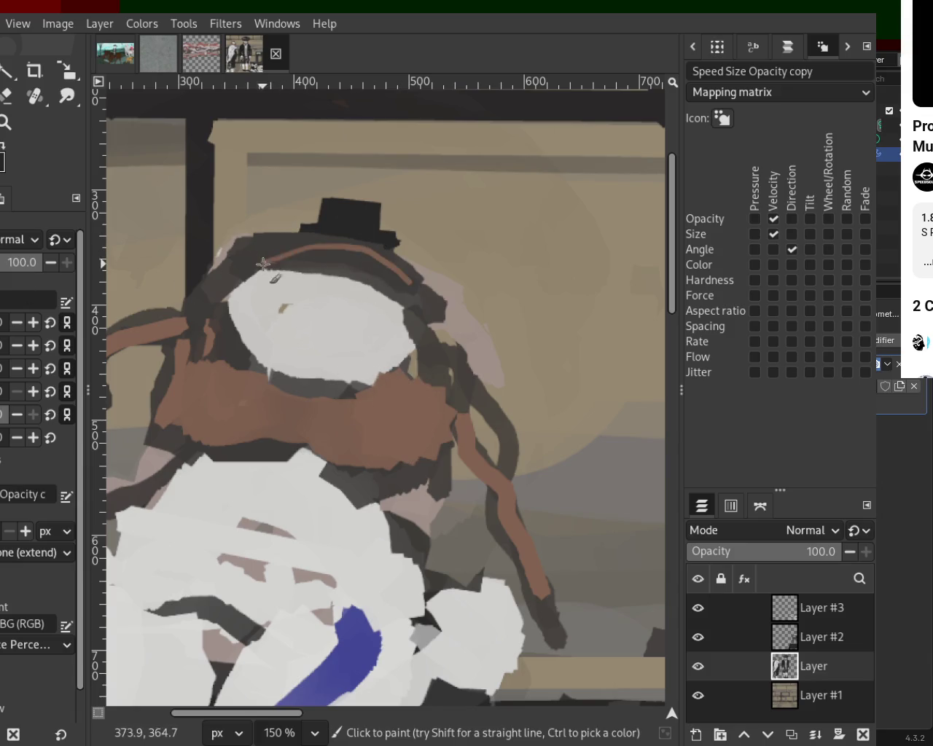
- Lighten the face oval and arc brown hair over the top and right side of the head
{"action": "mouse_move", "coordinate": [412, 289]}
{"action": "left_mouse_down"}
{"action": "mouse_move", "coordinate": [212, 258]}
{"action": "mouse_move", "coordinate": [319, 266]}
{"action": "left_mouse_up"}
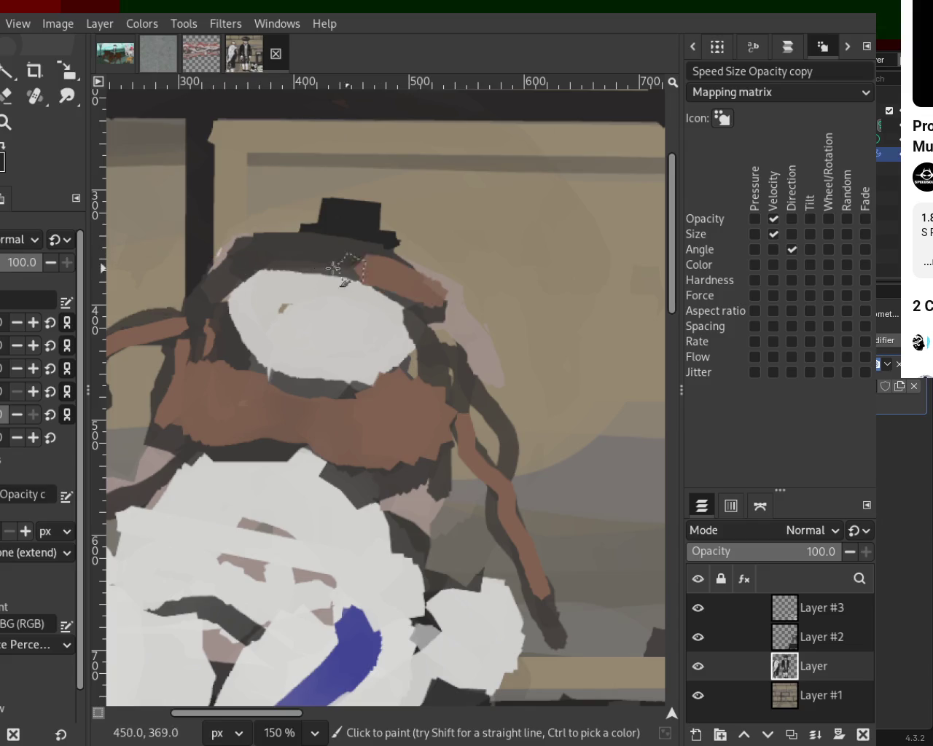
{"action": "left_click_drag", "start_coordinate": [417, 281], "coordinate": [257, 243]}
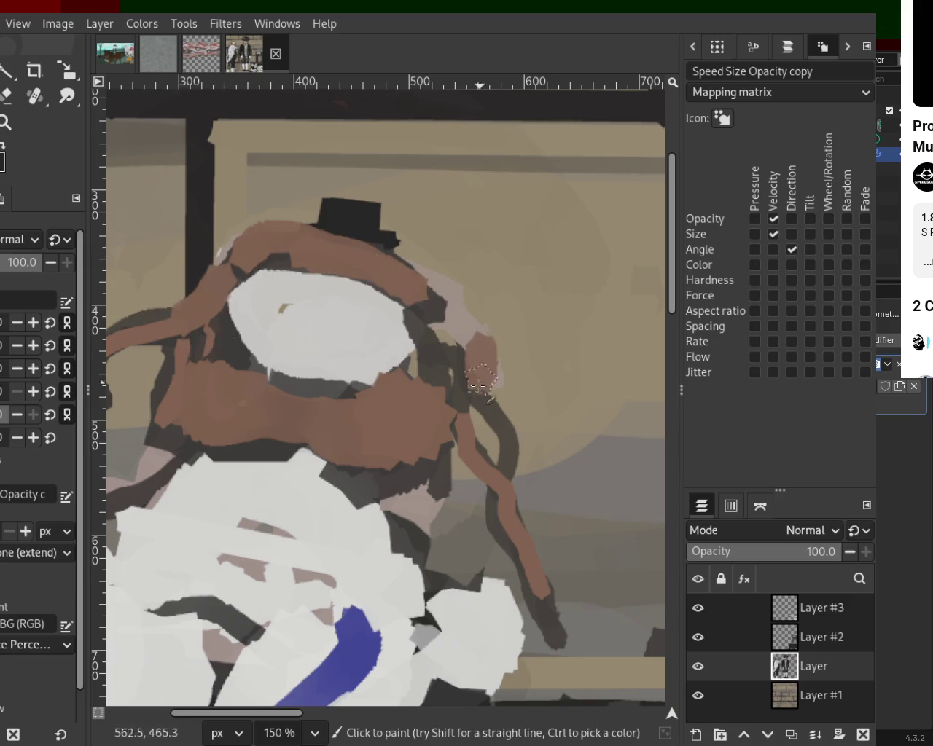
{"action": "left_click_drag", "start_coordinate": [438, 336], "coordinate": [455, 401]}
{"action": "left_click", "coordinate": [7, 125]}
{"action": "scroll", "coordinate": [268, 325], "scroll_direction": "down", "scroll_amount": 2}
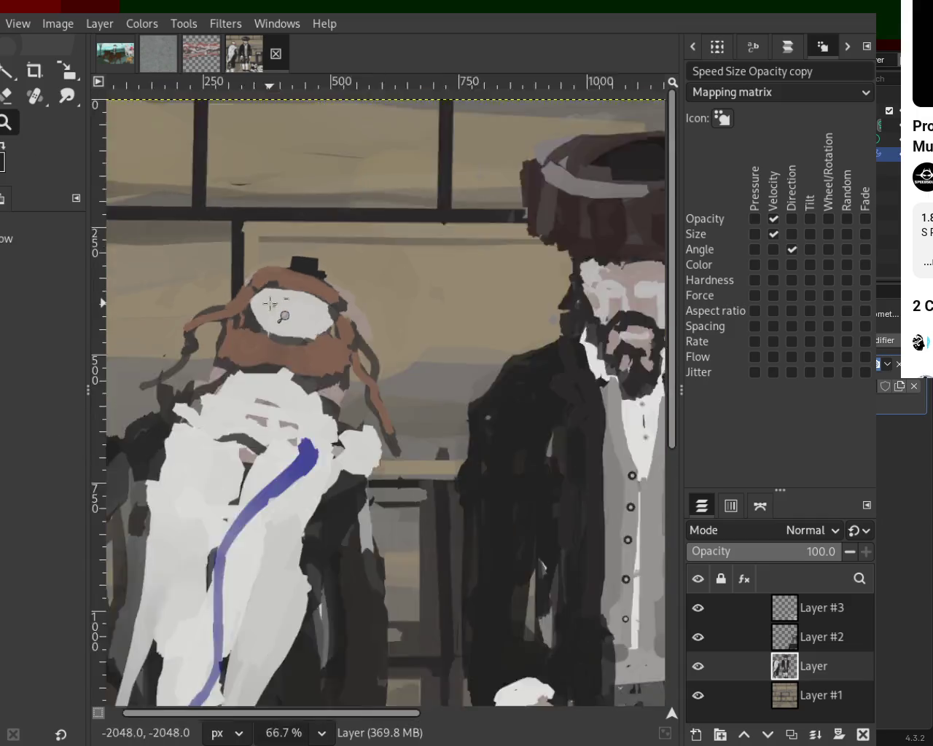
- Zoom back in and test brown and light-brown hair strokes, undoing both
{"action": "scroll", "coordinate": [268, 325], "scroll_direction": "down", "scroll_amount": 3}
{"action": "scroll", "coordinate": [212, 320], "scroll_direction": "down", "scroll_amount": 1}
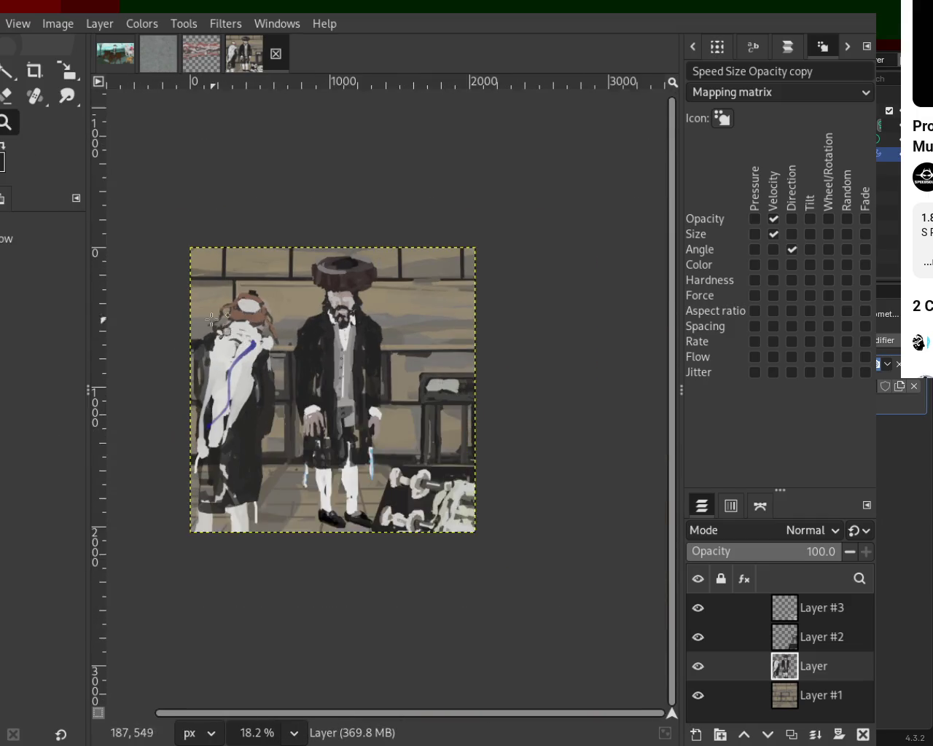
{"action": "scroll", "coordinate": [211, 319], "scroll_direction": "up", "scroll_amount": 2}
{"action": "scroll", "coordinate": [218, 322], "scroll_direction": "up", "scroll_amount": 2}
{"action": "scroll", "coordinate": [217, 323], "scroll_direction": "up", "scroll_amount": 1}
{"action": "key", "text": "p"}
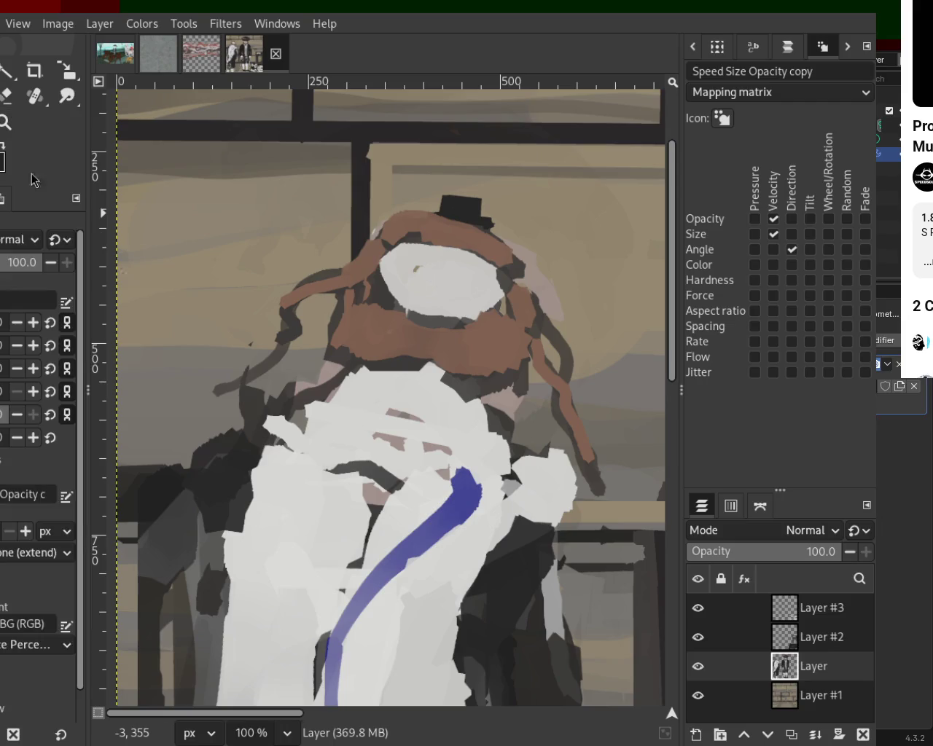
{"action": "left_click_drag", "start_coordinate": [218, 399], "coordinate": [286, 356]}
{"action": "key", "text": "ctrl+z"}
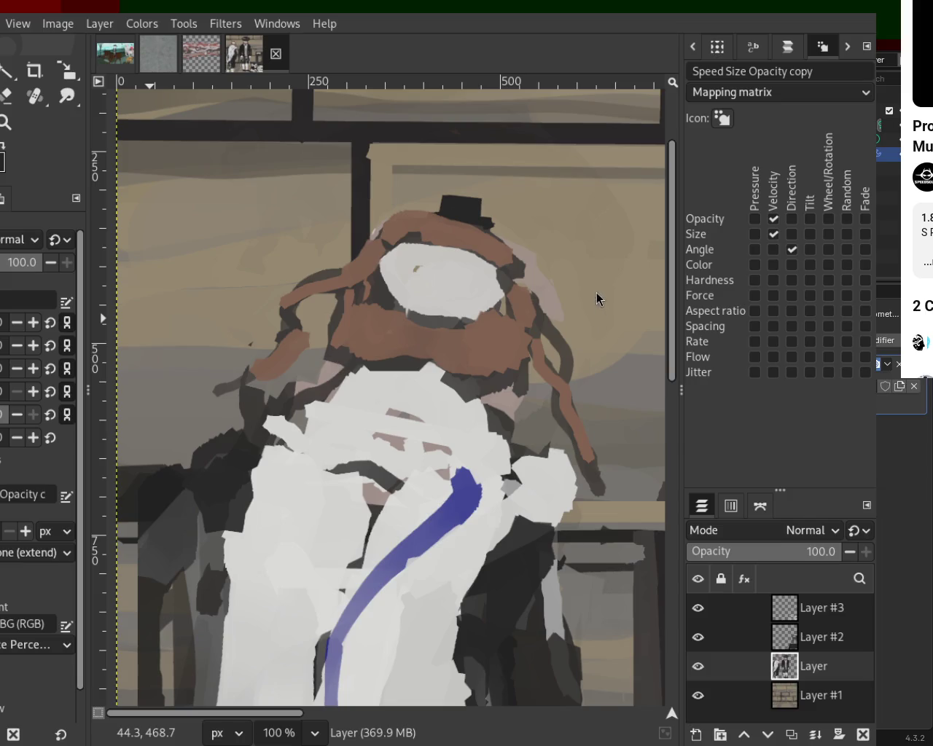
{"action": "mouse_move", "coordinate": [353, 312]}
{"action": "left_mouse_down"}
{"action": "mouse_move", "coordinate": [531, 333]}
{"action": "mouse_move", "coordinate": [585, 443]}
{"action": "left_mouse_up"}
{"action": "key", "text": "ctrl+z"}
- Add pinkish, dark and greyish-brown hair strokes, then arc light tan hair over the face
{"action": "left_click_drag", "start_coordinate": [552, 325], "coordinate": [573, 381]}
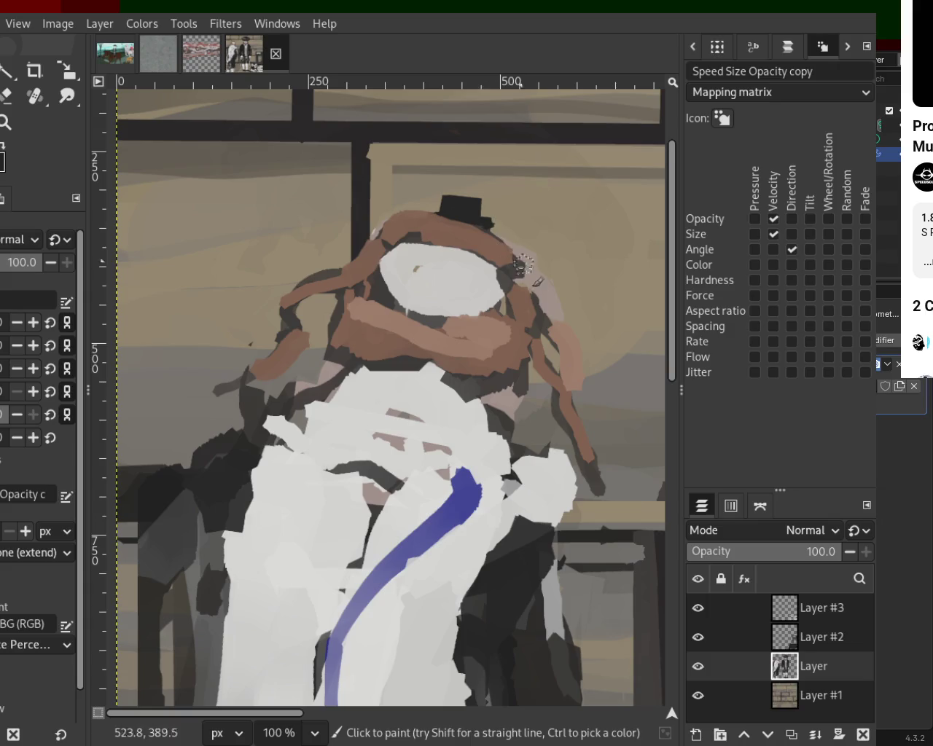
{"action": "mouse_move", "coordinate": [506, 263]}
{"action": "left_mouse_down"}
{"action": "mouse_move", "coordinate": [398, 249]}
{"action": "mouse_move", "coordinate": [229, 371]}
{"action": "left_mouse_up"}
{"action": "left_click", "coordinate": [324, 275], "text": "ctrl"}
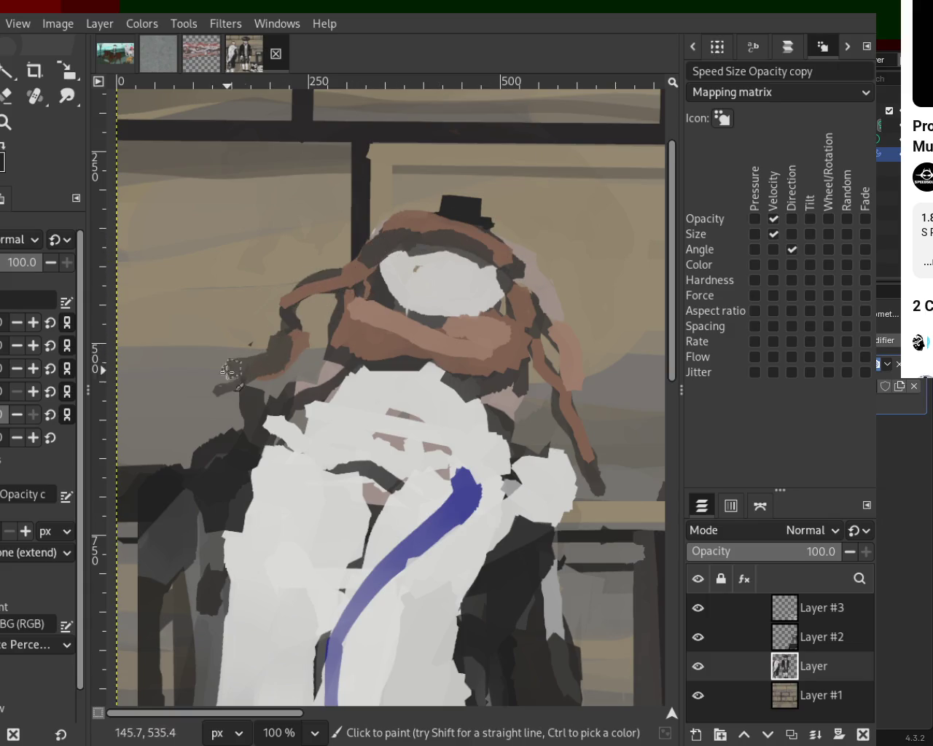
{"action": "left_click", "coordinate": [476, 375], "text": "ctrl"}
{"action": "key", "text": "ctrl"}
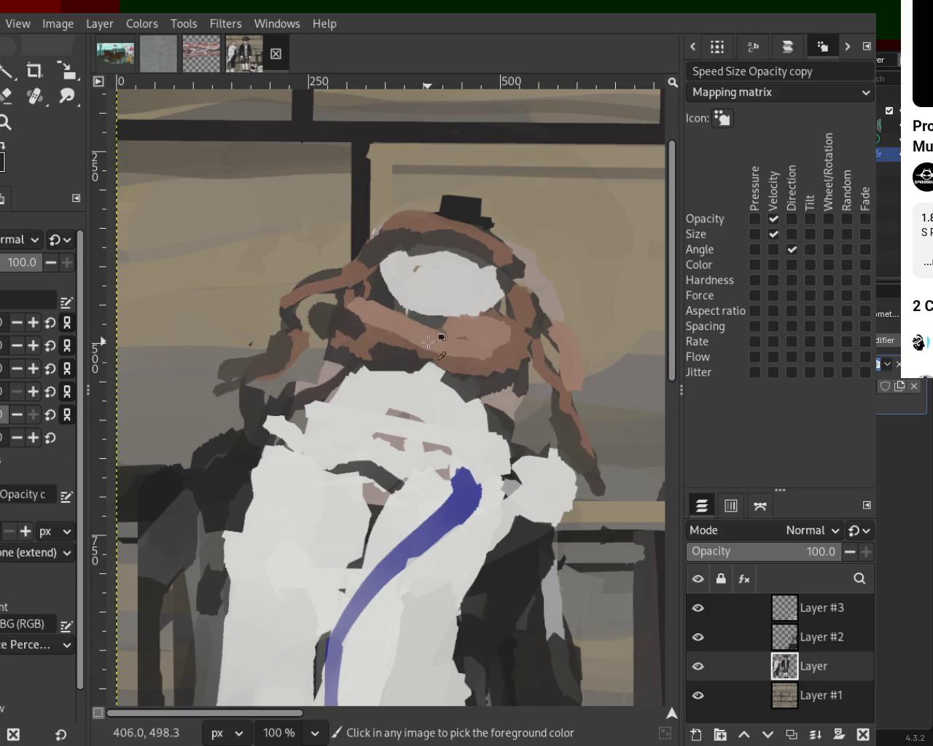
{"action": "mouse_move", "coordinate": [394, 284]}
{"action": "left_mouse_down"}
{"action": "mouse_move", "coordinate": [479, 253]}
{"action": "mouse_move", "coordinate": [487, 281]}
{"action": "mouse_move", "coordinate": [410, 255]}
{"action": "left_mouse_up"}
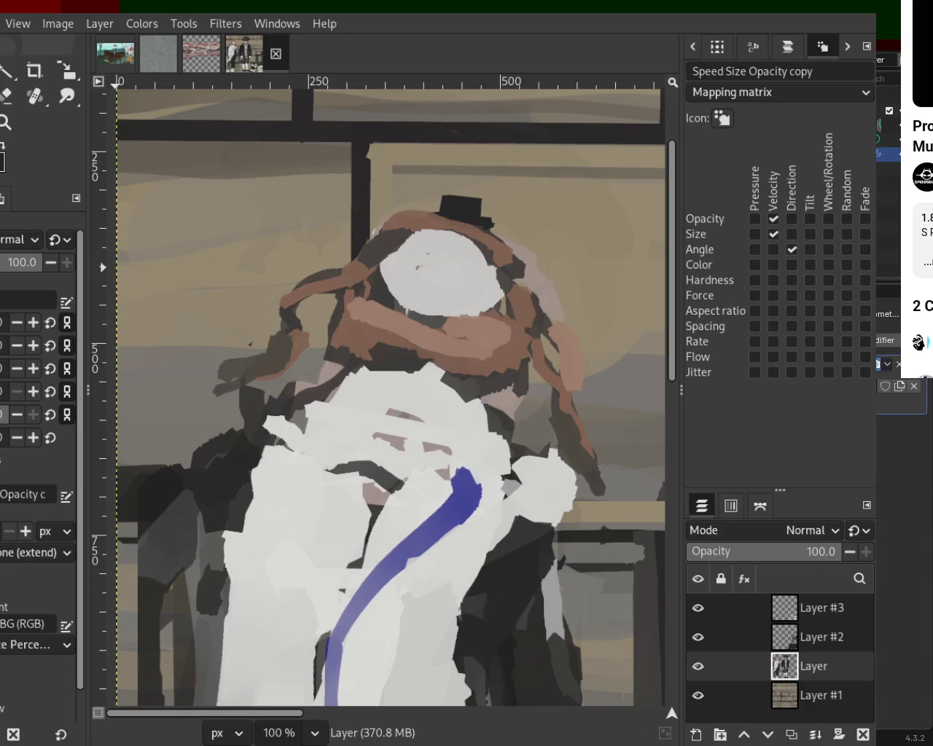
{"action": "left_click", "coordinate": [473, 272], "text": "shift"}
{"action": "left_click", "coordinate": [418, 298], "text": "shift"}
{"action": "left_click", "coordinate": [409, 254], "text": "shift"}
{"action": "left_click", "coordinate": [402, 275]}
{"action": "left_click", "coordinate": [461, 297], "text": "shift"}
{"action": "left_click", "coordinate": [443, 239], "text": "shift"}
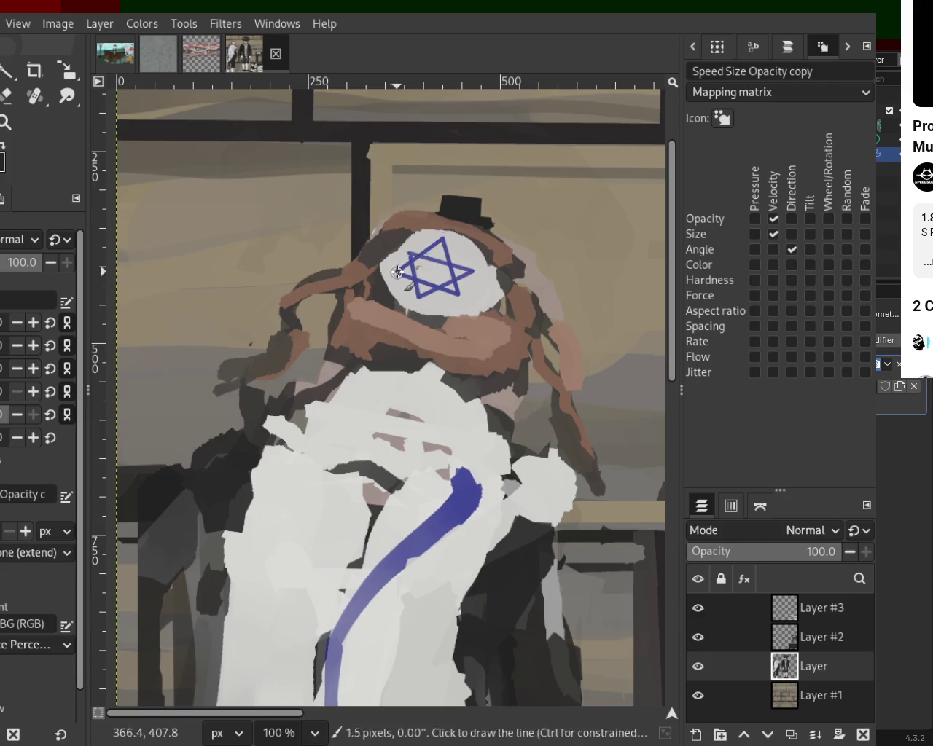
{"action": "key", "text": "ctrl+z"}
{"action": "key", "text": "ctrl+z"}
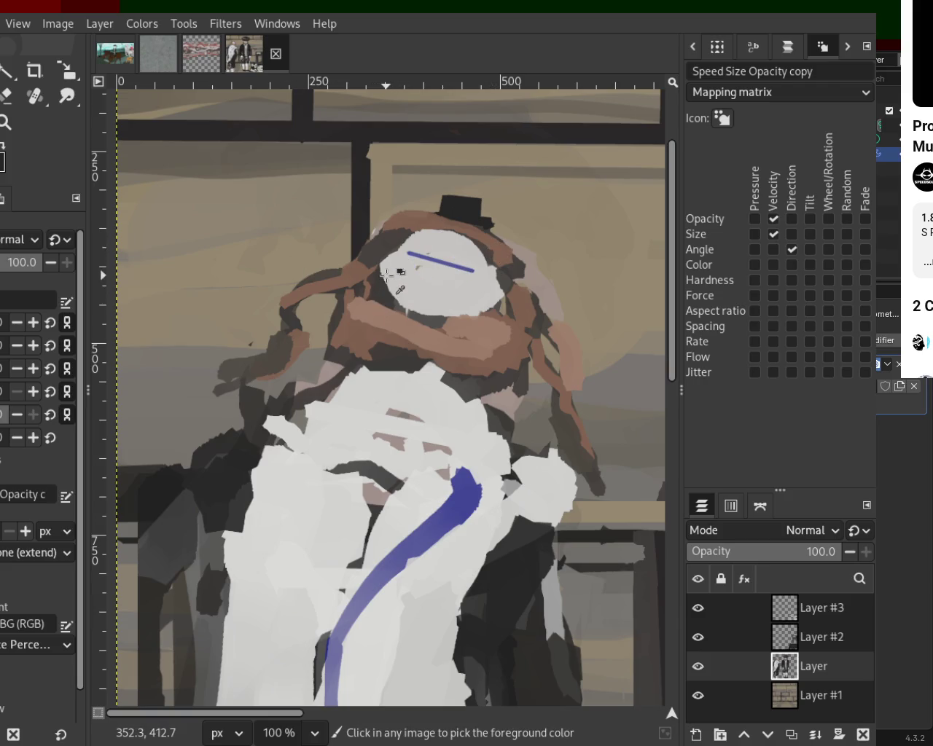
{"action": "key", "text": "ctrl+z"}
{"action": "left_click", "coordinate": [411, 255]}
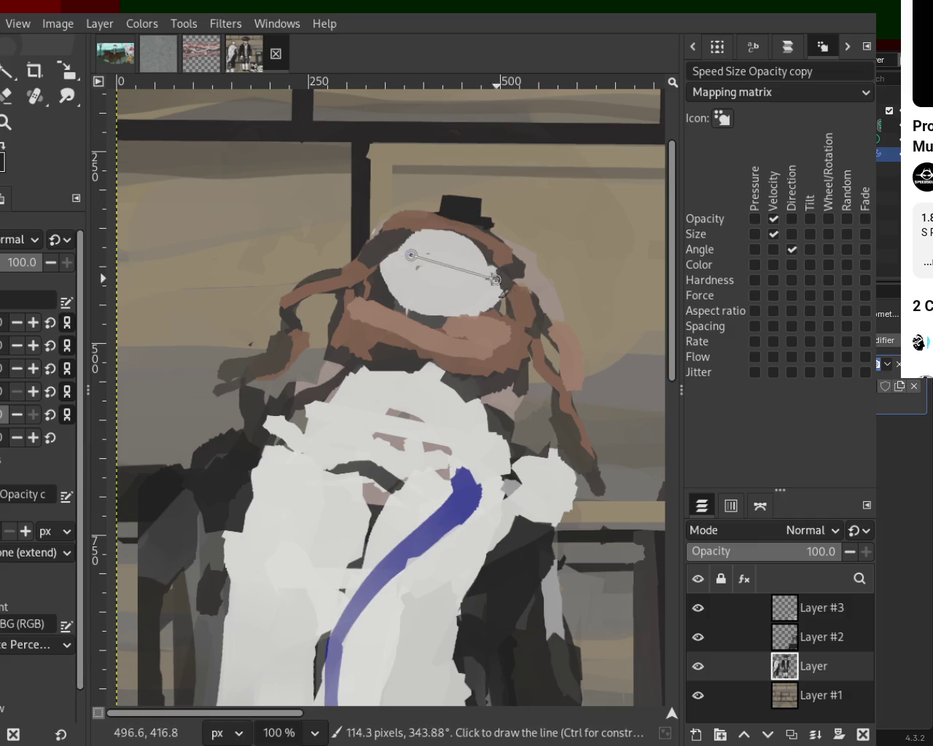